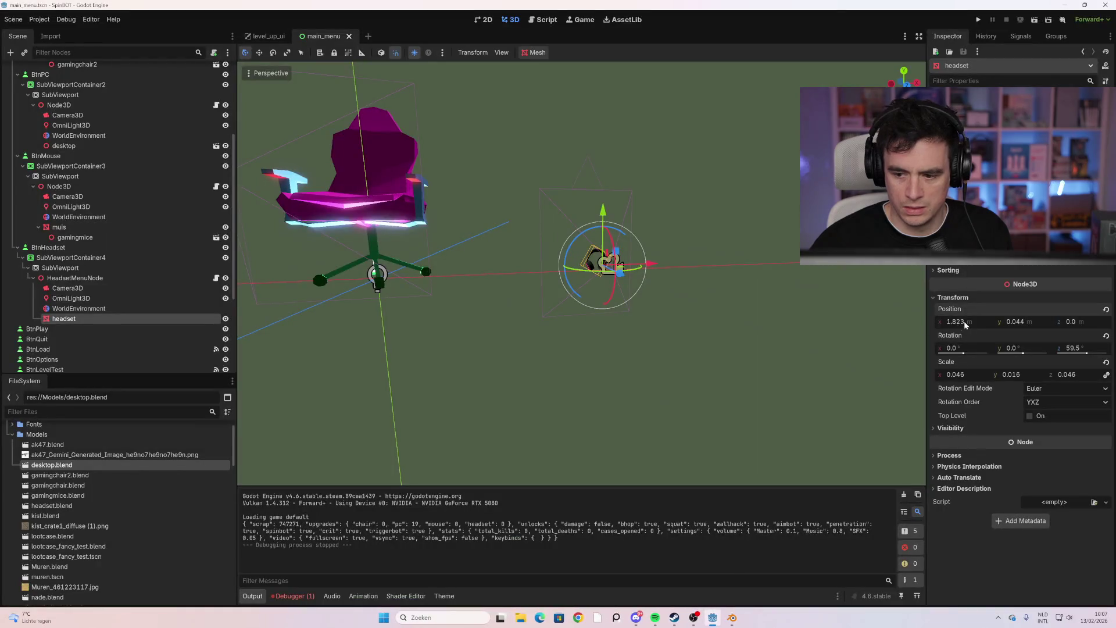
Nudge the headset right to Position x 1.873 and run the game to view the main menu
{"action": "left_click_drag", "start_coordinate": [957, 321], "coordinate": [968, 321]}
{"action": "key", "text": "F5"}
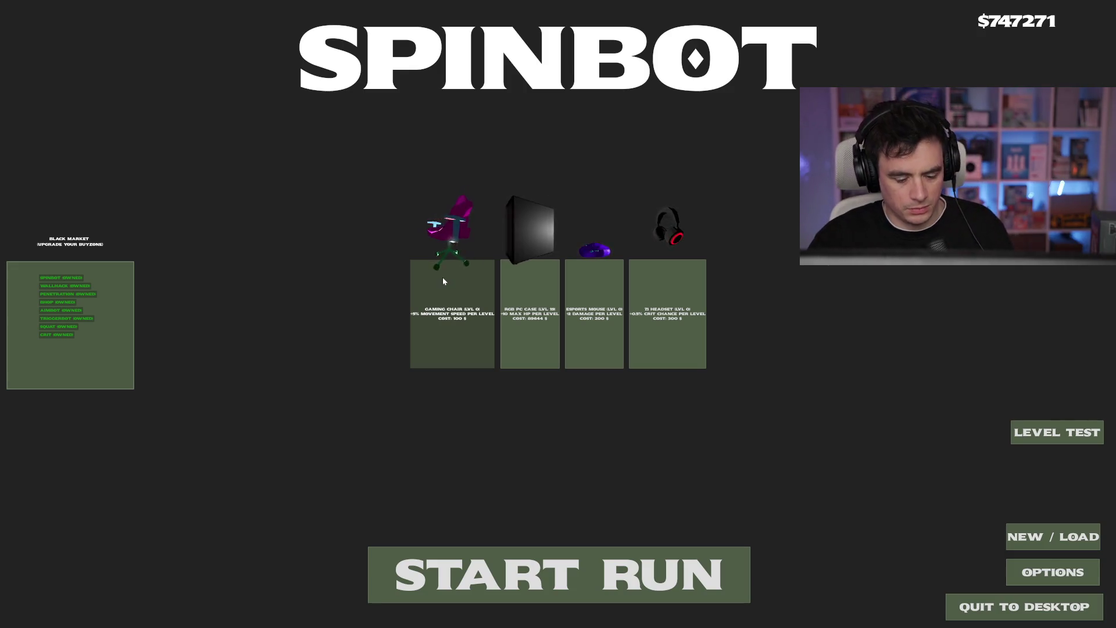
Replace the old headset node with a fresh headset.blend under HeadsetMenuNode and test-run it
{"action": "key", "text": "alt+F4"}
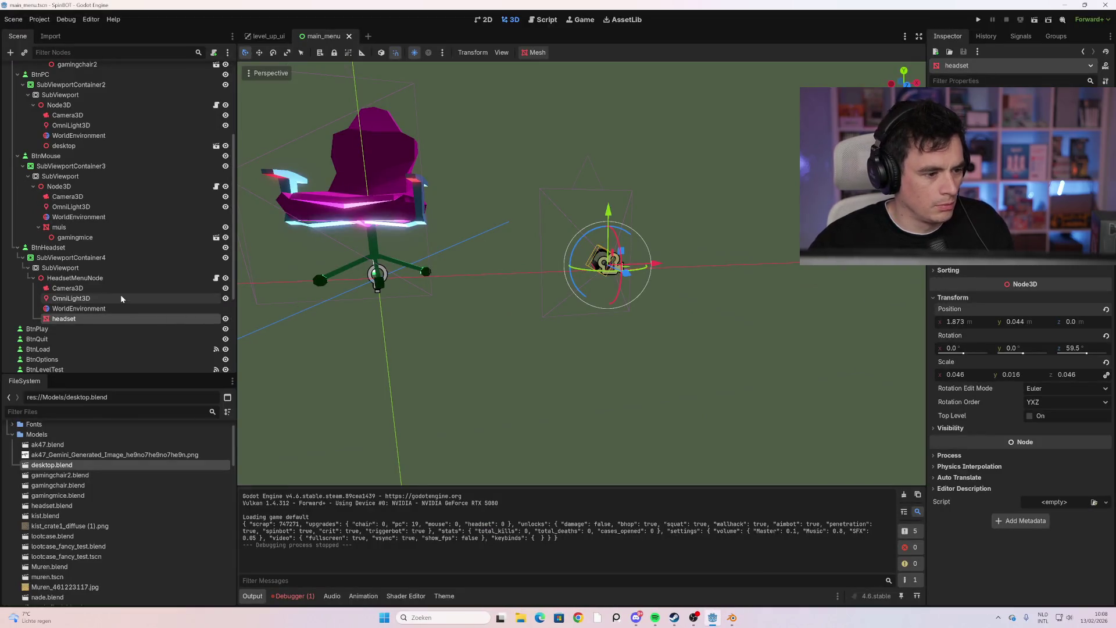
{"action": "left_click", "coordinate": [81, 308]}
{"action": "left_click", "coordinate": [92, 319]}
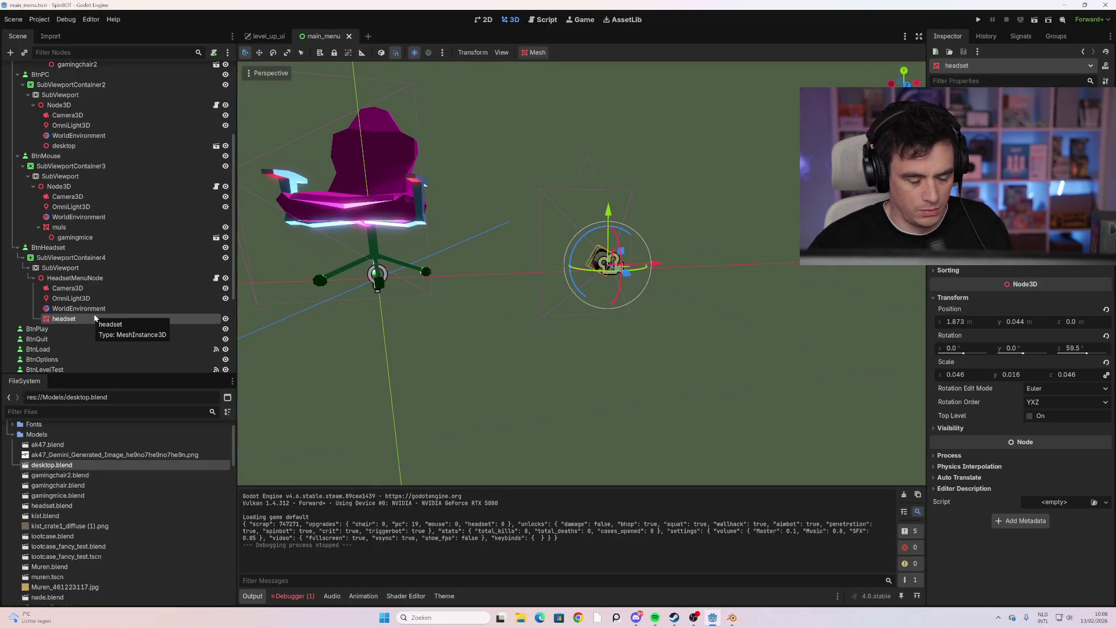
{"action": "key", "text": "Delete"}
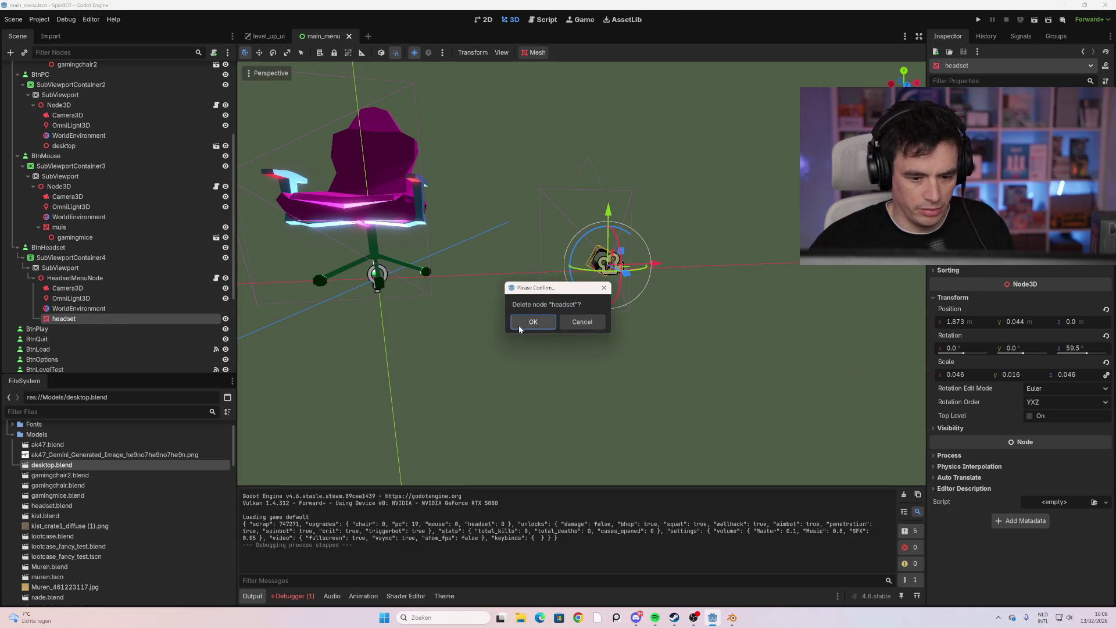
{"action": "left_click", "coordinate": [519, 322]}
{"action": "left_click_drag", "start_coordinate": [110, 504], "coordinate": [107, 326]}
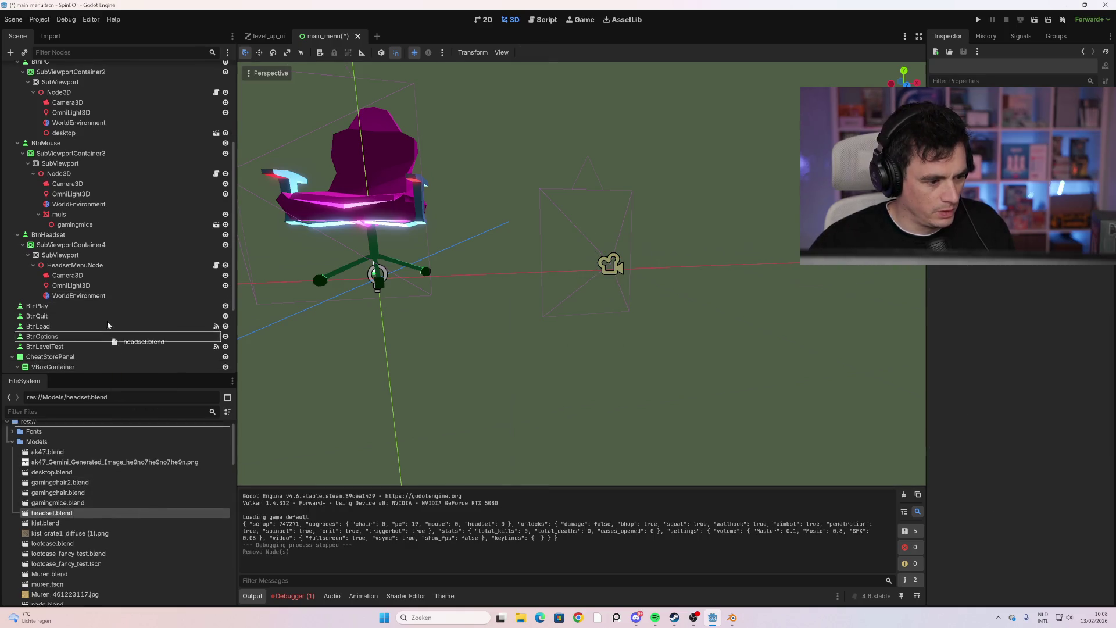
{"action": "left_click_drag", "start_coordinate": [108, 270], "coordinate": [108, 268]}
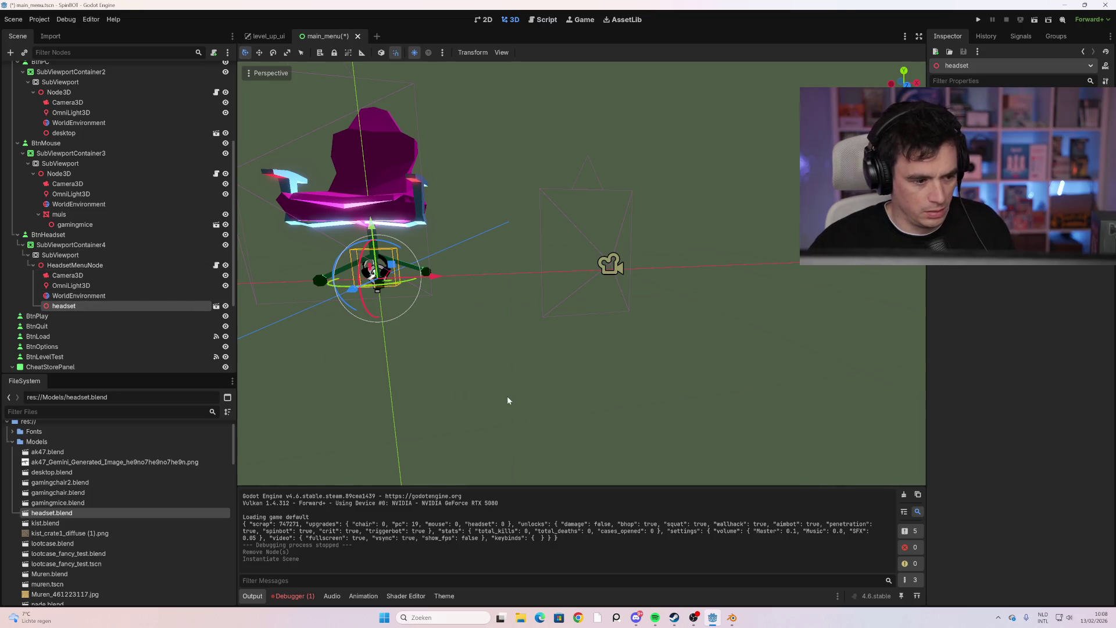
{"action": "key", "text": "F5"}
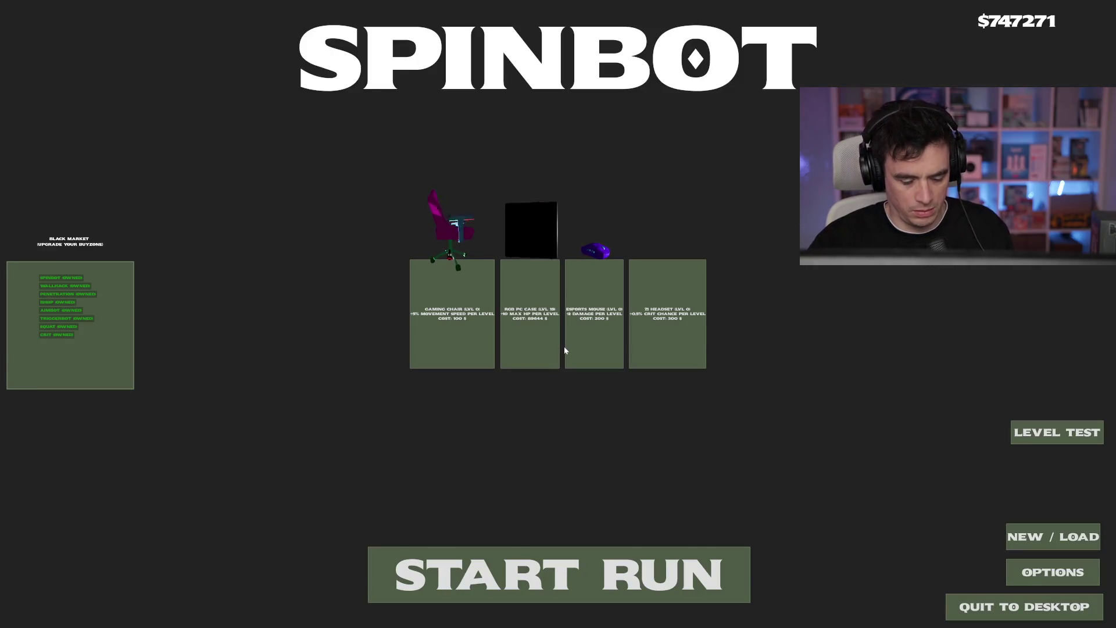
Move the new headset along X toward its Camera3D, then save main_menu and run the game
{"action": "key", "text": "alt+F4"}
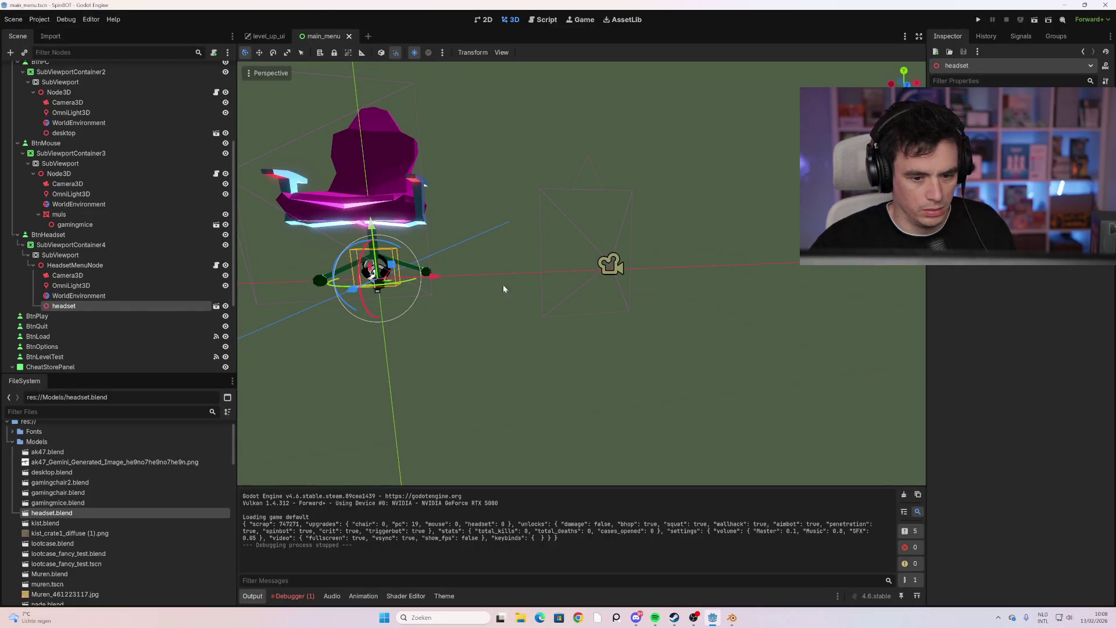
{"action": "left_click_drag", "start_coordinate": [436, 283], "coordinate": [625, 280]}
{"action": "key", "text": "F5"}
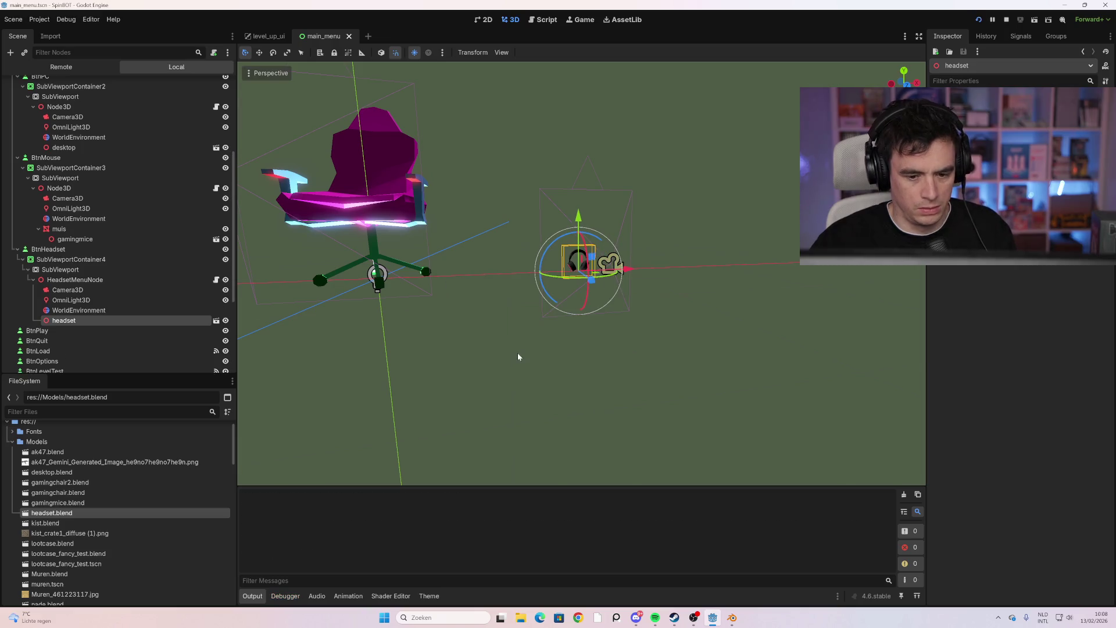
{"action": "key", "text": "alt+F4"}
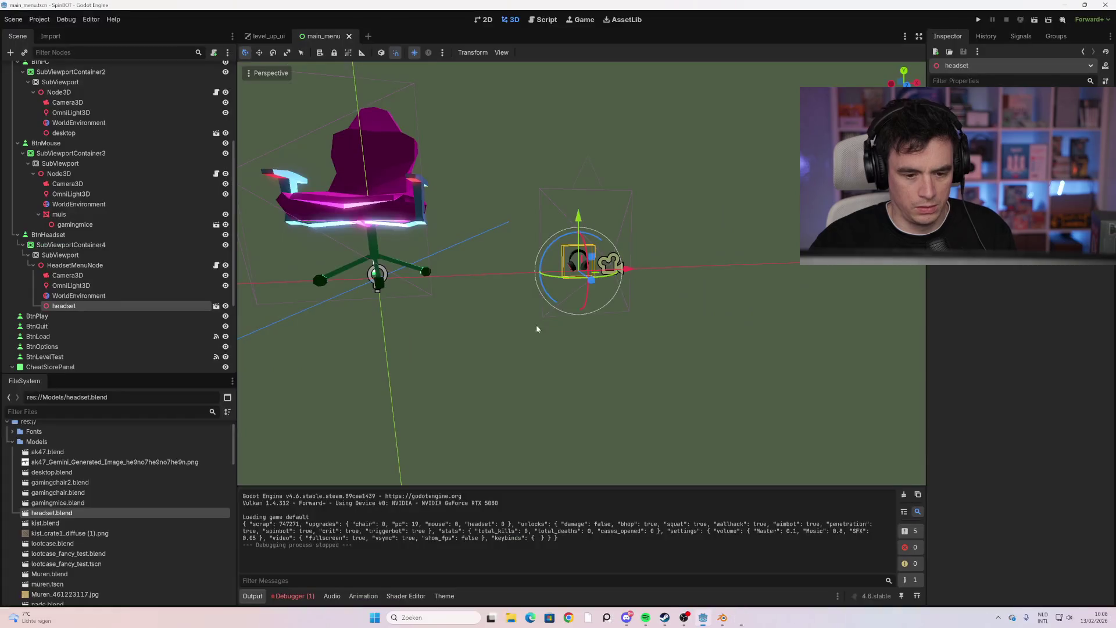
{"action": "left_click_drag", "start_coordinate": [626, 269], "coordinate": [647, 270]}
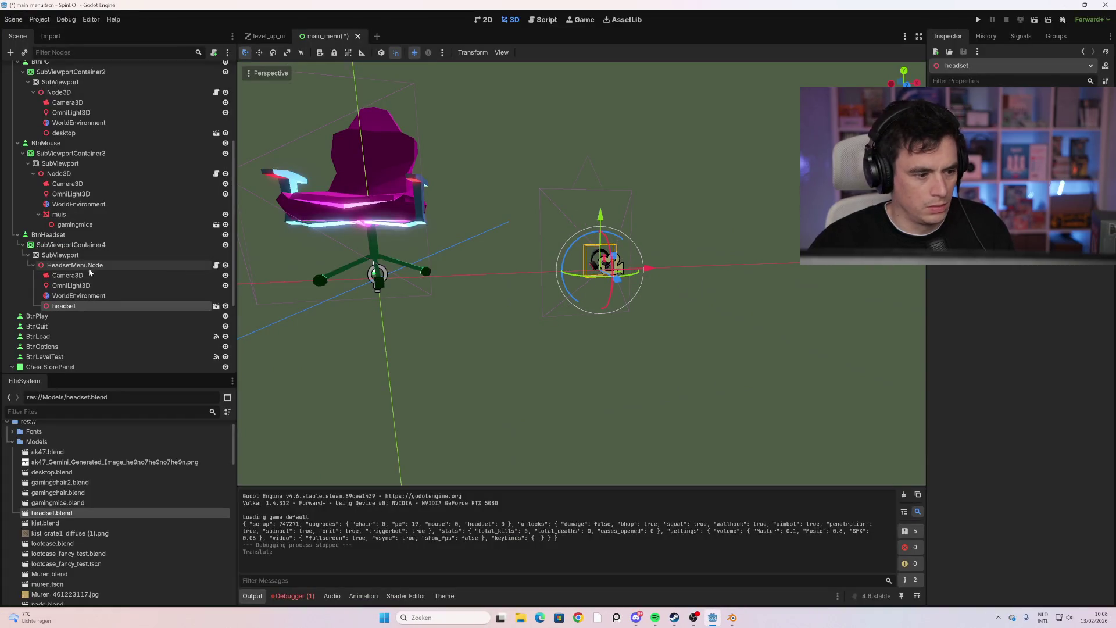
{"action": "left_click", "coordinate": [67, 275]}
{"action": "key", "text": "F5"}
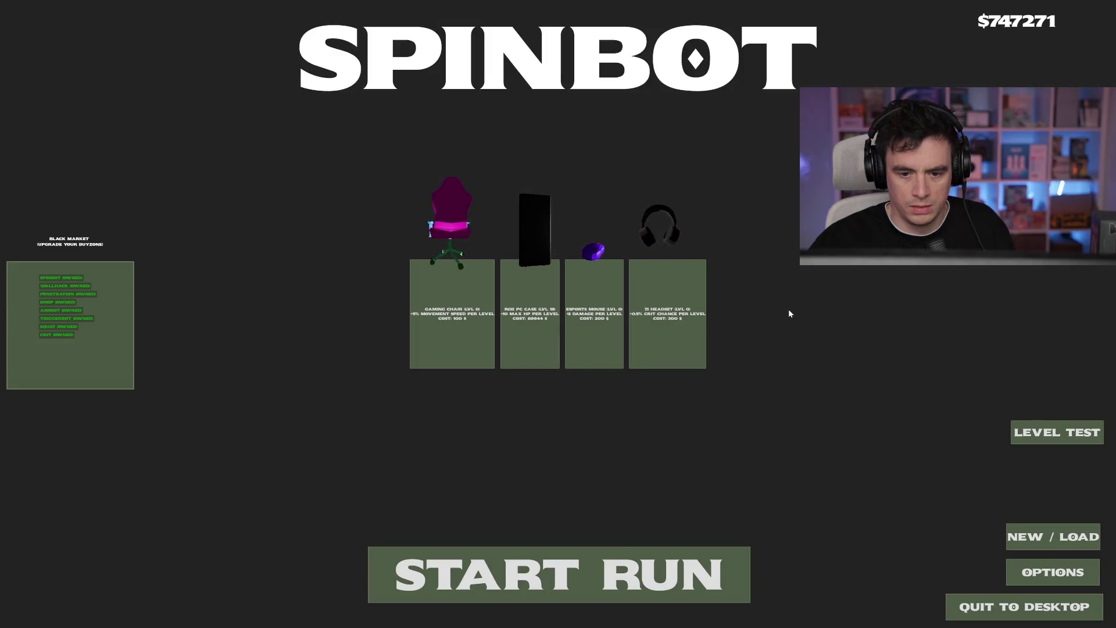
Shift the headset's Camera3D slightly along X and test-run the framing
{"action": "key", "text": "F8"}
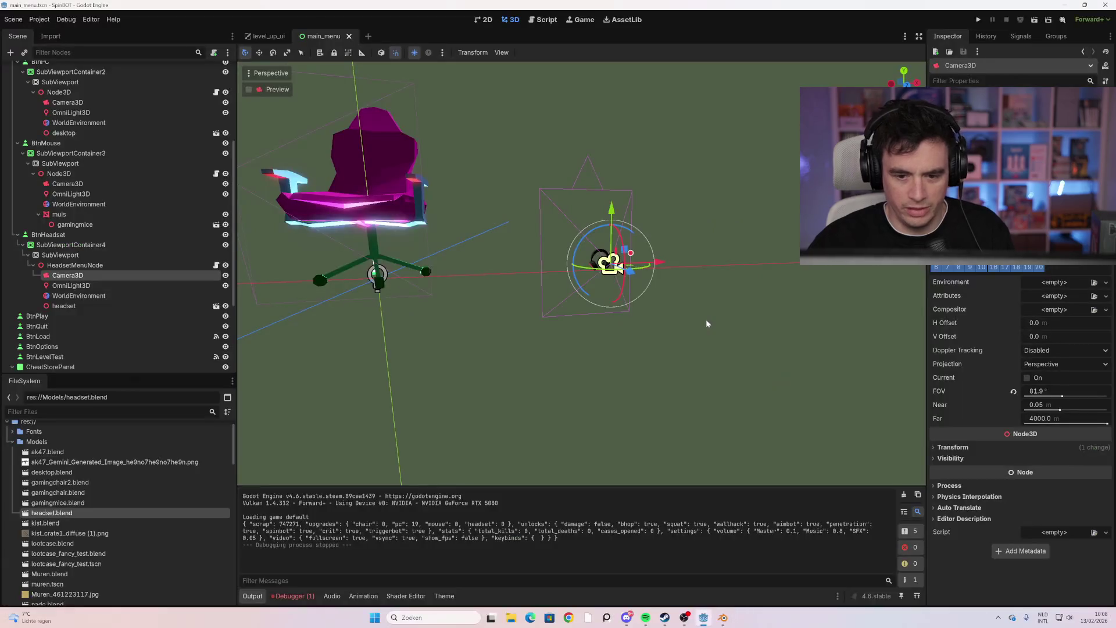
{"action": "left_click_drag", "start_coordinate": [665, 261], "coordinate": [664, 266]}
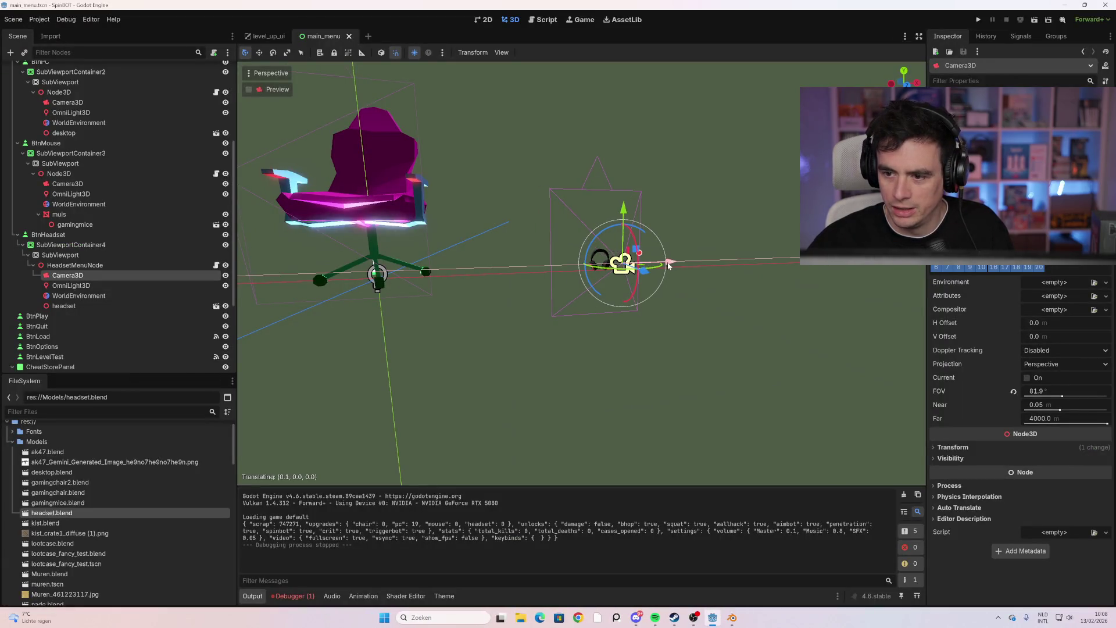
{"action": "left_click_drag", "start_coordinate": [731, 299], "coordinate": [713, 295]}
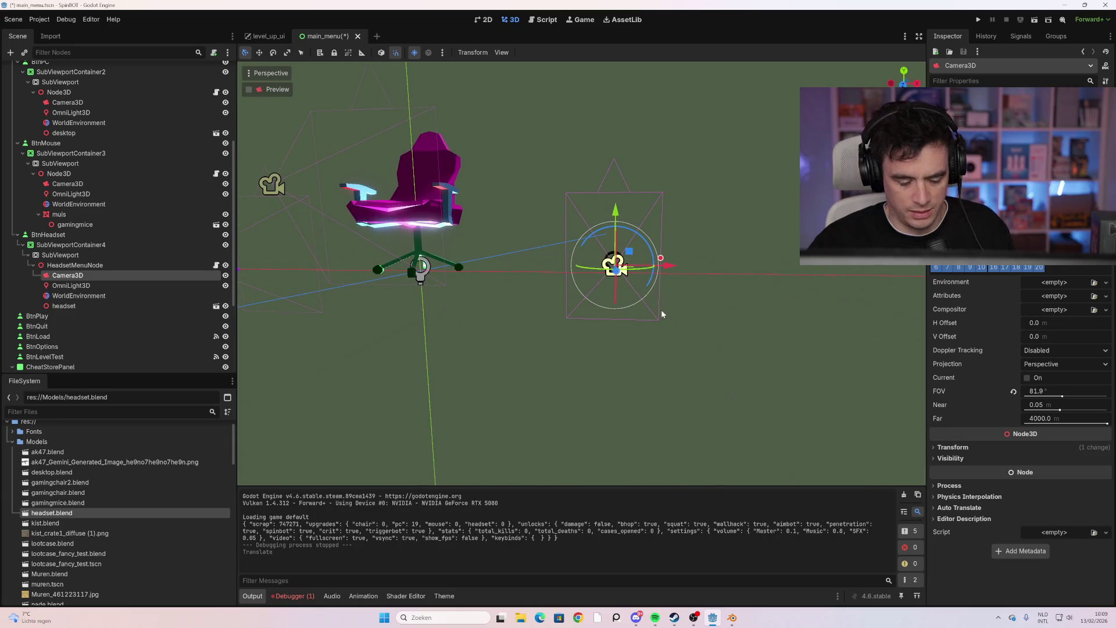
{"action": "key", "text": "F5"}
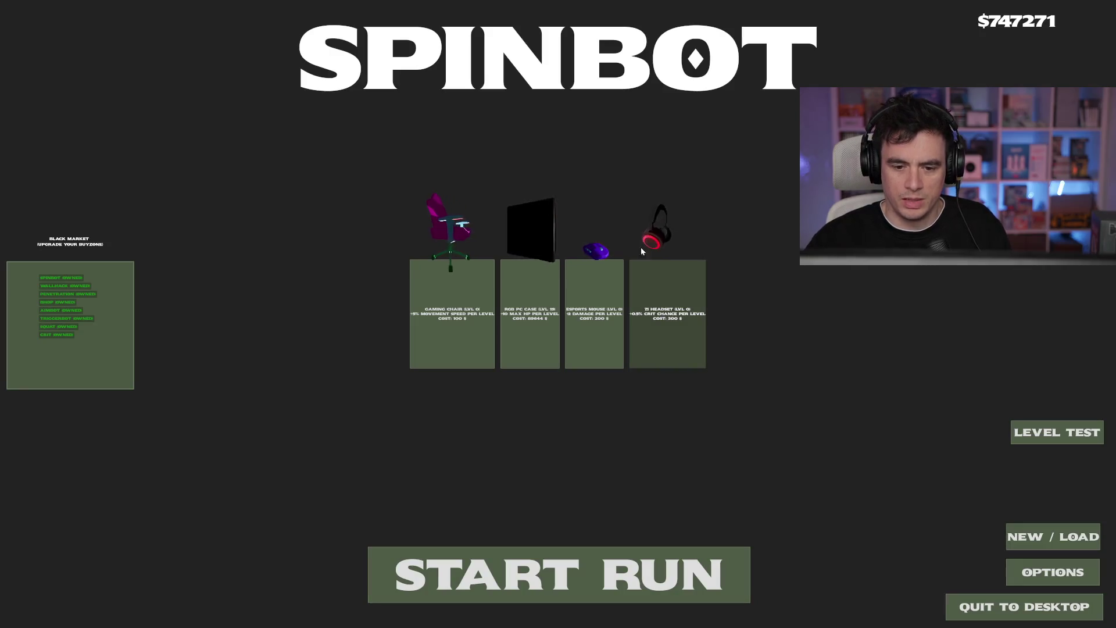
Nudge SubViewportContainer4 to (-8, -264) on the canvas so the headset sits over its card
{"action": "key", "text": "F8"}
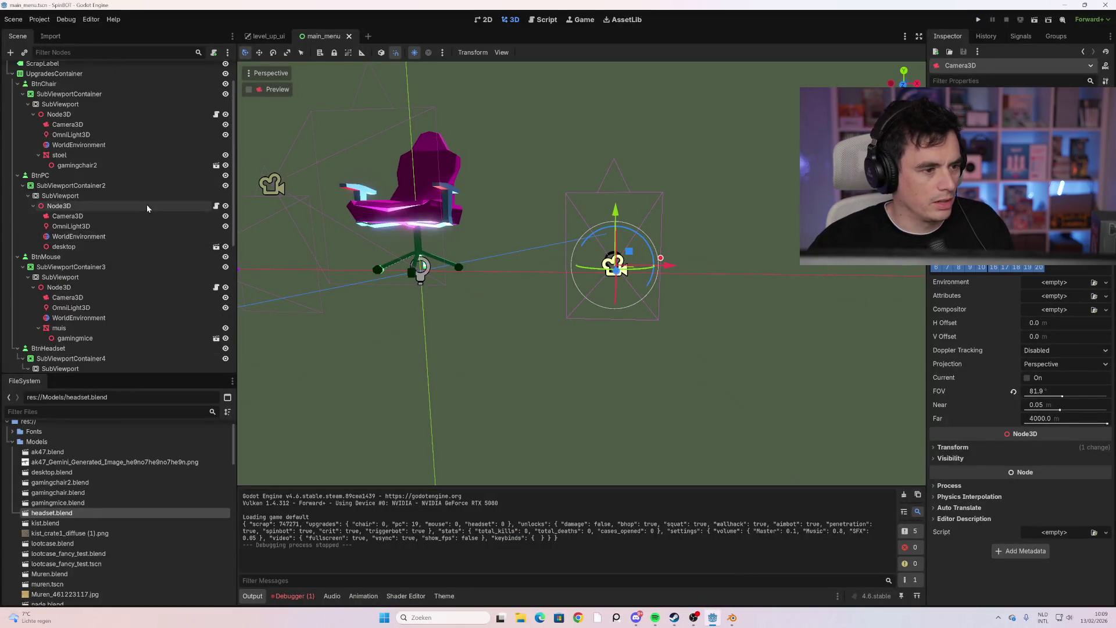
{"action": "left_click", "coordinate": [55, 72]}
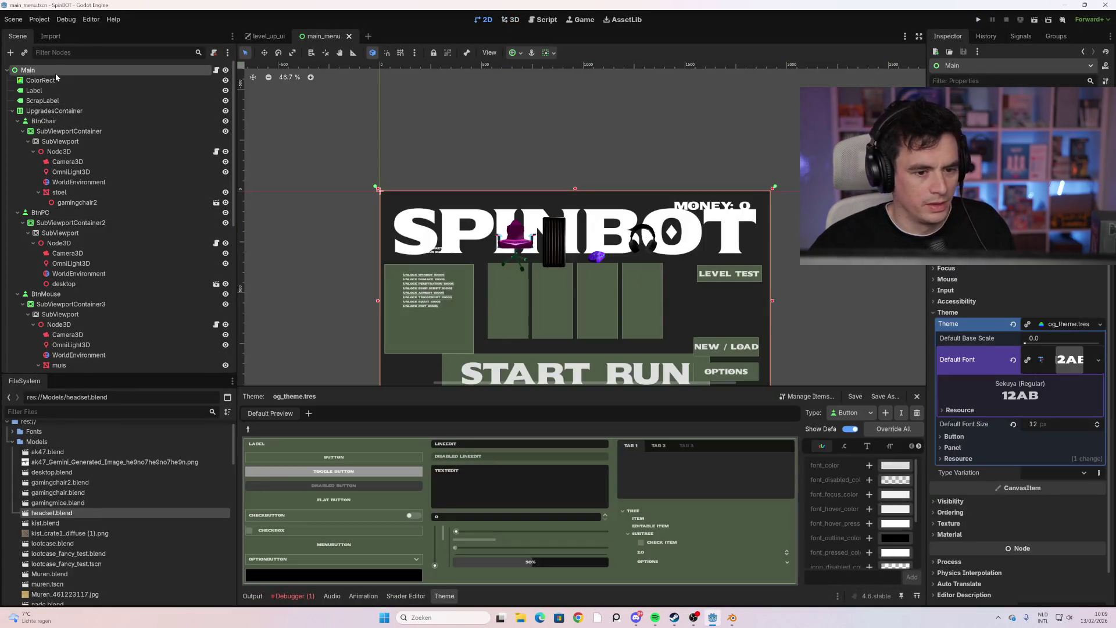
{"action": "left_click", "coordinate": [637, 244]}
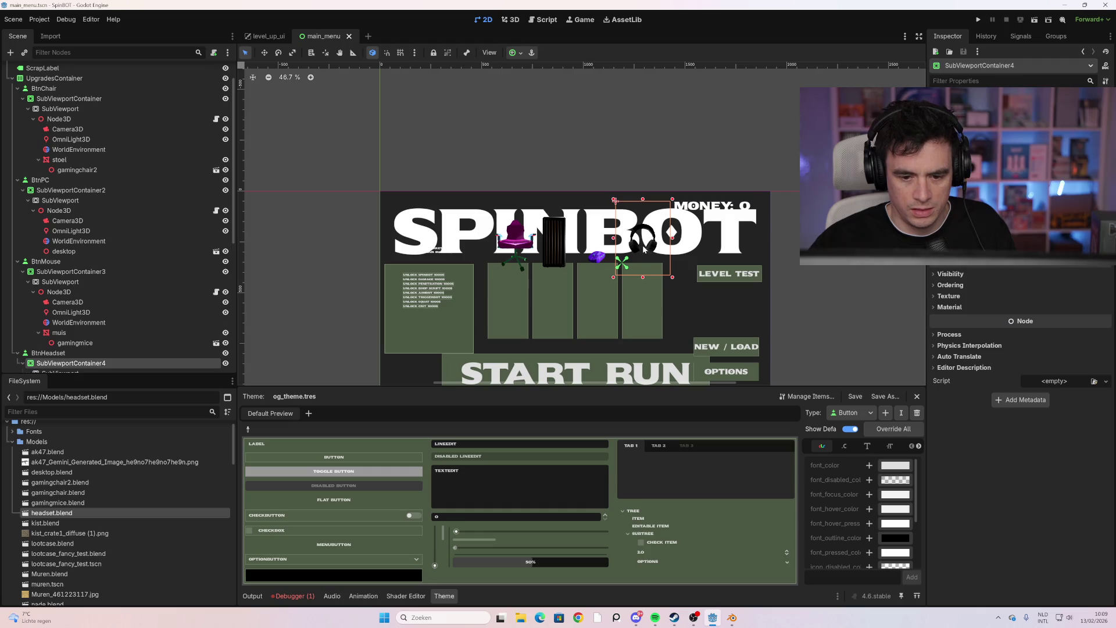
{"action": "left_click_drag", "start_coordinate": [646, 251], "coordinate": [644, 252]}
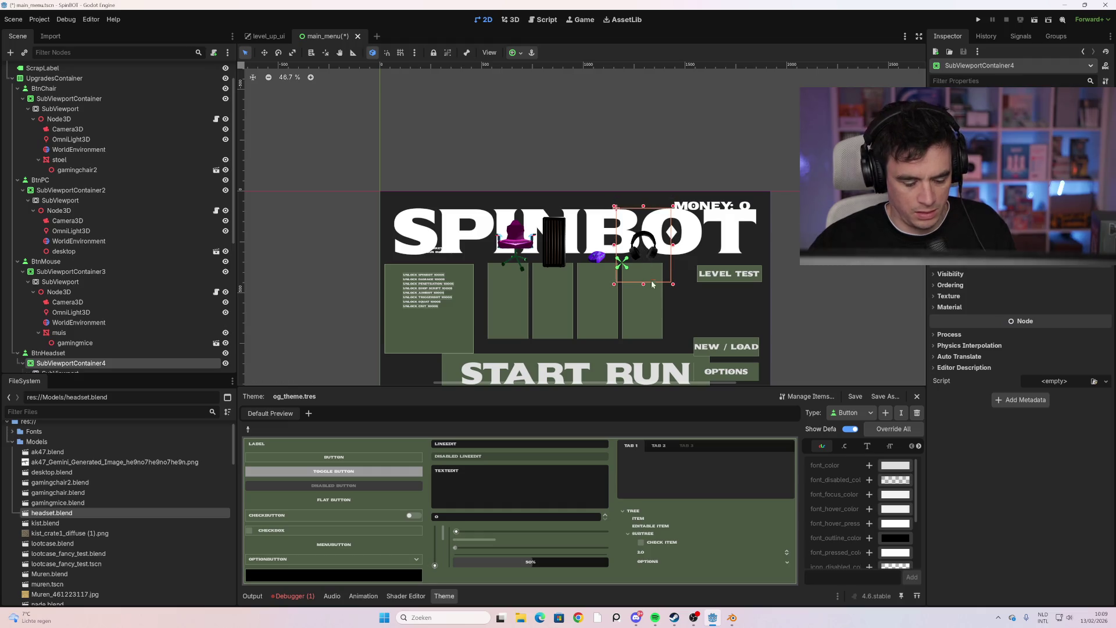
{"action": "key", "text": "F5"}
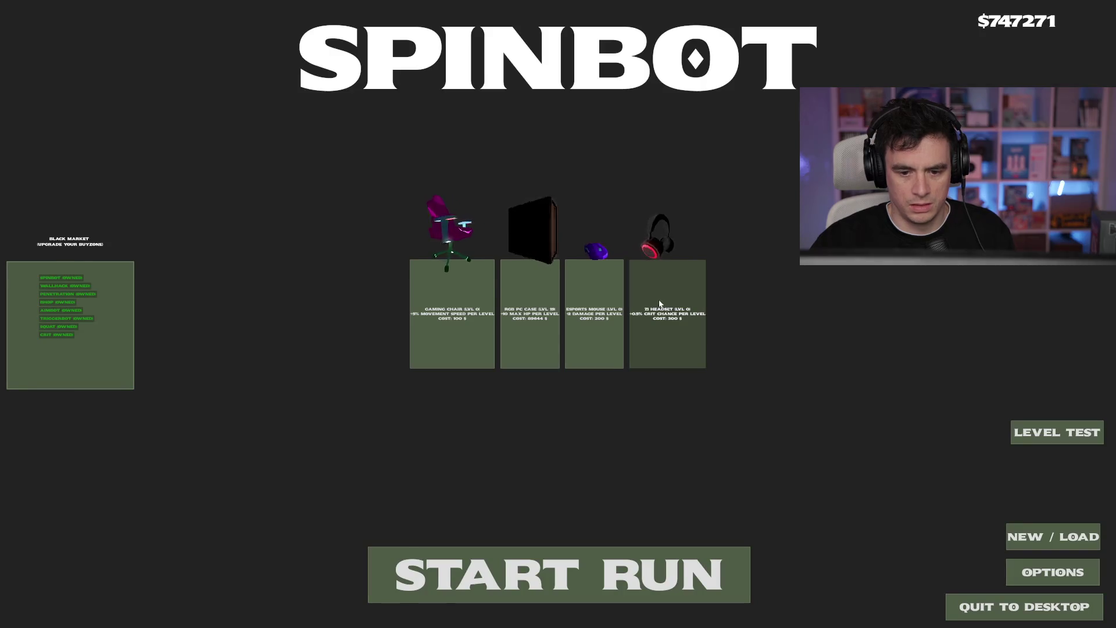
{"action": "key", "text": "F8"}
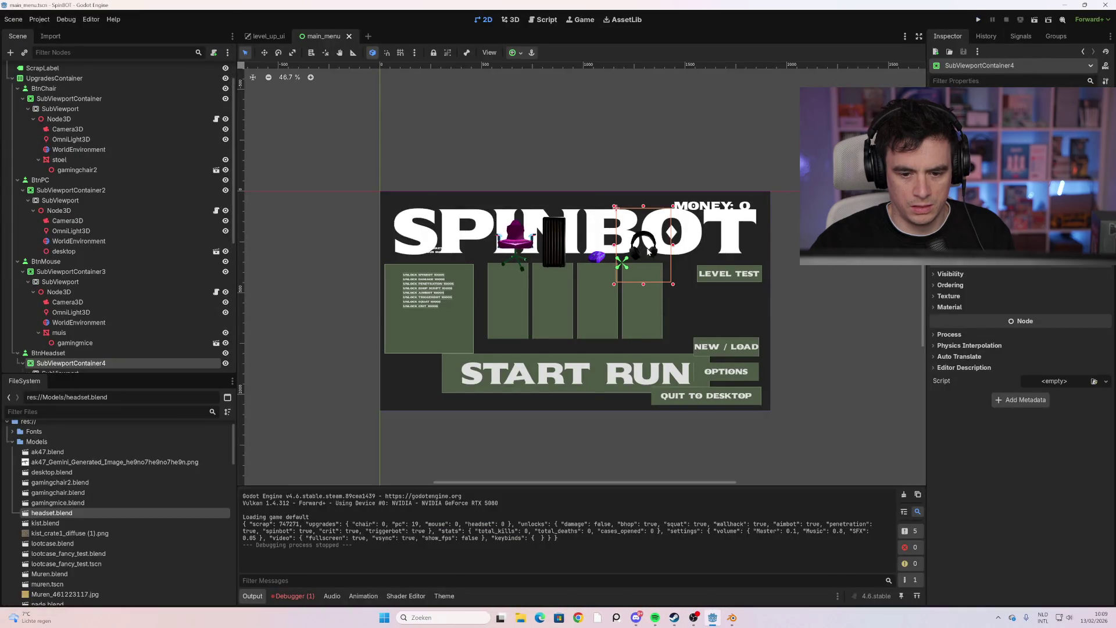
{"action": "left_click_drag", "start_coordinate": [648, 251], "coordinate": [658, 254]}
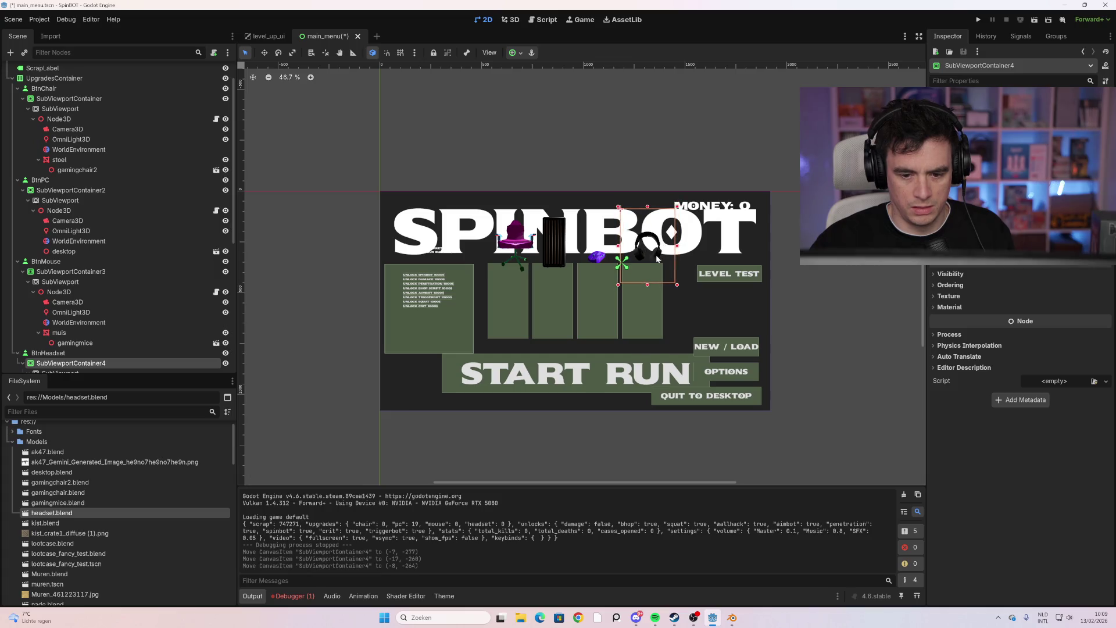
{"action": "key", "text": "F5"}
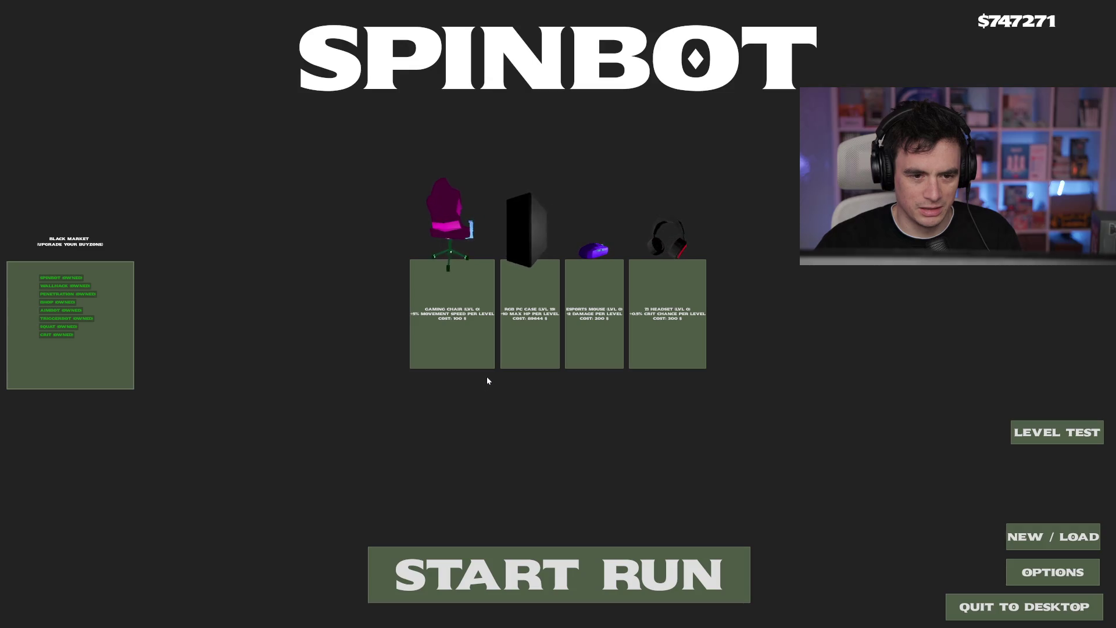
Quit the running SpinBOT game to get back to the editor's main_menu scene
{"action": "key", "text": "alt+F4"}
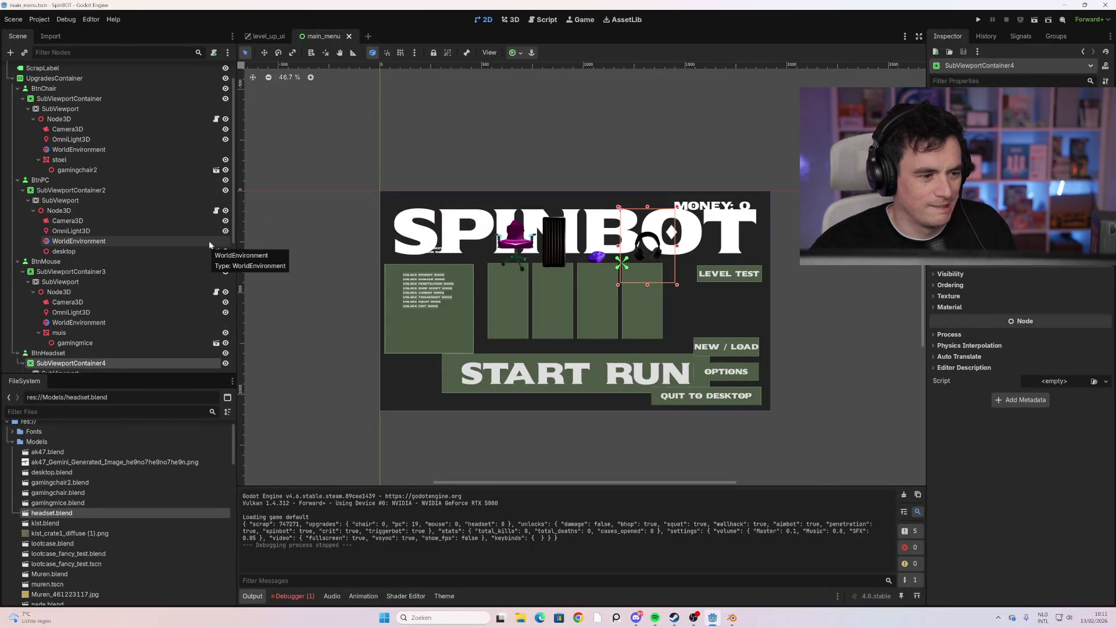
Open BtnChair's node_3d.gd, add blank lines below _process, and relaunch the game
{"action": "left_click", "coordinate": [151, 118]}
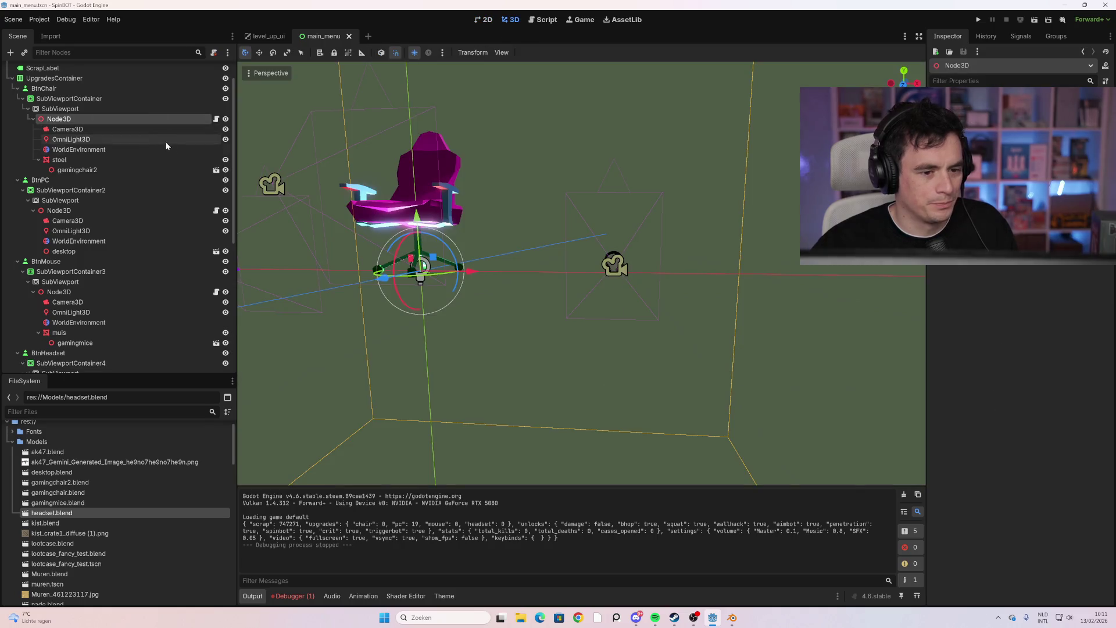
{"action": "left_click", "coordinate": [214, 119]}
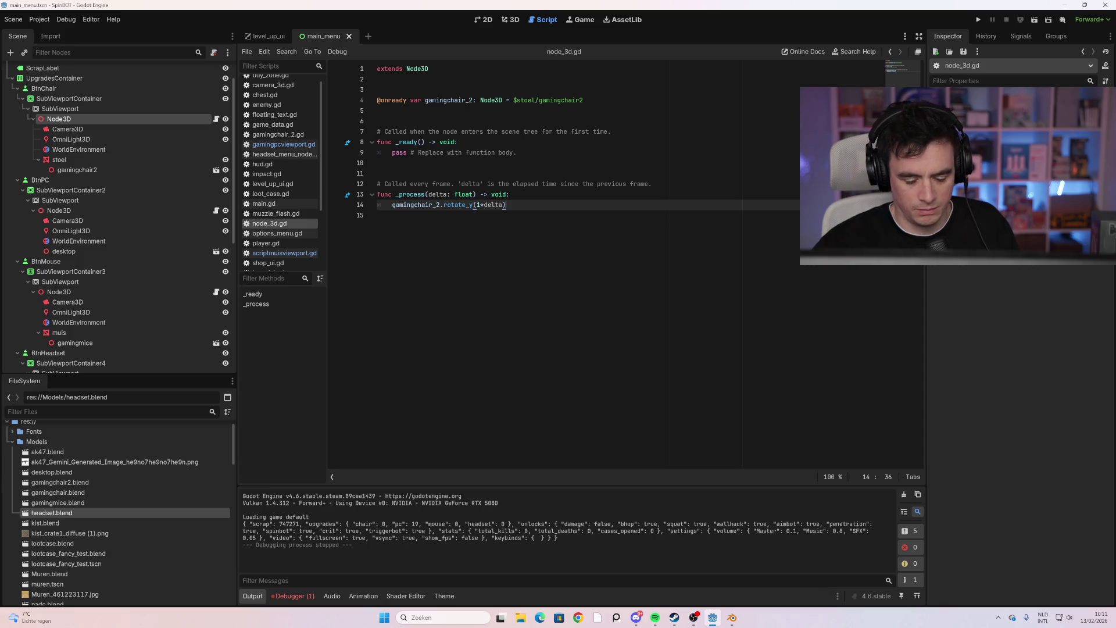
{"action": "key", "text": "Return"}
{"action": "key", "text": "Return"}
{"action": "key", "text": "Return"}
{"action": "key", "text": "Return"}
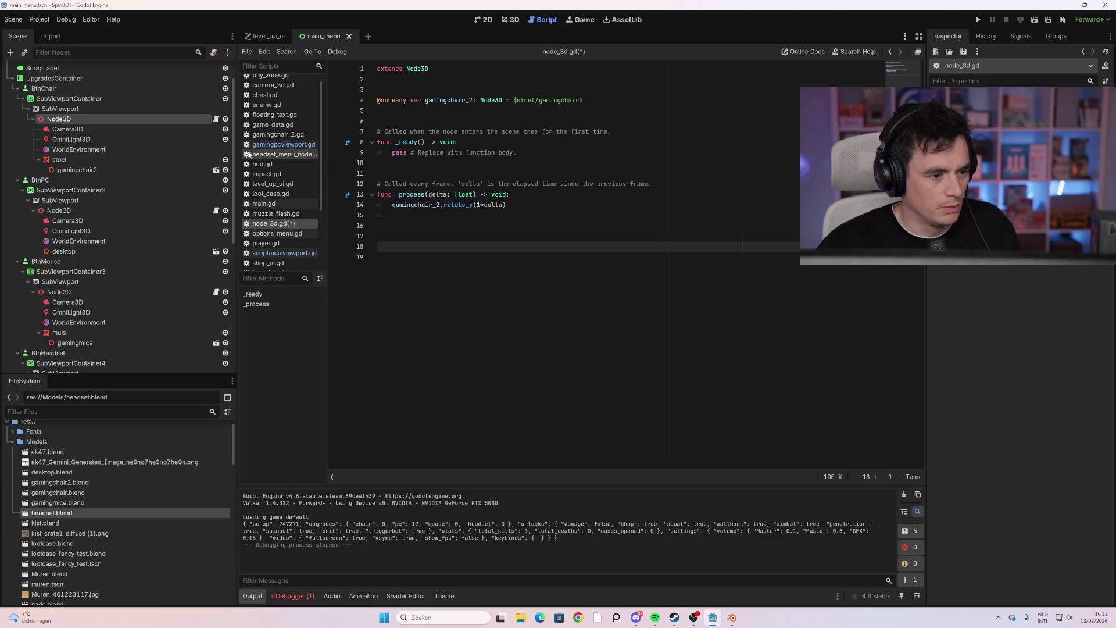
{"action": "scroll", "coordinate": [154, 128], "scroll_direction": "up", "scroll_amount": 2}
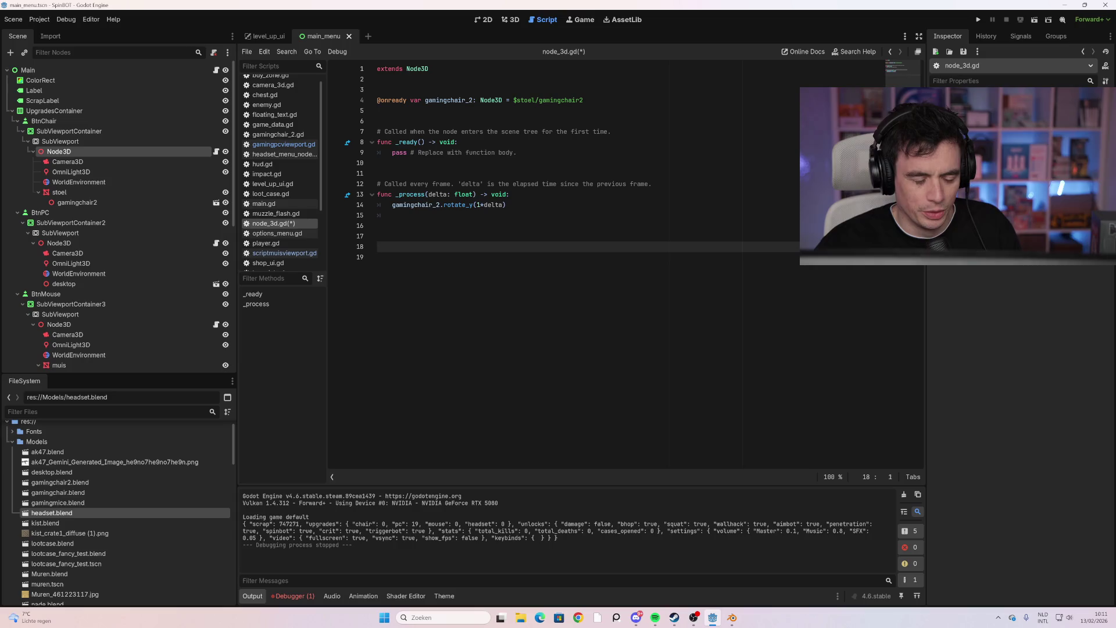
{"action": "key", "text": "Down"}
{"action": "key", "text": "Up"}
{"action": "key", "text": "Up"}
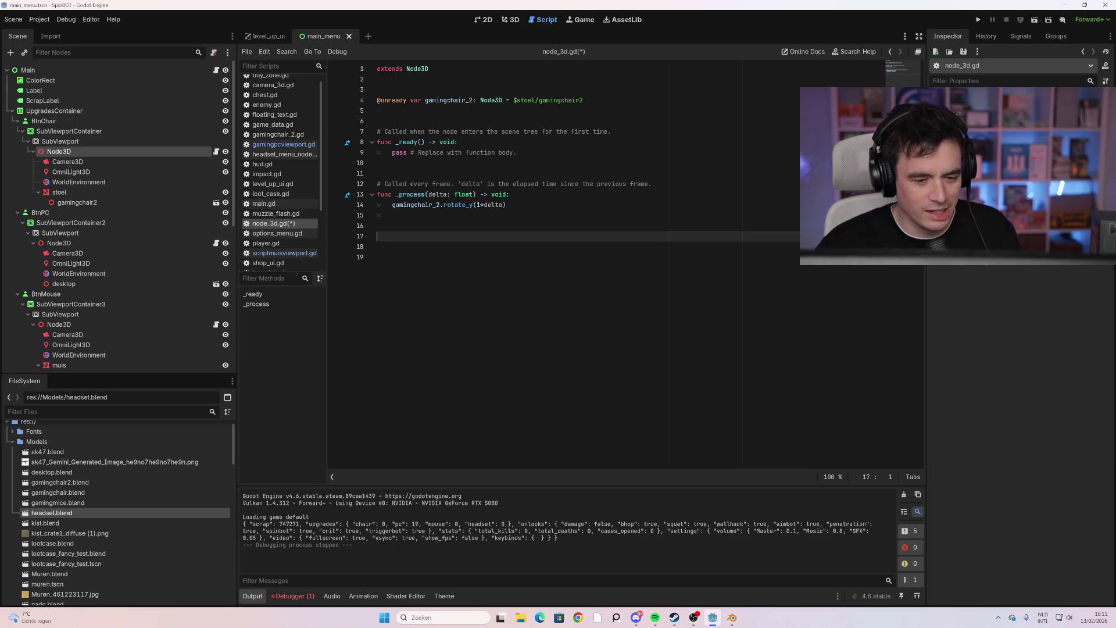
{"action": "key", "text": "F5"}
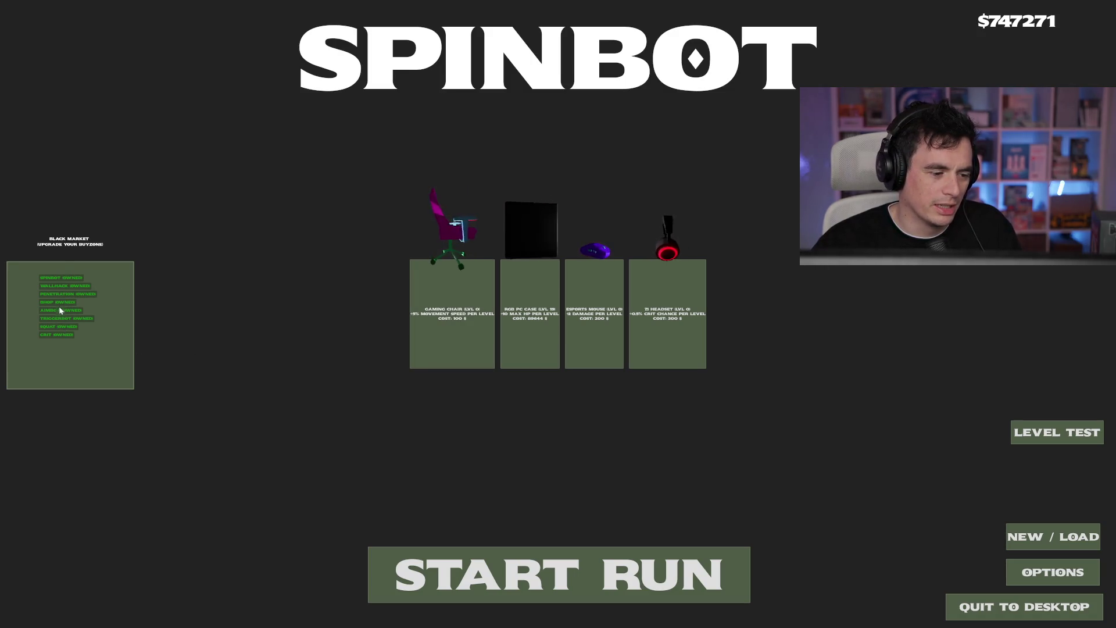
Start a run, move through the maze with WASD, loot a crate and shoot an enemy, then stop the game
{"action": "left_click", "coordinate": [587, 598]}
{"action": "key", "text": "w"}
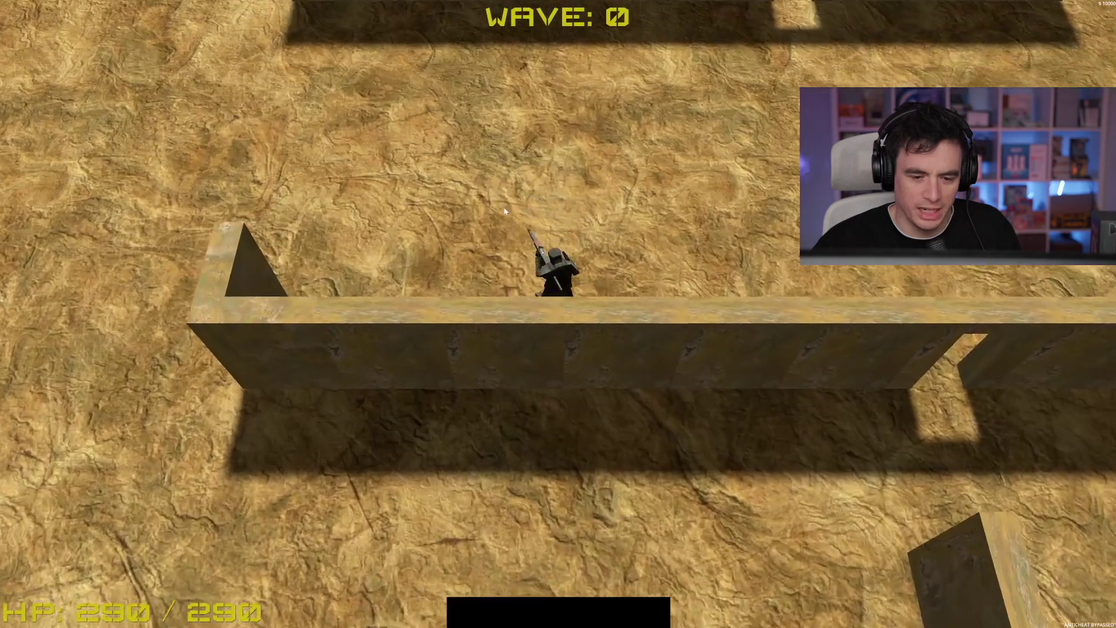
{"action": "key", "text": "w"}
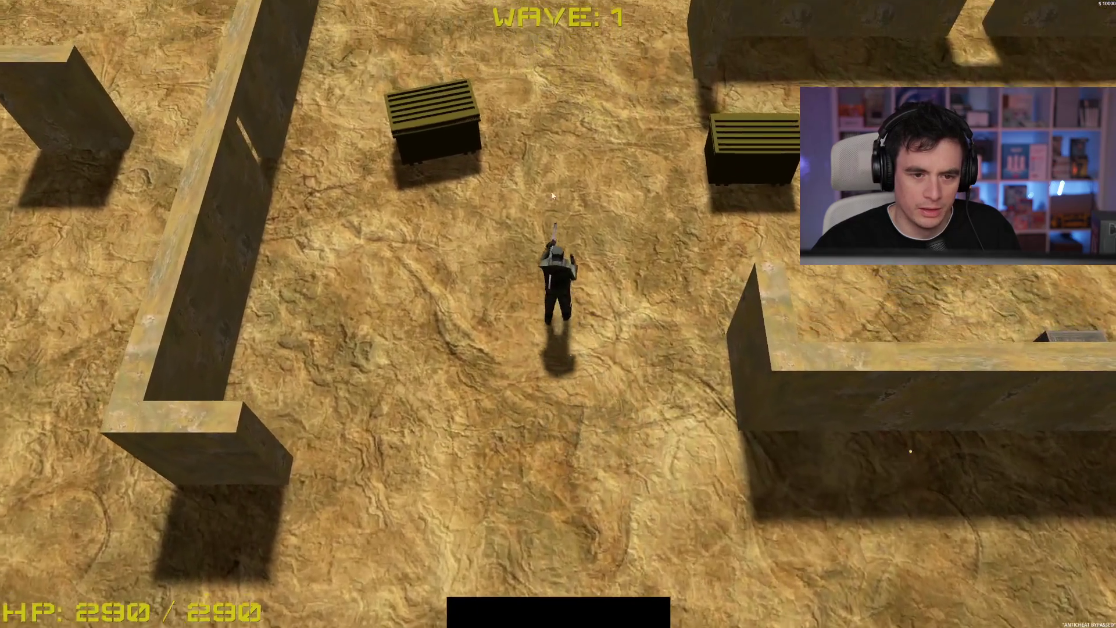
{"action": "key", "text": "space"}
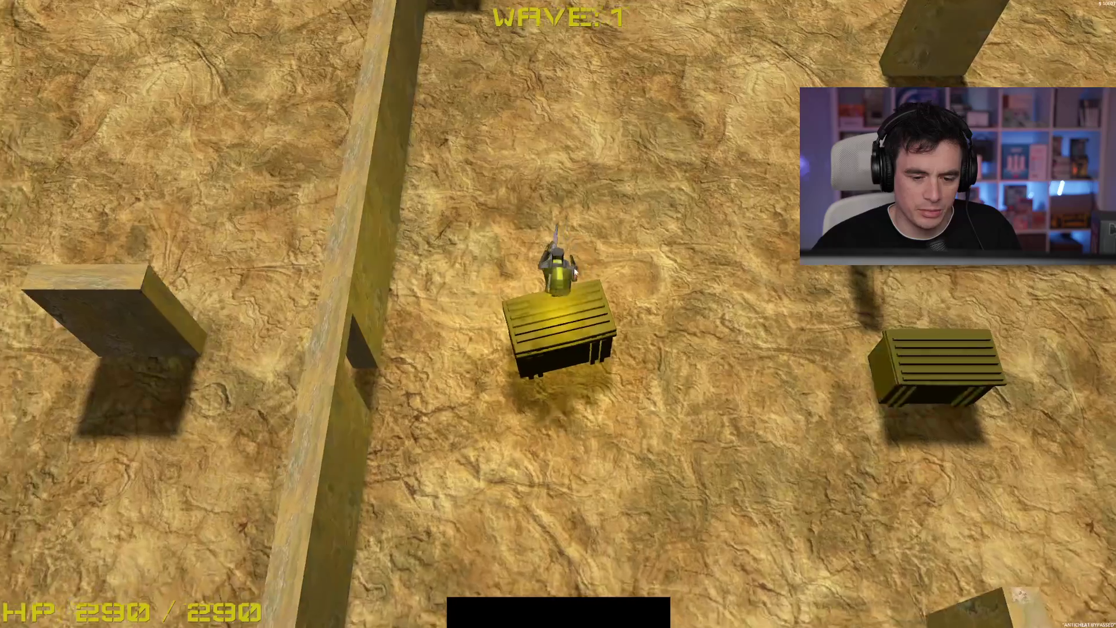
{"action": "key", "text": "w"}
{"action": "key", "text": "w"}
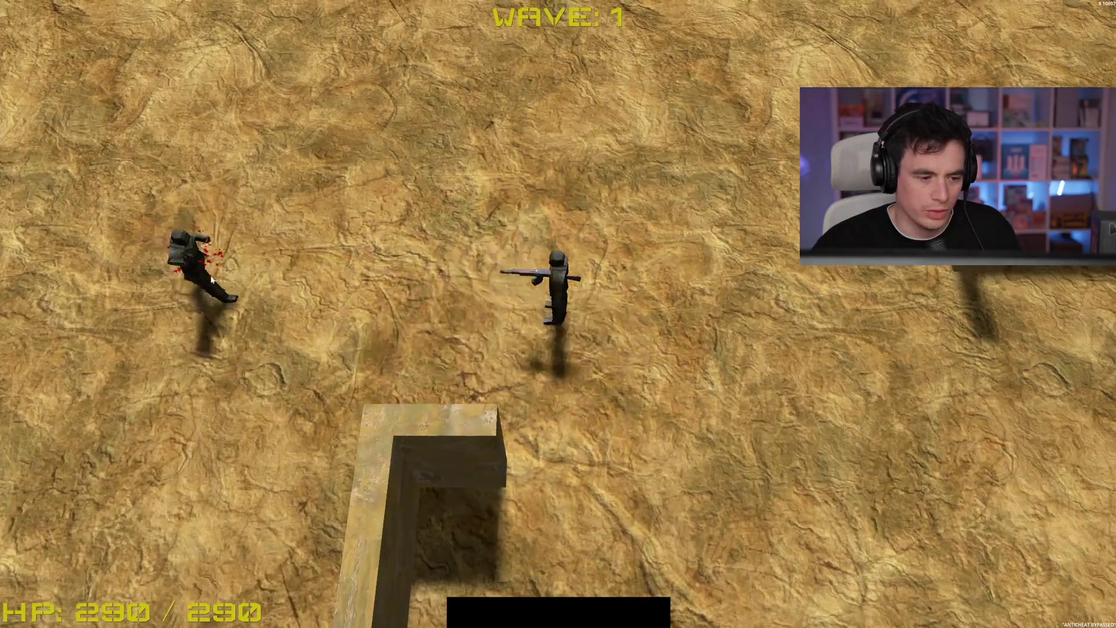
{"action": "left_click", "coordinate": [269, 264]}
{"action": "key", "text": "a"}
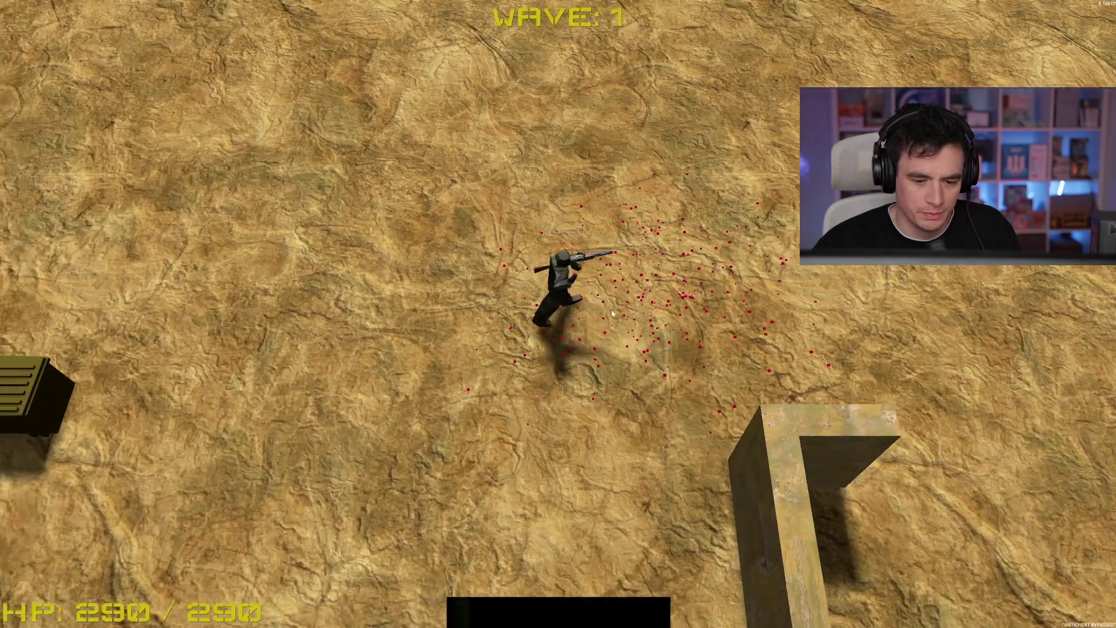
{"action": "key", "text": "s"}
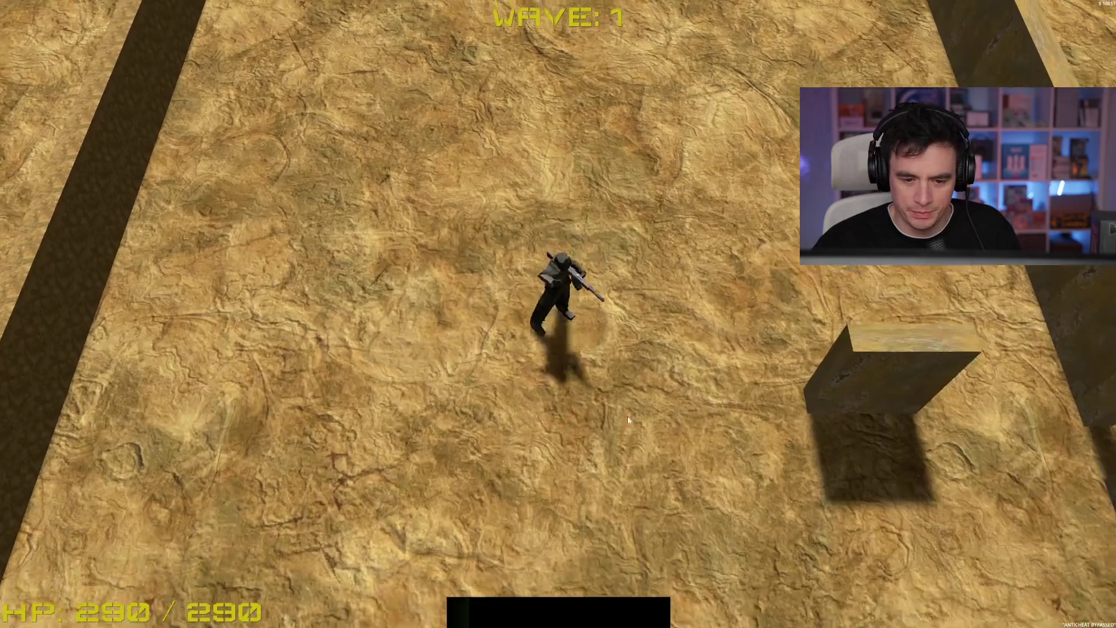
{"action": "key", "text": "w"}
{"action": "key", "text": "d"}
{"action": "key", "text": "s"}
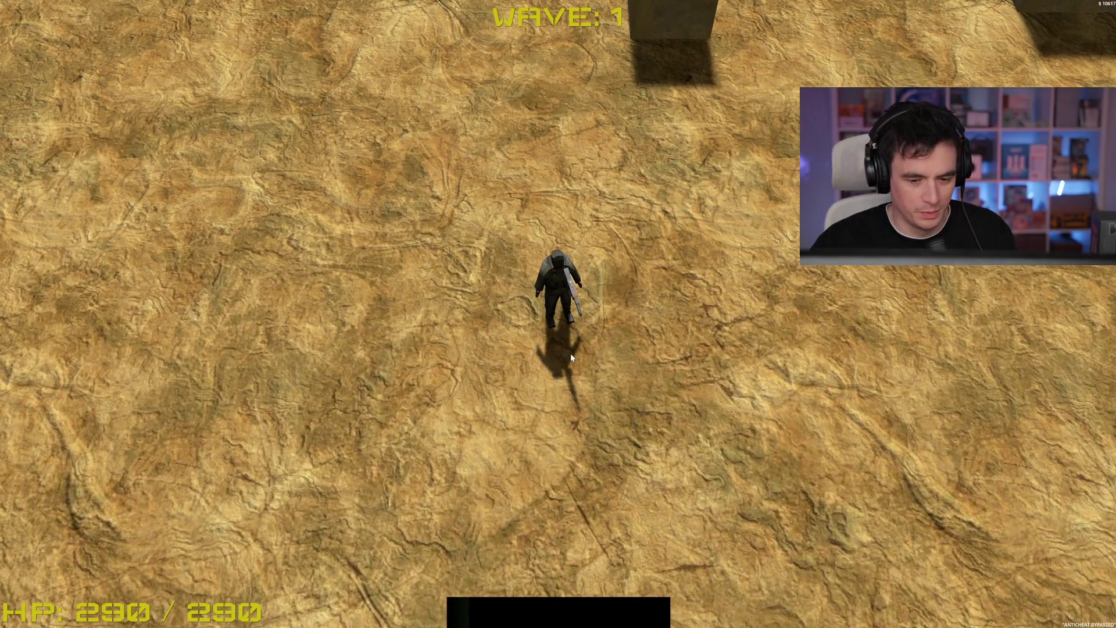
{"action": "key", "text": "F8"}
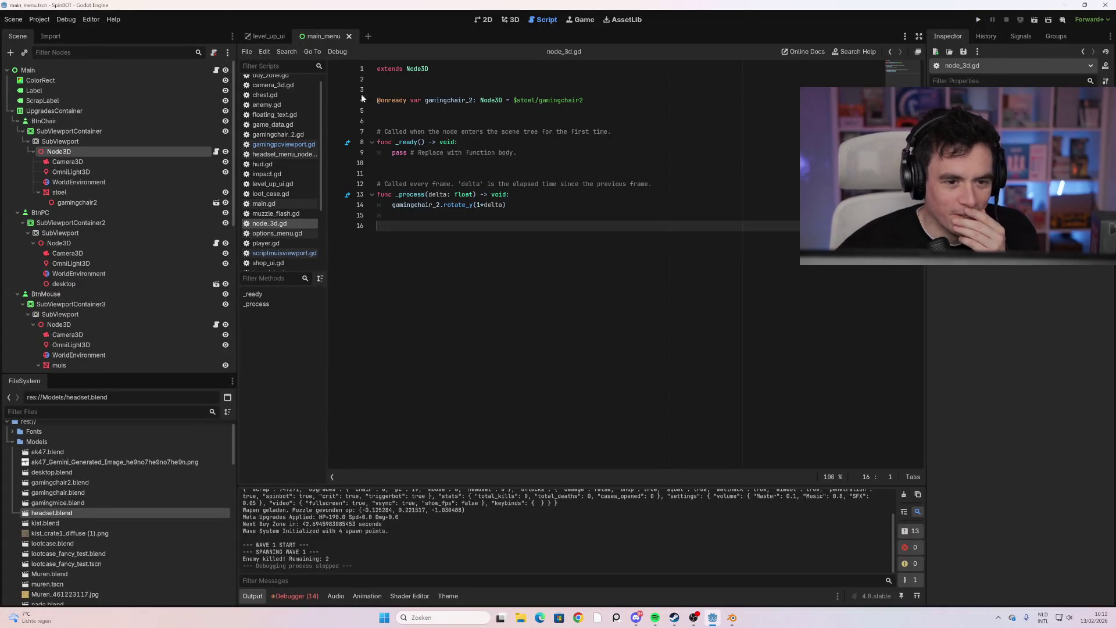
Show BtnChair's signals and start connecting mouse_entered to _on_btn_chair_mouse_entered
{"action": "left_click", "coordinate": [145, 119]}
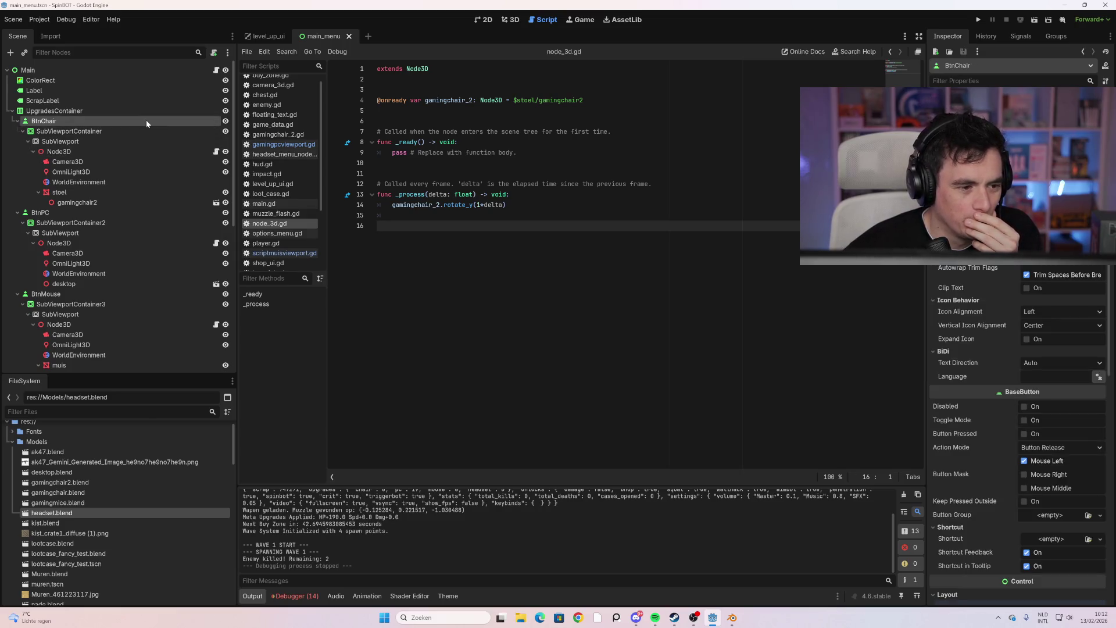
{"action": "left_click", "coordinate": [1015, 39]}
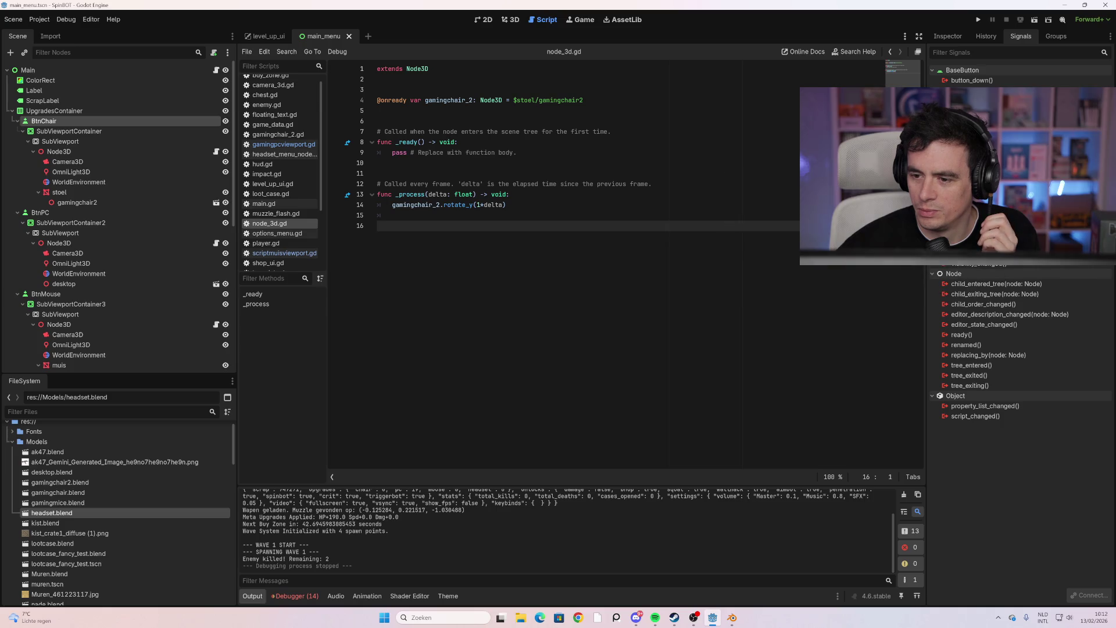
{"action": "double_click", "coordinate": [977, 171]}
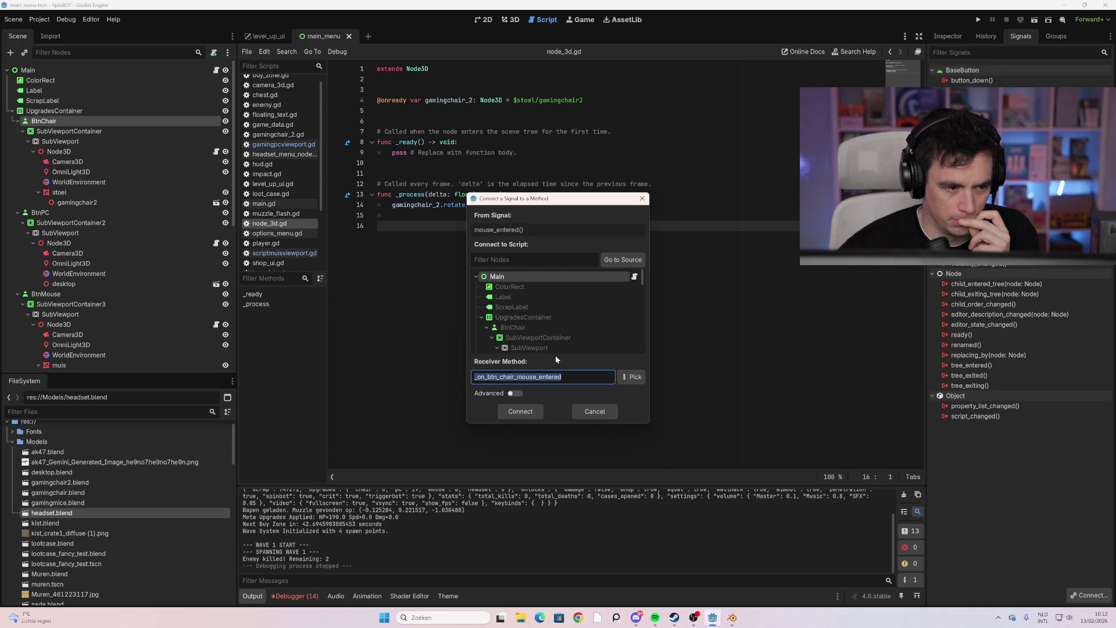
Cancel the mouse_entered connection and select the Node3D inside the chair's SubViewport
{"action": "scroll", "coordinate": [563, 324], "scroll_direction": "down", "scroll_amount": 3}
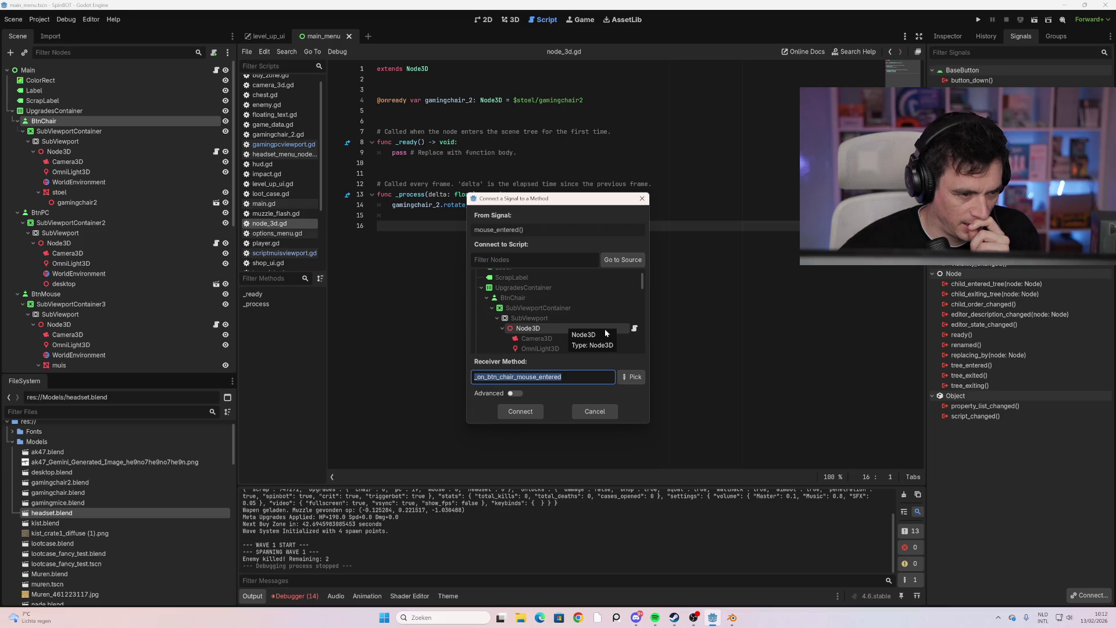
{"action": "left_click", "coordinate": [608, 411]}
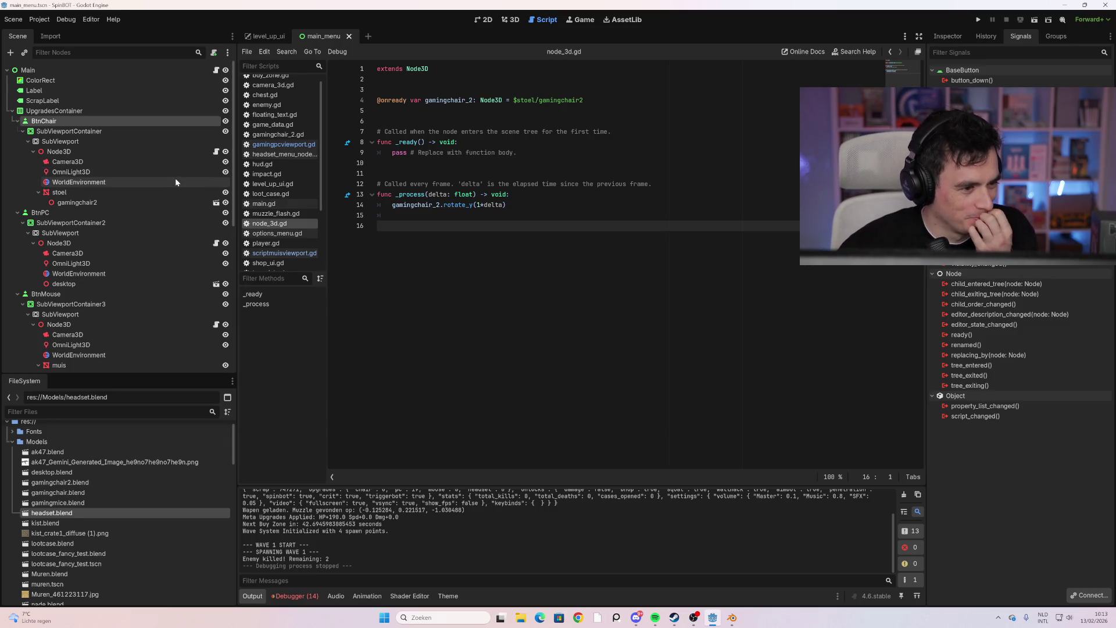
{"action": "left_click", "coordinate": [158, 153]}
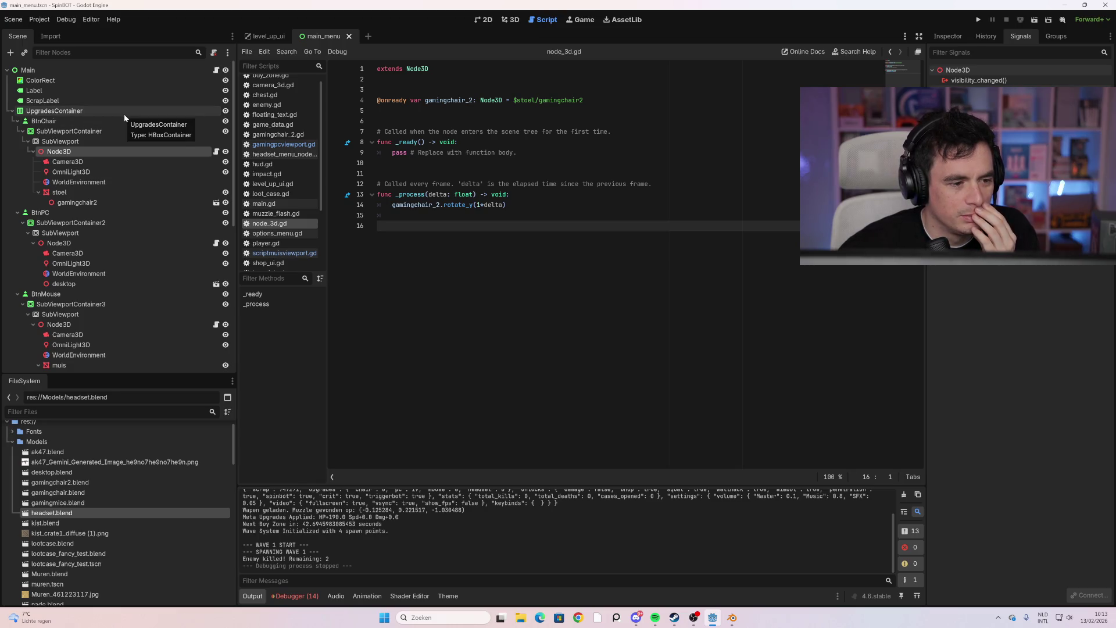
Review main.gd's menu and button-hiding code, then bring up UpgradesContainer's node options
{"action": "left_click", "coordinate": [216, 70]}
{"action": "scroll", "coordinate": [581, 261], "scroll_direction": "up", "scroll_amount": 10}
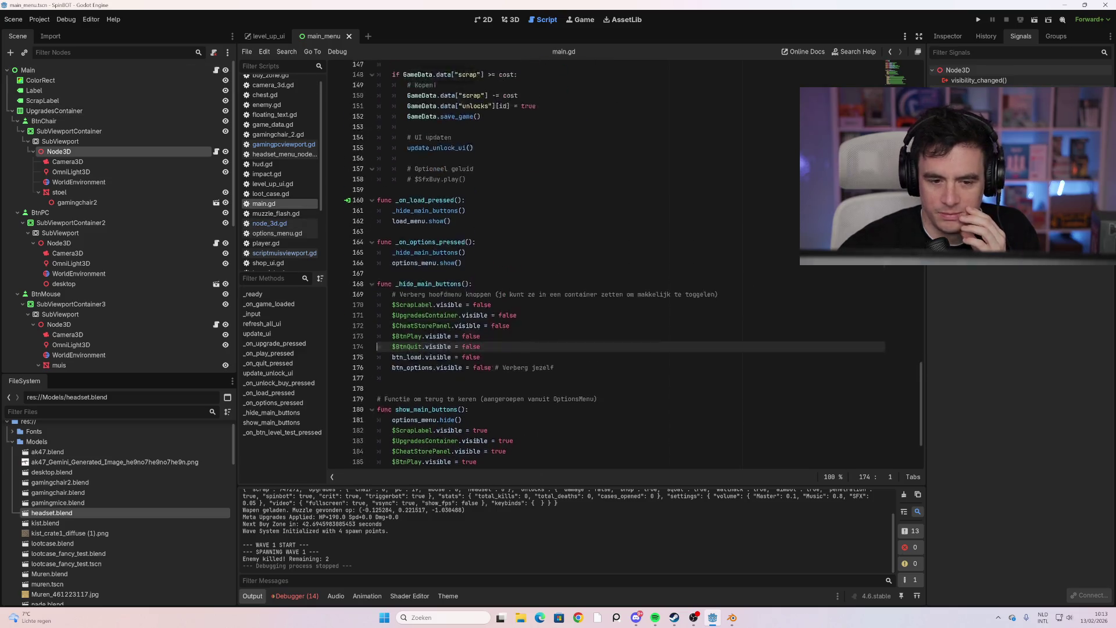
{"action": "scroll", "coordinate": [581, 262], "scroll_direction": "up", "scroll_amount": 20}
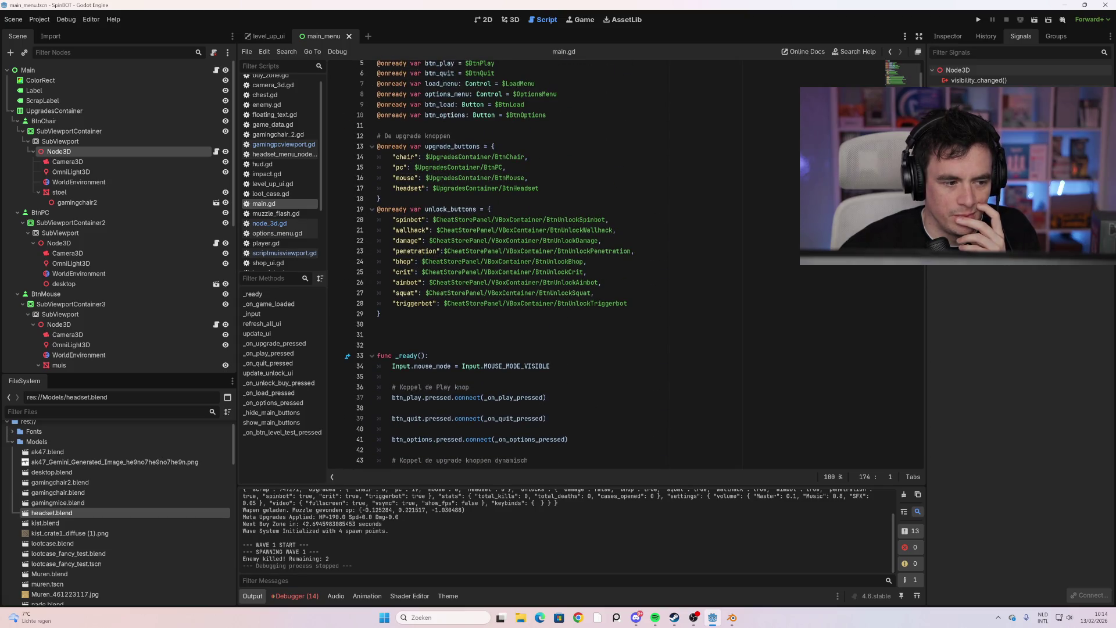
{"action": "scroll", "coordinate": [581, 262], "scroll_direction": "up", "scroll_amount": 1}
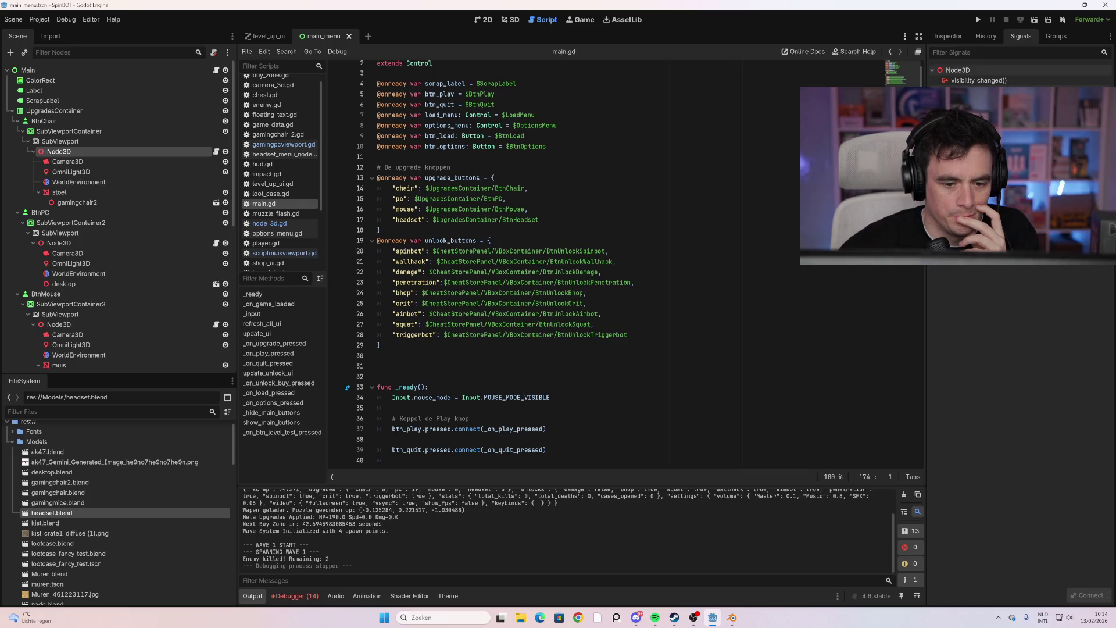
{"action": "scroll", "coordinate": [545, 340], "scroll_direction": "down", "scroll_amount": 20}
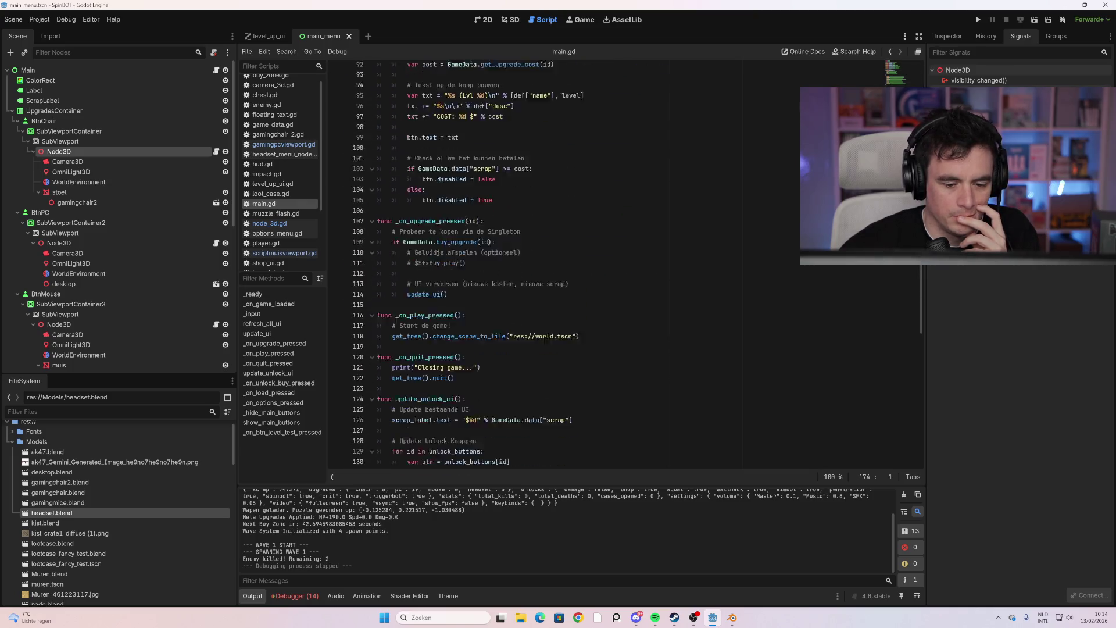
{"action": "scroll", "coordinate": [546, 340], "scroll_direction": "down", "scroll_amount": 20}
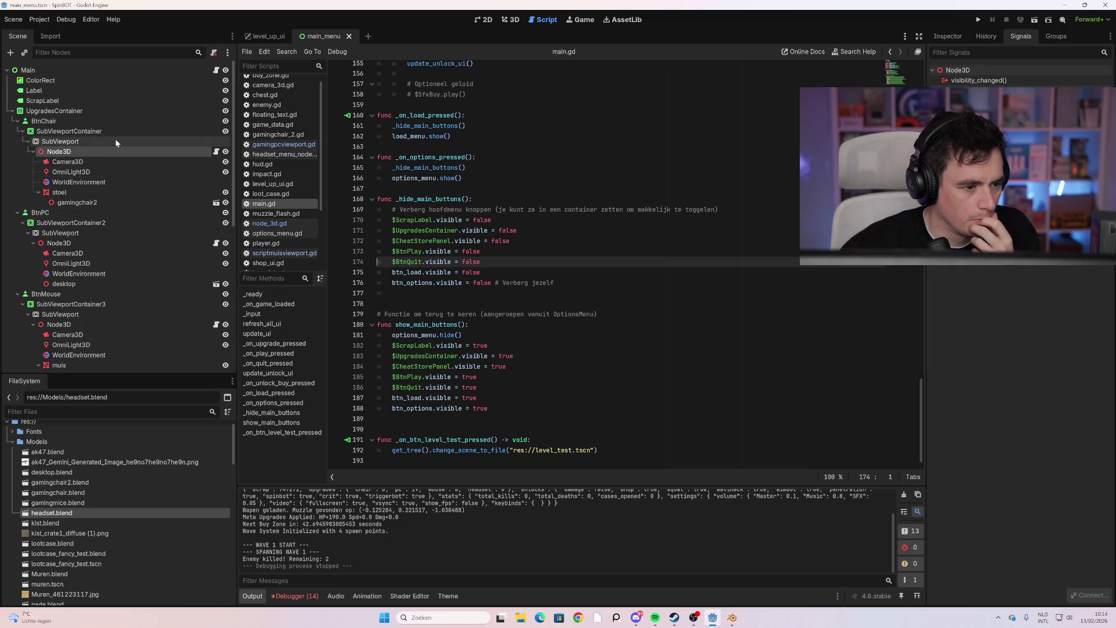
{"action": "left_click", "coordinate": [71, 115]}
{"action": "right_click", "coordinate": [72, 116]}
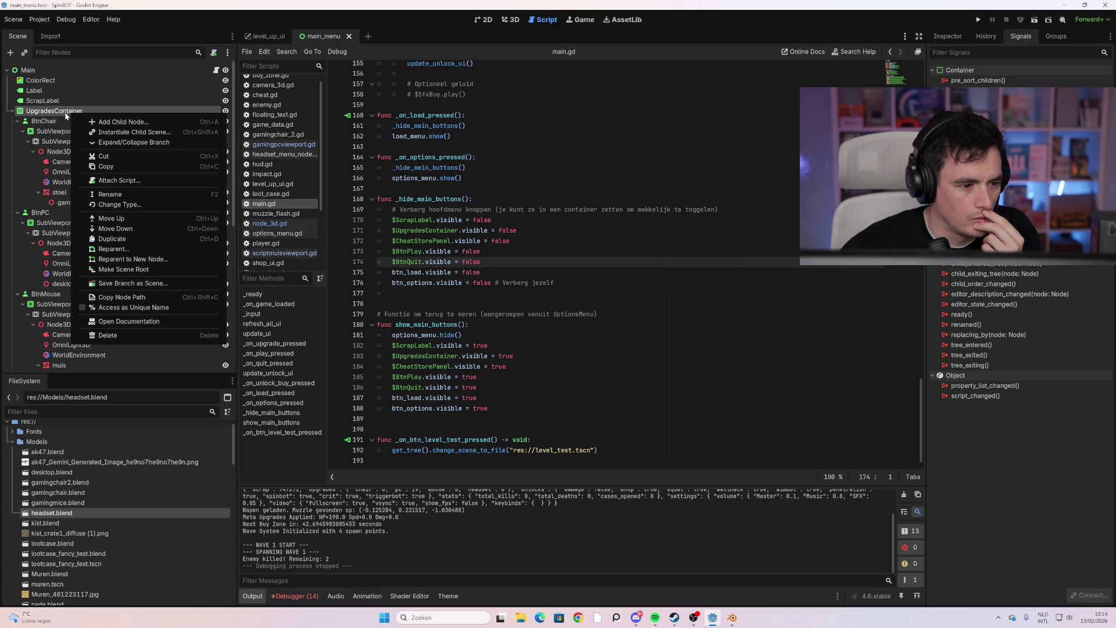
Attach a new upgrades_container.gd script to UpgradesContainer
{"action": "key", "text": "Escape"}
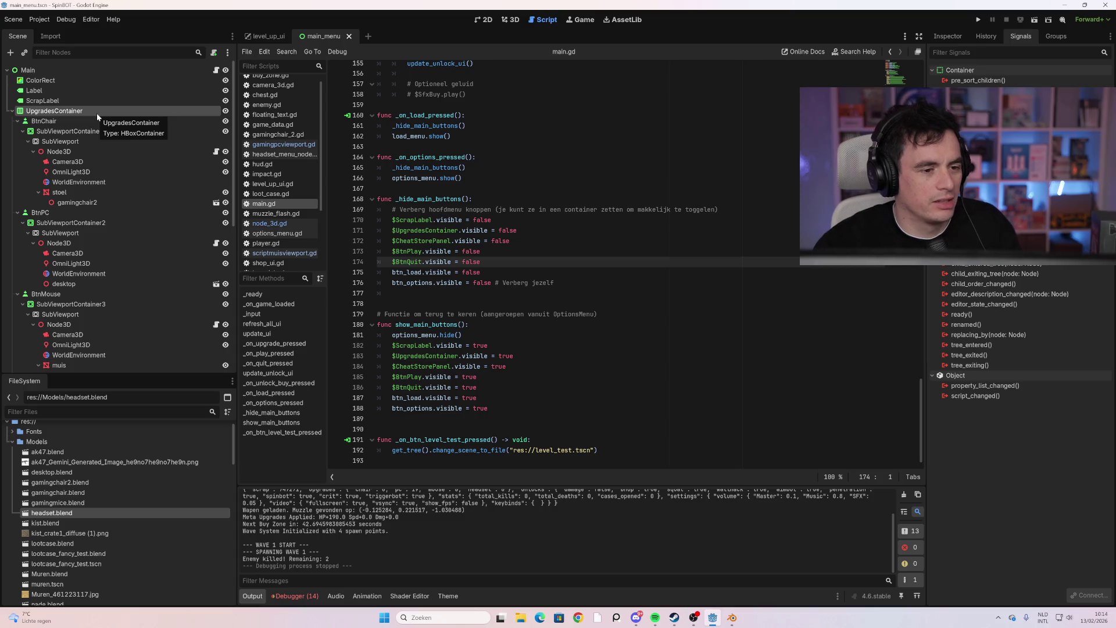
{"action": "left_click", "coordinate": [214, 52]}
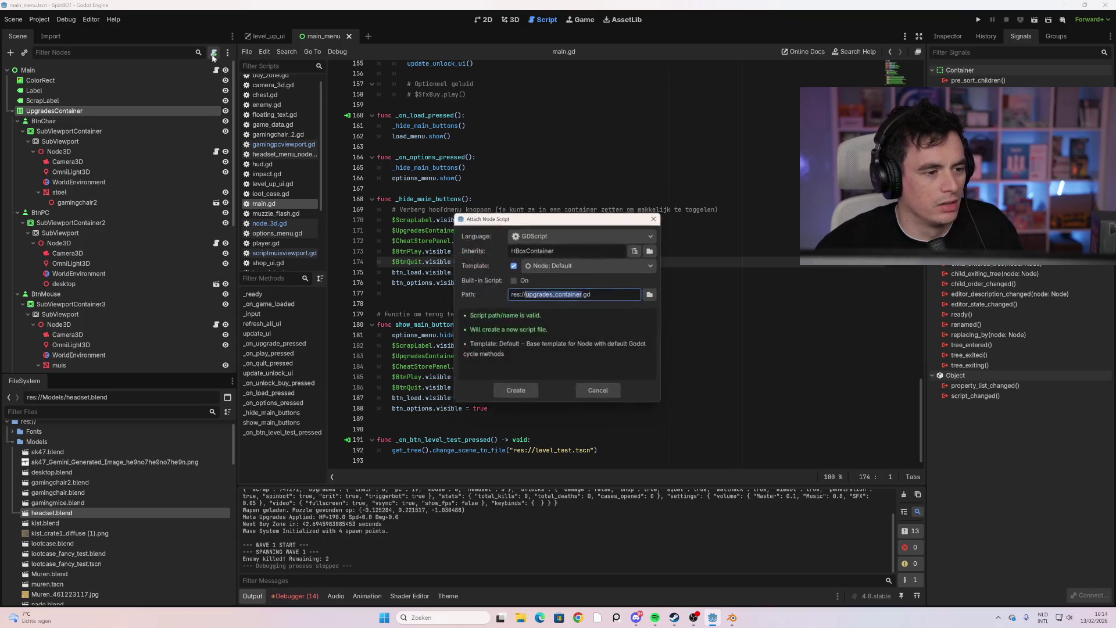
{"action": "left_click", "coordinate": [516, 393]}
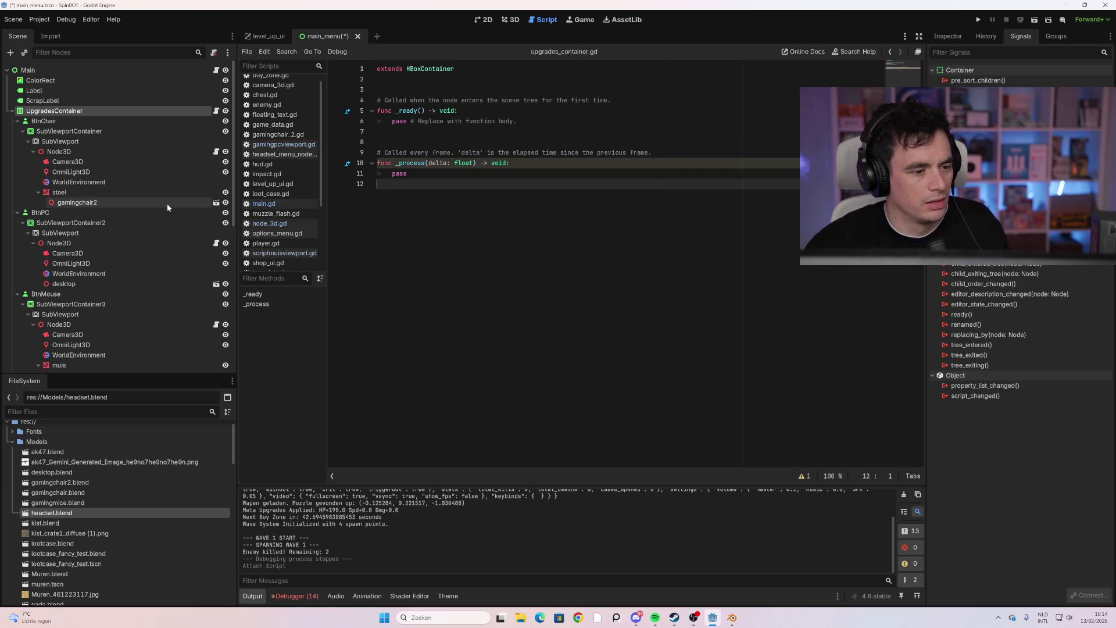
{"action": "scroll", "coordinate": [166, 204], "scroll_direction": "down", "scroll_amount": 3}
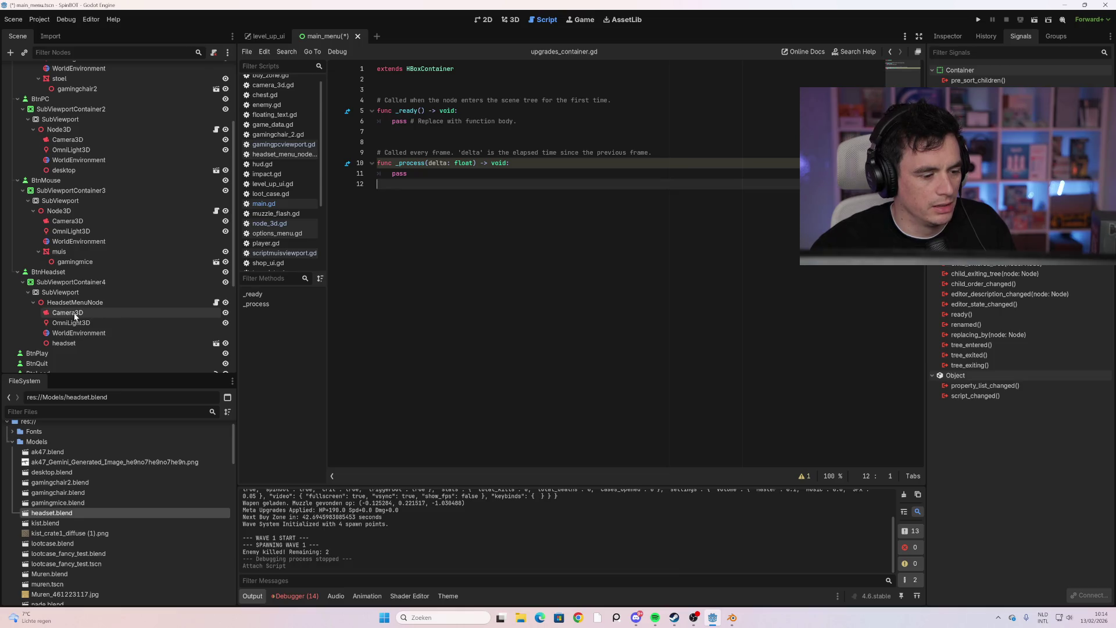
{"action": "mouse_move", "coordinate": [85, 343]}
{"action": "left_mouse_down"}
{"action": "mouse_move", "coordinate": [120, 346]}
{"action": "mouse_move", "coordinate": [428, 89]}
{"action": "left_mouse_up"}
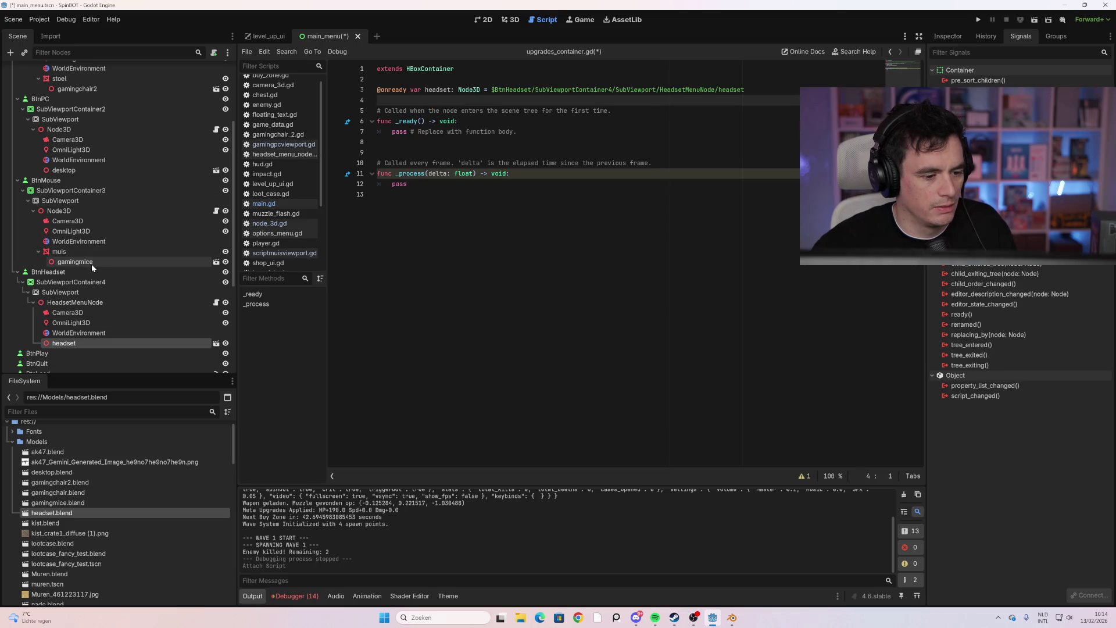
{"action": "left_click", "coordinate": [74, 251]}
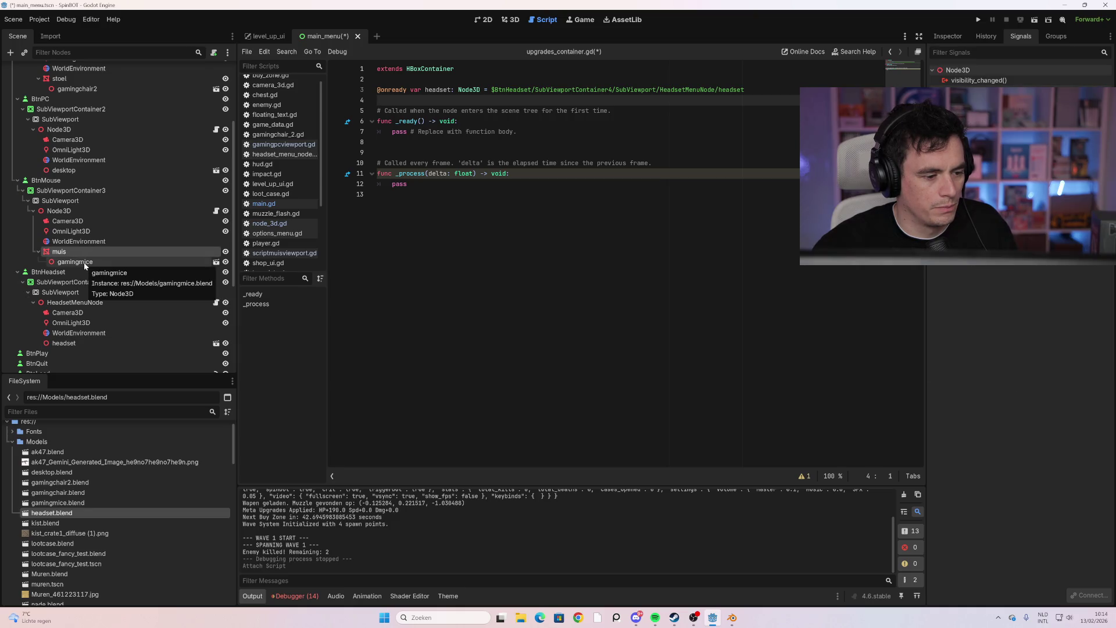
{"action": "left_click", "coordinate": [87, 263]}
{"action": "left_click", "coordinate": [319, 199]}
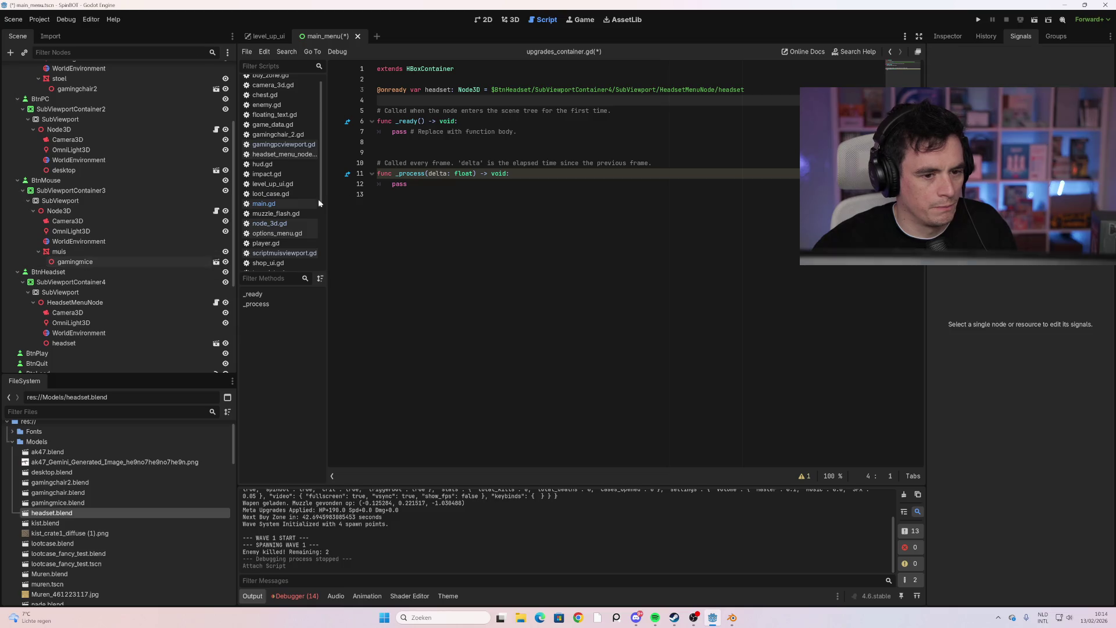
{"action": "mouse_move", "coordinate": [83, 264]}
{"action": "left_mouse_down"}
{"action": "mouse_move", "coordinate": [365, 176]}
{"action": "mouse_move", "coordinate": [401, 100]}
{"action": "left_mouse_up"}
{"action": "scroll", "coordinate": [96, 225], "scroll_direction": "up", "scroll_amount": 3}
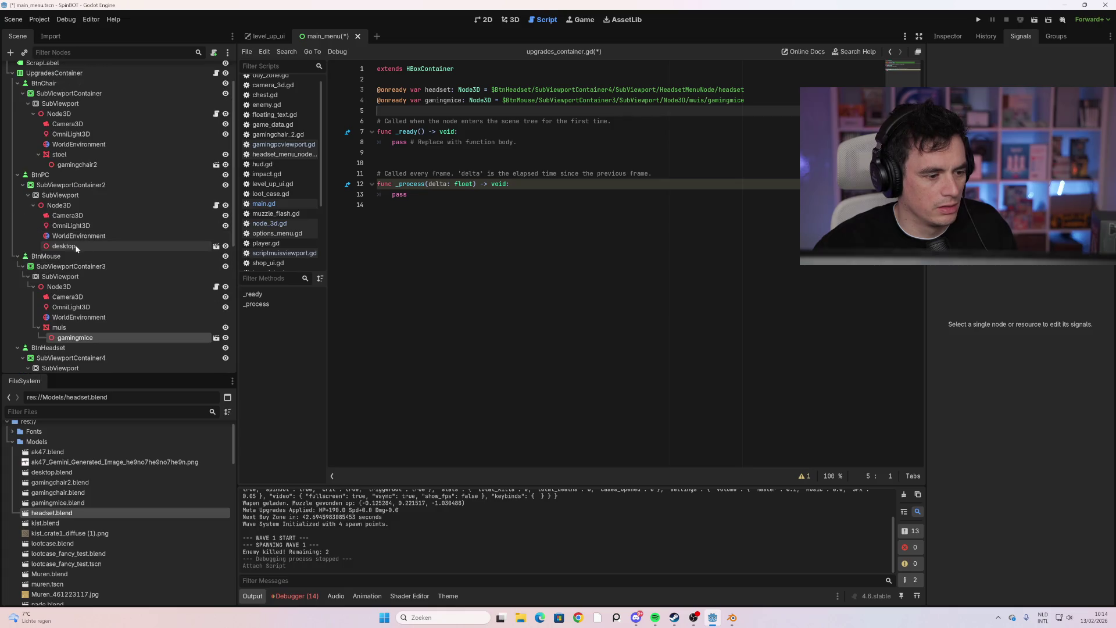
{"action": "mouse_move", "coordinate": [75, 246]}
{"action": "left_mouse_down"}
{"action": "mouse_move", "coordinate": [230, 228]}
{"action": "mouse_move", "coordinate": [460, 112]}
{"action": "left_mouse_up"}
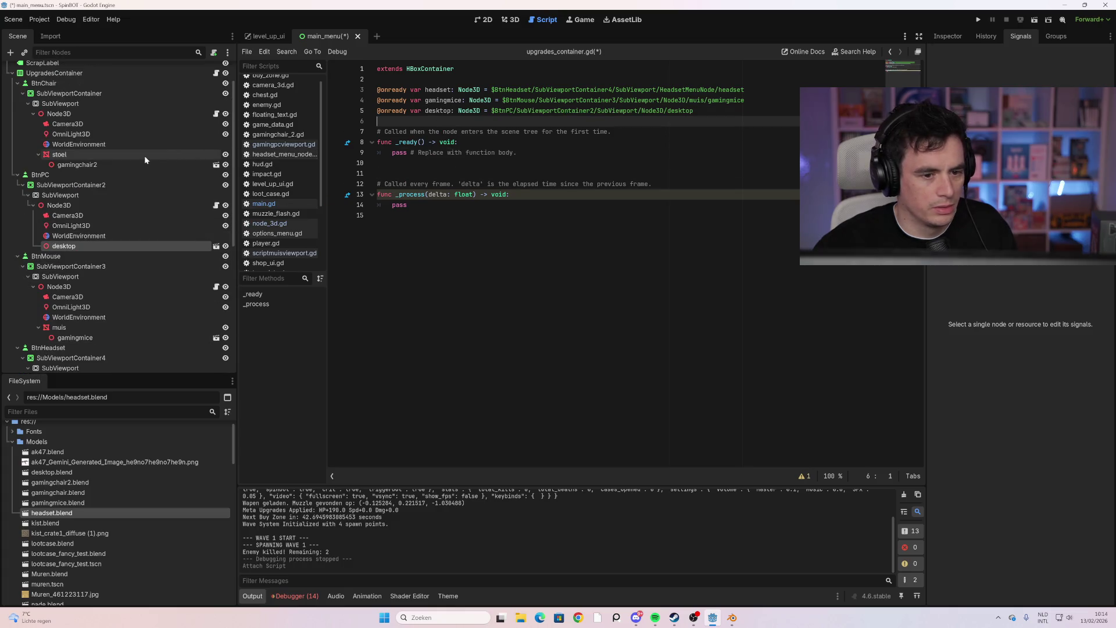
{"action": "left_click_drag", "start_coordinate": [79, 166], "coordinate": [454, 120]}
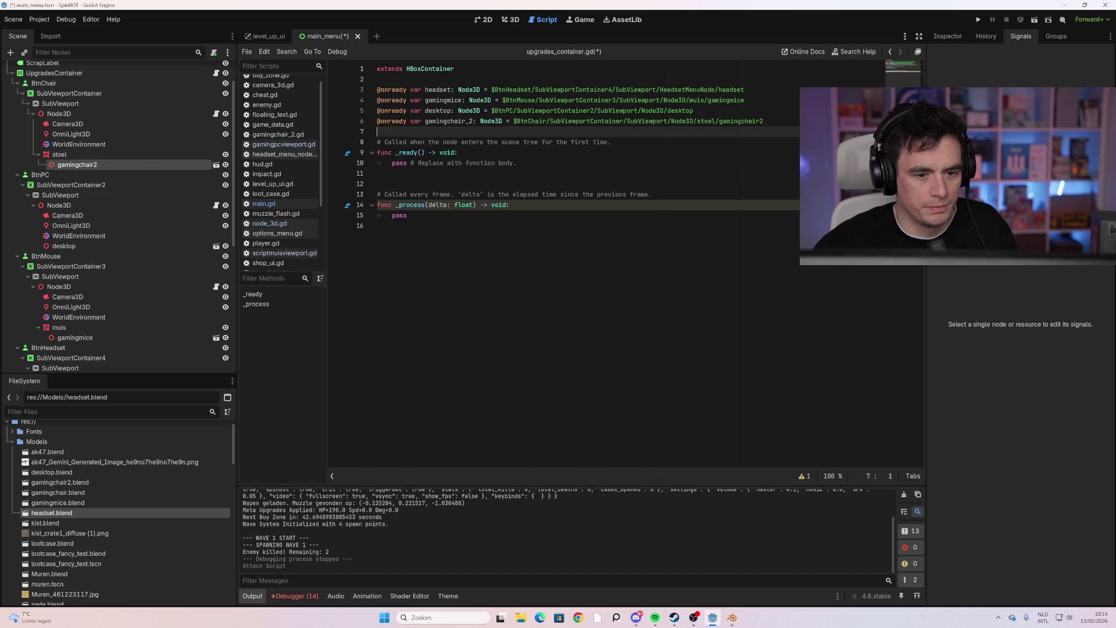
{"action": "left_click", "coordinate": [474, 121]}
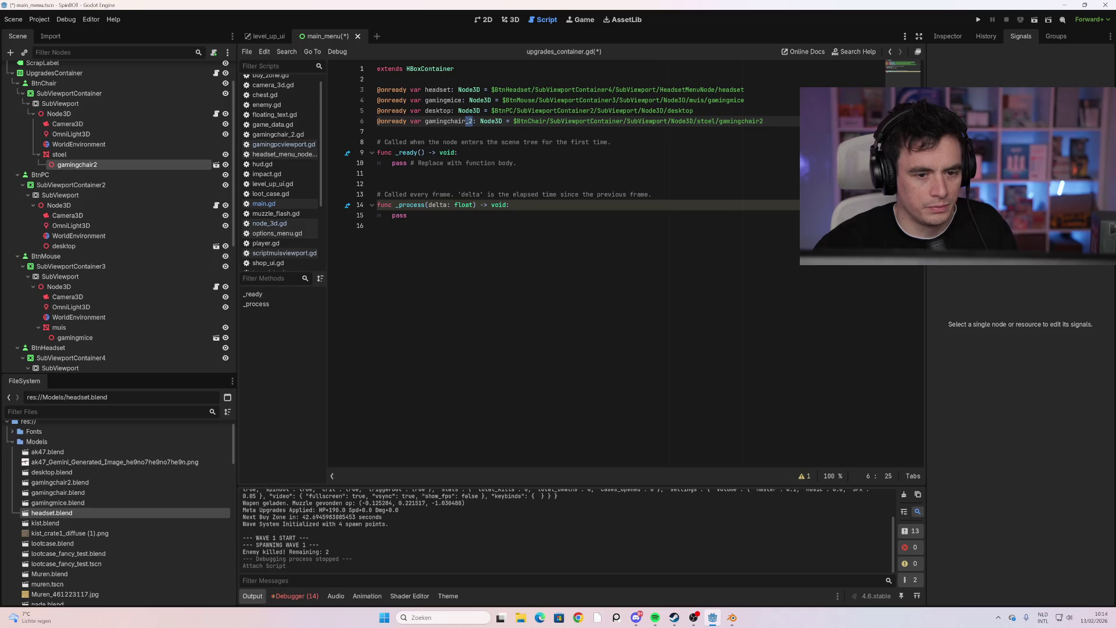
{"action": "key", "text": "BackSpace"}
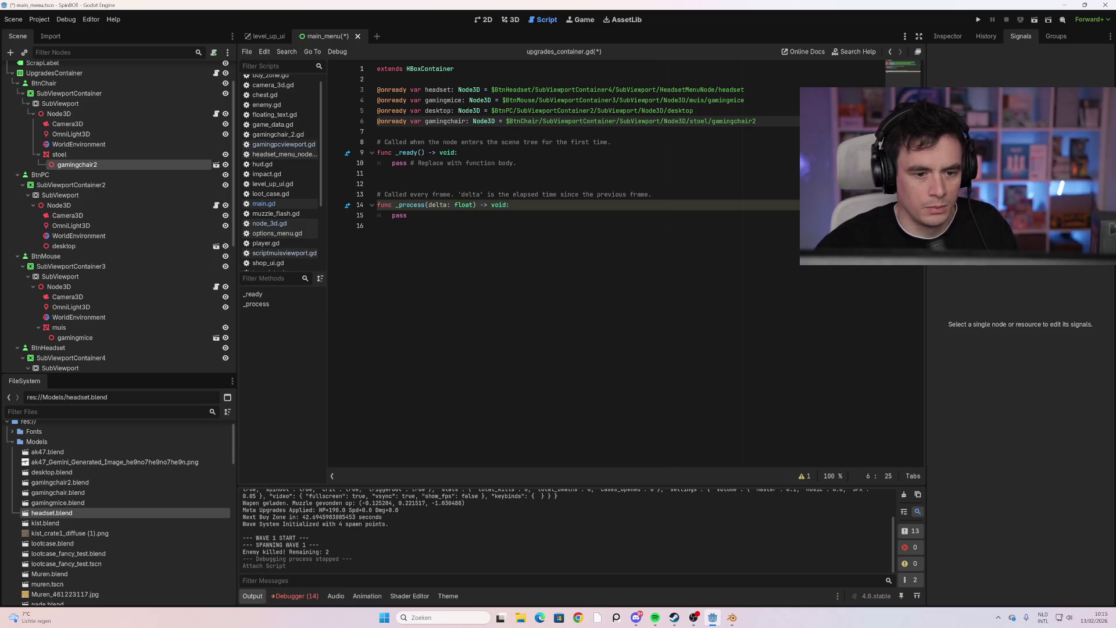
{"action": "left_click", "coordinate": [378, 226]}
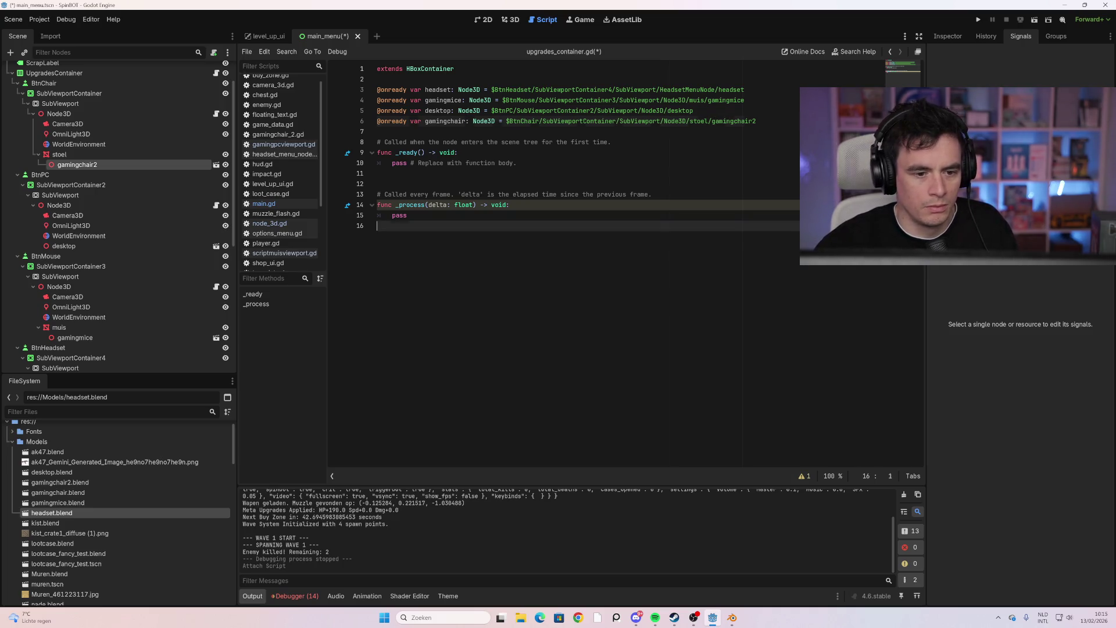
Copy the rotate_y line from node_3d.gd and paste four copies into _process of upgrades_container.gd
{"action": "left_click", "coordinate": [214, 114]}
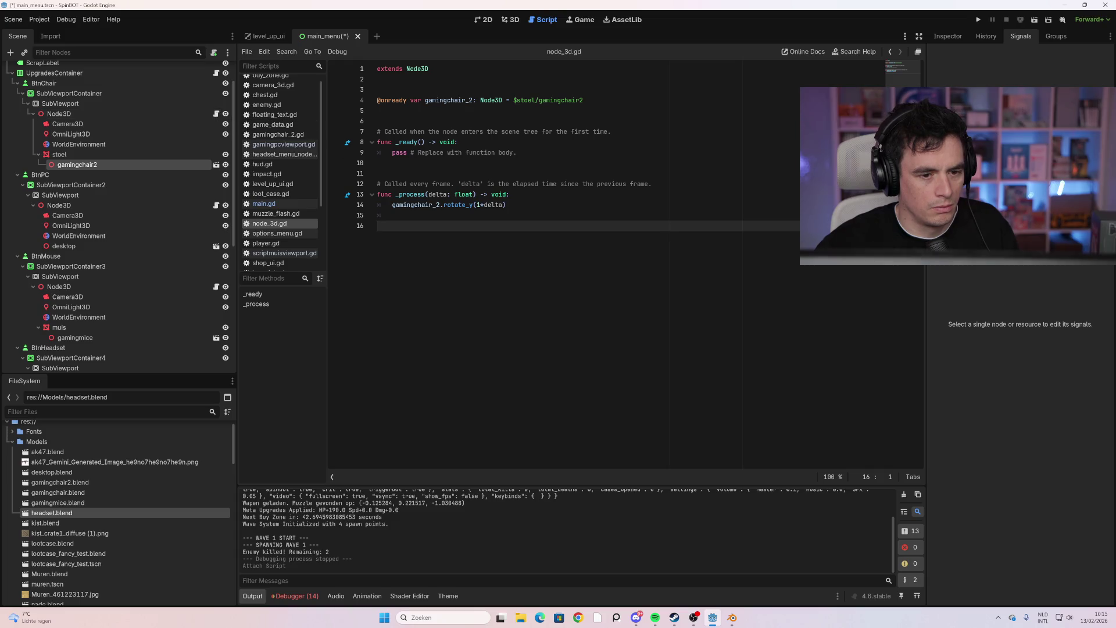
{"action": "left_click_drag", "start_coordinate": [506, 205], "coordinate": [392, 205]}
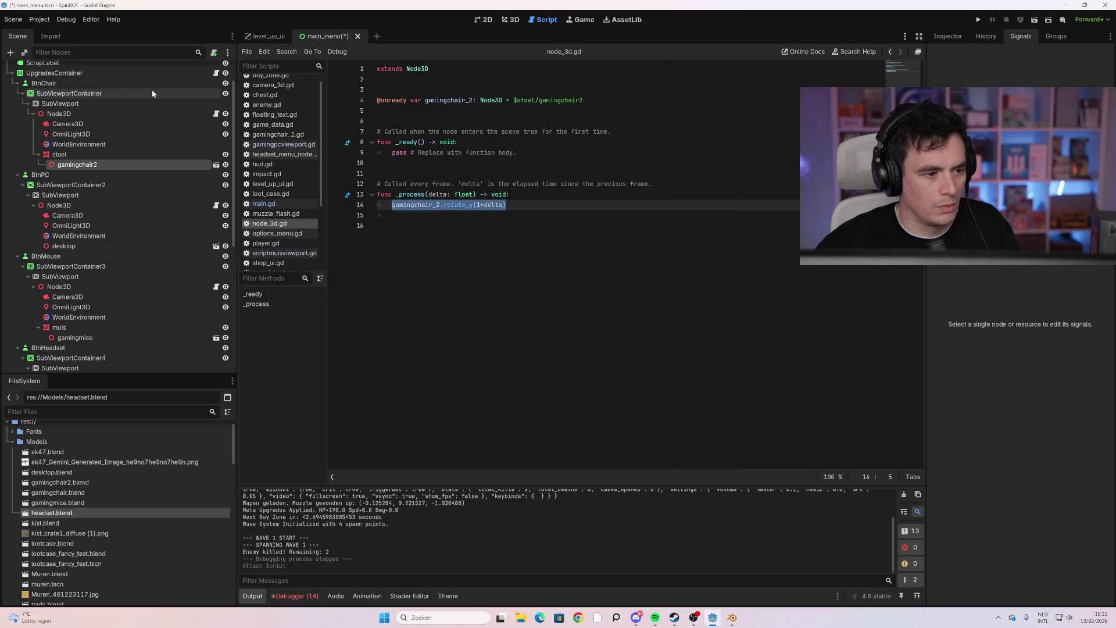
{"action": "left_click", "coordinate": [215, 75]}
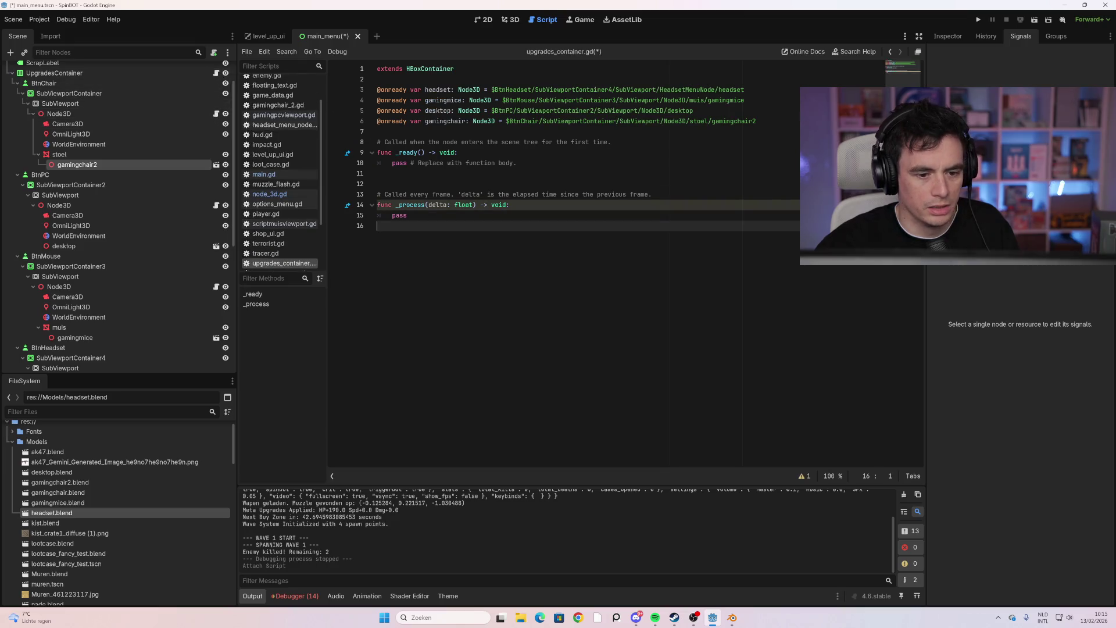
{"action": "type", "text": "gamingchair_2.rotate_y(1*delta)"}
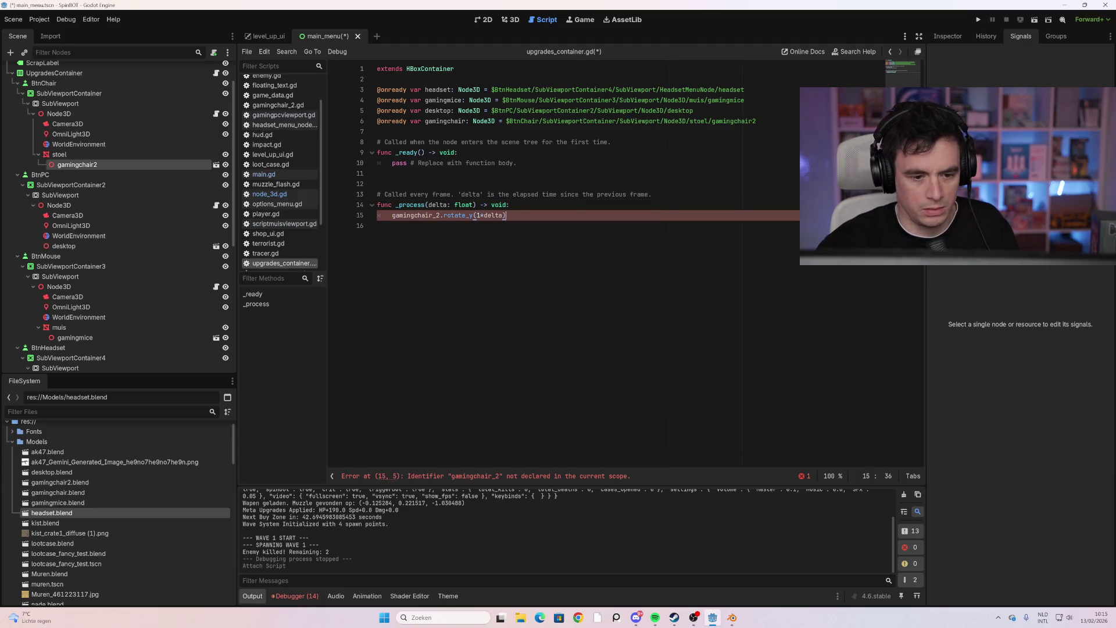
{"action": "key", "text": "Return"}
{"action": "type", "text": "gamingchair_2.rotate_y(1*delta)"}
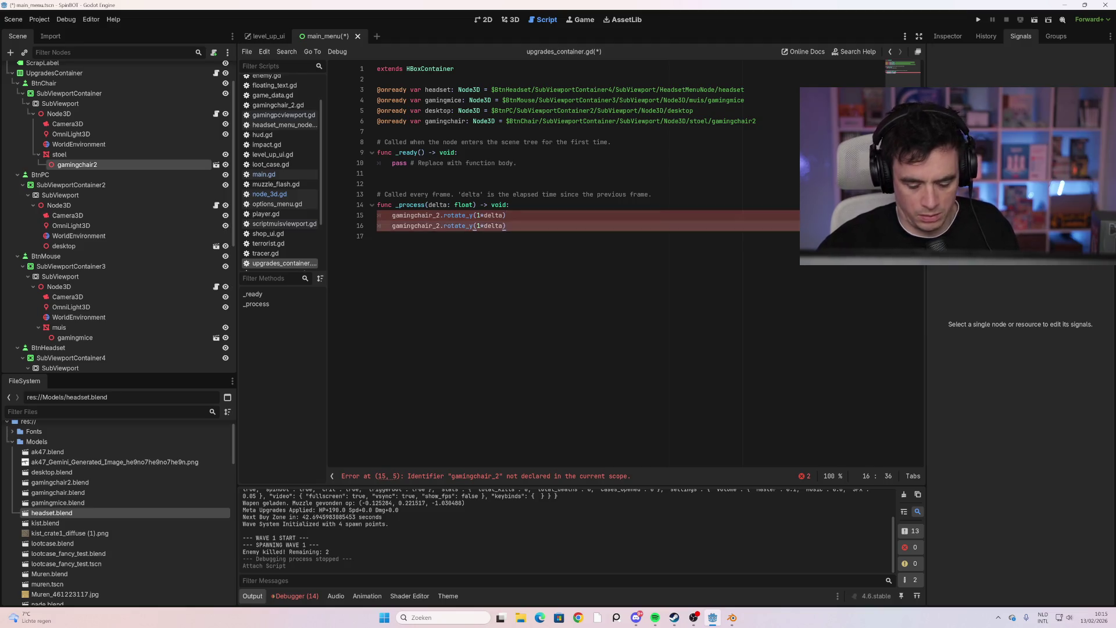
{"action": "key", "text": "Return"}
{"action": "type", "text": "gamingchair_2.rotate_y(1*delta)"}
{"action": "key", "text": "Return"}
{"action": "type", "text": "gamingchair_2.rotate_y(1*delta)"}
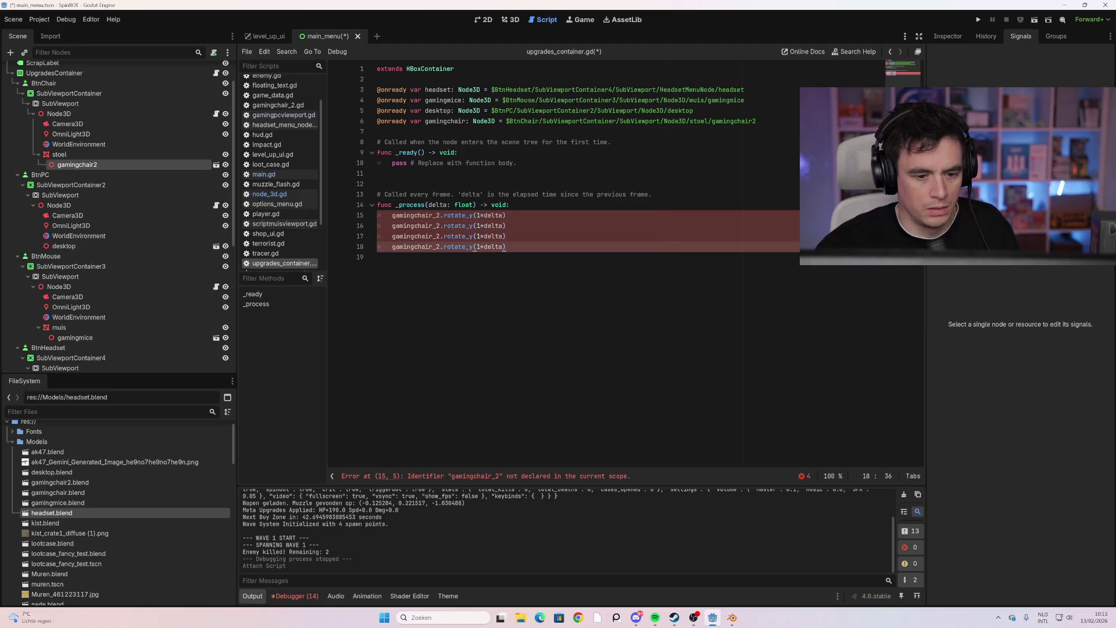
Retarget the first two rotation lines to gamingchair and gamingmice
{"action": "left_click", "coordinate": [433, 225]}
{"action": "left_click_drag", "start_coordinate": [440, 225], "coordinate": [392, 225]}
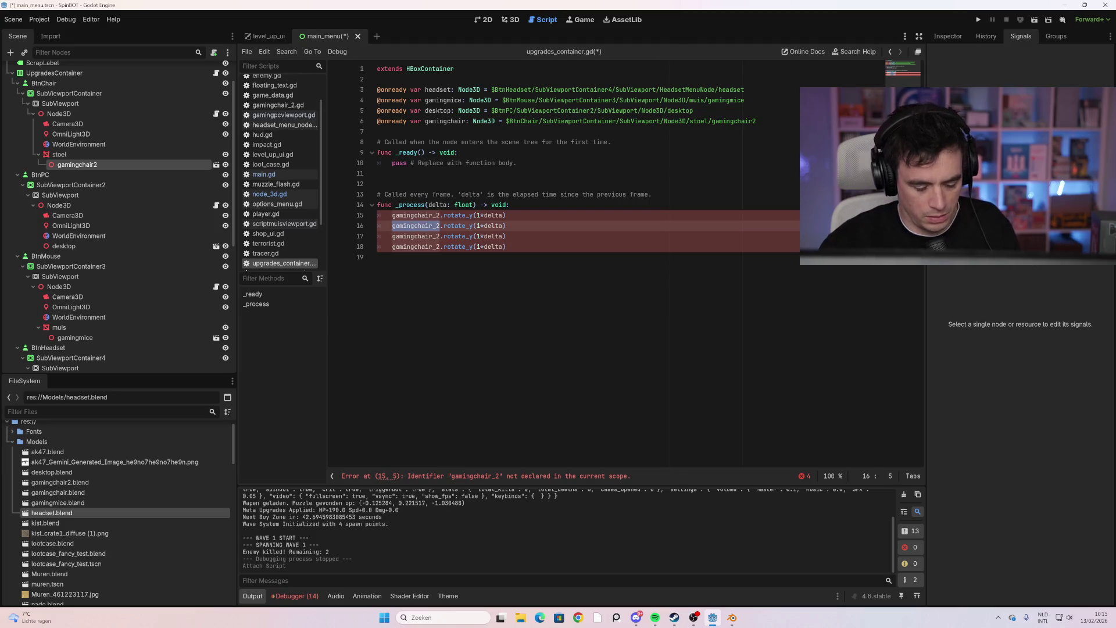
{"action": "left_click", "coordinate": [434, 226]}
{"action": "left_click_drag", "start_coordinate": [433, 225], "coordinate": [418, 226]}
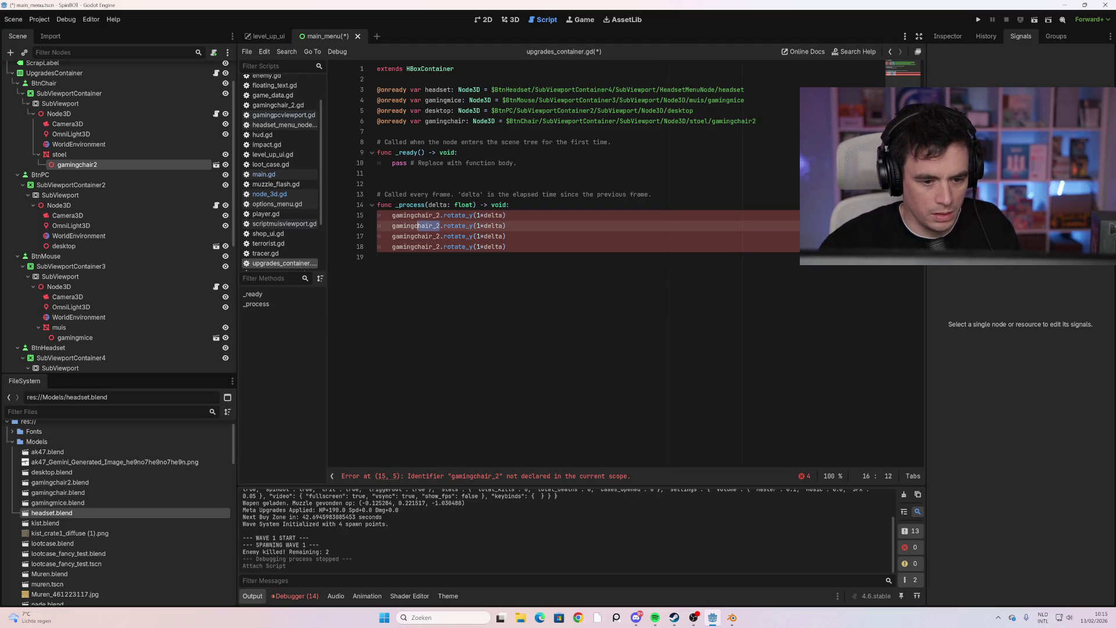
{"action": "type", "text": "mice"}
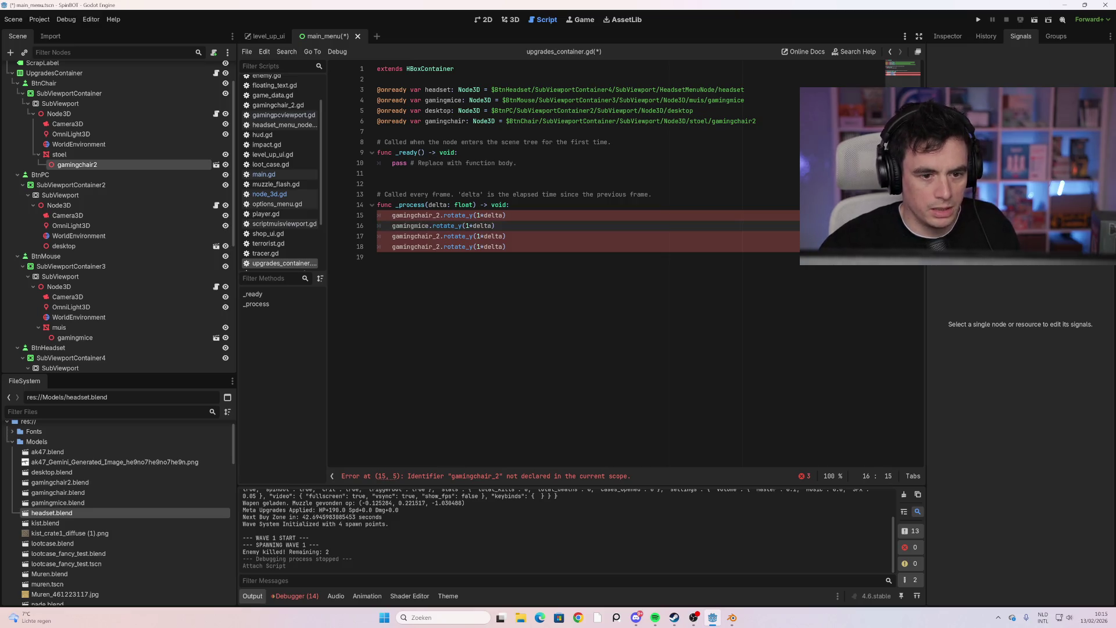
{"action": "left_click", "coordinate": [378, 257]}
{"action": "left_click", "coordinate": [440, 236]}
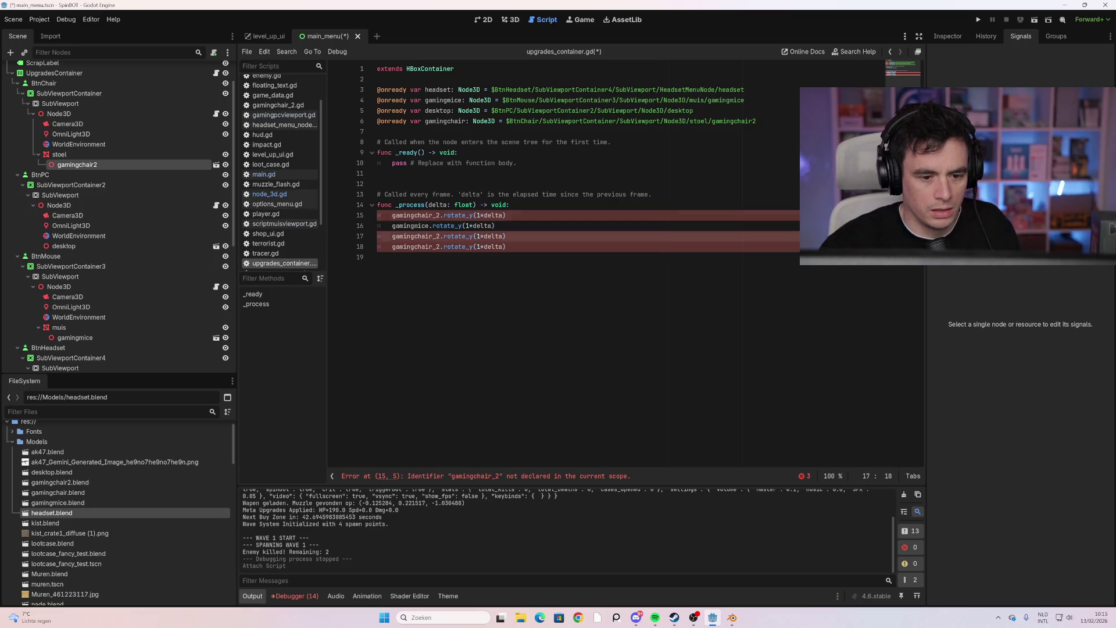
{"action": "left_click", "coordinate": [441, 215]}
{"action": "key", "text": "BackSpace"}
{"action": "key", "text": "BackSpace"}
Retarget the last two rotation lines to desktop and headset, and save the script
{"action": "left_click", "coordinate": [441, 236]}
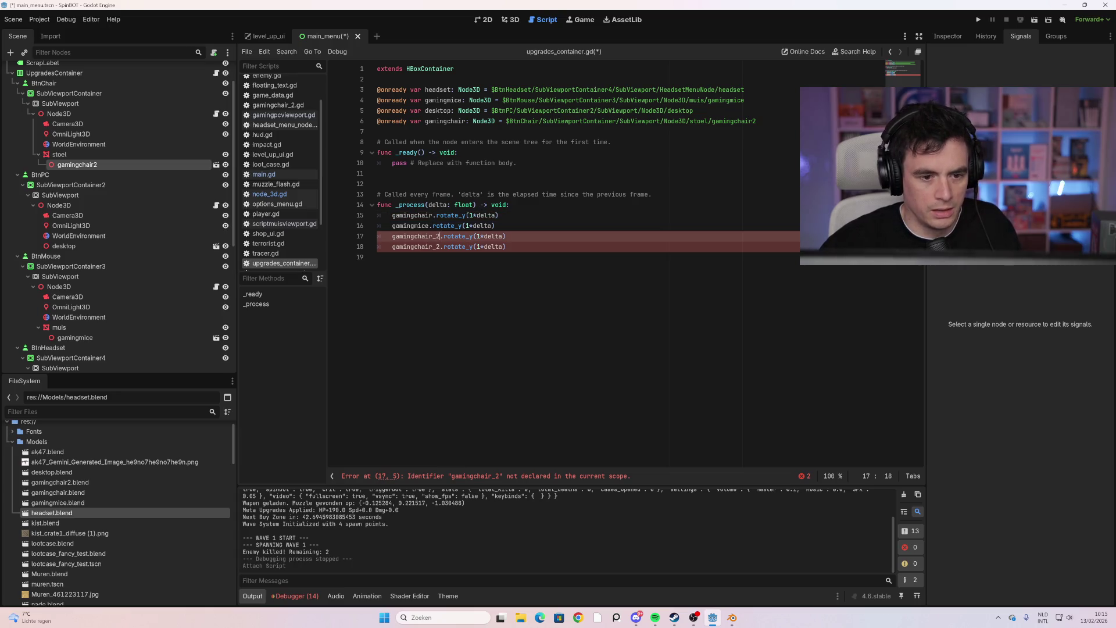
{"action": "mouse_move", "coordinate": [437, 236]}
{"action": "left_mouse_down"}
{"action": "mouse_move", "coordinate": [391, 236]}
{"action": "mouse_move", "coordinate": [439, 247]}
{"action": "mouse_move", "coordinate": [391, 246]}
{"action": "left_mouse_up"}
{"action": "type", "text": "desktop"}
{"action": "key", "text": "Delete"}
{"action": "type", "text": "headset"}
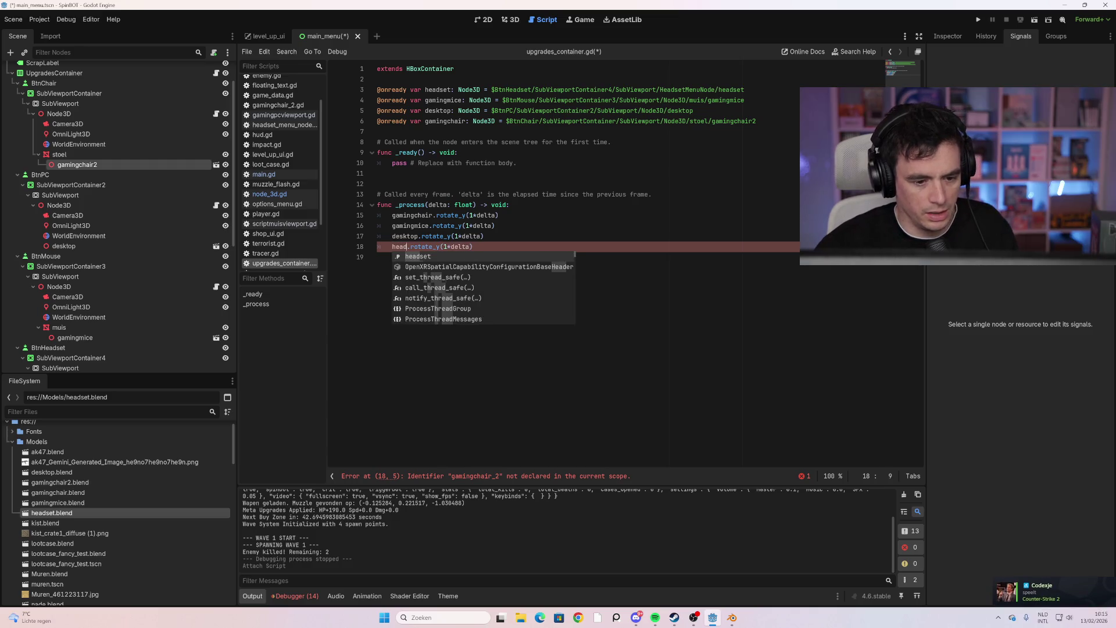
{"action": "left_click", "coordinate": [407, 257]}
{"action": "key", "text": "ctrl+s"}
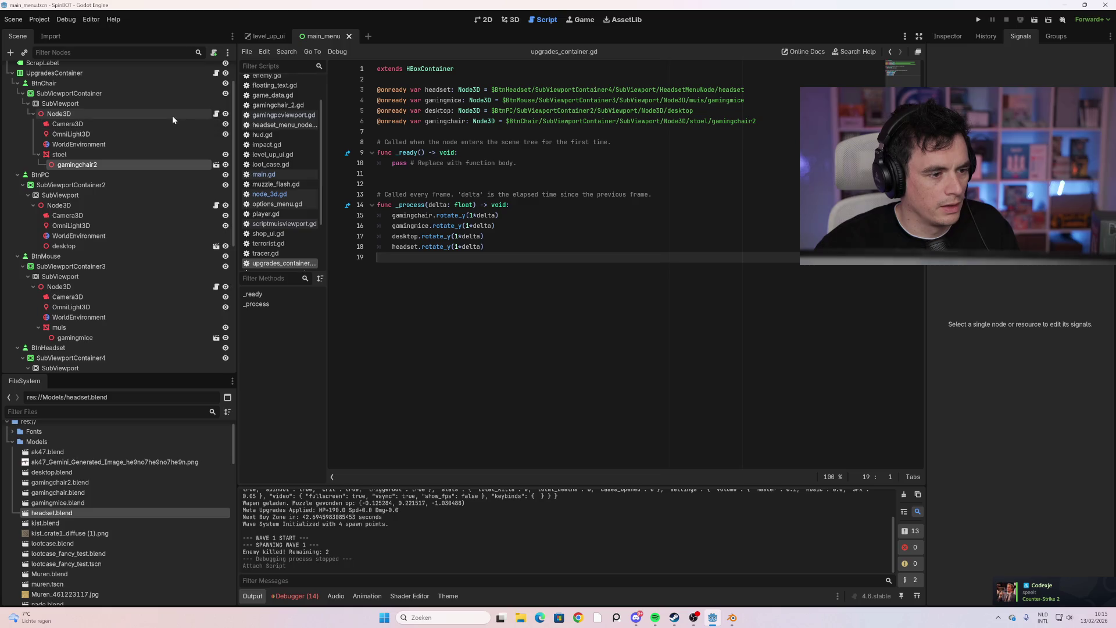
Detach the rotation scripts from the Node3D under BtnChair, BtnPC and BtnMouse, then test-run the game
{"action": "left_click", "coordinate": [192, 114]}
{"action": "left_click", "coordinate": [216, 114]}
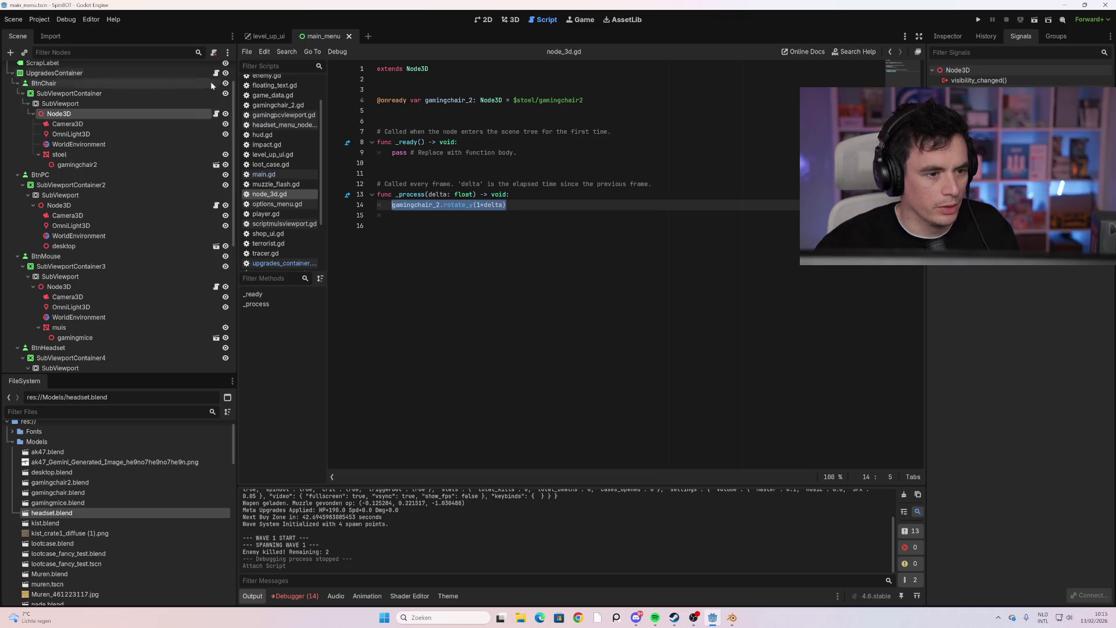
{"action": "left_click", "coordinate": [214, 52]}
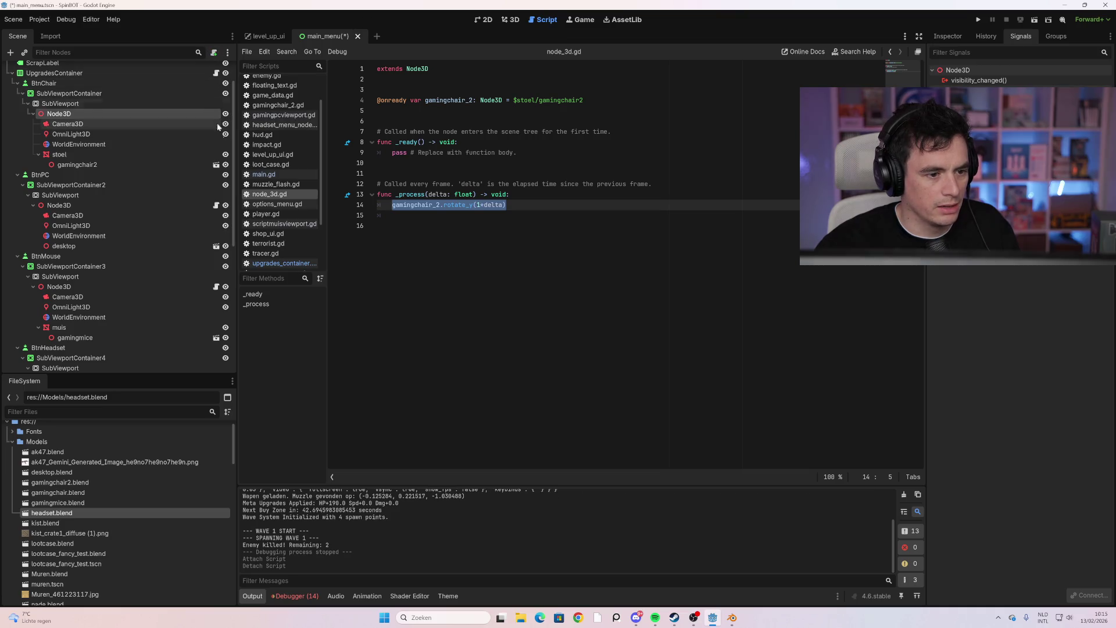
{"action": "left_click", "coordinate": [215, 205]}
{"action": "left_click", "coordinate": [189, 205]}
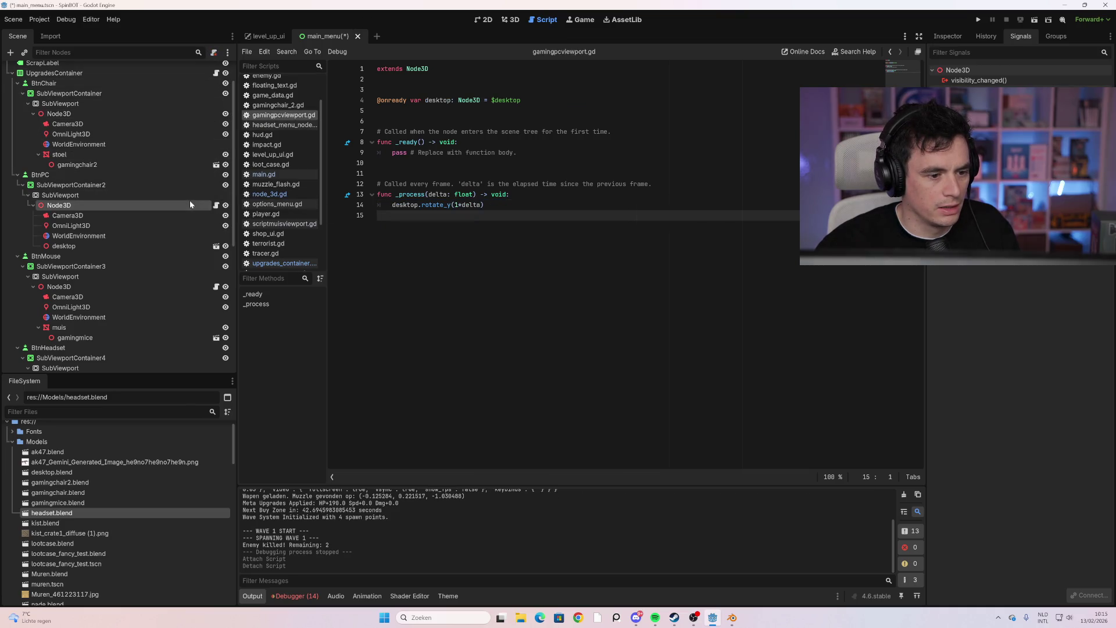
{"action": "left_click", "coordinate": [214, 52]}
{"action": "left_click", "coordinate": [193, 287]}
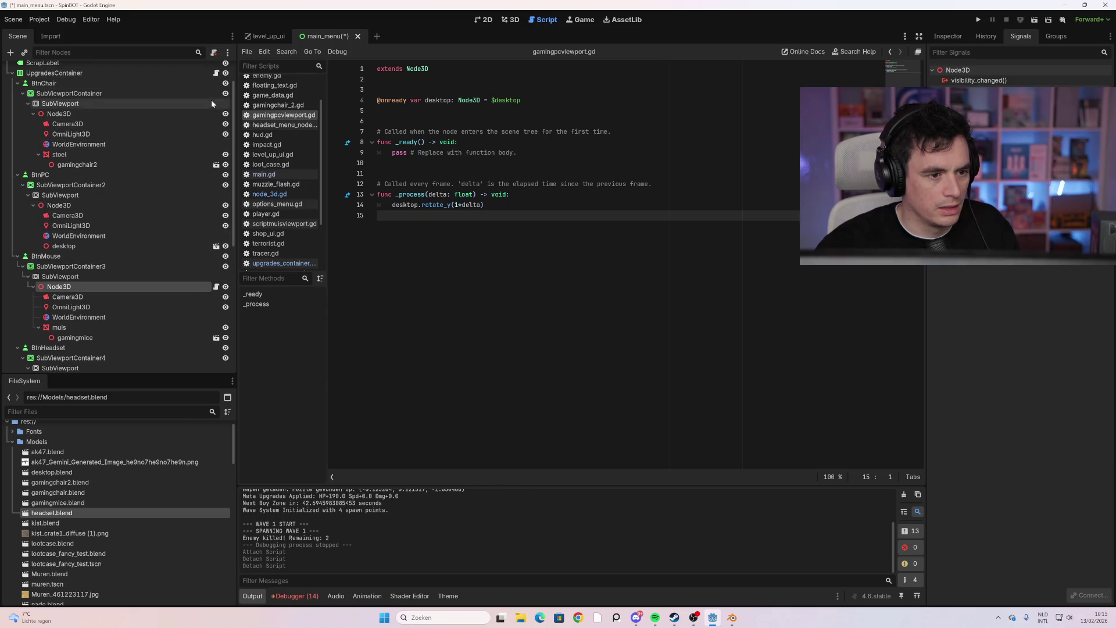
{"action": "left_click", "coordinate": [214, 52]}
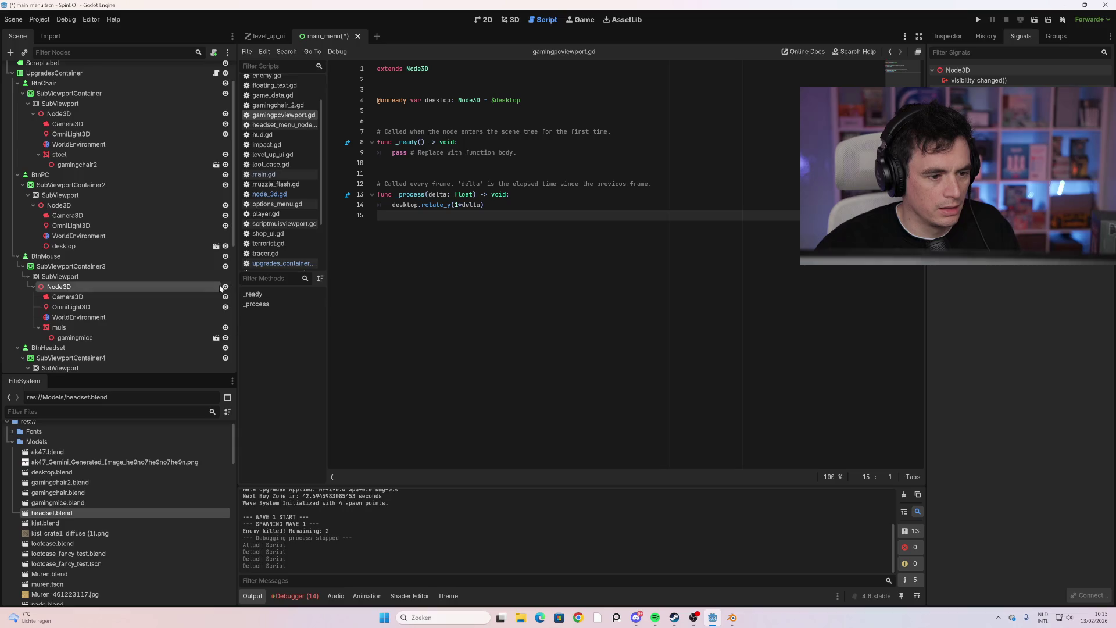
{"action": "key", "text": "F5"}
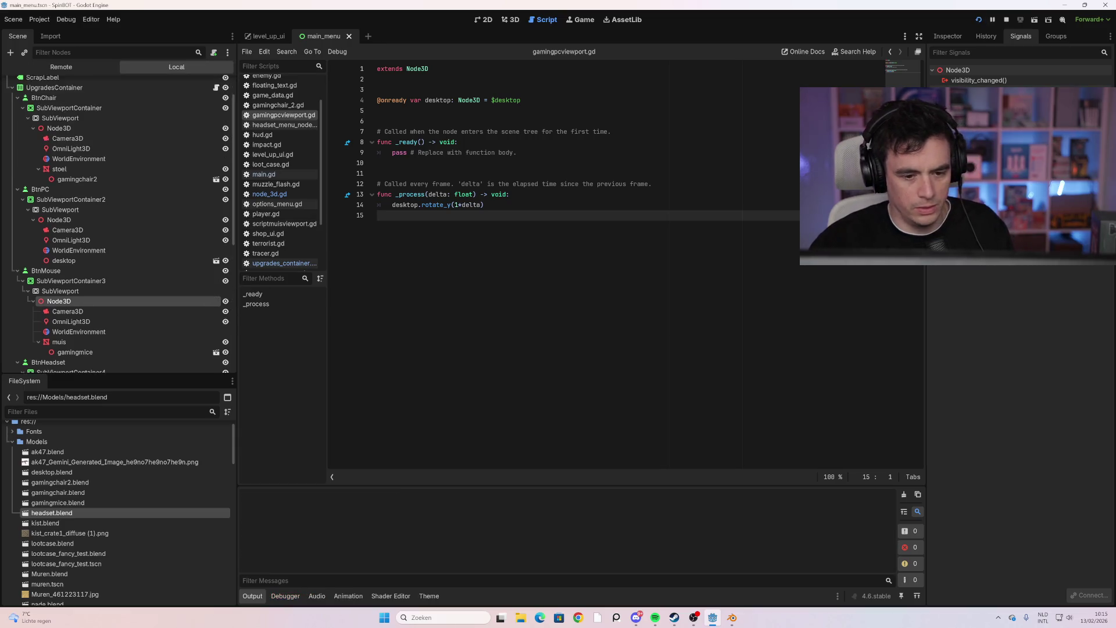
{"action": "key", "text": "alt+F4"}
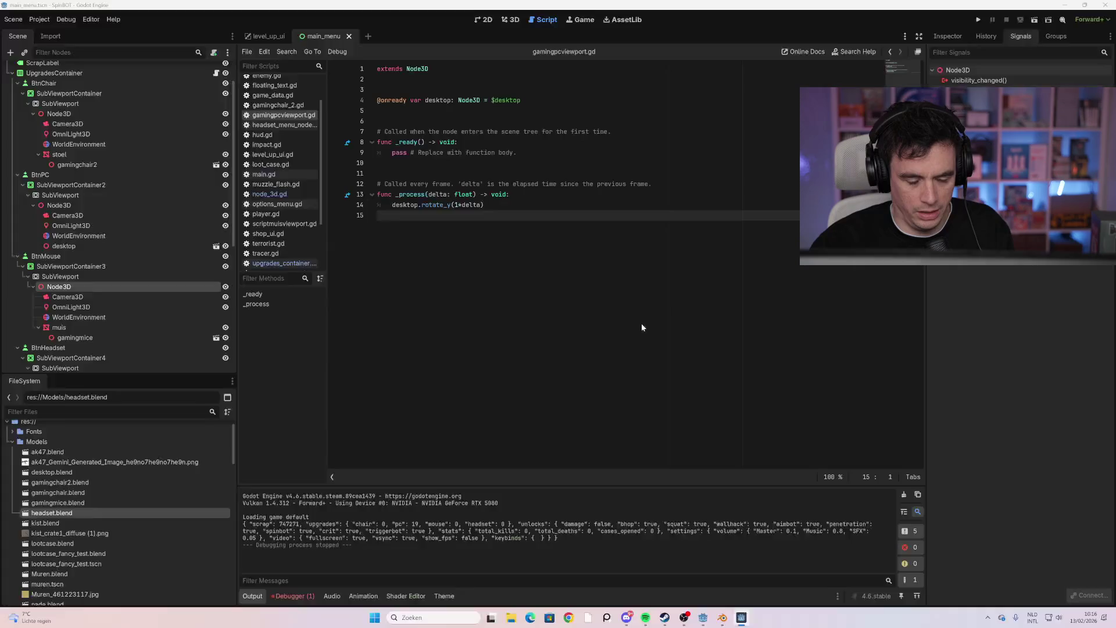
Add an empty line at the end of upgrades_container.gd
{"action": "scroll", "coordinate": [125, 183], "scroll_direction": "up", "scroll_amount": 3}
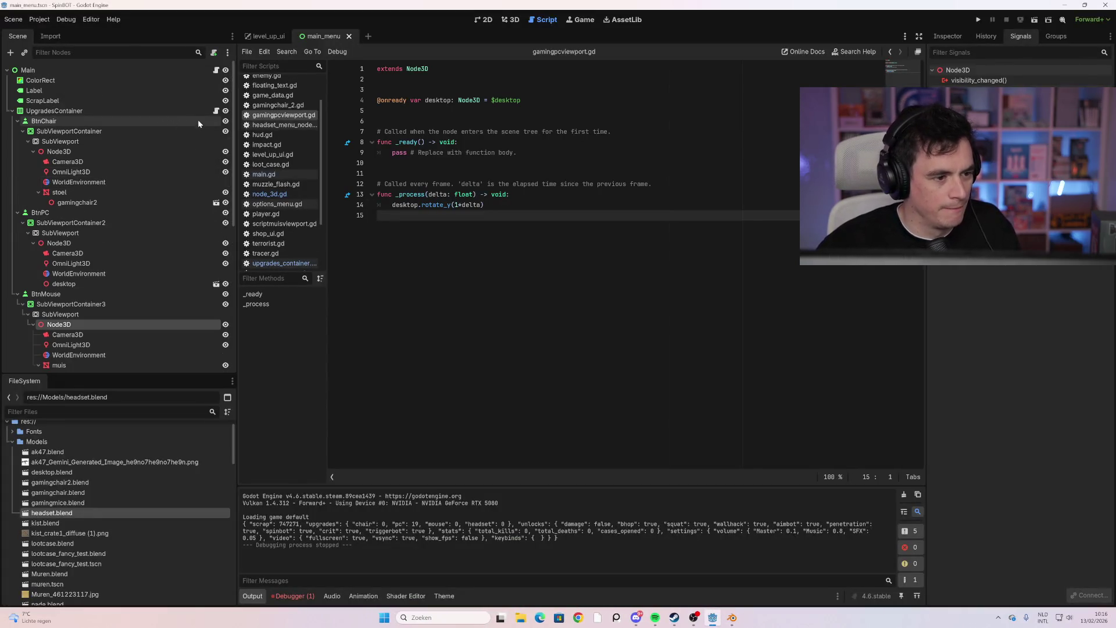
{"action": "left_click", "coordinate": [215, 111]}
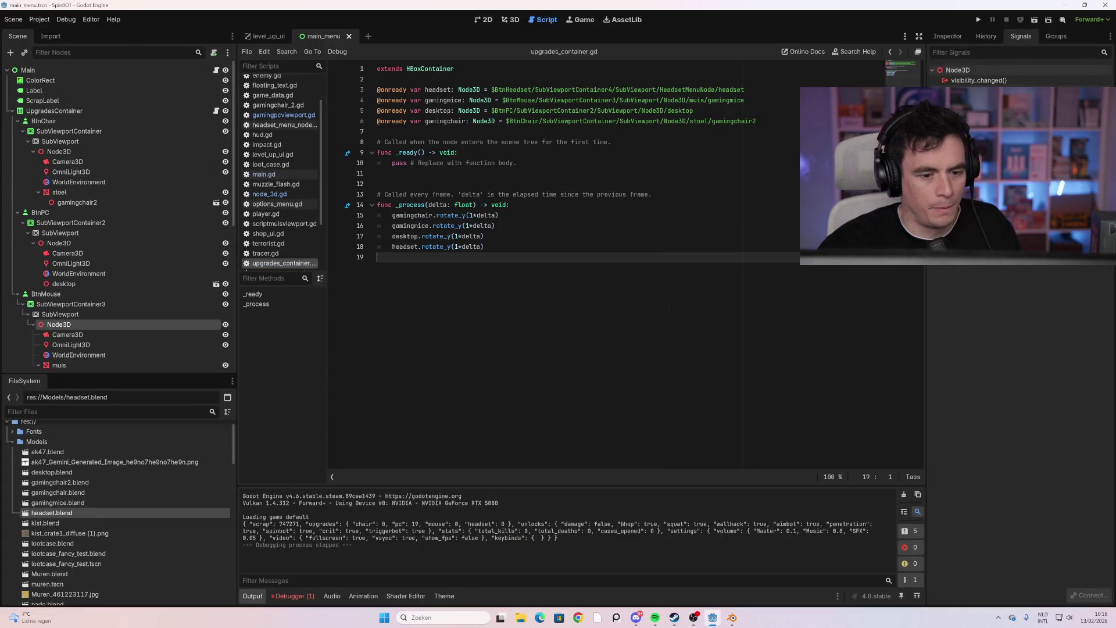
{"action": "key", "text": "Return"}
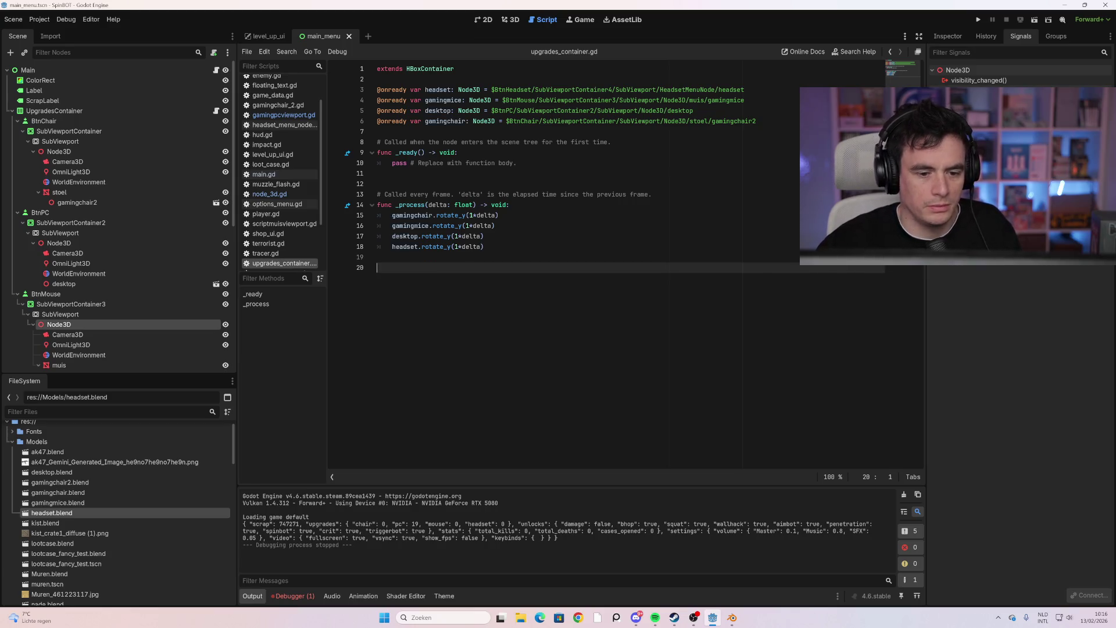
{"action": "left_click", "coordinate": [378, 173]}
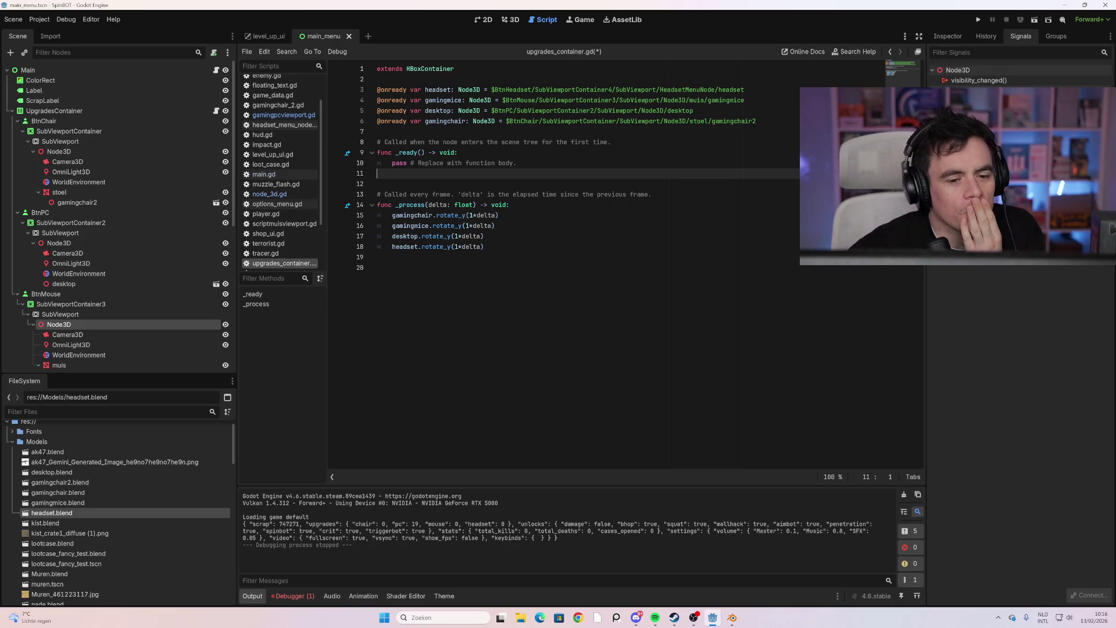
{"action": "left_click", "coordinate": [377, 268]}
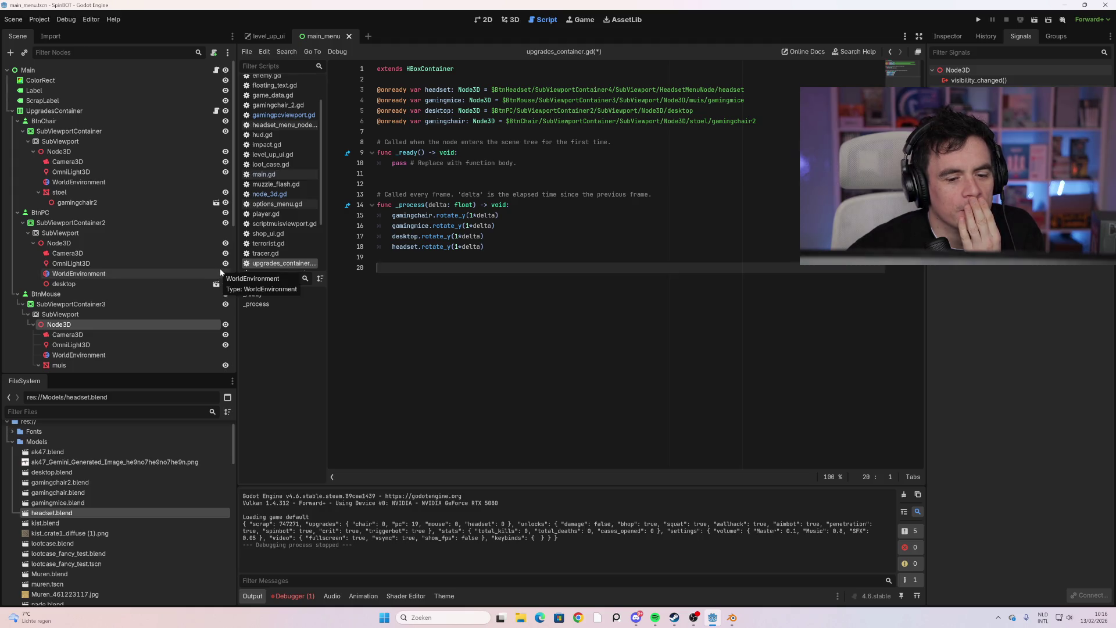
{"action": "scroll", "coordinate": [115, 278], "scroll_direction": "down", "scroll_amount": 4}
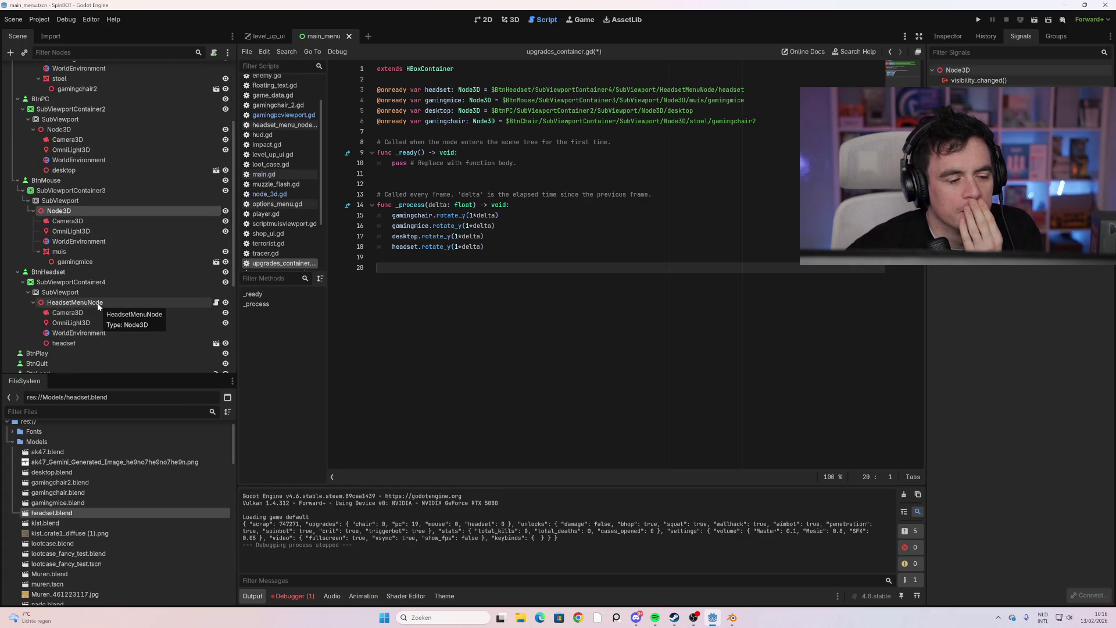
Connect BtnHeadset's mouse_entered signal to the UpgradesContainer script
{"action": "left_click", "coordinate": [76, 273]}
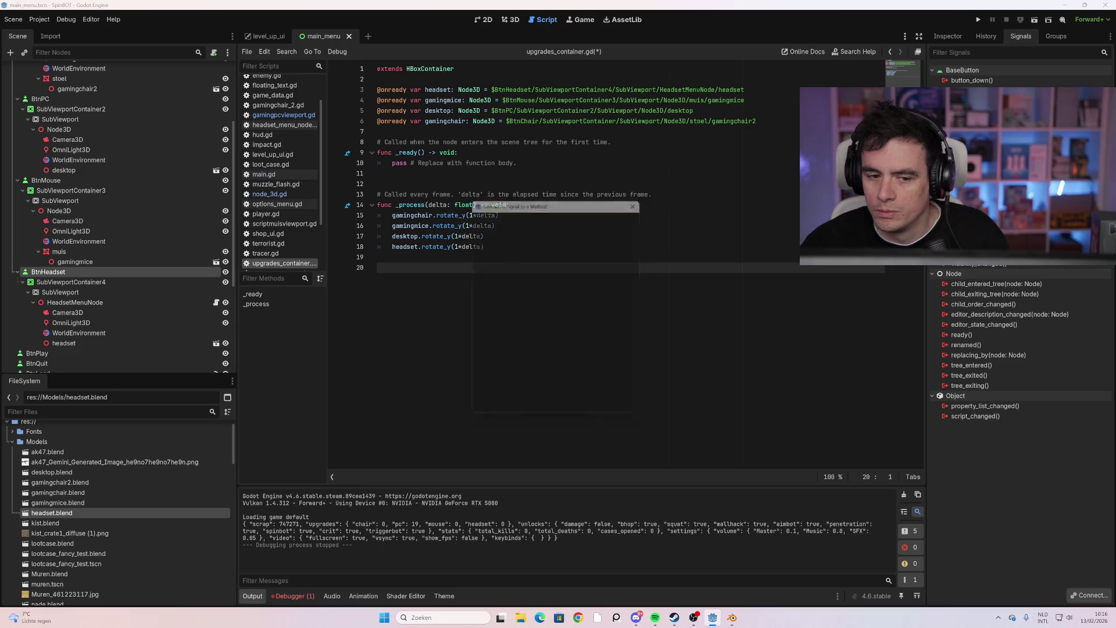
{"action": "double_click", "coordinate": [977, 172]}
{"action": "left_click", "coordinate": [549, 317]}
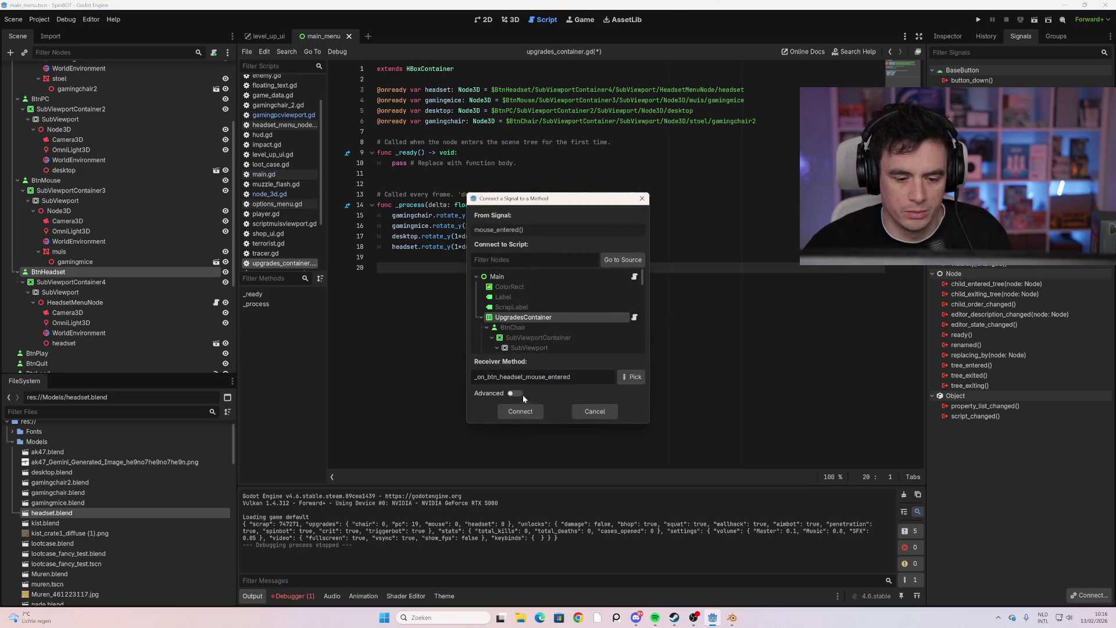
{"action": "left_click", "coordinate": [520, 411]}
Replace the new handler's pass with var tween = create_tween()
{"action": "left_click_drag", "start_coordinate": [521, 299], "coordinate": [395, 299]}
{"action": "key", "text": "BackSpace"}
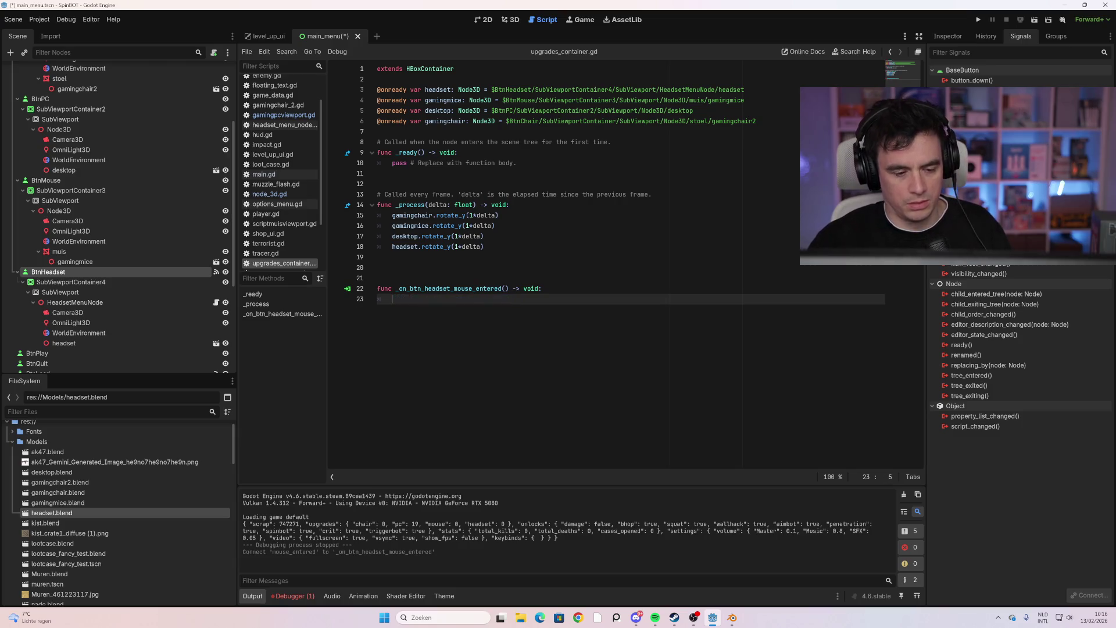
{"action": "type", "text": "var "}
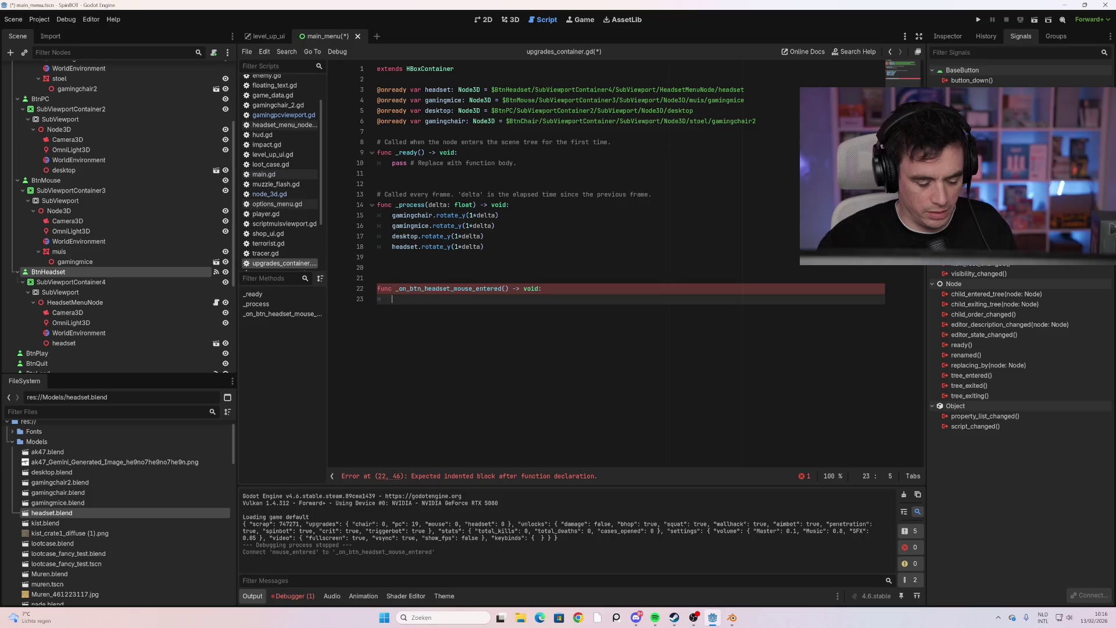
{"action": "type", "text": "tween "}
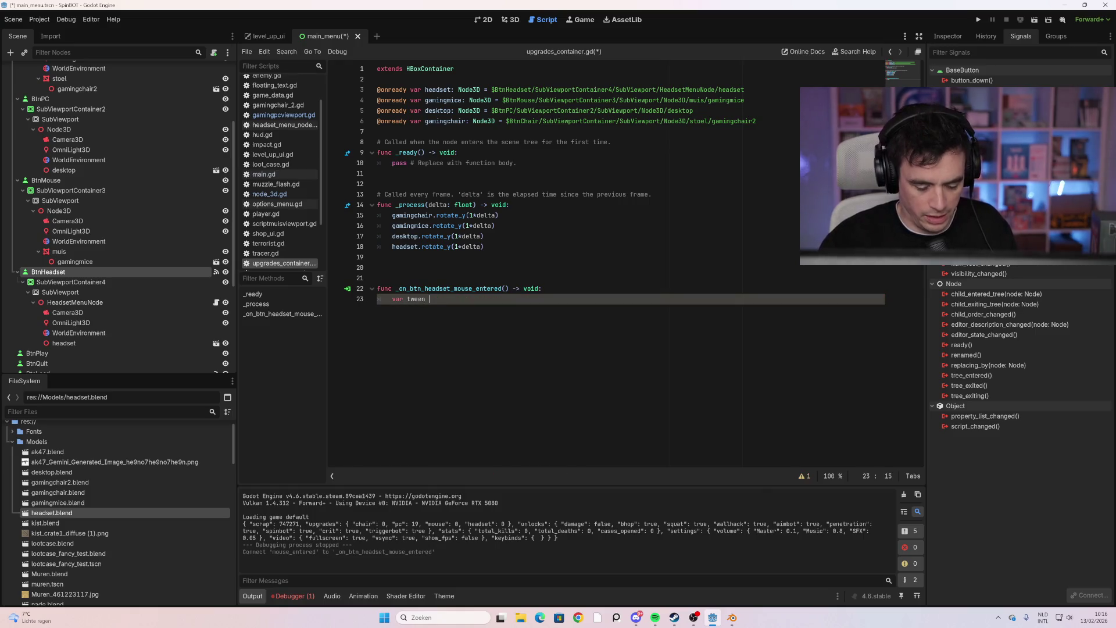
{"action": "type", "text": "= create_tw"}
{"action": "key", "text": "Return"}
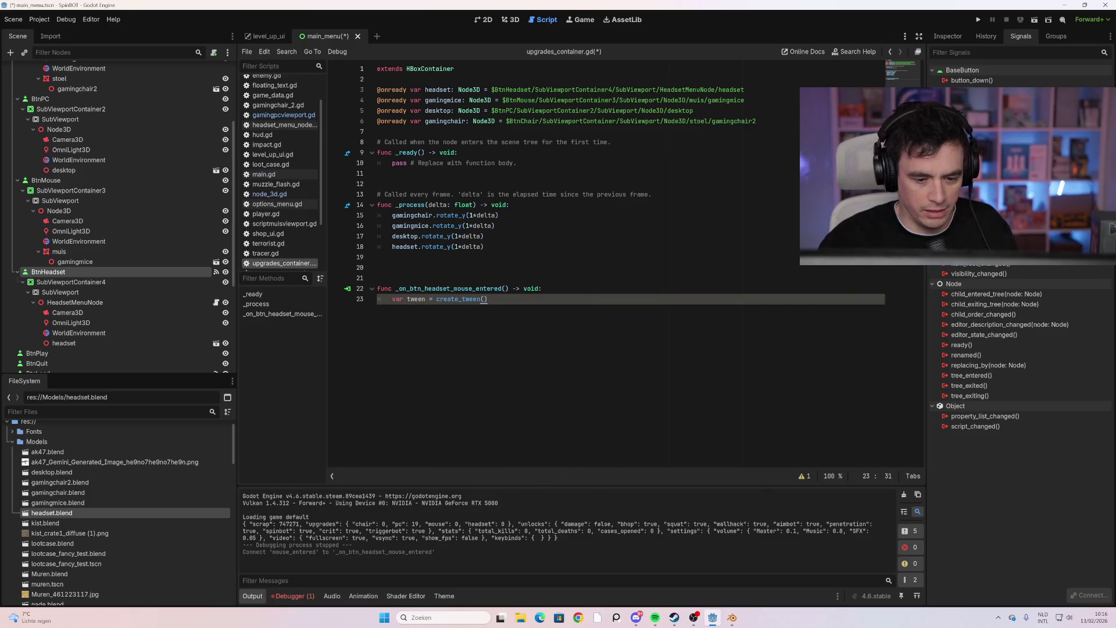
{"action": "key", "text": "Return"}
Add tween.tween_property(gamingchair, "scale", 2, 0.2) and run the game
{"action": "key", "text": "BackSpace"}
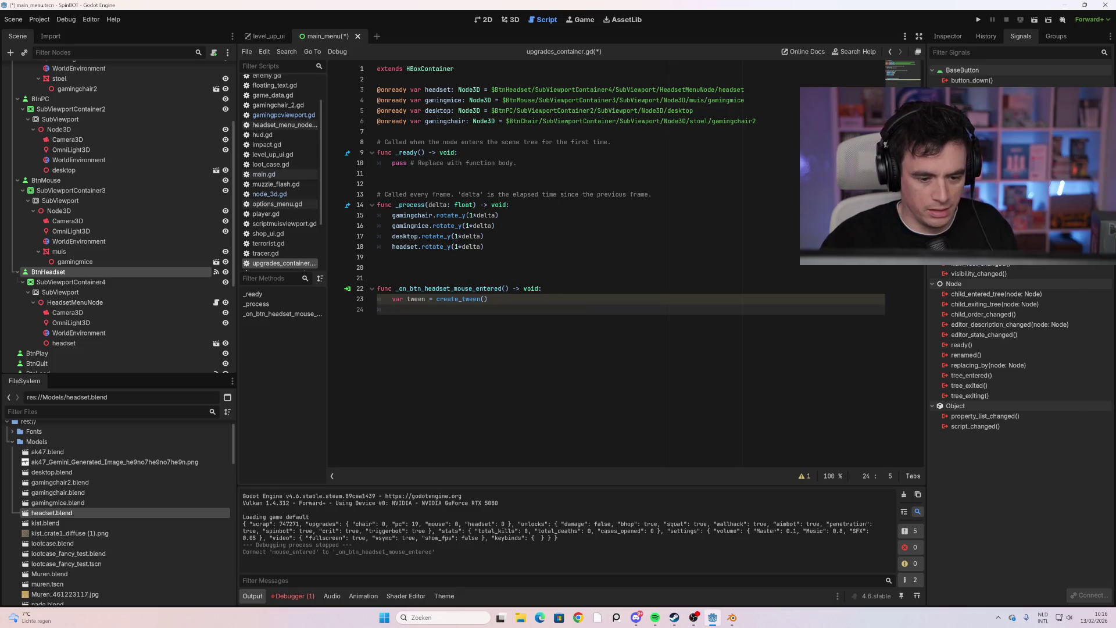
{"action": "type", "text": "tween.tween"}
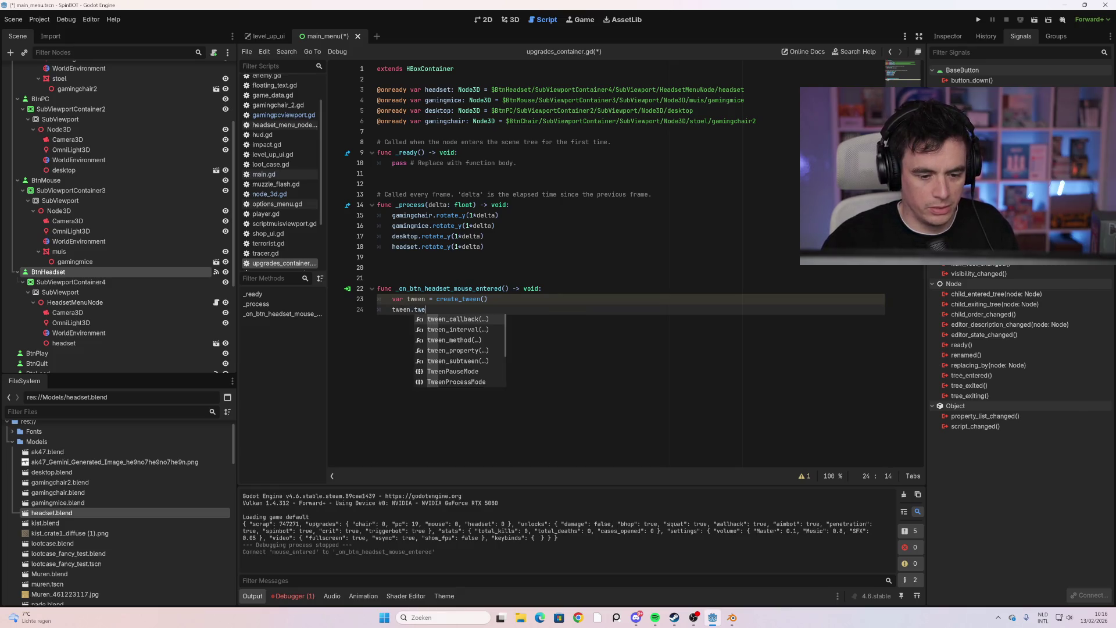
{"action": "type", "text": "_pr"}
{"action": "key", "text": "Return"}
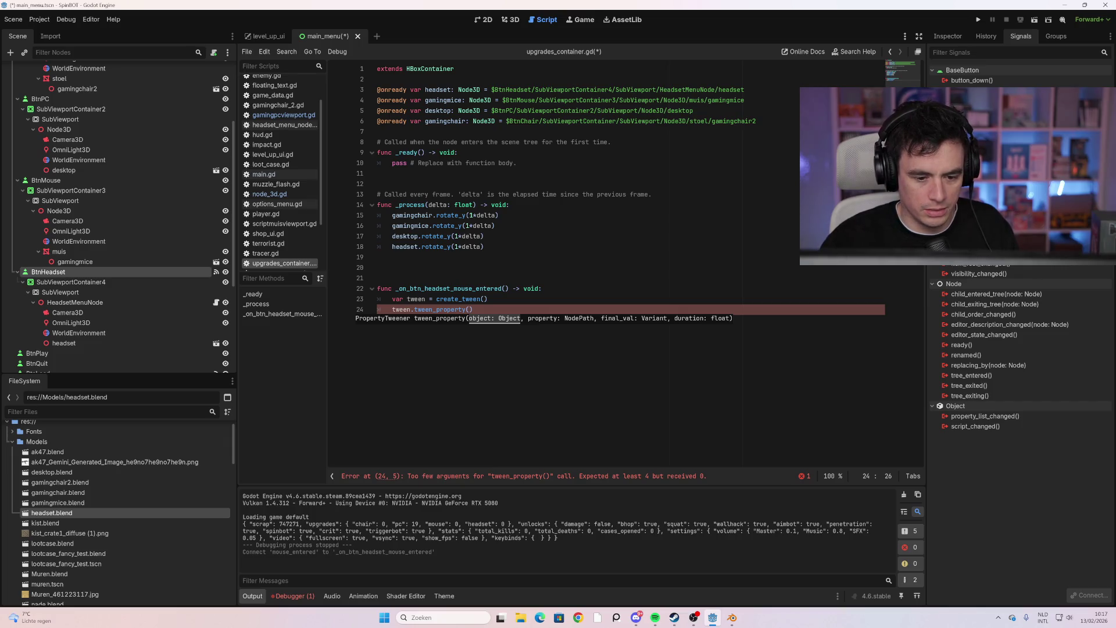
{"action": "type", "text": "gaming"}
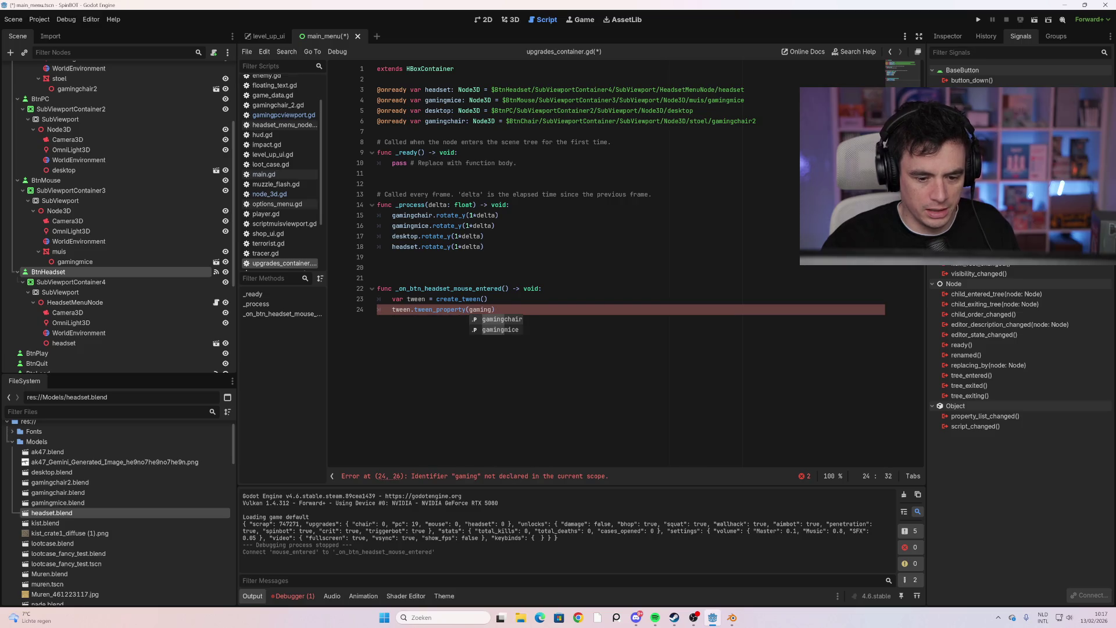
{"action": "key", "text": "Return"}
{"action": "type", "text": ","}
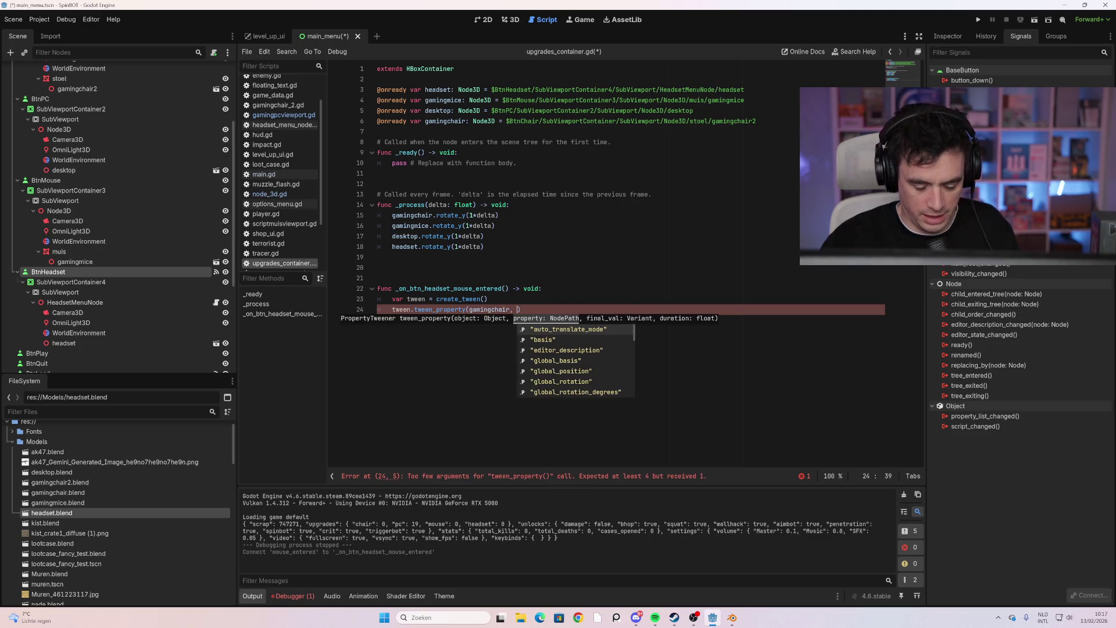
{"action": "type", "text": "\"scale\","}
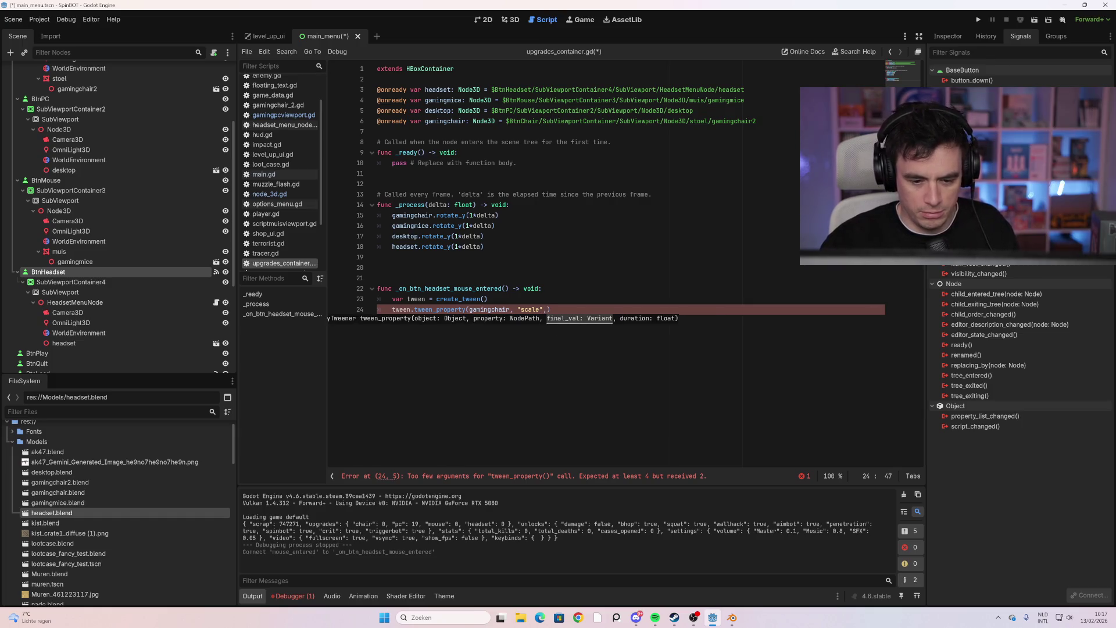
{"action": "type", "text": " 2"}
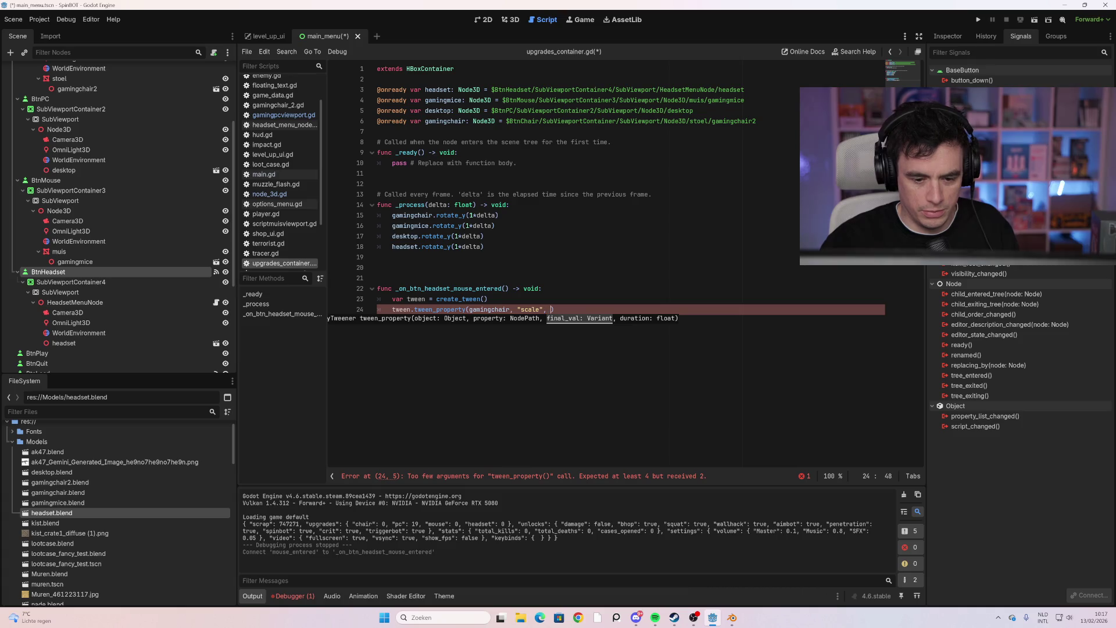
{"action": "type", "text": ", 0"}
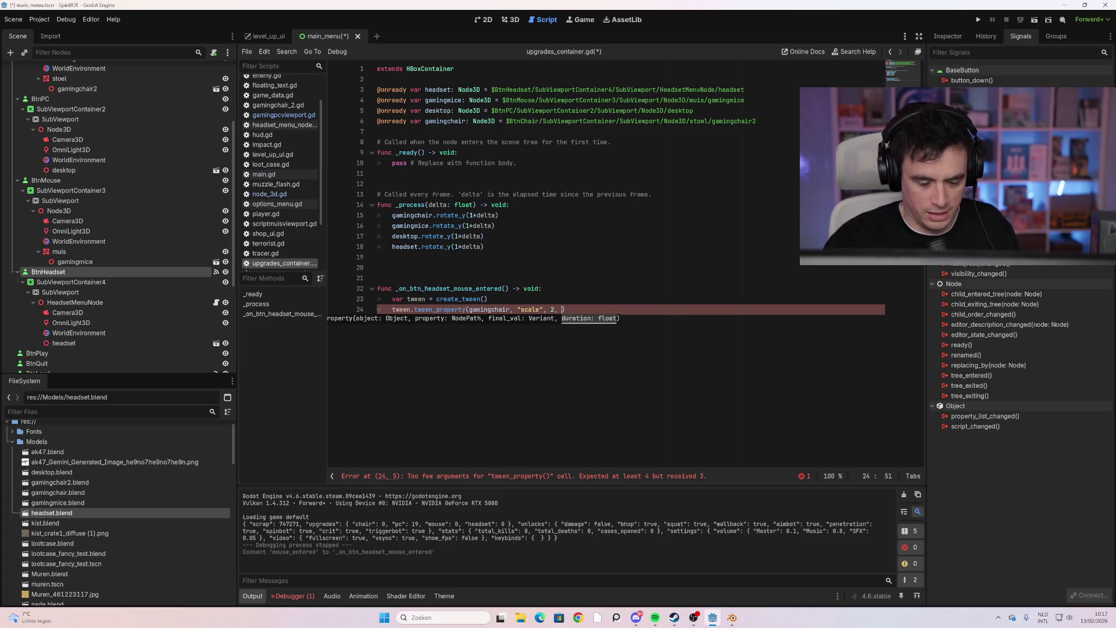
{"action": "type", "text": ".2)"}
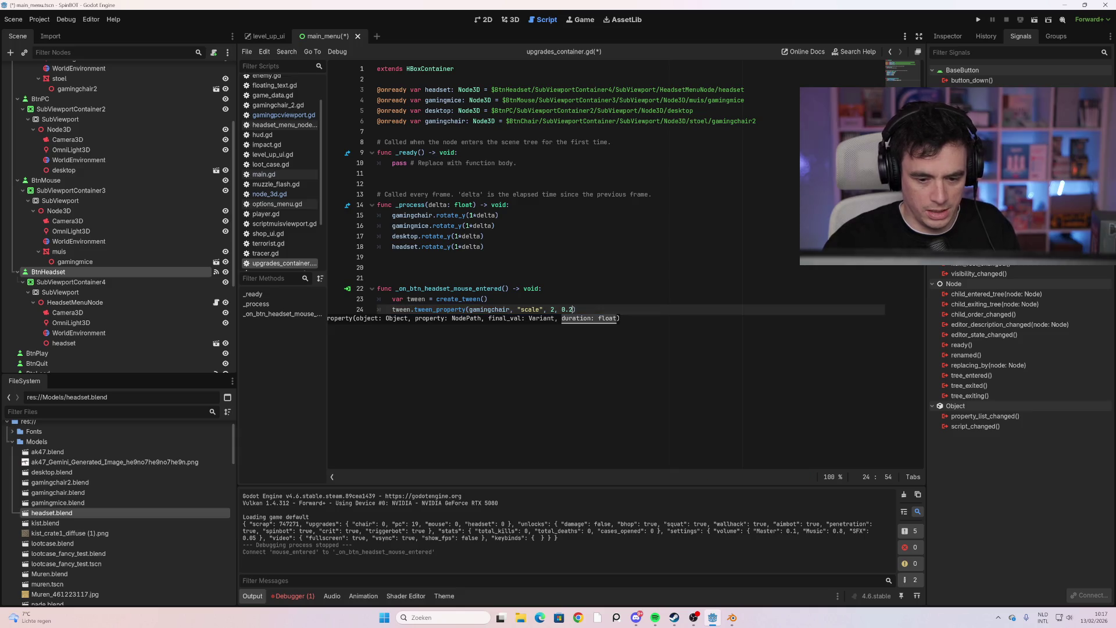
{"action": "key", "text": "F5"}
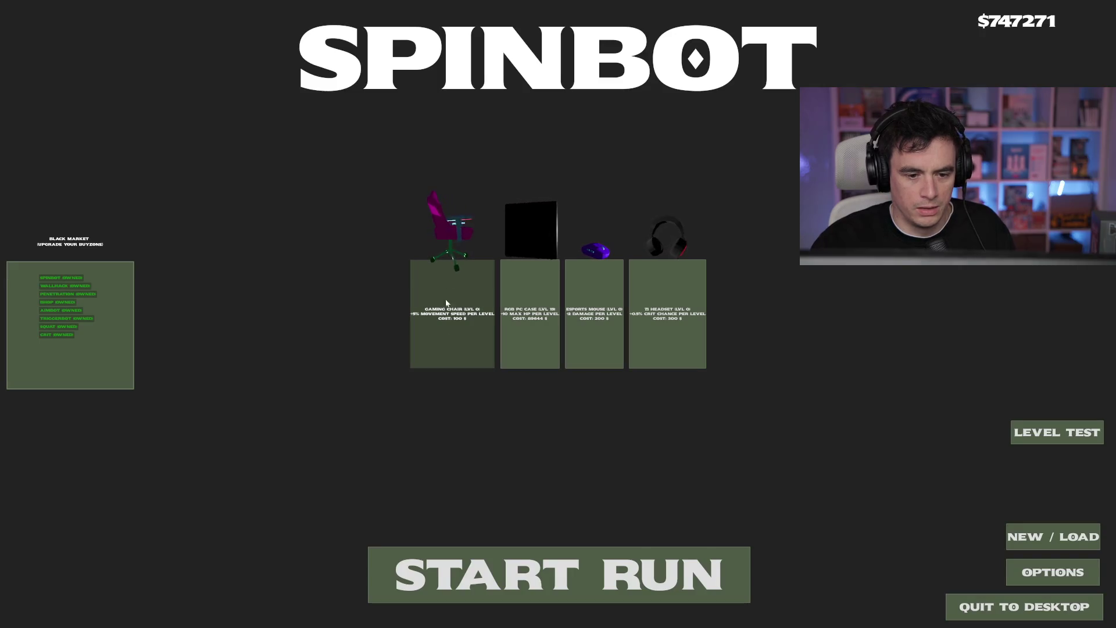
{"action": "key", "text": "F8"}
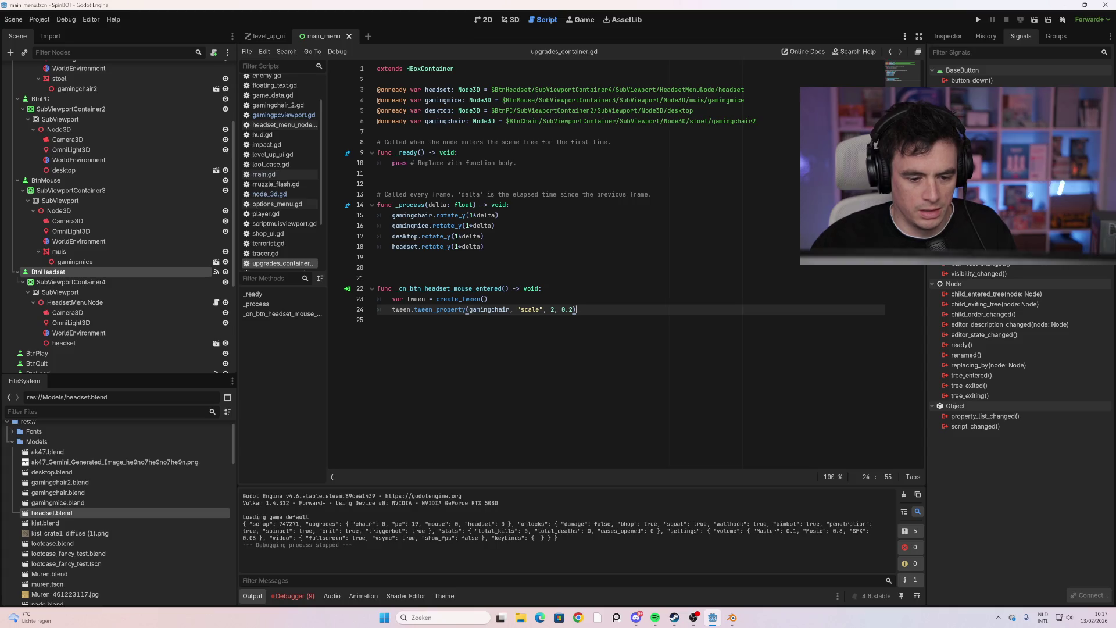
{"action": "key", "text": "Right"}
{"action": "key", "text": "BackSpace"}
{"action": "key", "text": "BackSpace"}
{"action": "key", "text": "BackSpace"}
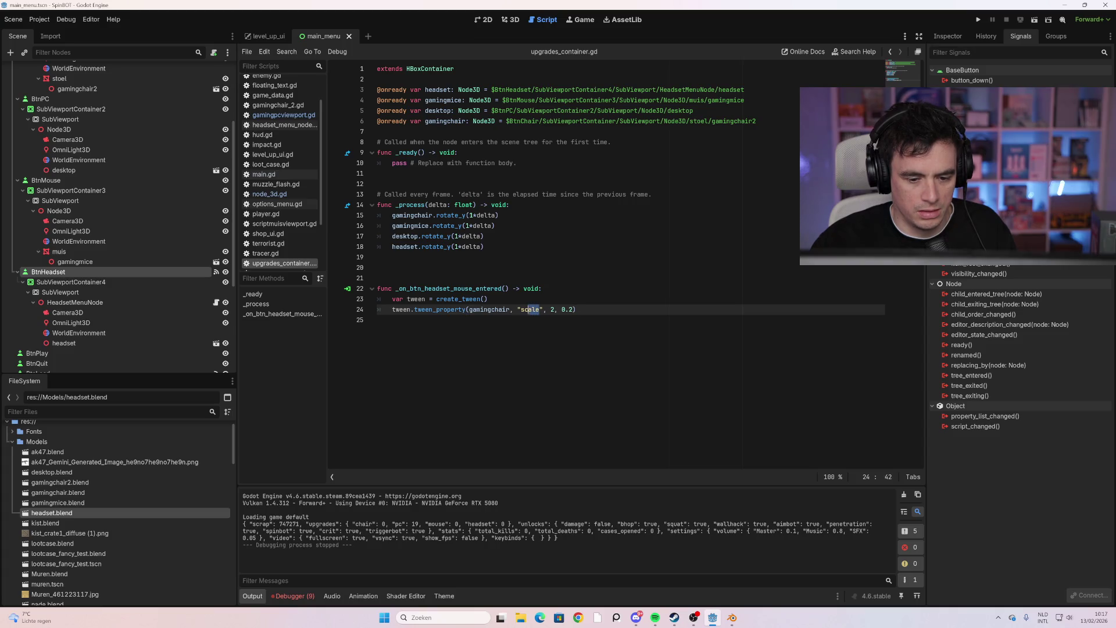
{"action": "type", "text": "Scale"}
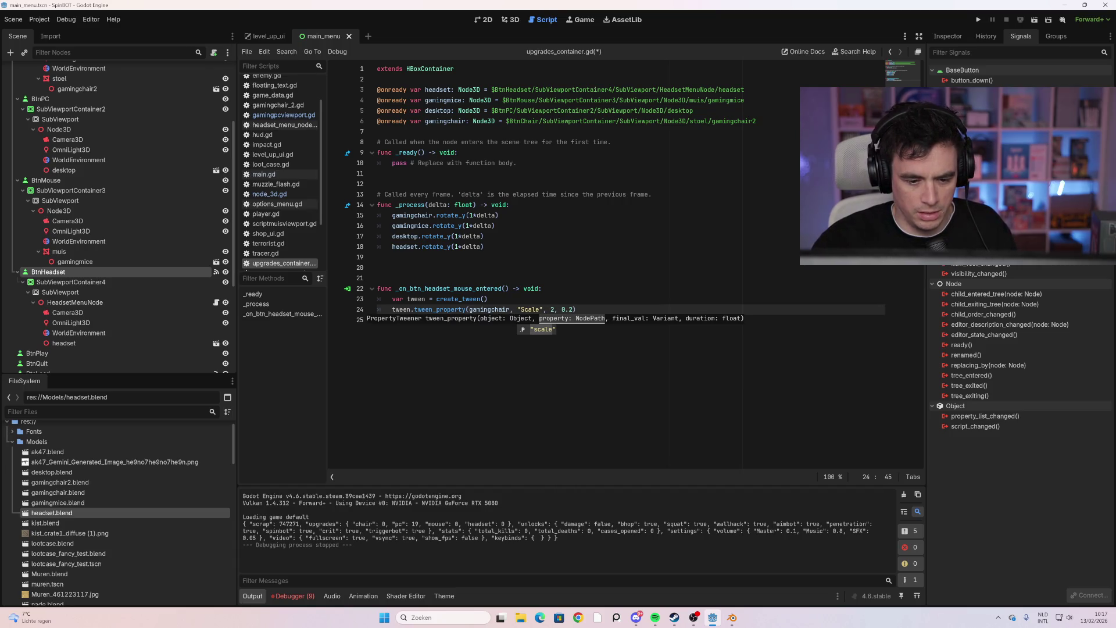
{"action": "left_click", "coordinate": [521, 309]}
{"action": "key", "text": "F5"}
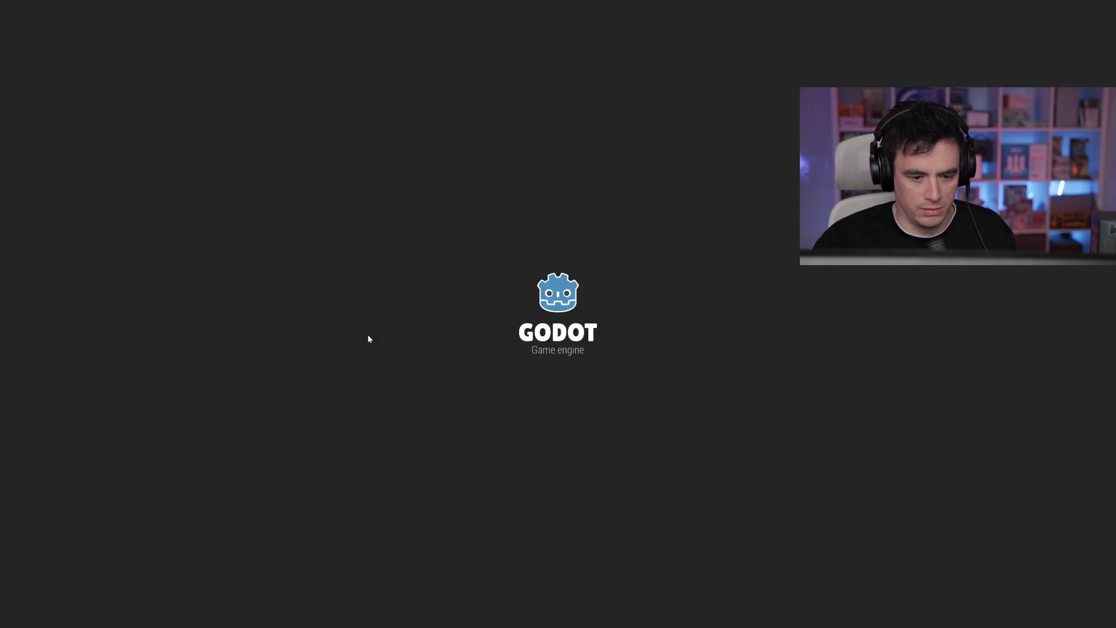
{"action": "key", "text": "F8"}
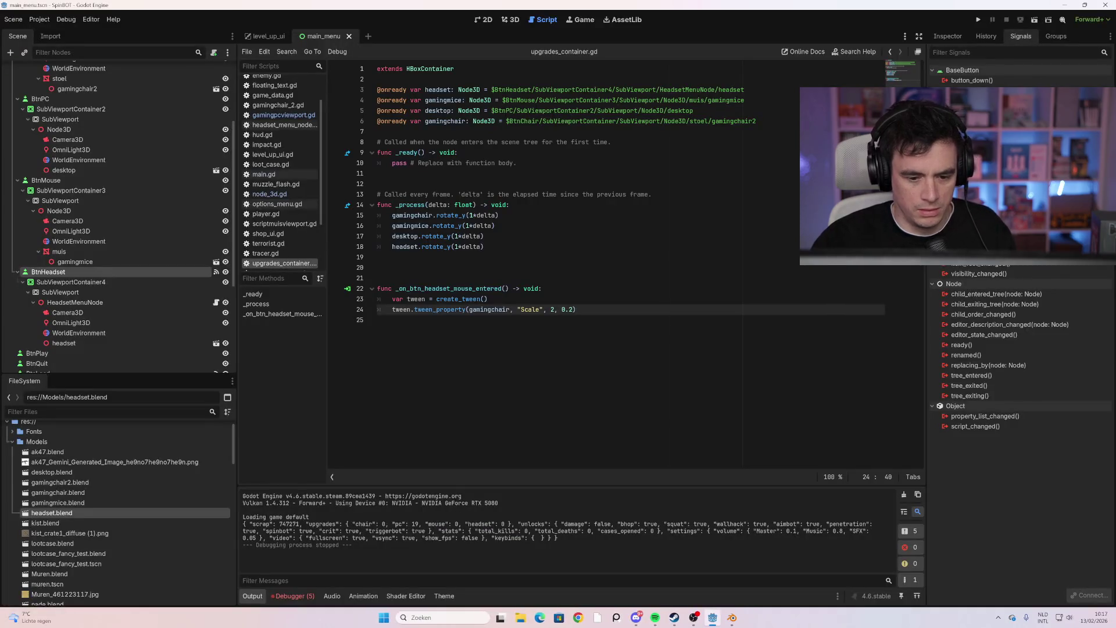
{"action": "key", "text": "Delete"}
{"action": "type", "text": "s"}
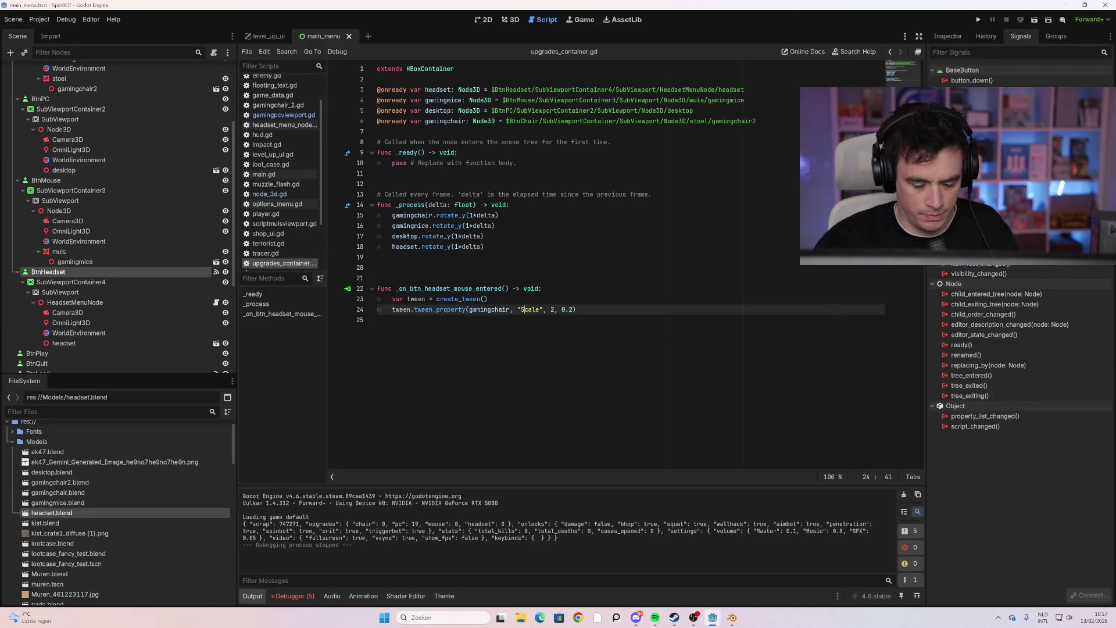
{"action": "left_click", "coordinate": [378, 257]}
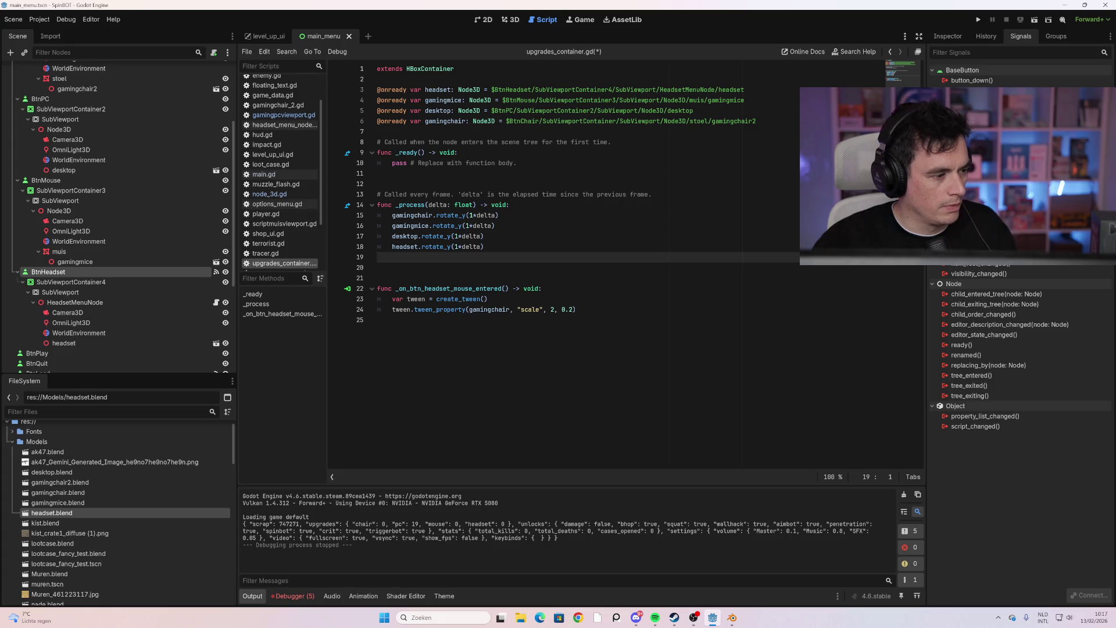
{"action": "key", "text": "F5"}
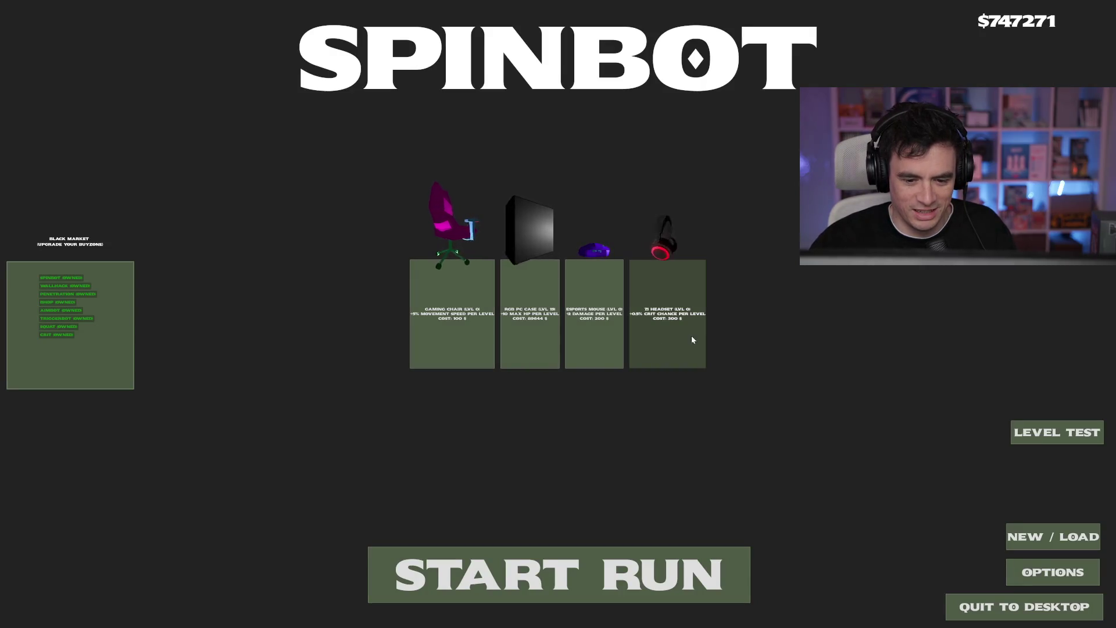
{"action": "left_click", "coordinate": [526, 278]}
{"action": "left_click", "coordinate": [529, 348]}
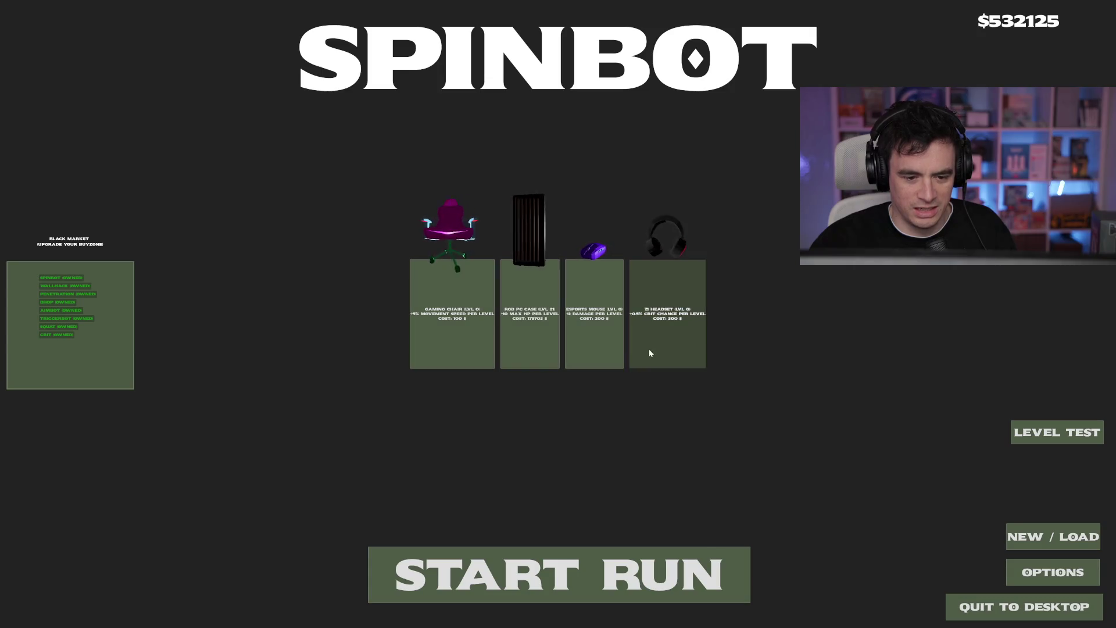
{"action": "key", "text": "alt+F4"}
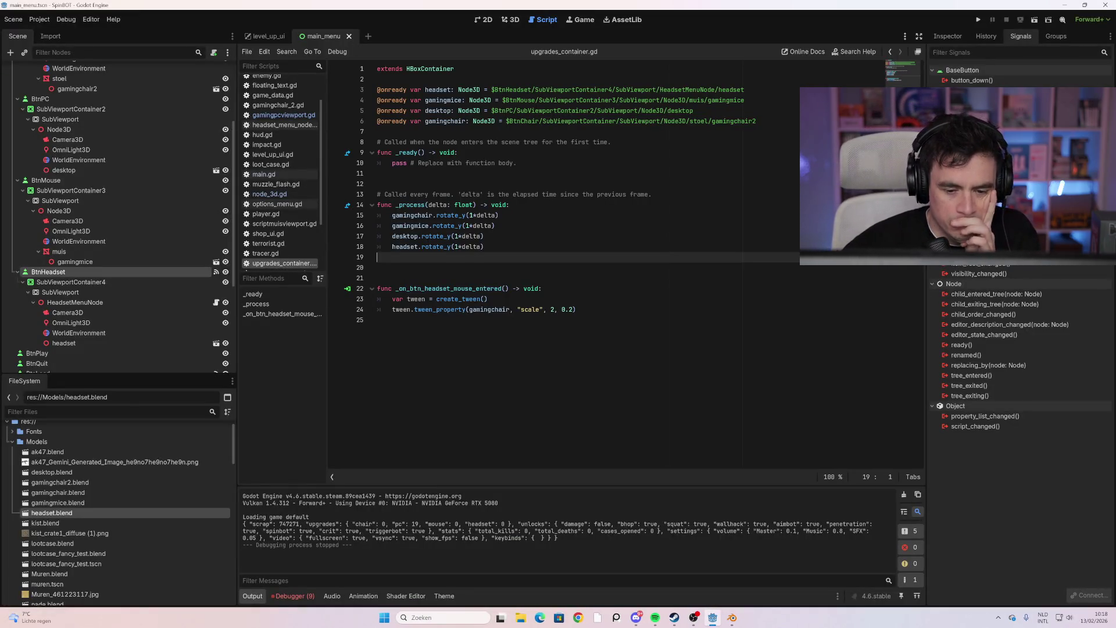
Change the tween's target scale from 2 to Vector3.ZERO
{"action": "left_click", "coordinate": [561, 309]}
{"action": "key", "text": "Right"}
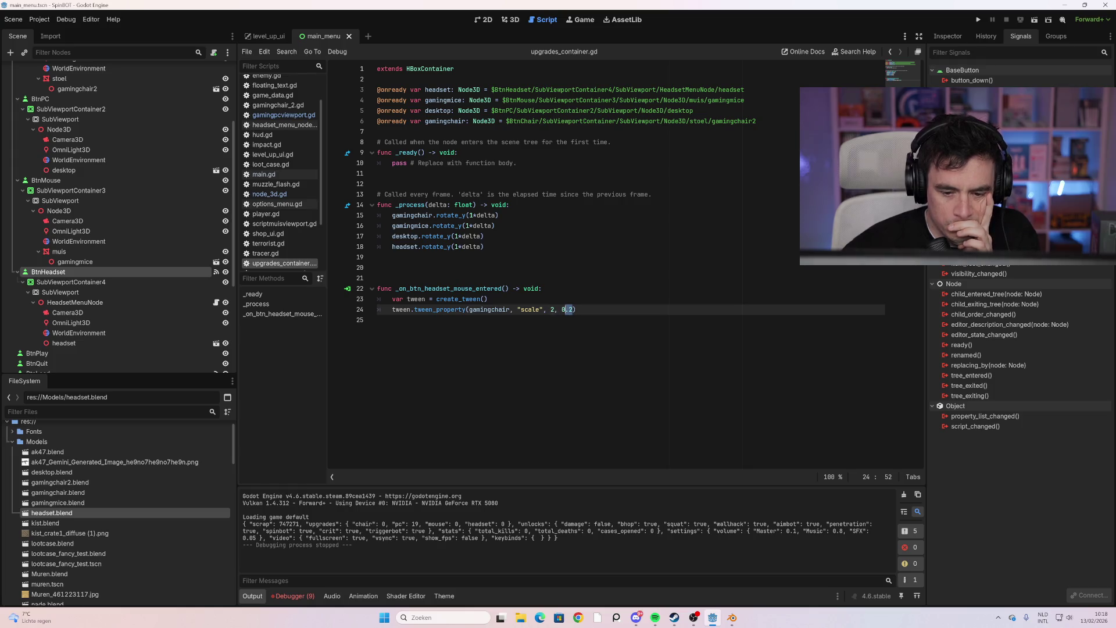
{"action": "left_click", "coordinate": [553, 309]}
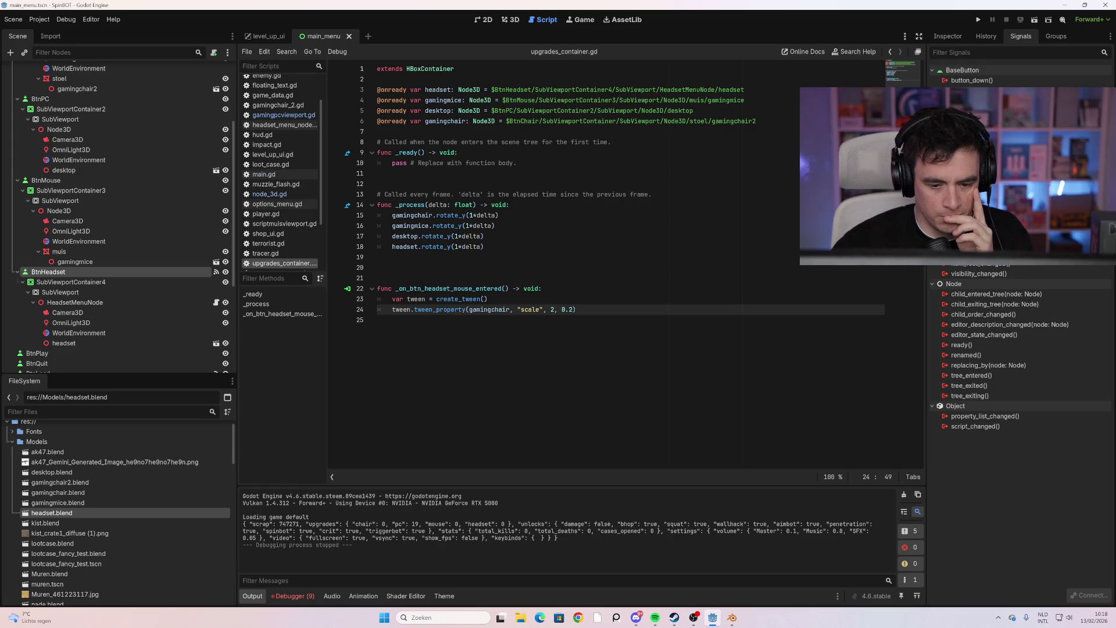
{"action": "key", "text": "BackSpace"}
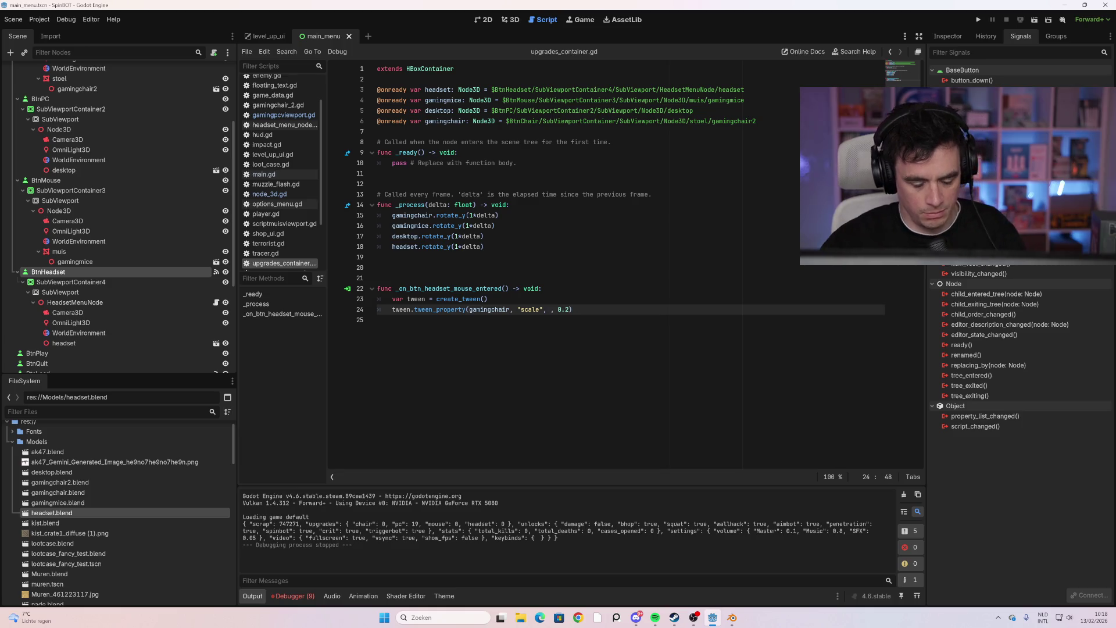
{"action": "type", "text": "Vector3"}
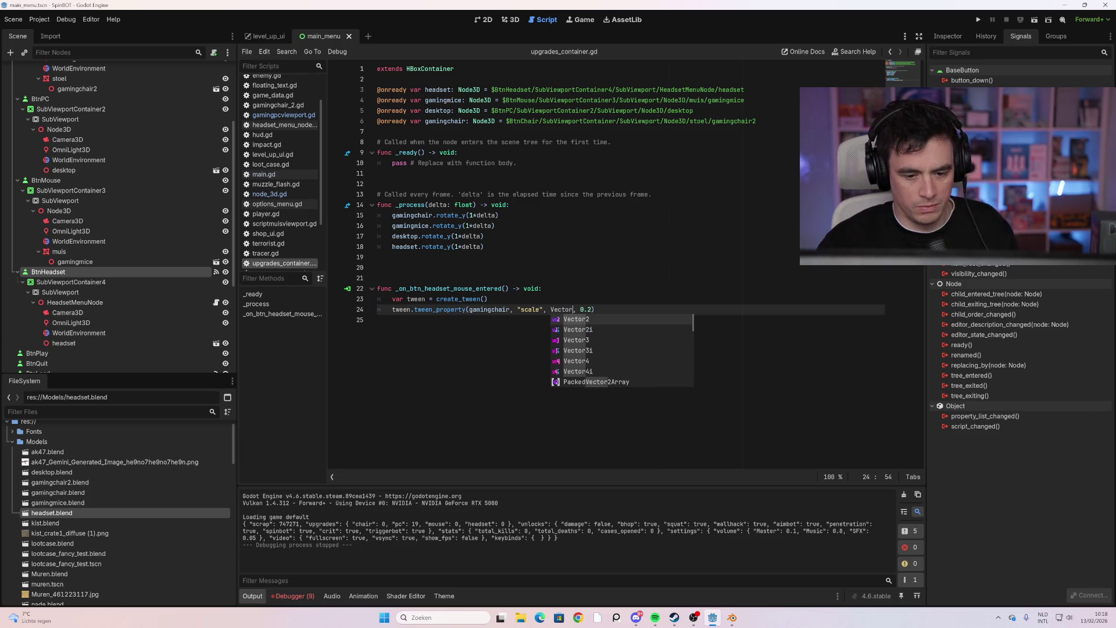
{"action": "type", "text": ".ZERI"}
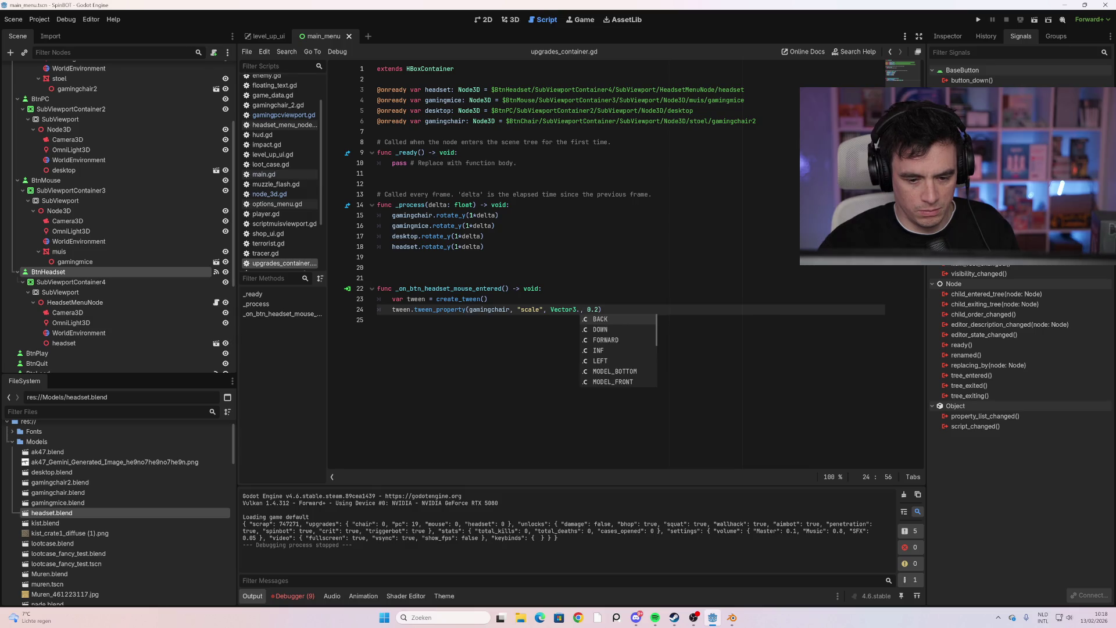
{"action": "key", "text": "BackSpace"}
{"action": "type", "text": "O"}
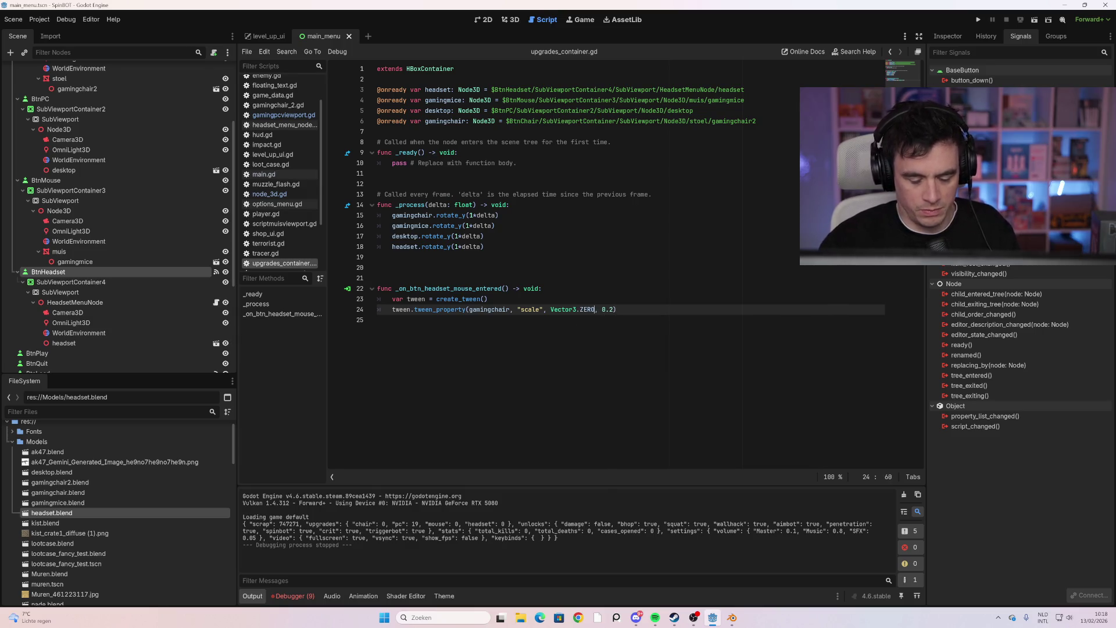
Test-run the game twice, then return to the end of the tween line
{"action": "key", "text": "F5"}
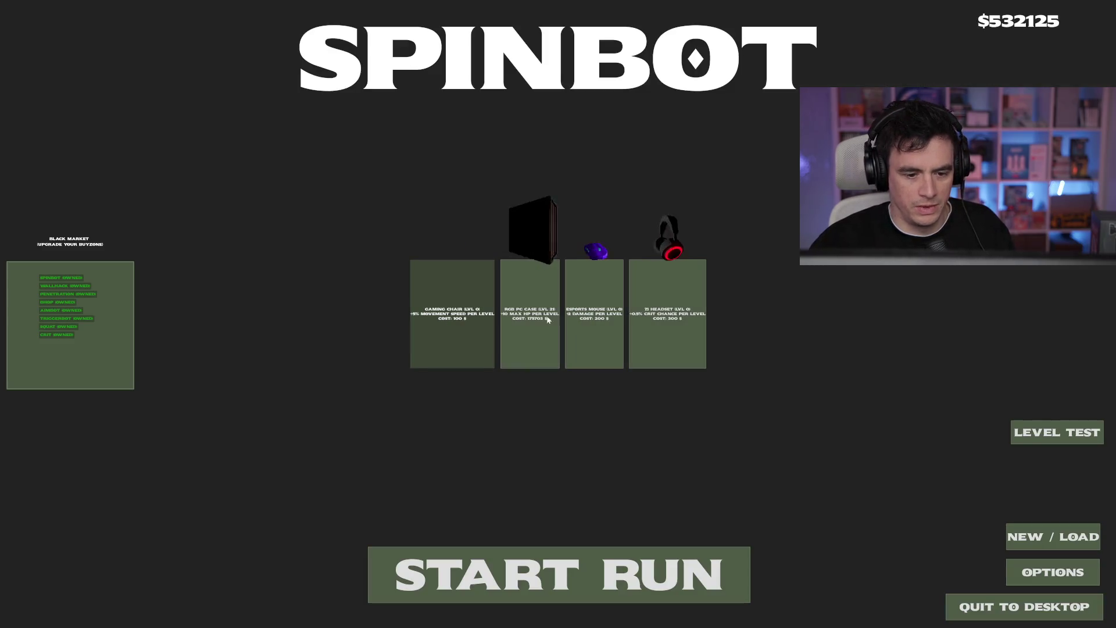
{"action": "key", "text": "F8"}
{"action": "key", "text": "F5"}
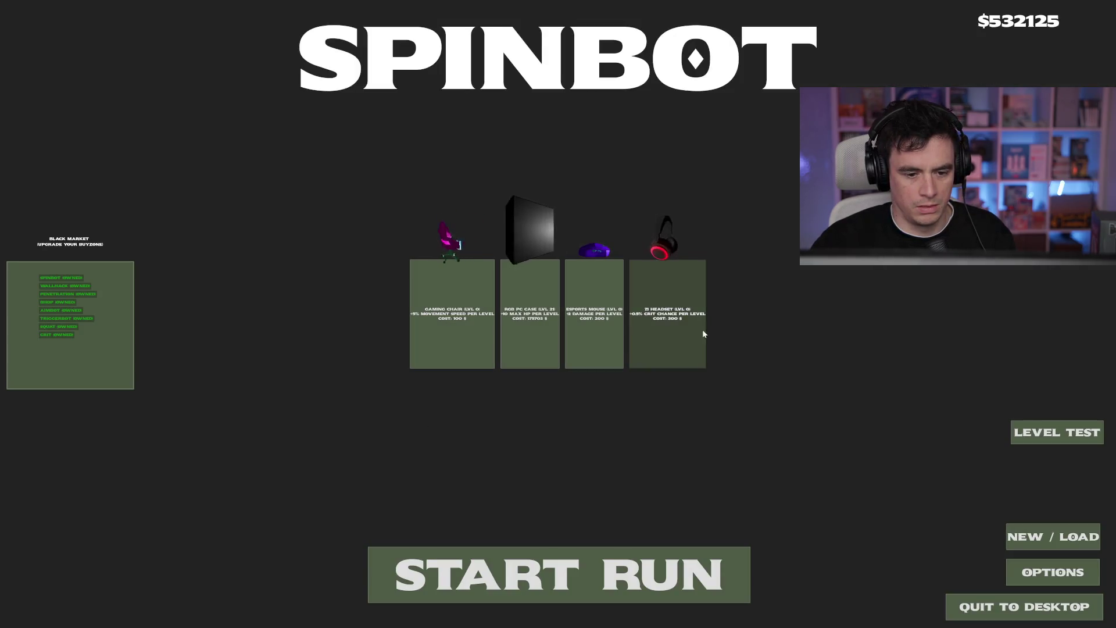
{"action": "key", "text": "F8"}
{"action": "left_click", "coordinate": [616, 309]}
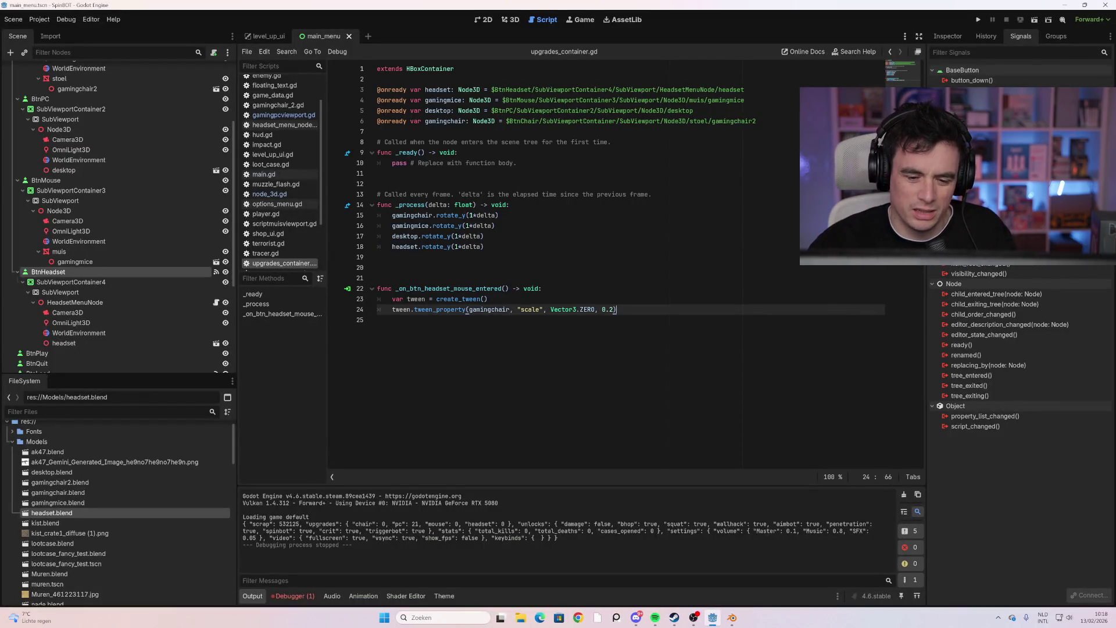
Change the tween's target value from Vector3.ZERO to Vector3(2,2,2)
{"action": "key", "text": "Left"}
{"action": "key", "text": "shift+Left"}
{"action": "key", "text": "shift+Left"}
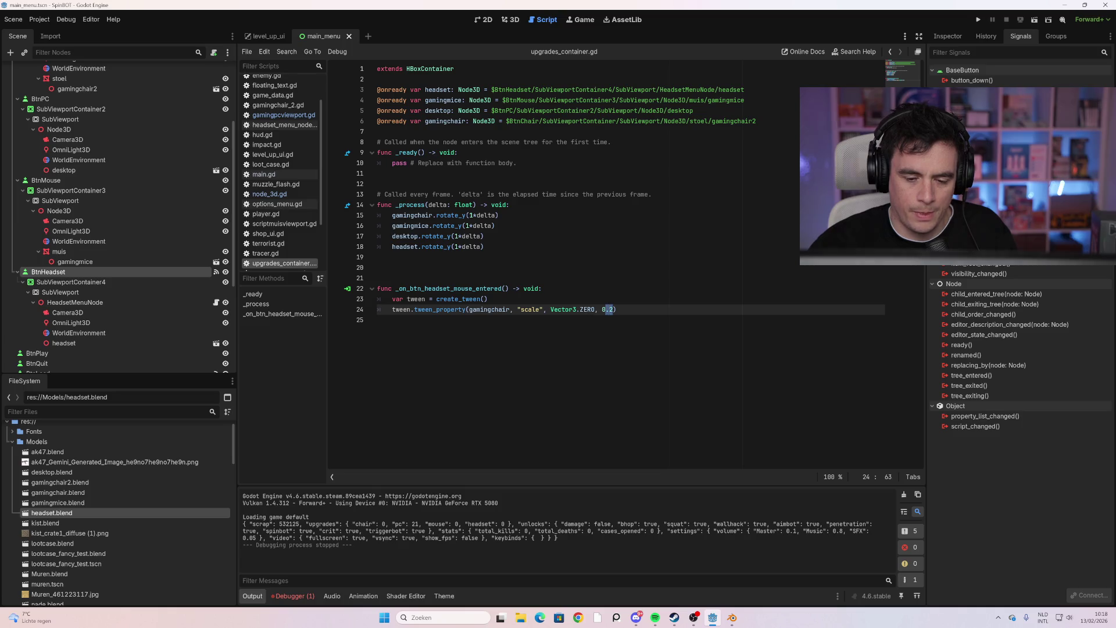
{"action": "left_click", "coordinate": [539, 309]}
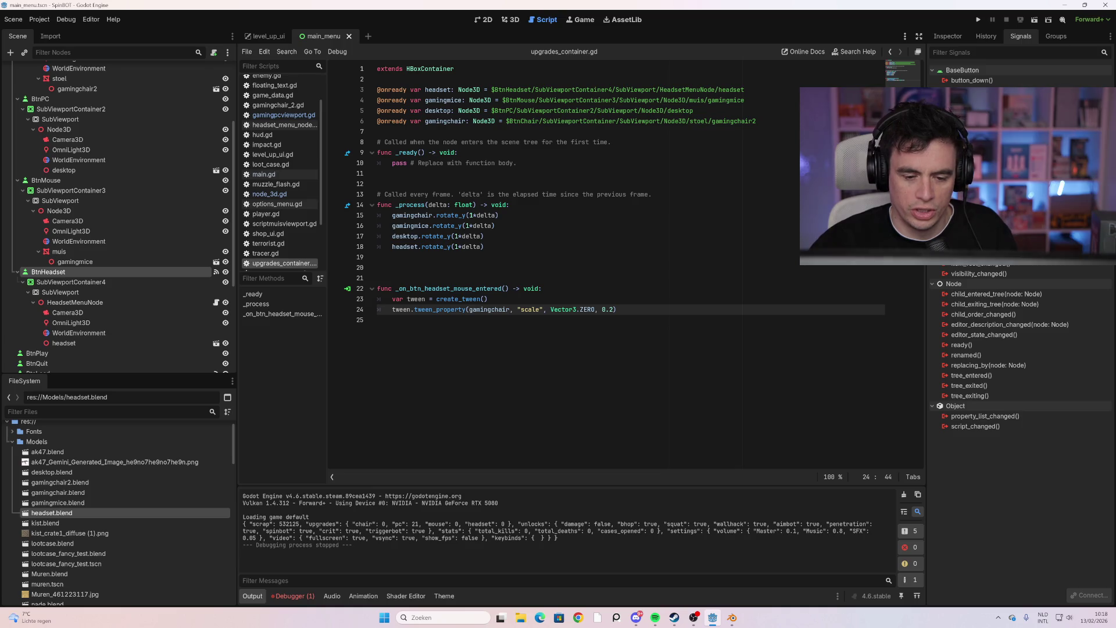
{"action": "left_click_drag", "start_coordinate": [595, 309], "coordinate": [580, 309]}
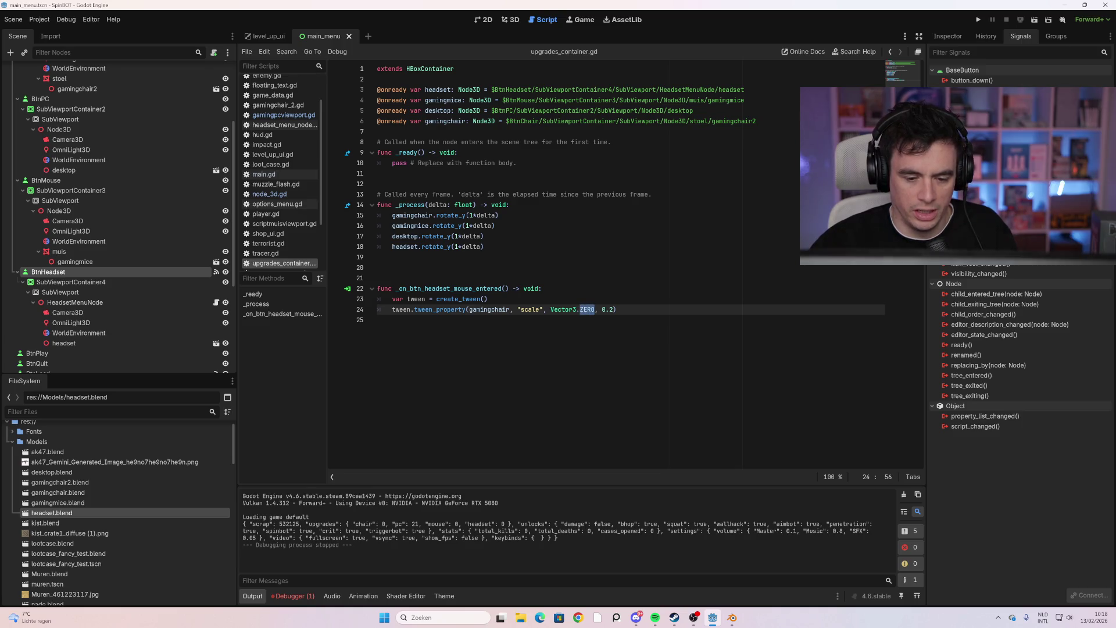
{"action": "type", "text": "(2"}
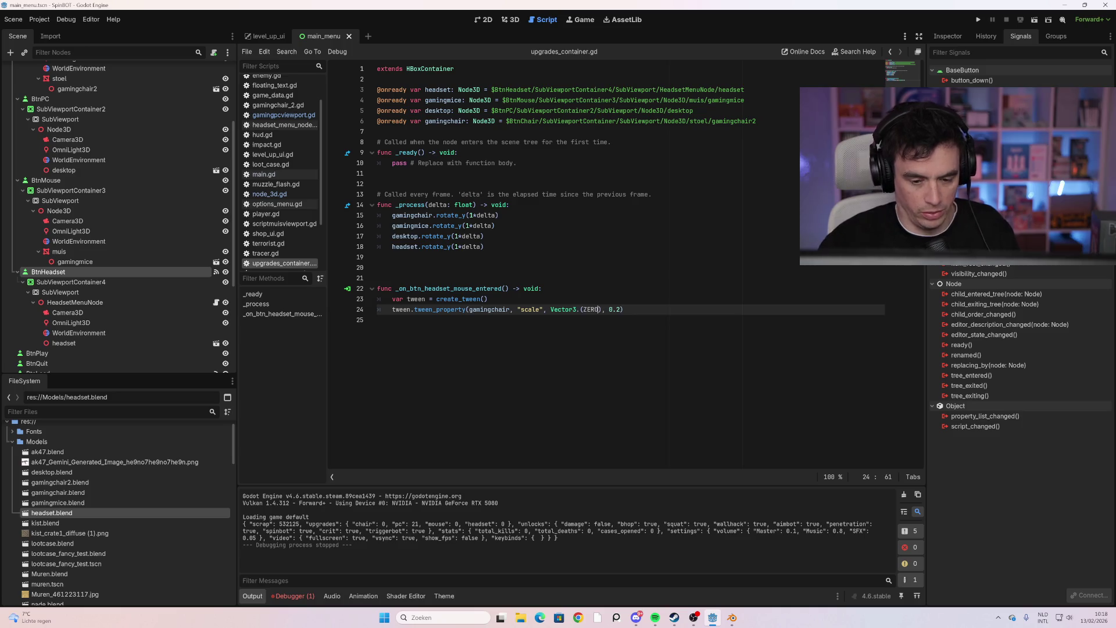
{"action": "type", "text": ",2,2"}
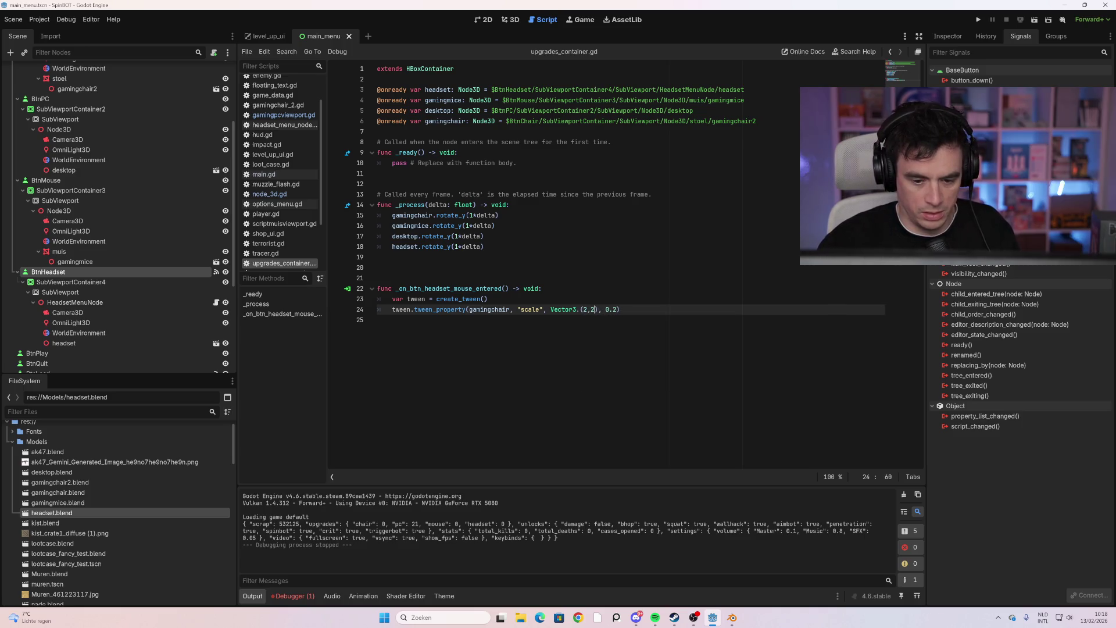
{"action": "key", "text": "Down"}
Shorten the tween duration from 0.2 to 0.1 seconds
{"action": "key", "text": "Up"}
{"action": "key", "text": "End"}
{"action": "key", "text": "Left"}
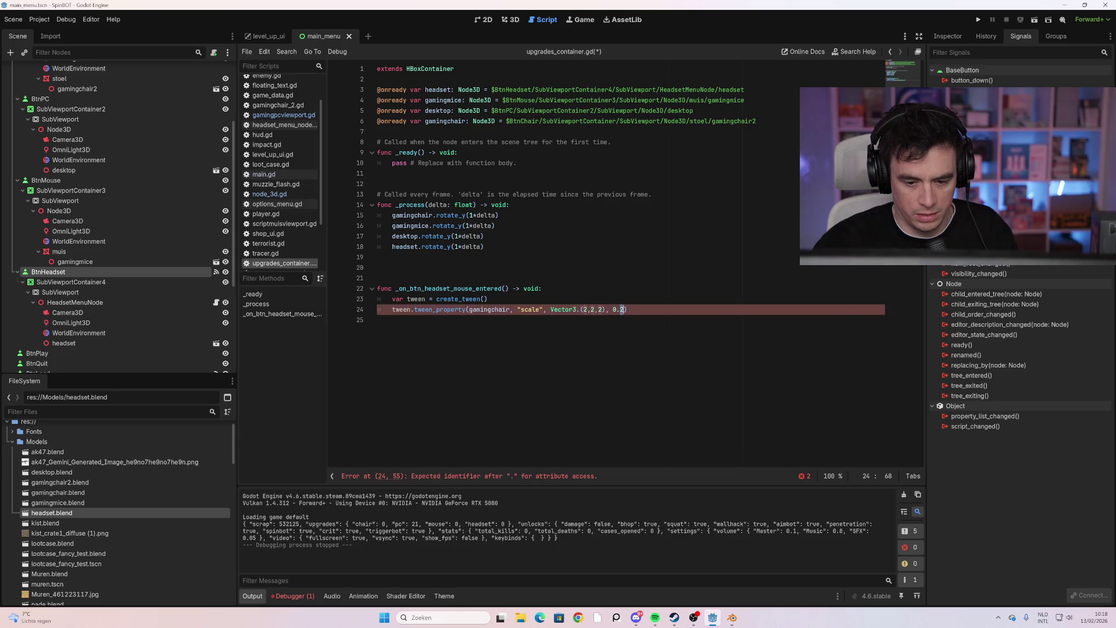
{"action": "key", "text": "BackSpace"}
{"action": "type", "text": "1"}
{"action": "key", "text": "Down"}
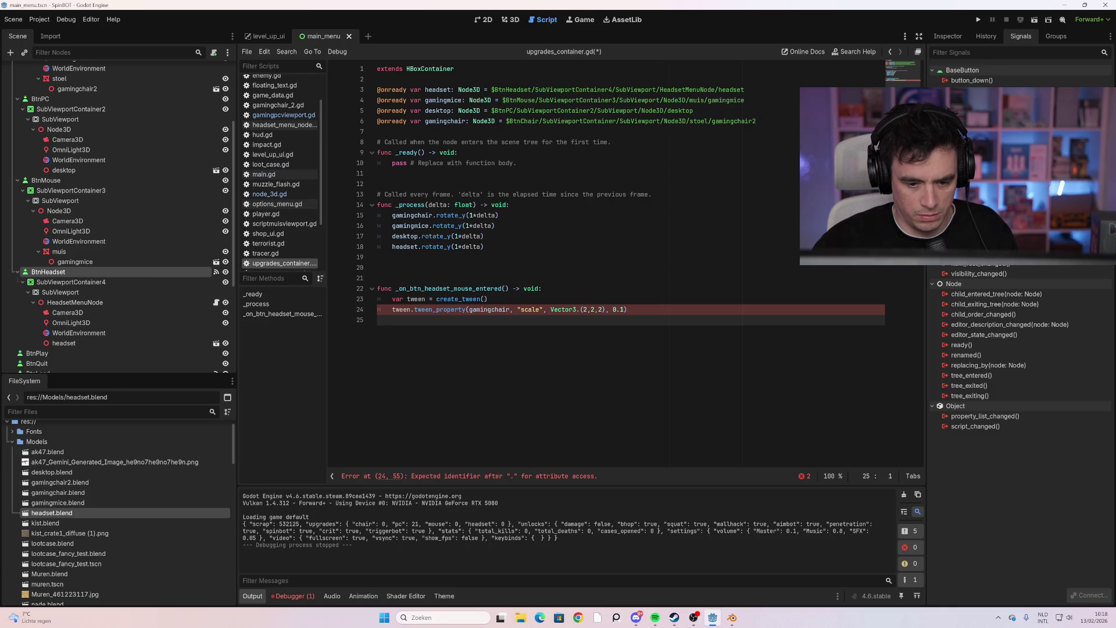
Remove the stray dot after Vector3 and test-run the game
{"action": "key", "text": "Up"}
{"action": "key", "text": "End"}
{"action": "key", "text": "Left"}
{"action": "key", "text": "Left"}
{"action": "key", "text": "Left"}
{"action": "key", "text": "BackSpace"}
{"action": "key", "text": "Down"}
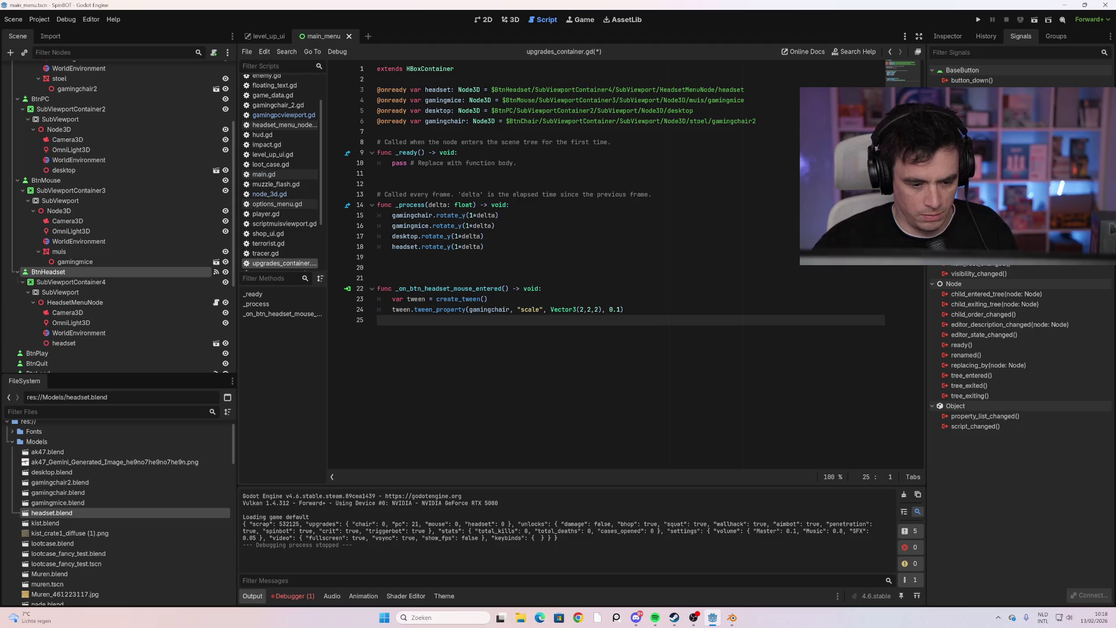
{"action": "key", "text": "F5"}
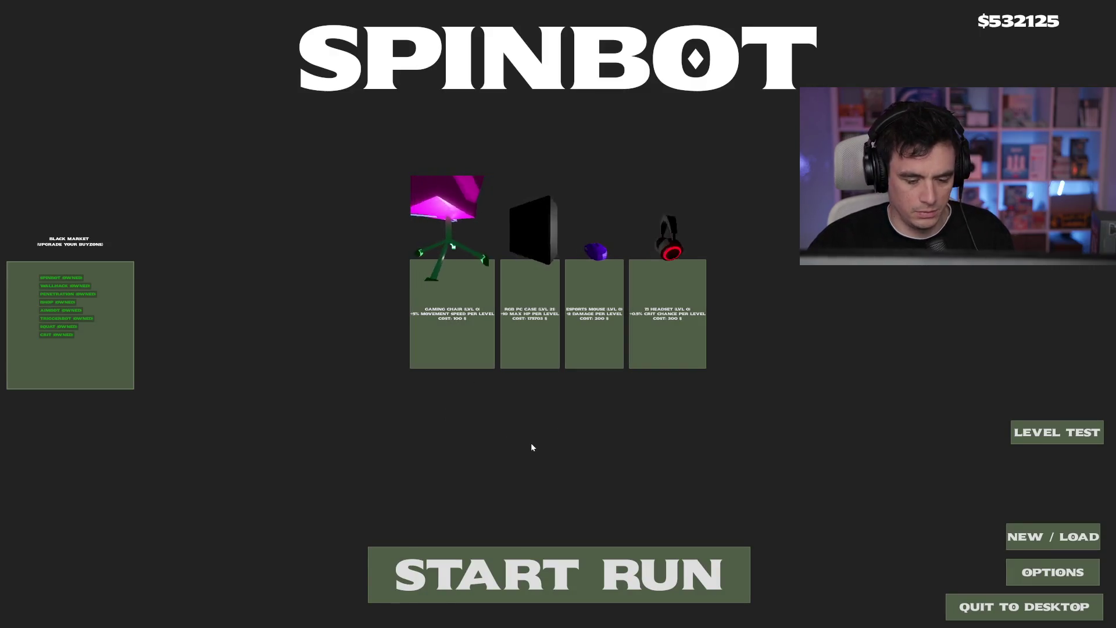
{"action": "key", "text": "F8"}
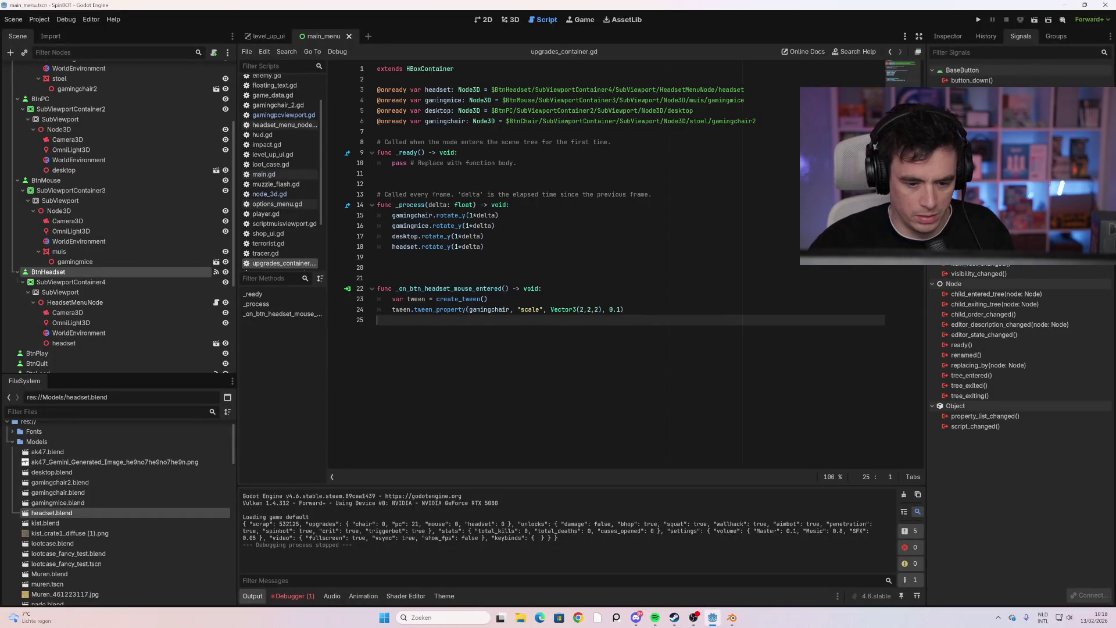
Change the tweened property from "scale" to "rotation_degrees"
{"action": "left_click_drag", "start_coordinate": [540, 310], "coordinate": [525, 309]}
{"action": "key", "text": "BackSpace"}
{"action": "key", "text": "BackSpace"}
{"action": "type", "text": "rotation"}
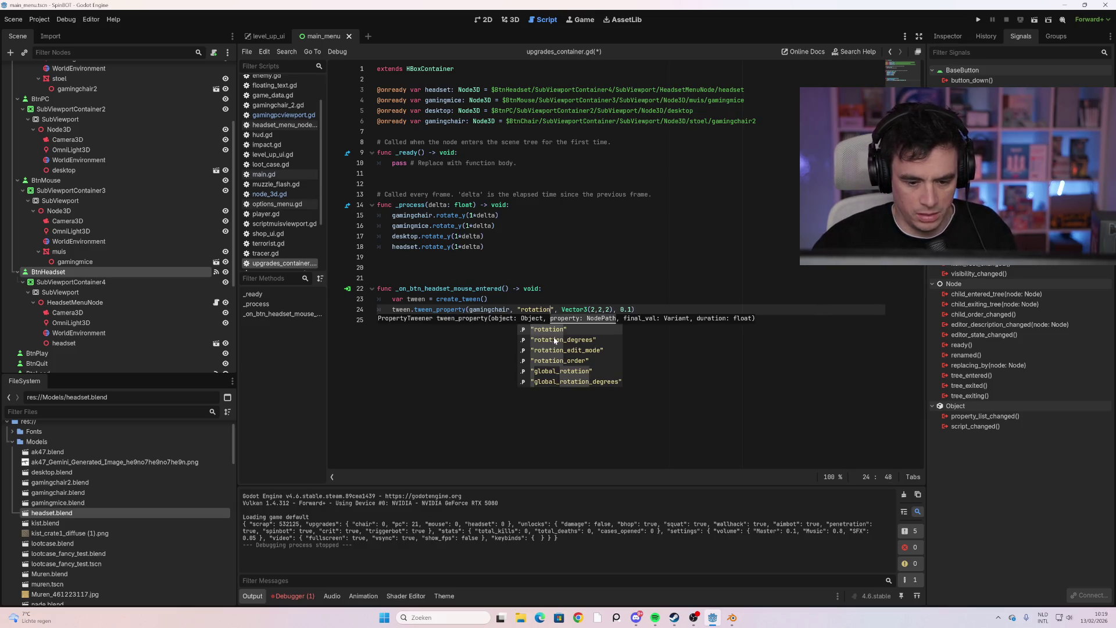
{"action": "left_click", "coordinate": [560, 338]}
{"action": "key", "text": "Down"}
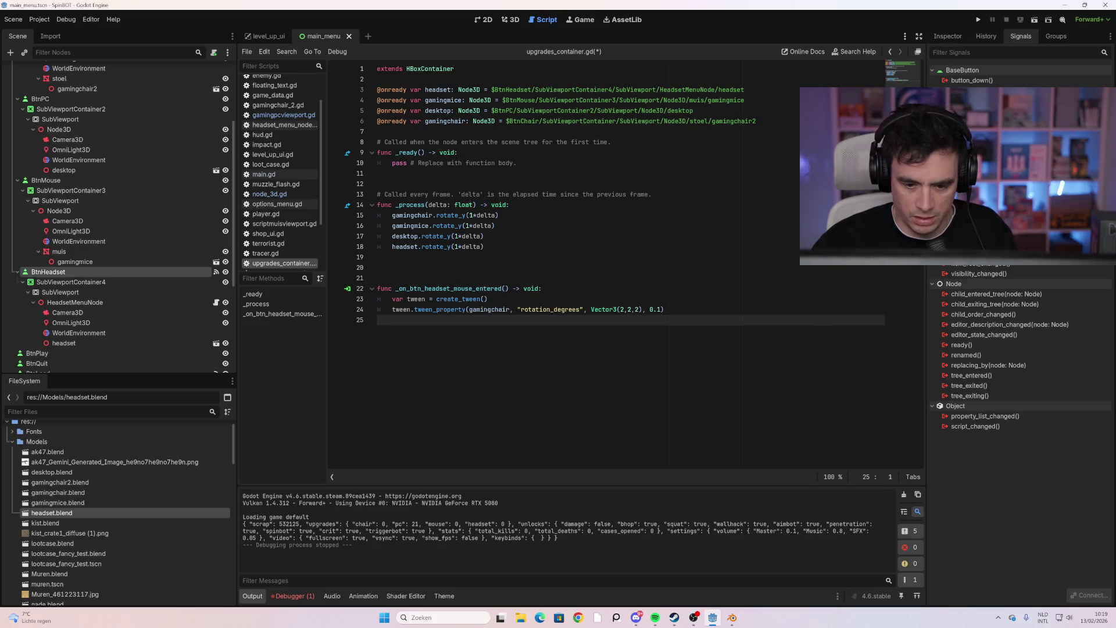
{"action": "left_click_drag", "start_coordinate": [591, 309], "coordinate": [642, 310]}
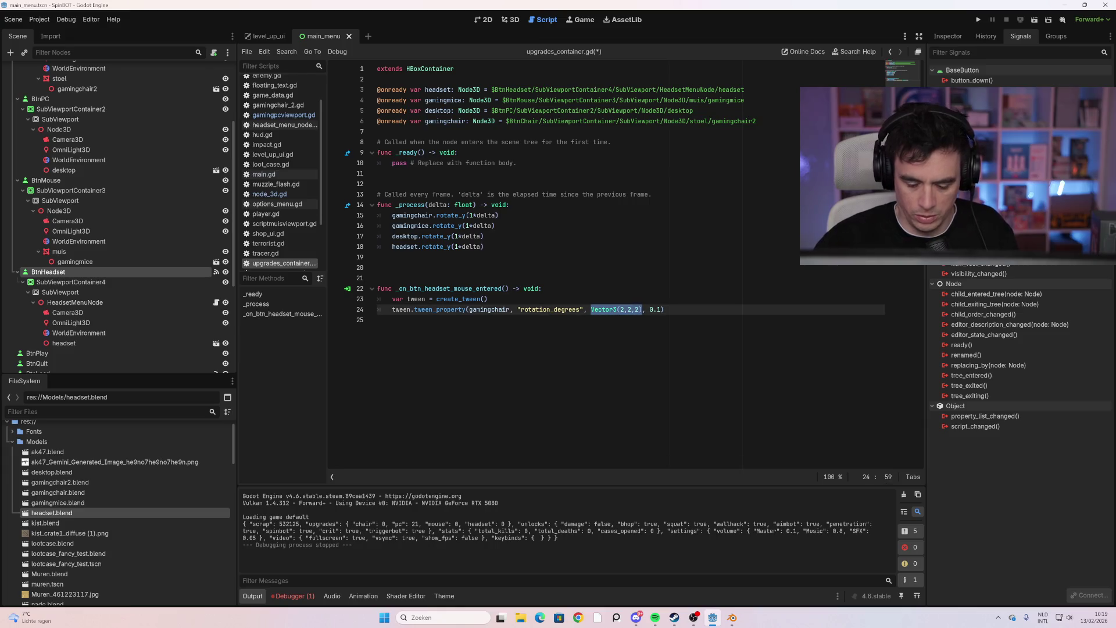
Replace the Vector3(2,2,2) target with 20 and test-run the game
{"action": "key", "text": "BackSpace"}
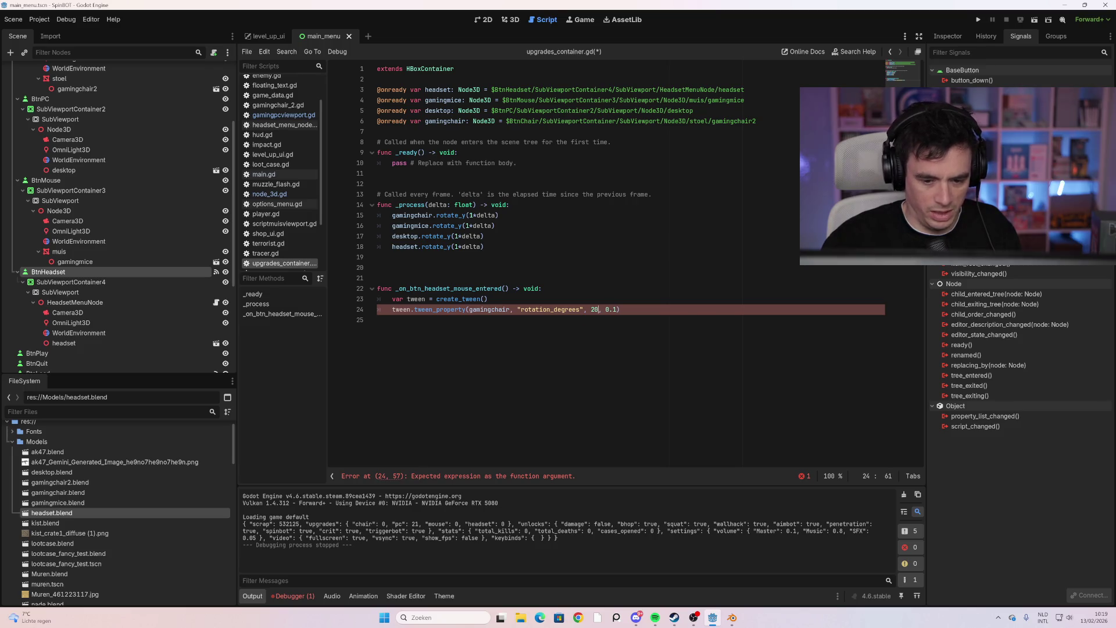
{"action": "type", "text": "20"}
{"action": "left_click", "coordinate": [378, 320]}
{"action": "key", "text": "F5"}
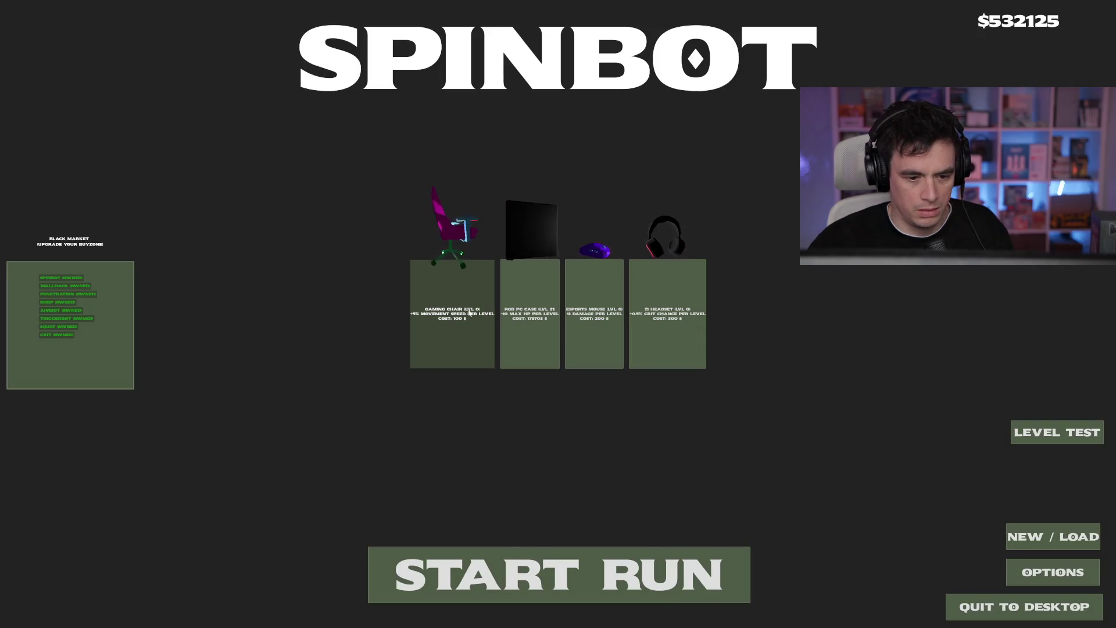
{"action": "key", "text": "alt+F4"}
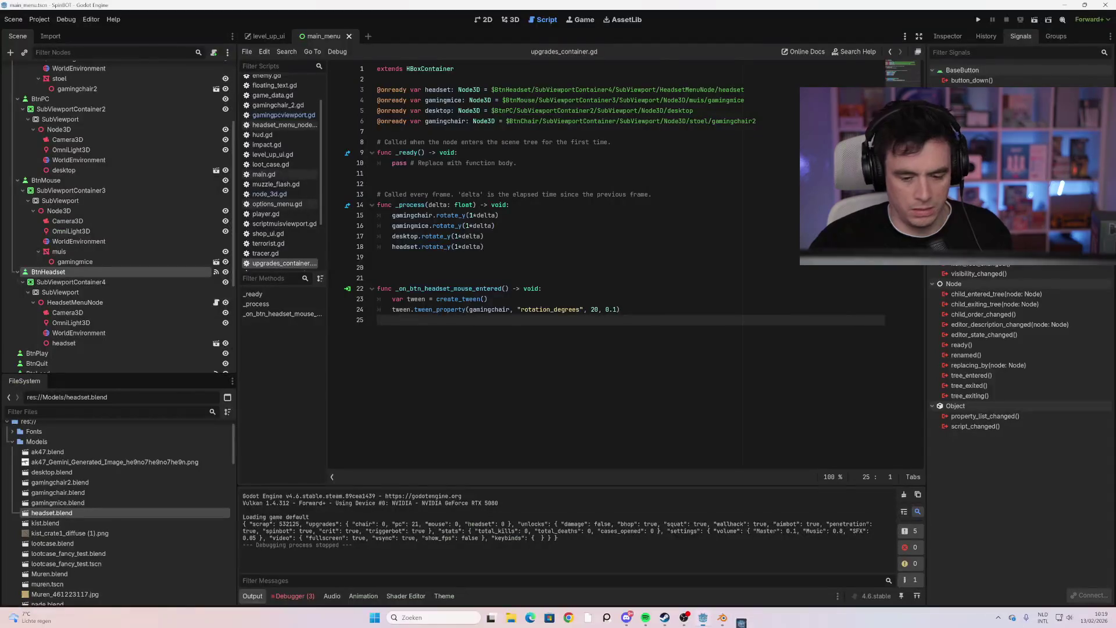
Change the rotation angle from 20 to 50.0 and test-run again
{"action": "left_click", "coordinate": [594, 309]}
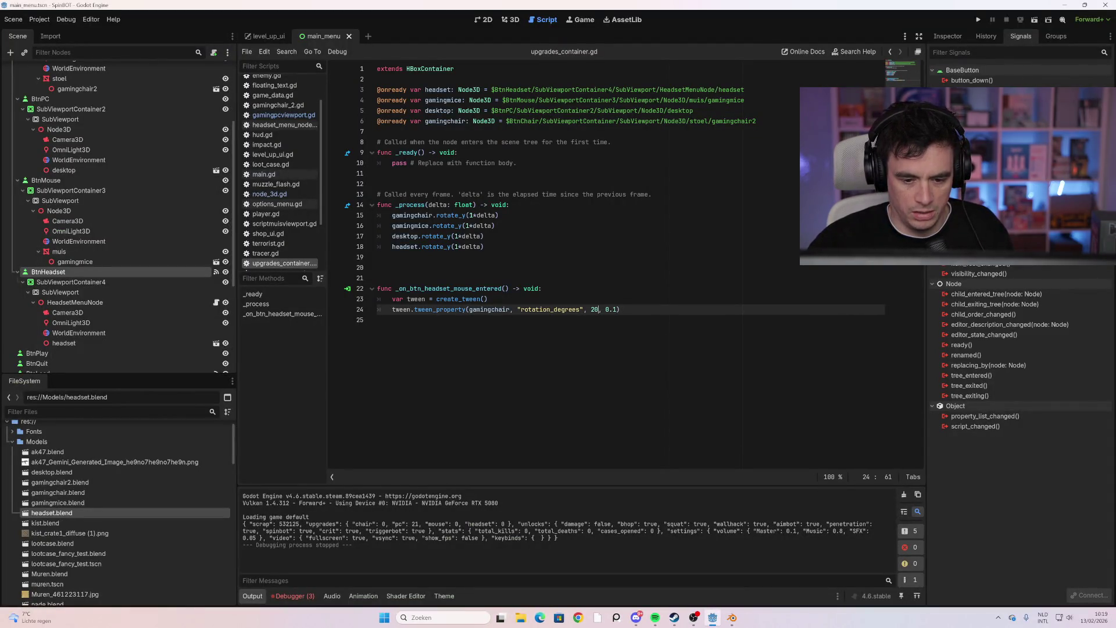
{"action": "key", "text": "BackSpace"}
{"action": "key", "text": "BackSpace"}
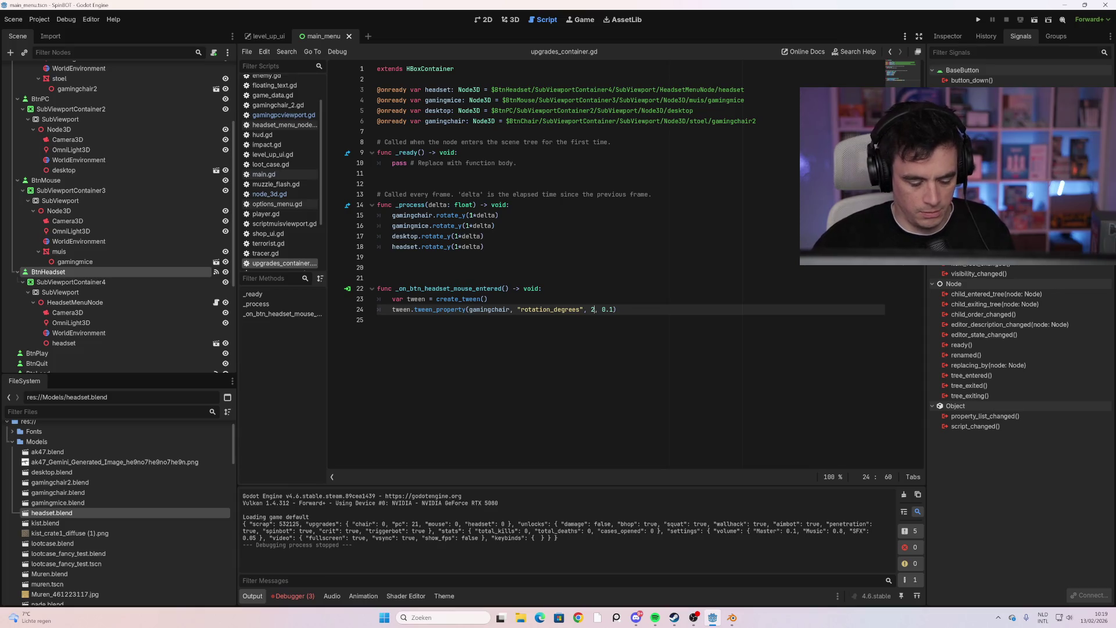
{"action": "type", "text": "50"}
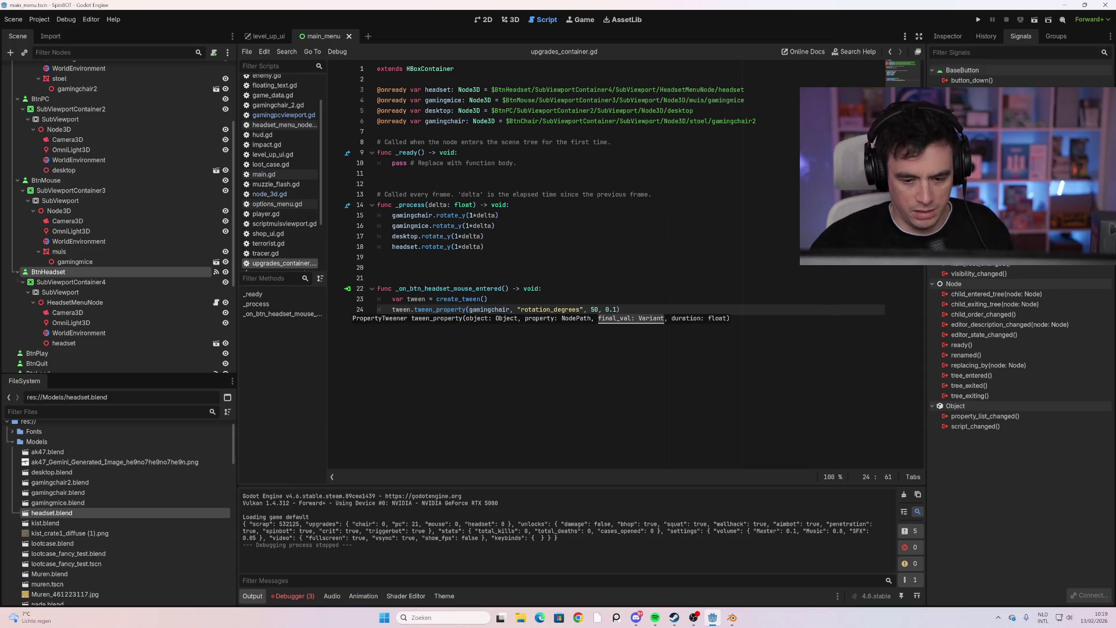
{"action": "type", "text": ".0"}
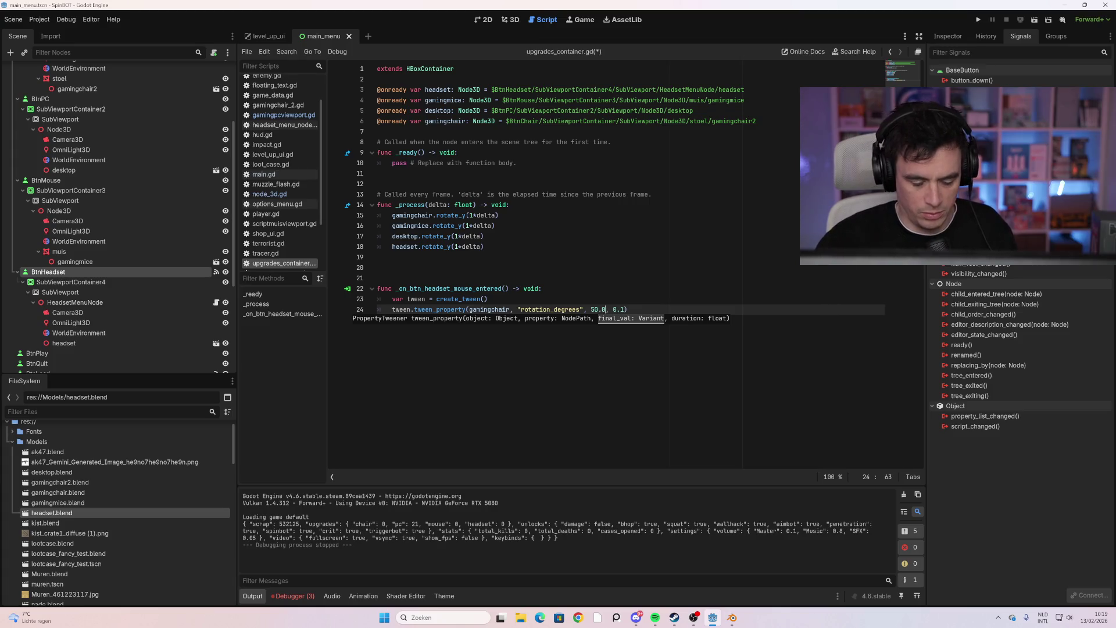
{"action": "key", "text": "End"}
{"action": "key", "text": "Return"}
{"action": "key", "text": "F5"}
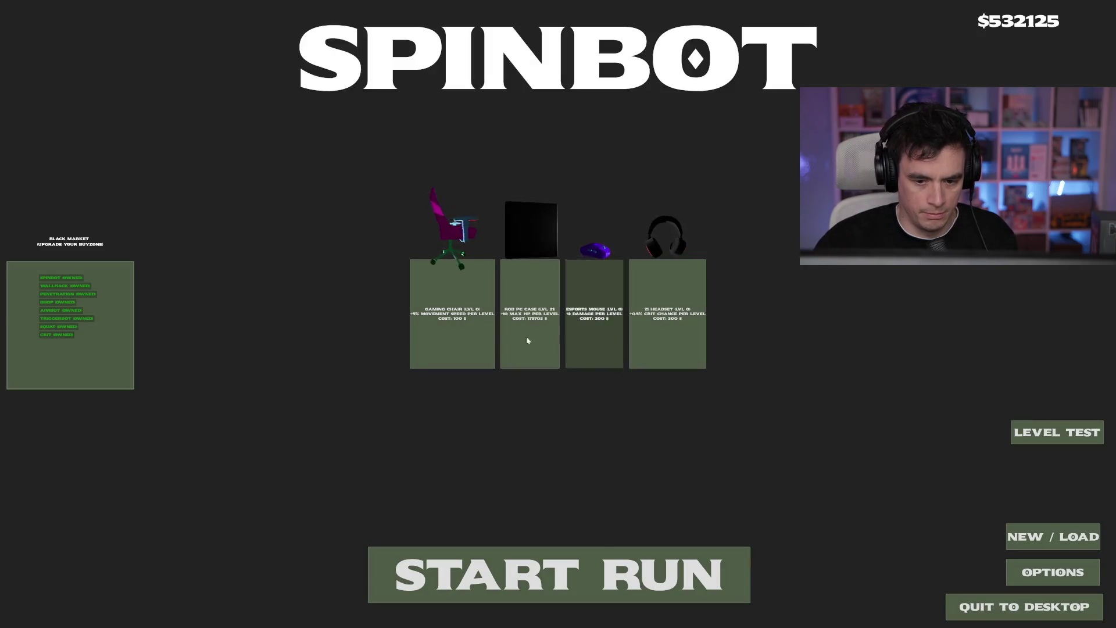
{"action": "key", "text": "F8"}
{"action": "left_click", "coordinate": [587, 309]}
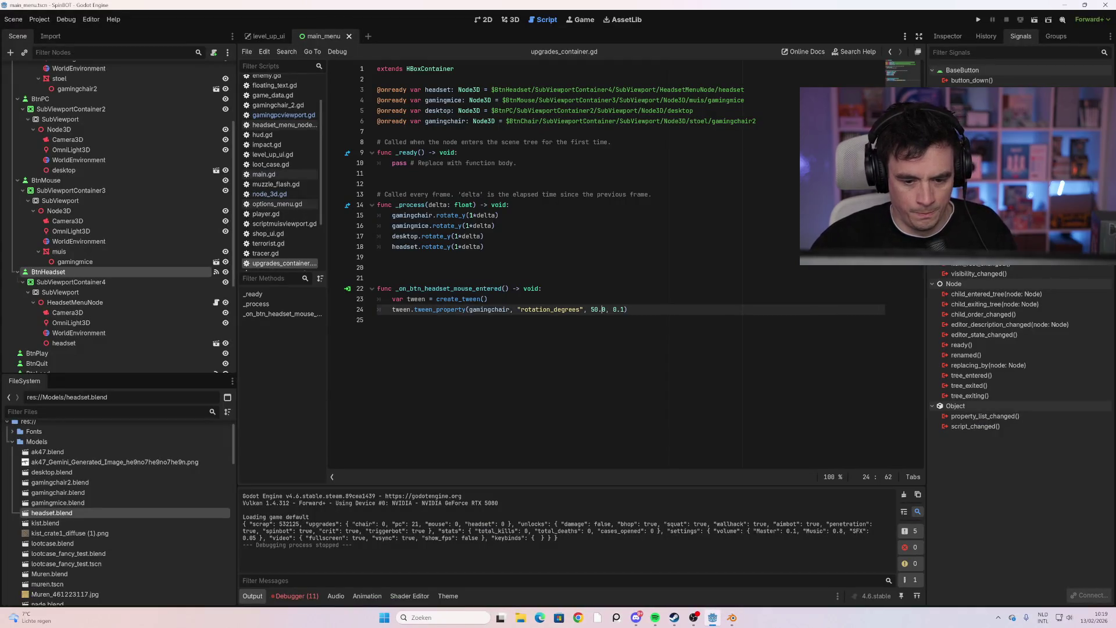
{"action": "left_click_drag", "start_coordinate": [607, 309], "coordinate": [550, 309]}
{"action": "left_click", "coordinate": [377, 320]}
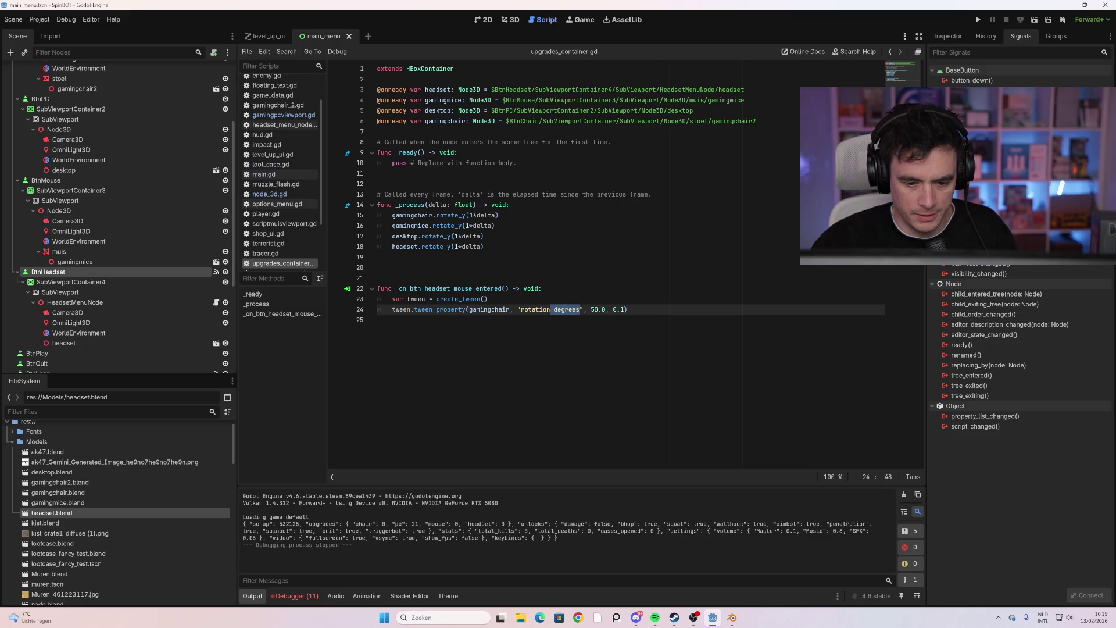
Switch the tweened property from rotation_degrees to rotation and test-run the game
{"action": "key", "text": "BackSpace"}
{"action": "key", "text": "BackSpace"}
{"action": "key", "text": "BackSpace"}
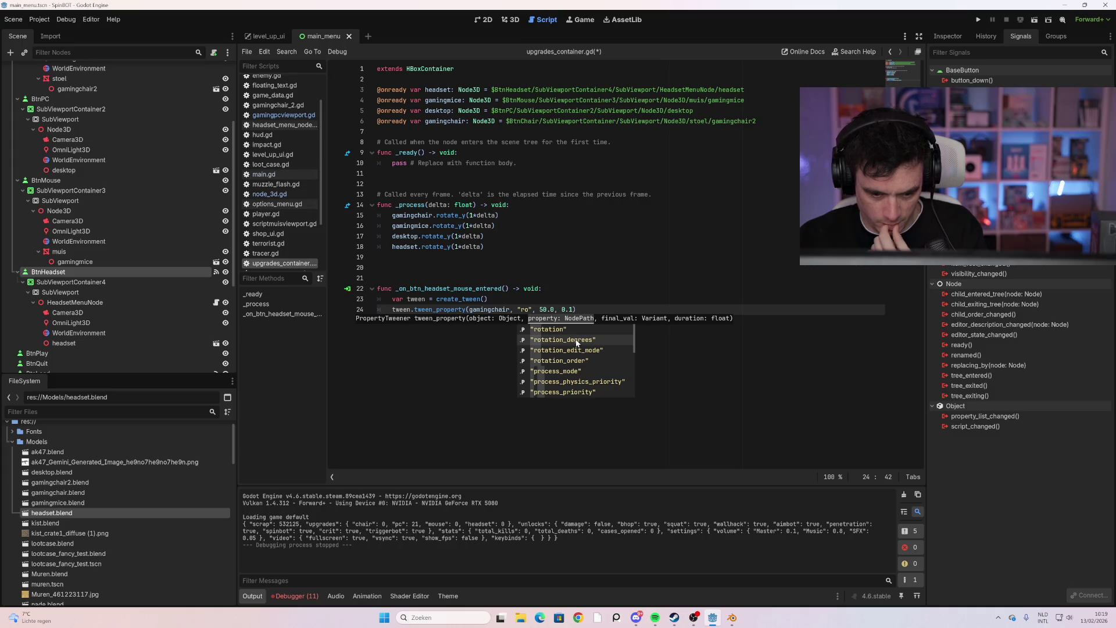
{"action": "left_click", "coordinate": [583, 329]}
{"action": "key", "text": "Down"}
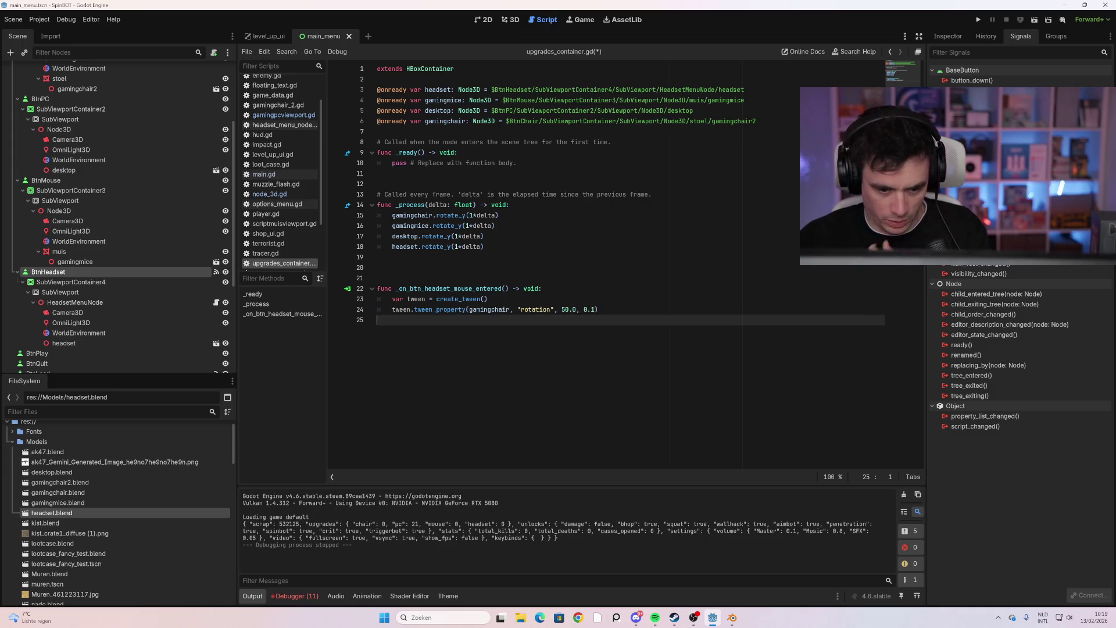
{"action": "key", "text": "F5"}
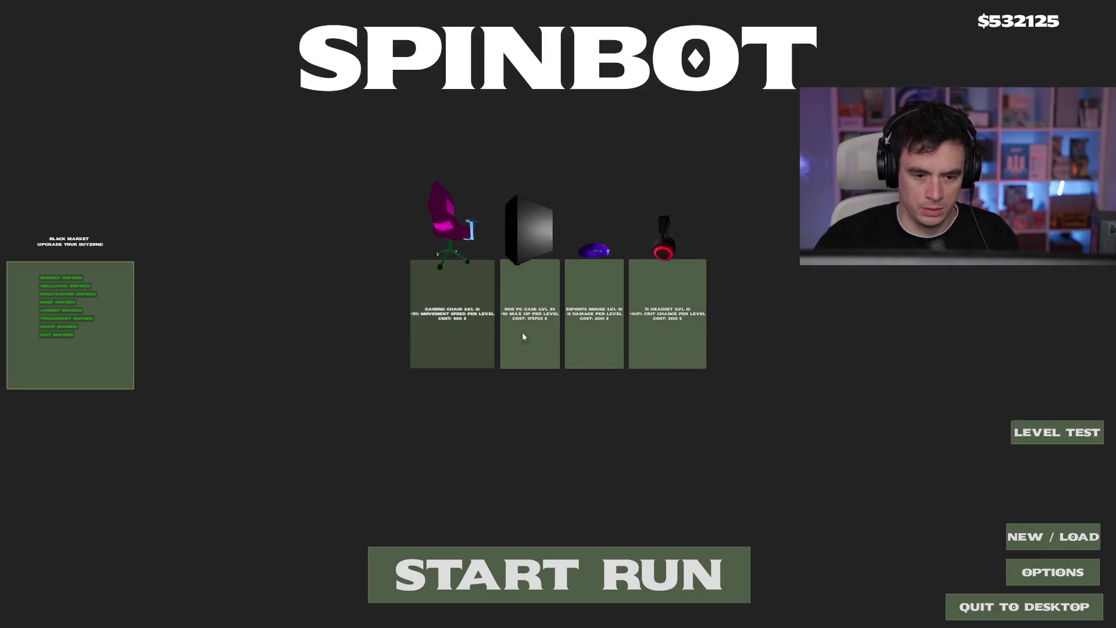
{"action": "key", "text": "F8"}
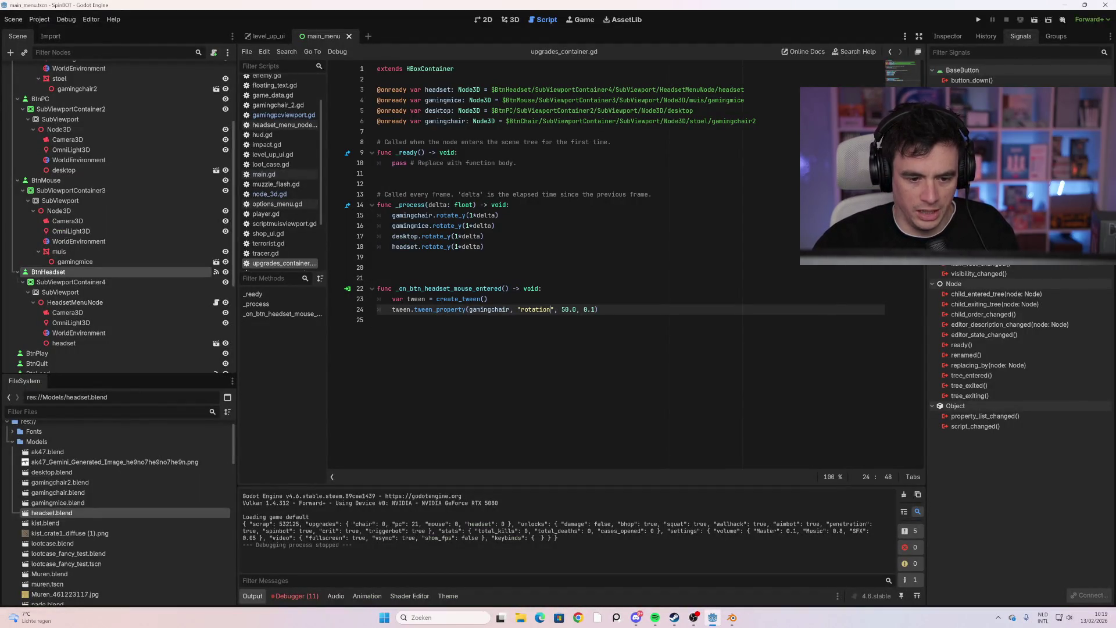
Check rotation's documentation, then type a dot after rotation on line 24
{"action": "left_click", "coordinate": [459, 225]}
{"action": "left_click", "coordinate": [551, 309]}
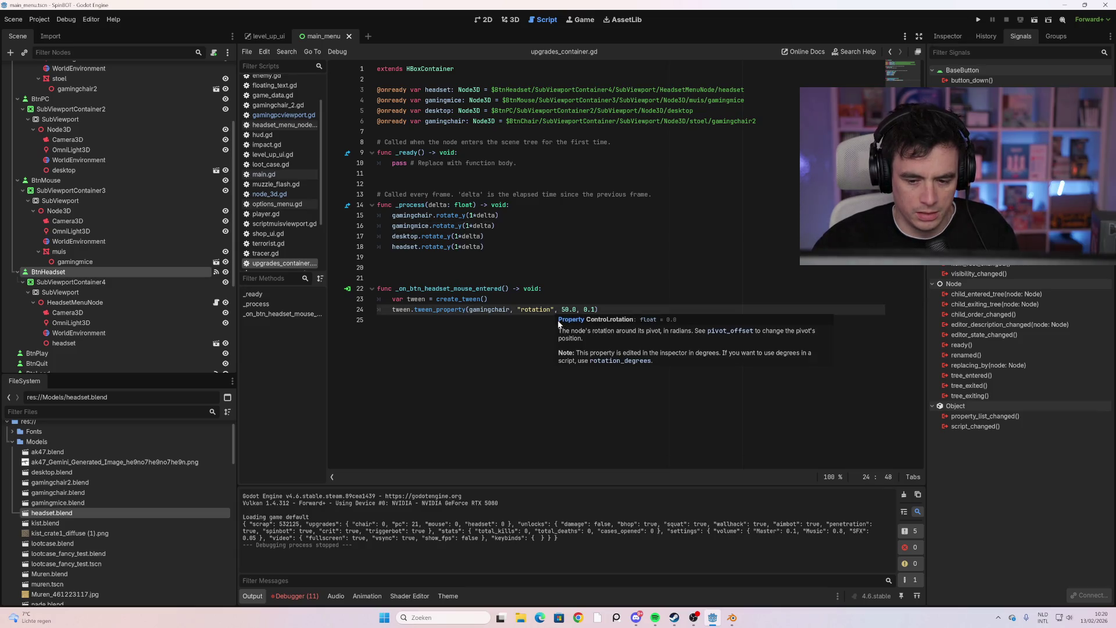
{"action": "left_click", "coordinate": [381, 319]}
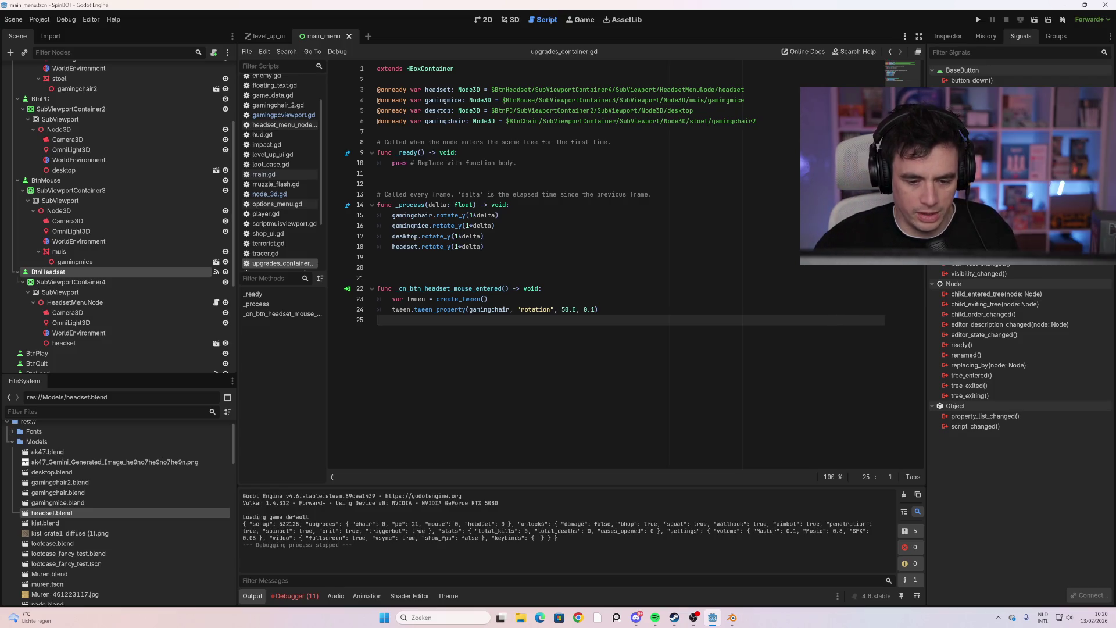
{"action": "left_click", "coordinate": [550, 309]}
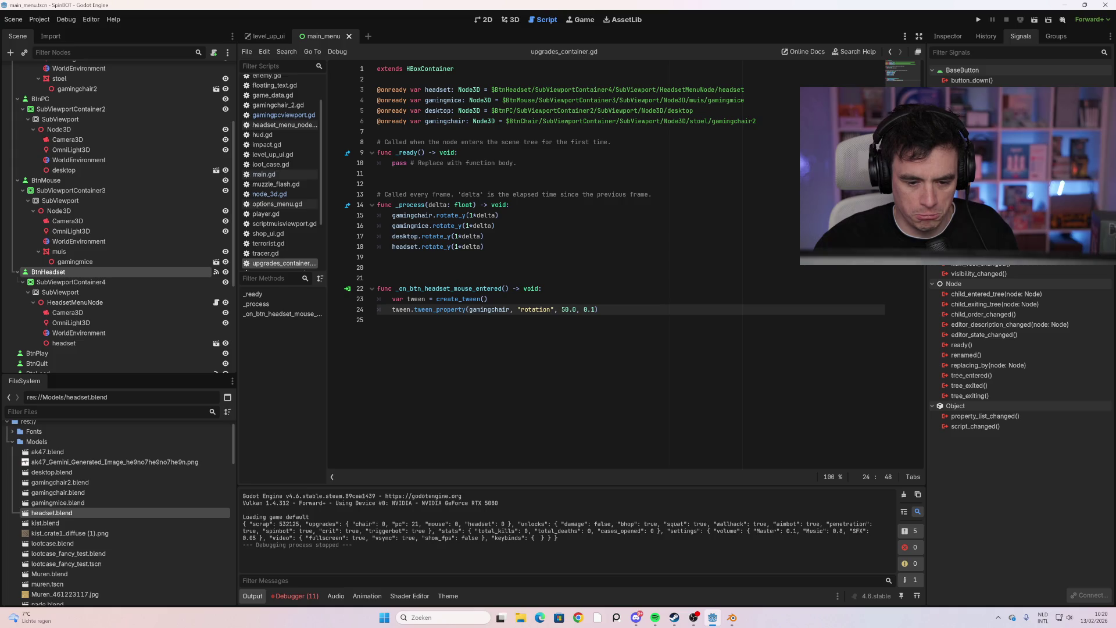
{"action": "type", "text": "."}
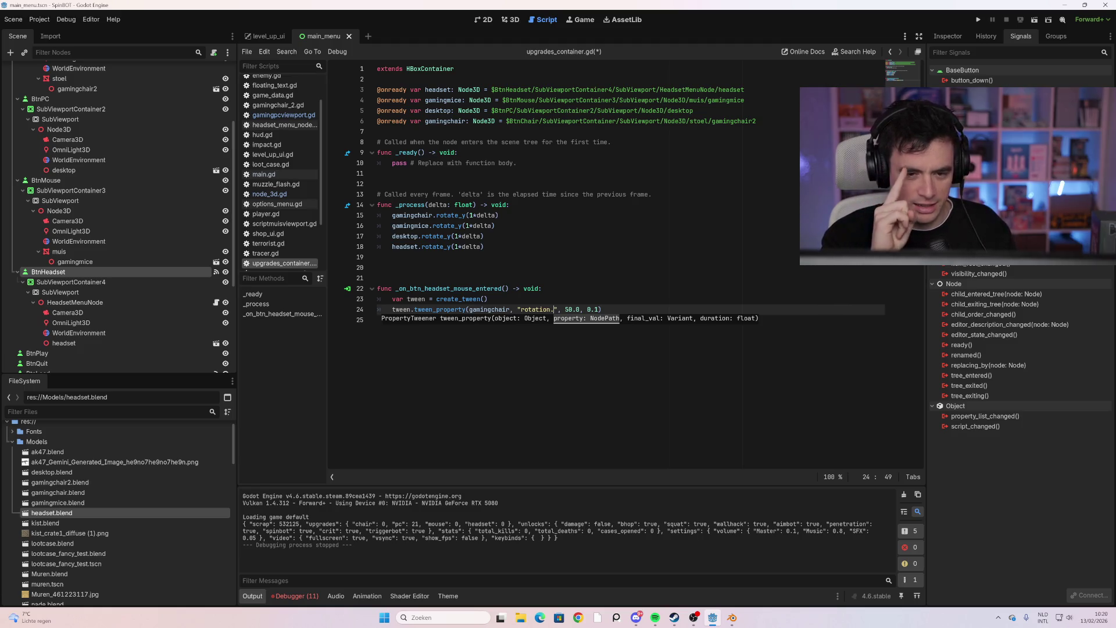
{"action": "left_click", "coordinate": [511, 24]}
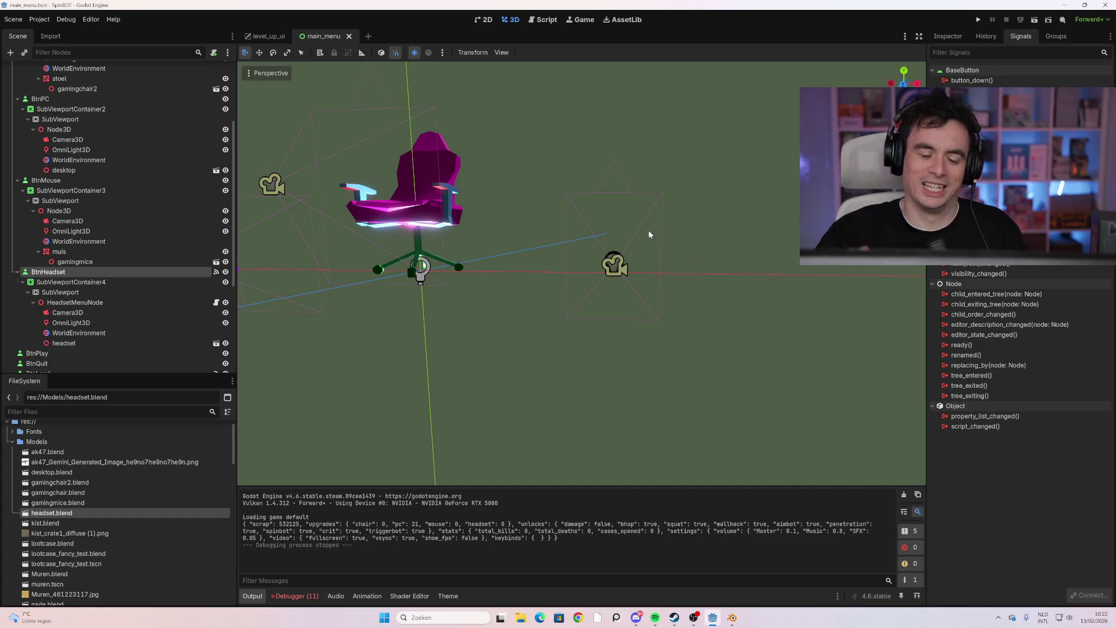
Deselect BtnHeadset, run the game, open and cancel New / Load, then stop it
{"action": "left_click", "coordinate": [696, 217]}
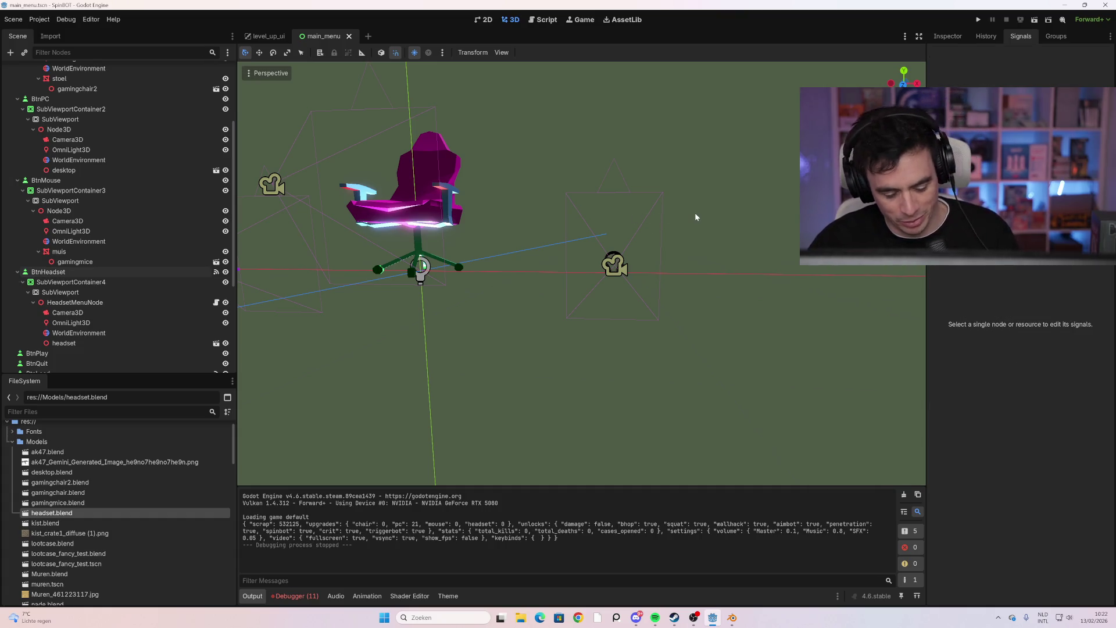
{"action": "key", "text": "F5"}
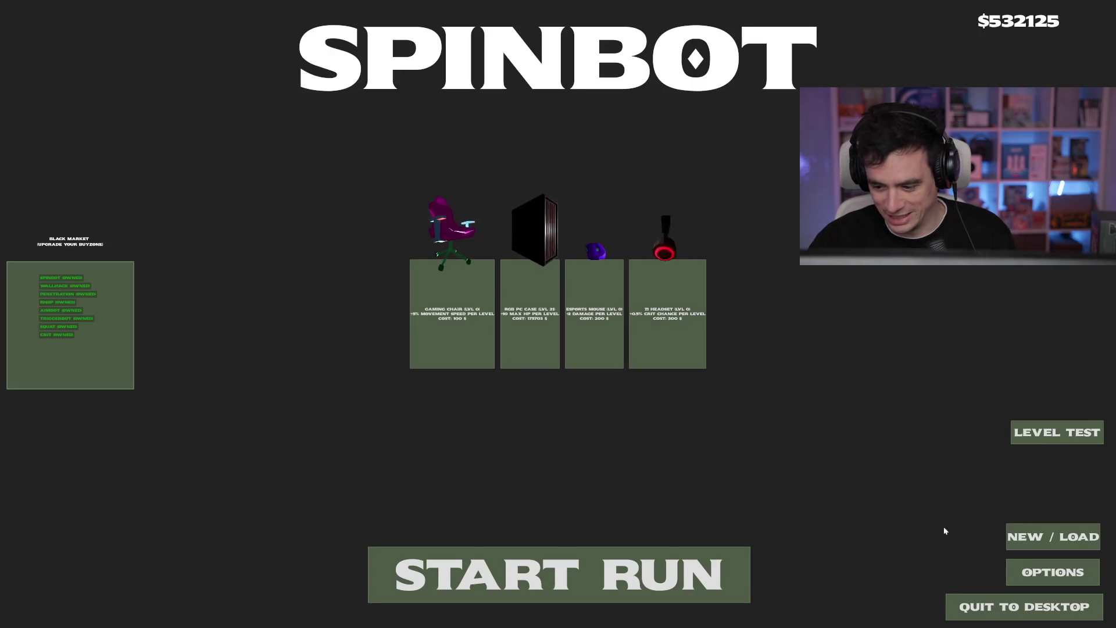
{"action": "left_click", "coordinate": [1025, 538]}
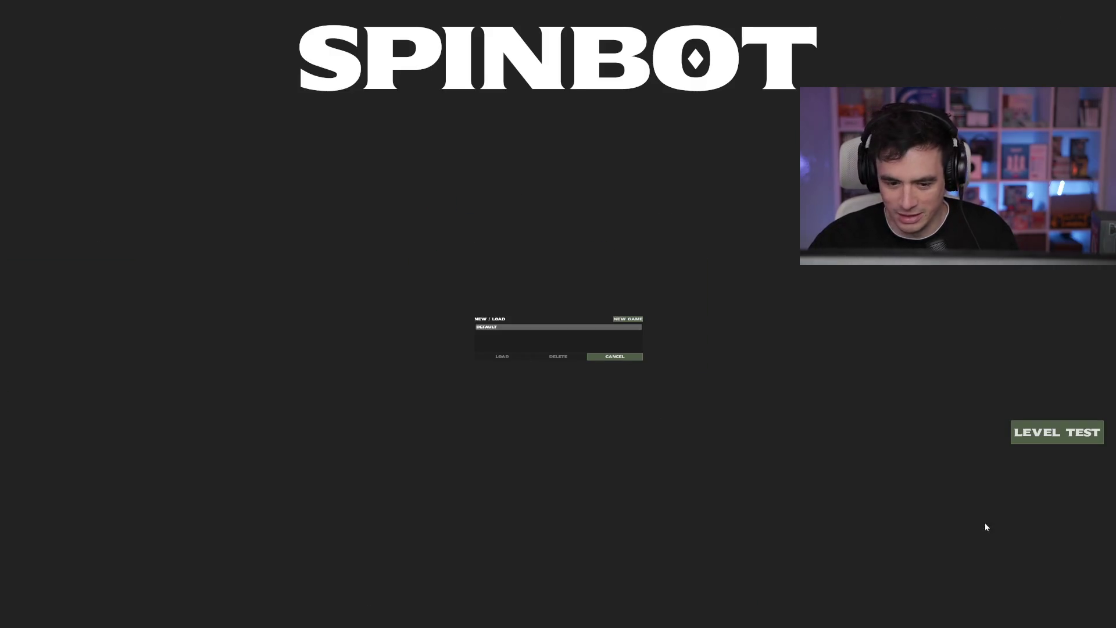
{"action": "left_click", "coordinate": [629, 357]}
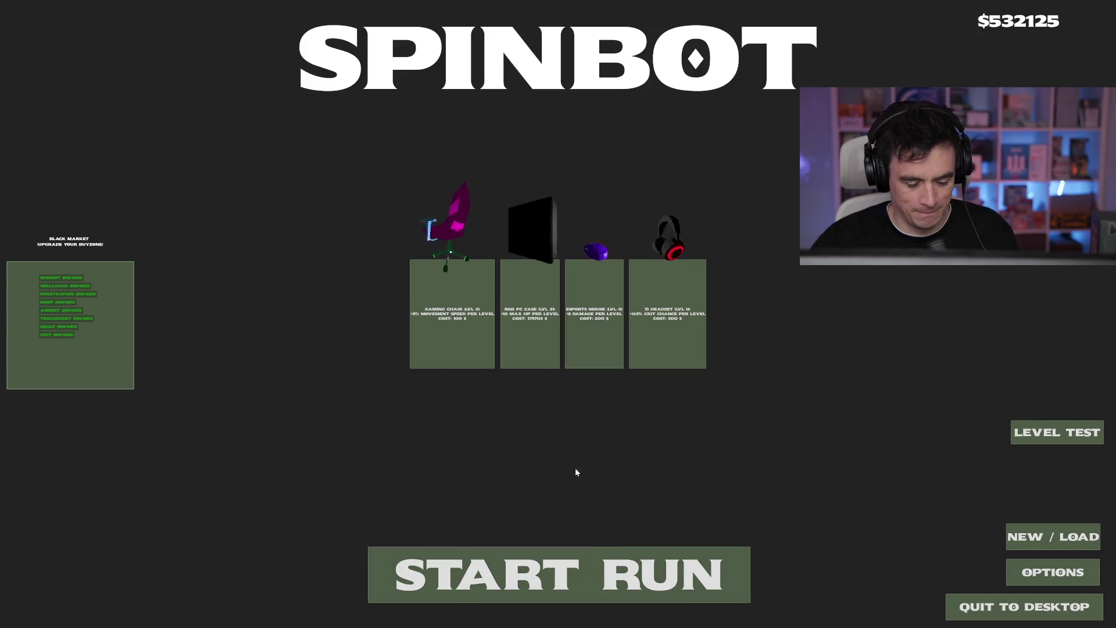
{"action": "key", "text": "alt+F4"}
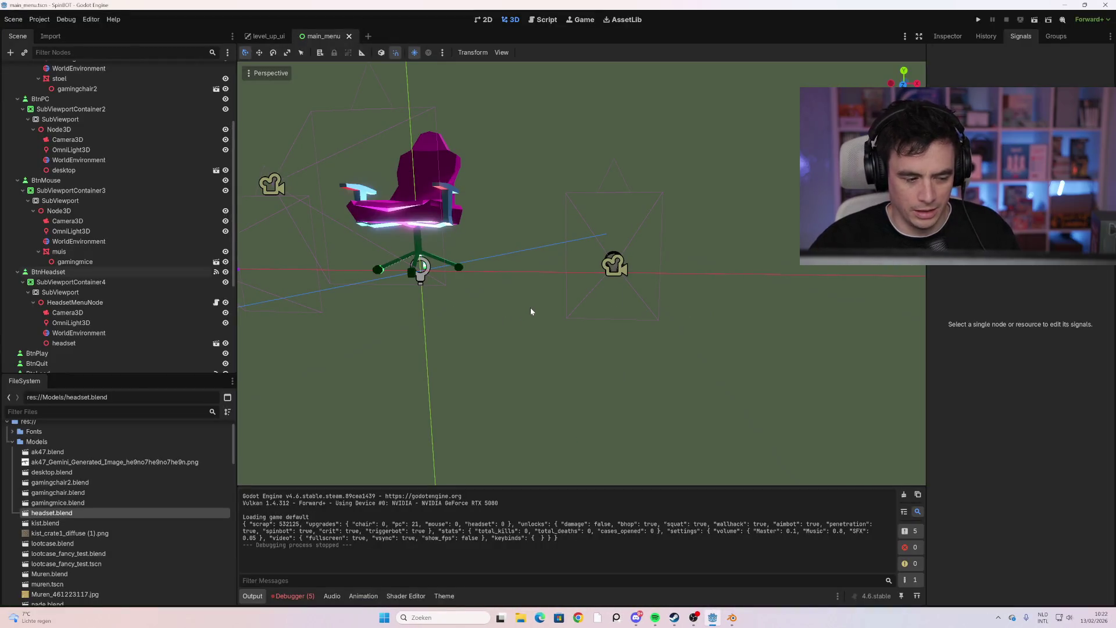
Open the UpgradesContainer script, tweak line 24's rotation axis, and test-run the game
{"action": "scroll", "coordinate": [177, 266], "scroll_direction": "up", "scroll_amount": 5}
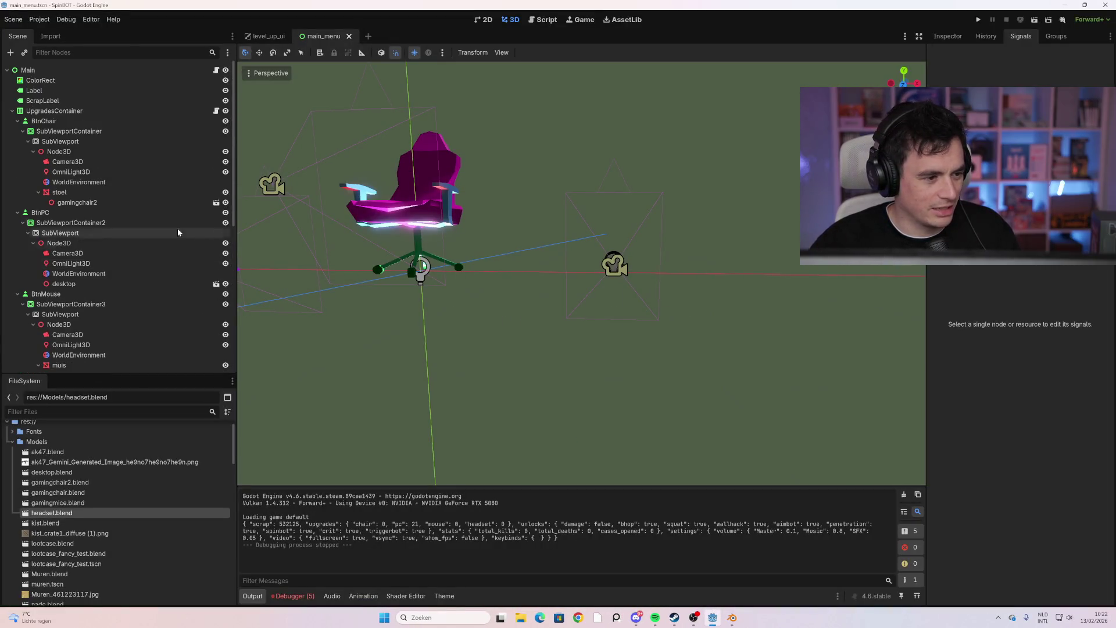
{"action": "left_click", "coordinate": [166, 110]}
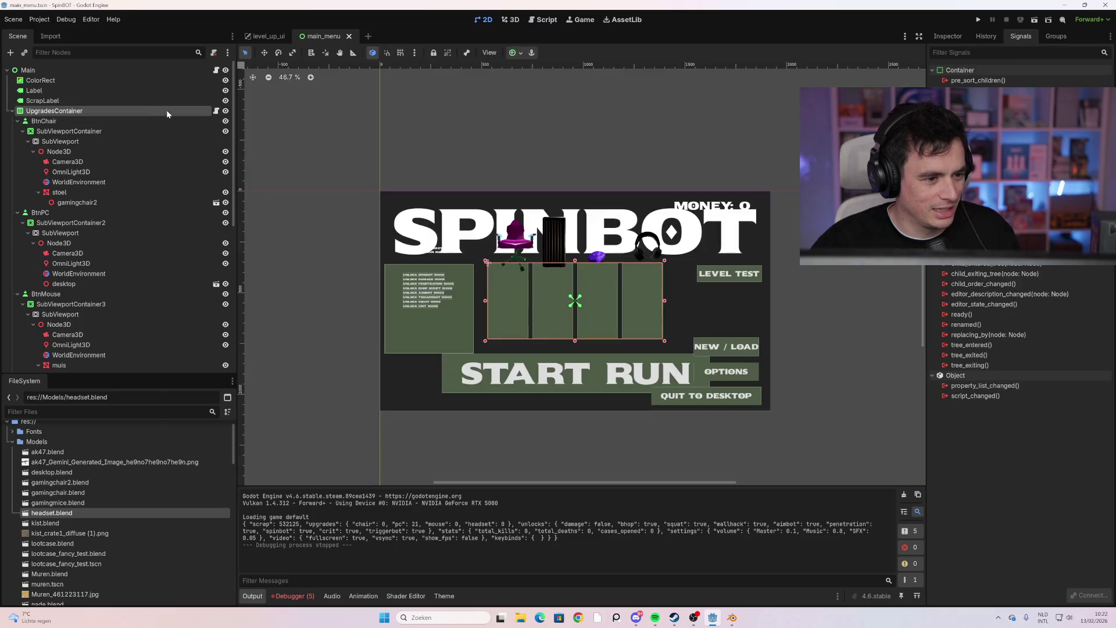
{"action": "left_click", "coordinate": [216, 112]}
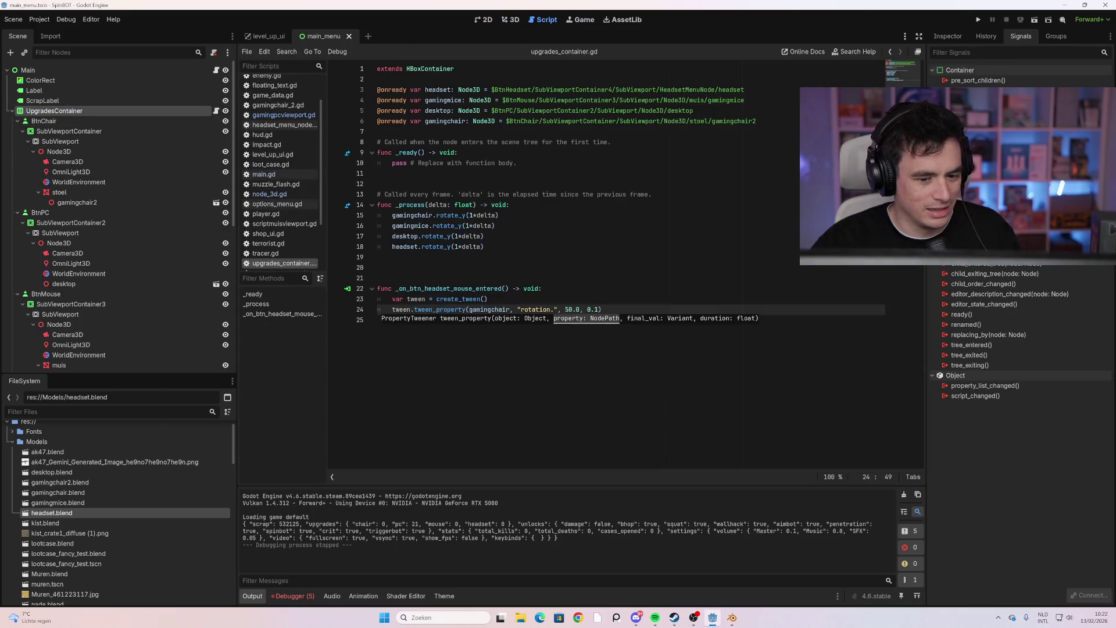
{"action": "left_click", "coordinate": [553, 309]}
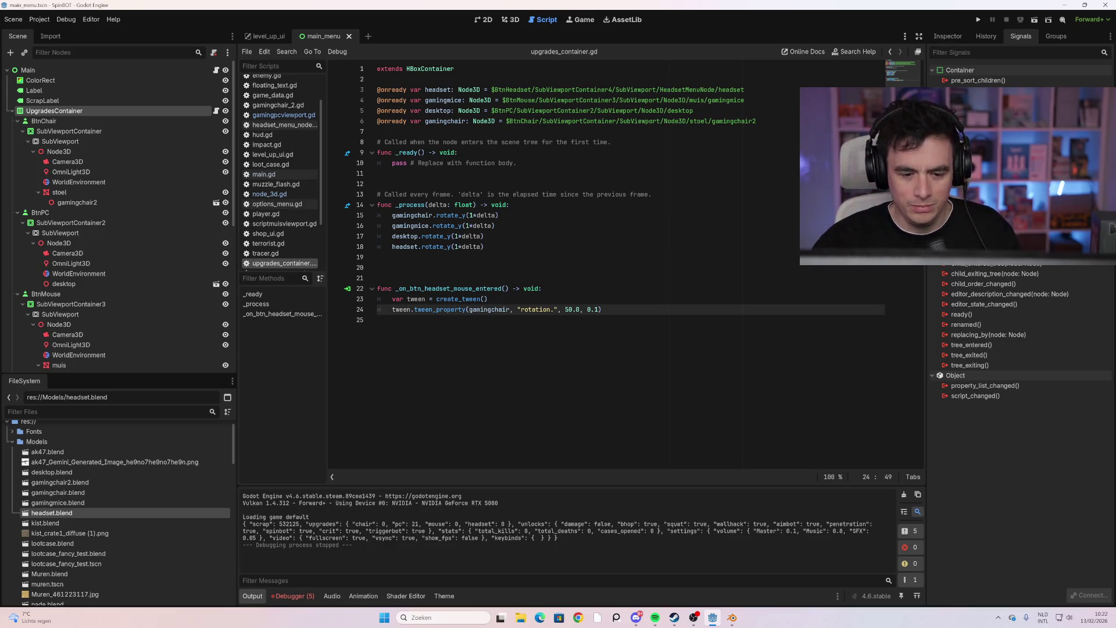
{"action": "type", "text": "y"}
{"action": "key", "text": "F5"}
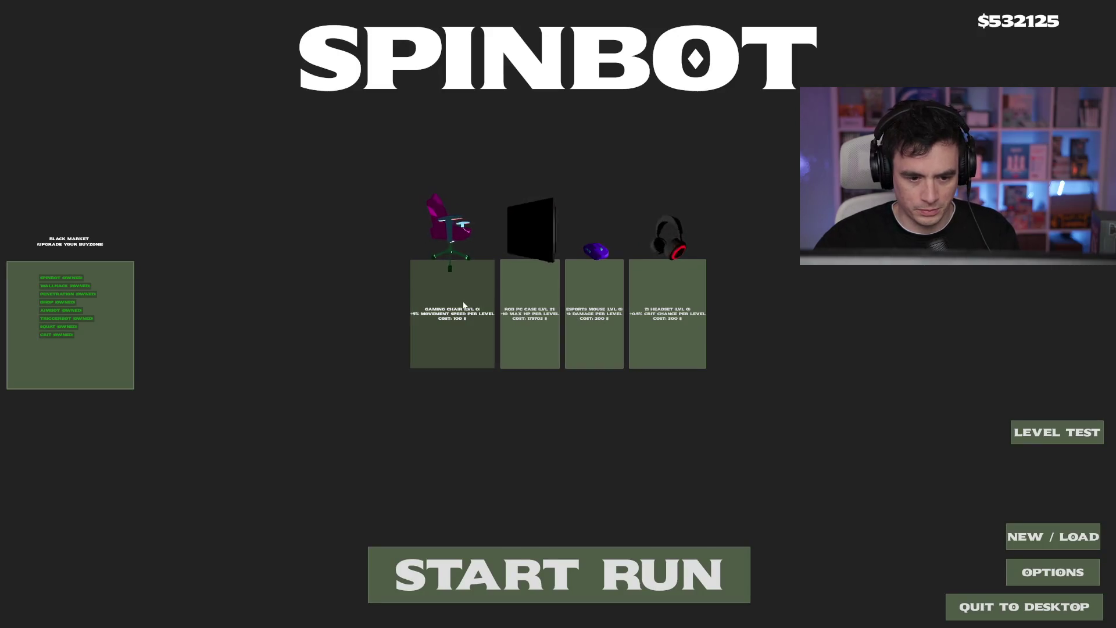
{"action": "key", "text": "F8"}
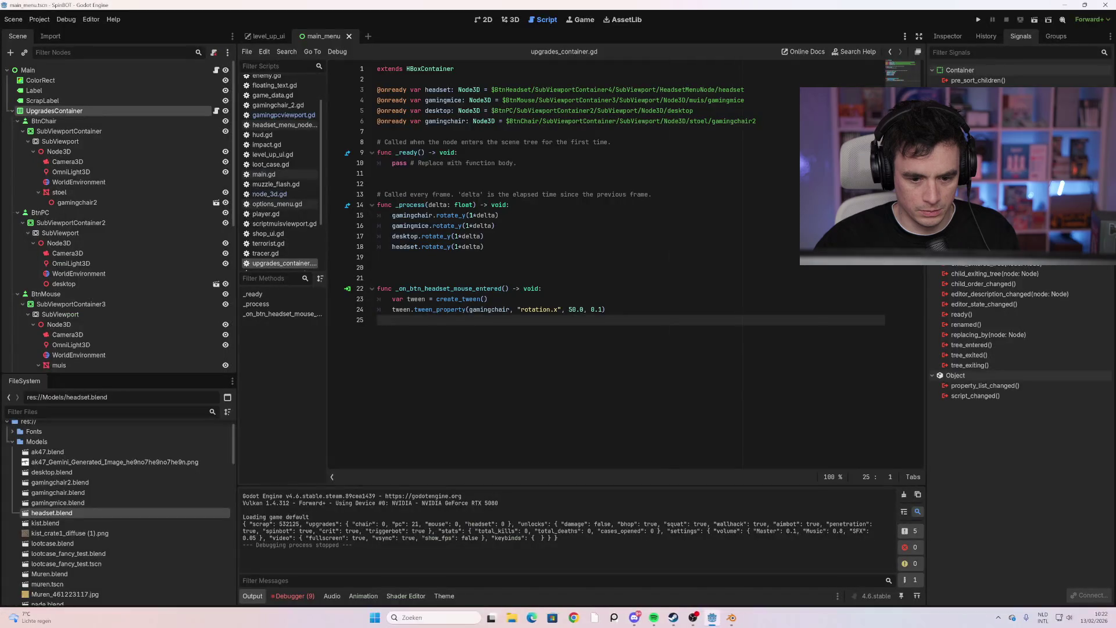
Change the chair tween's property on line 24 to rotation.z
{"action": "left_click", "coordinate": [558, 310]}
{"action": "type", "text": "z"}
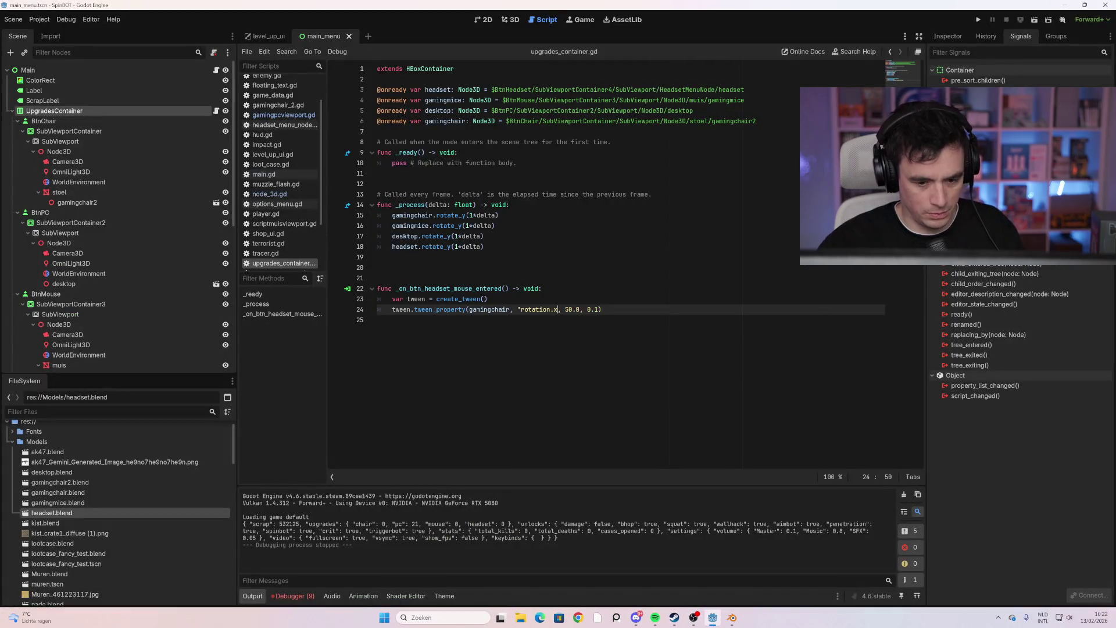
{"action": "key", "text": "BackSpace"}
{"action": "key", "text": "BackSpace"}
{"action": "type", "text": "z"}
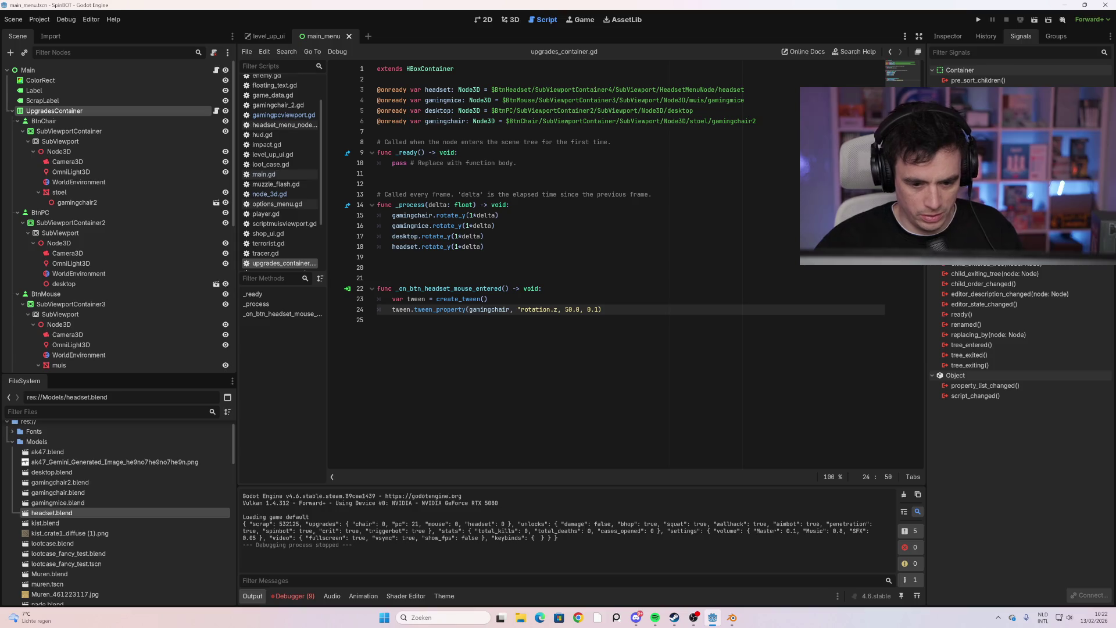
{"action": "type", "text": "\""}
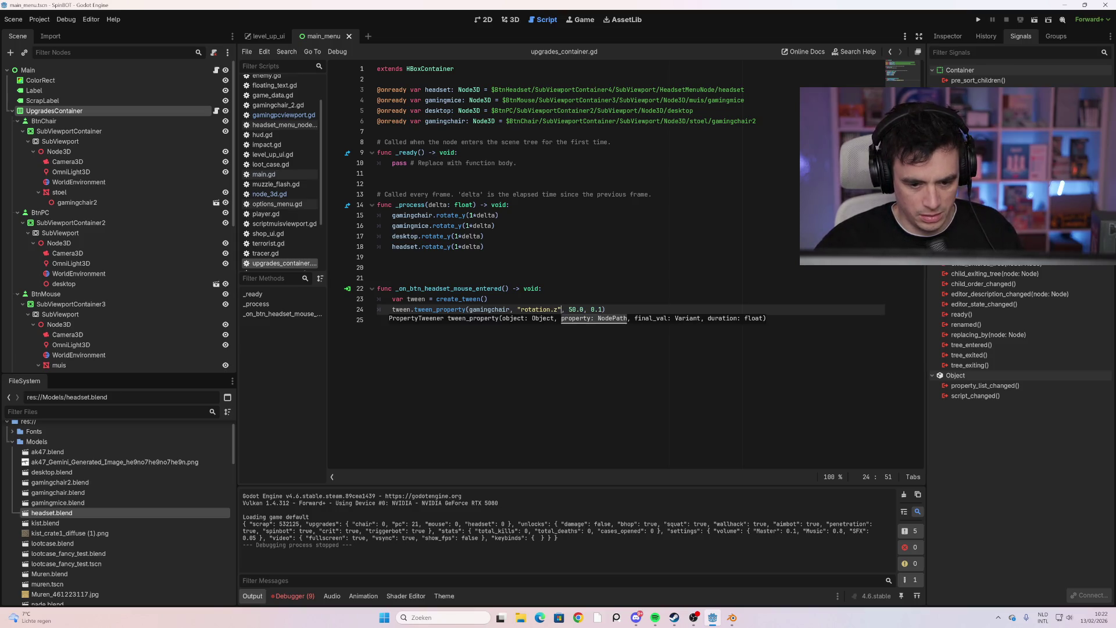
Rename the tweened property to "rotation_in_degrees.z" and test-run the game
{"action": "left_click", "coordinate": [551, 309]}
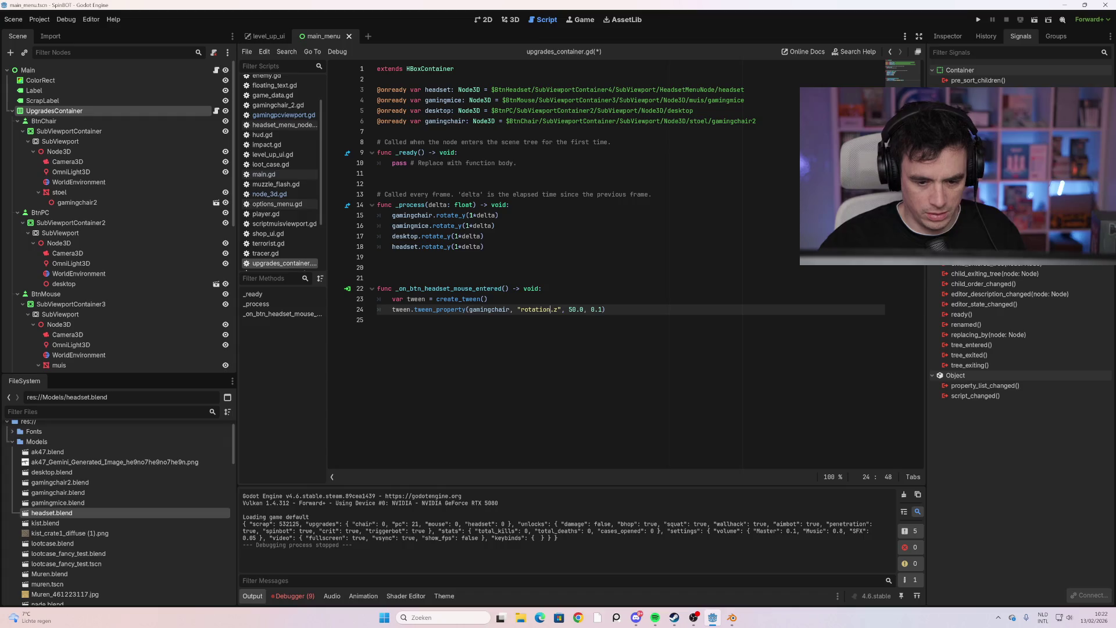
{"action": "key", "text": "BackSpace"}
{"action": "key", "text": "BackSpace"}
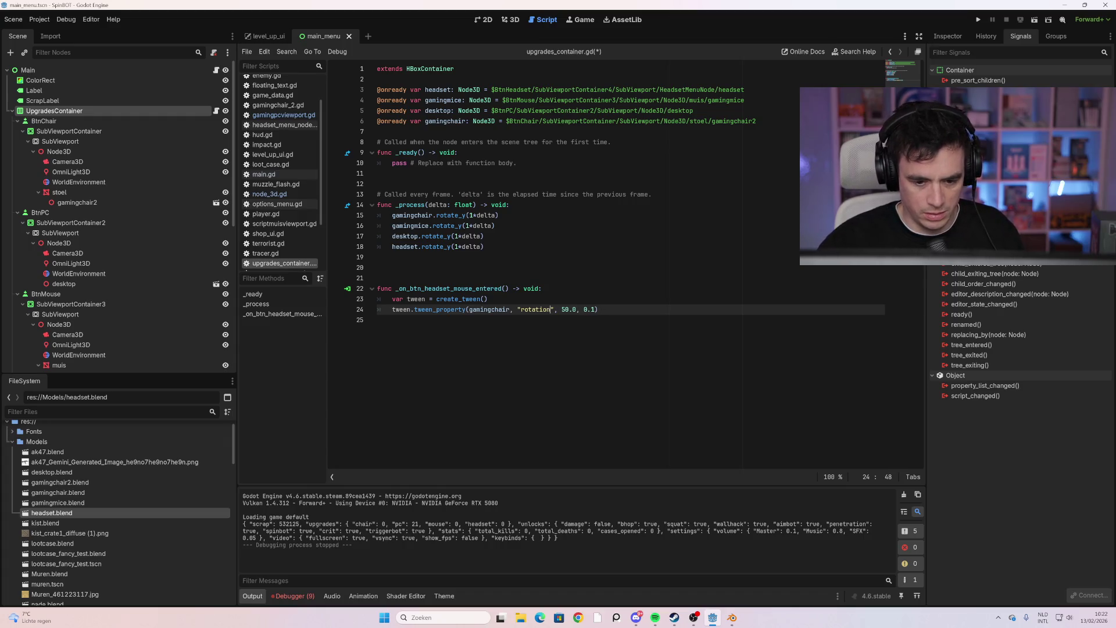
{"action": "key", "text": "BackSpace"}
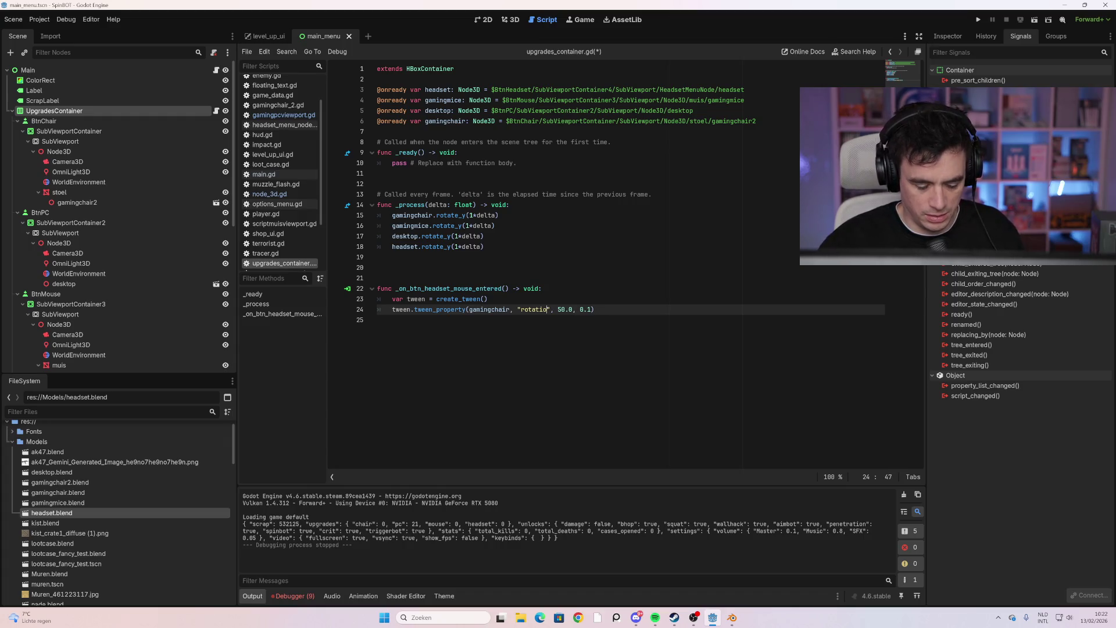
{"action": "type", "text": "n_in_degrees"}
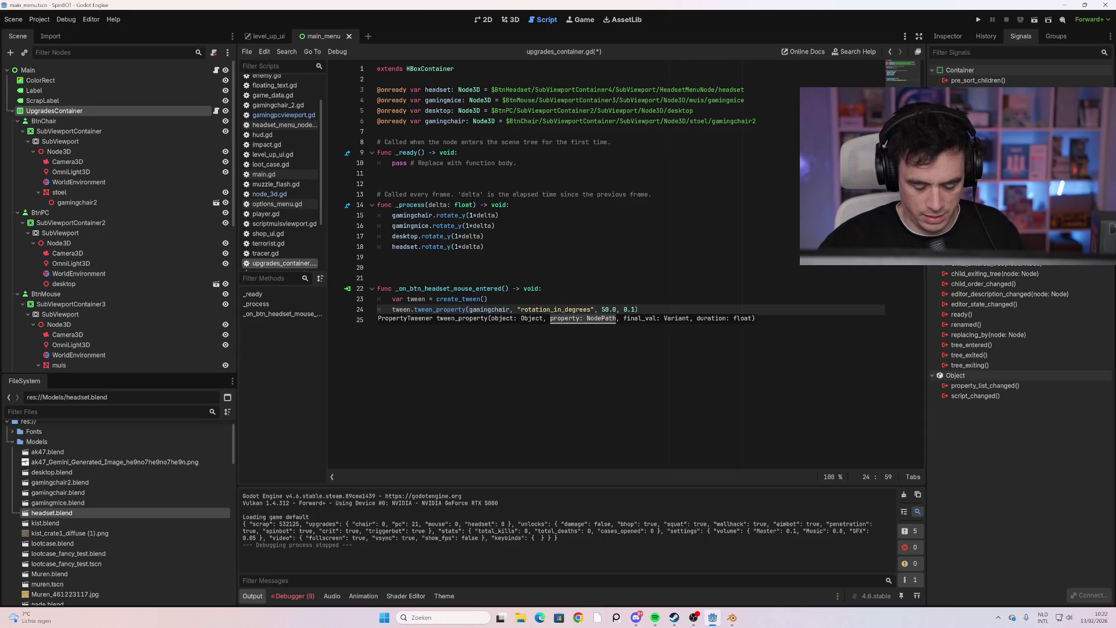
{"action": "type", "text": "."}
{"action": "type", "text": "y"}
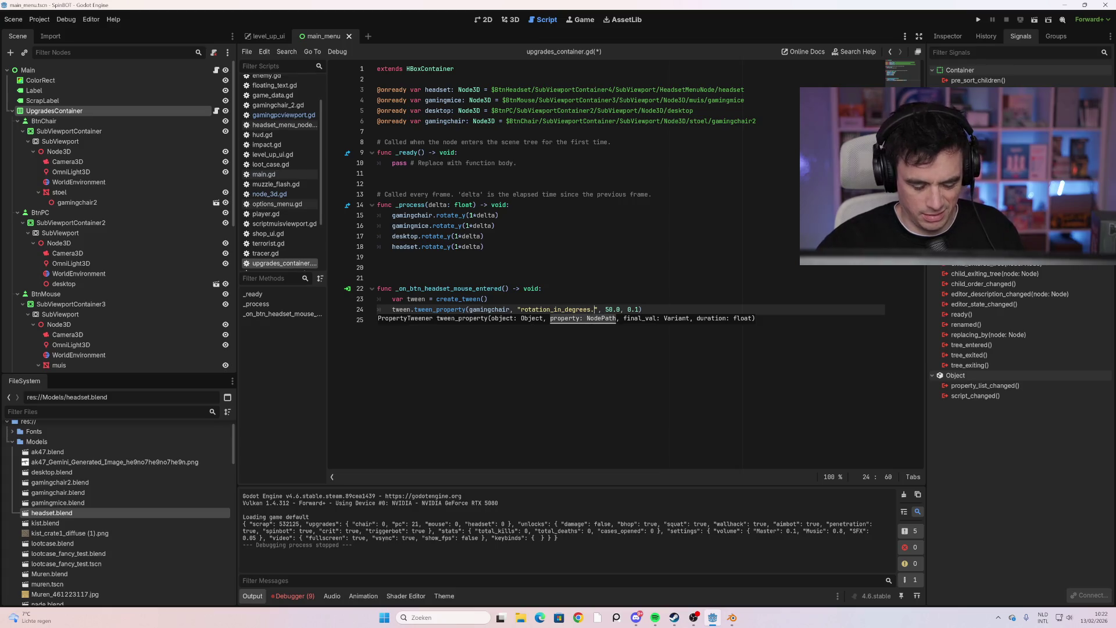
{"action": "key", "text": "BackSpace"}
{"action": "type", "text": "z"}
{"action": "left_click", "coordinate": [378, 320]}
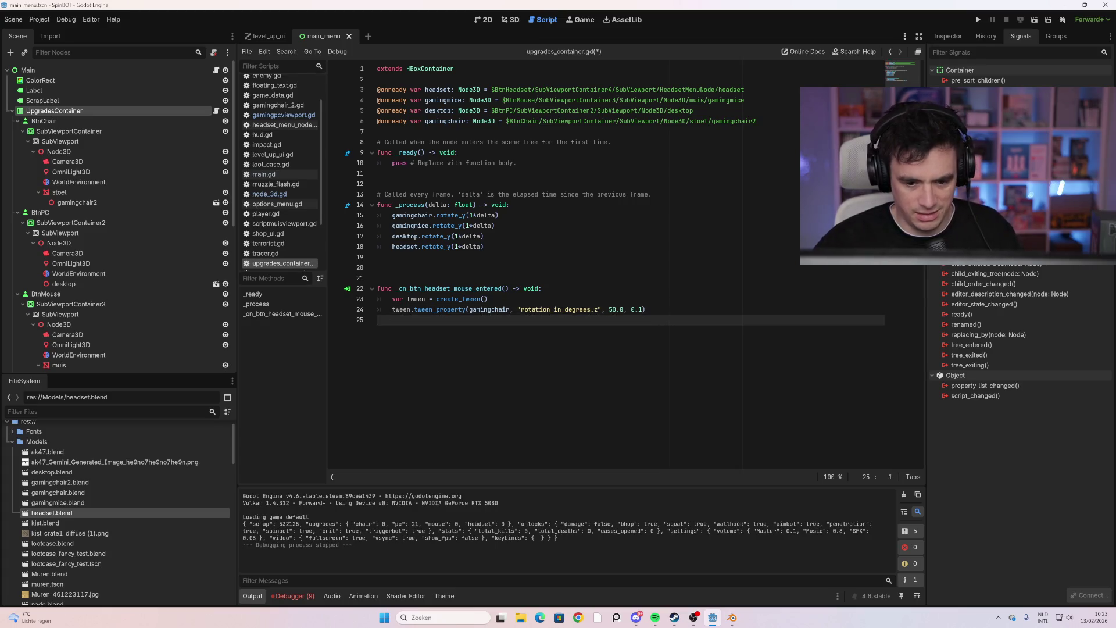
{"action": "key", "text": "F5"}
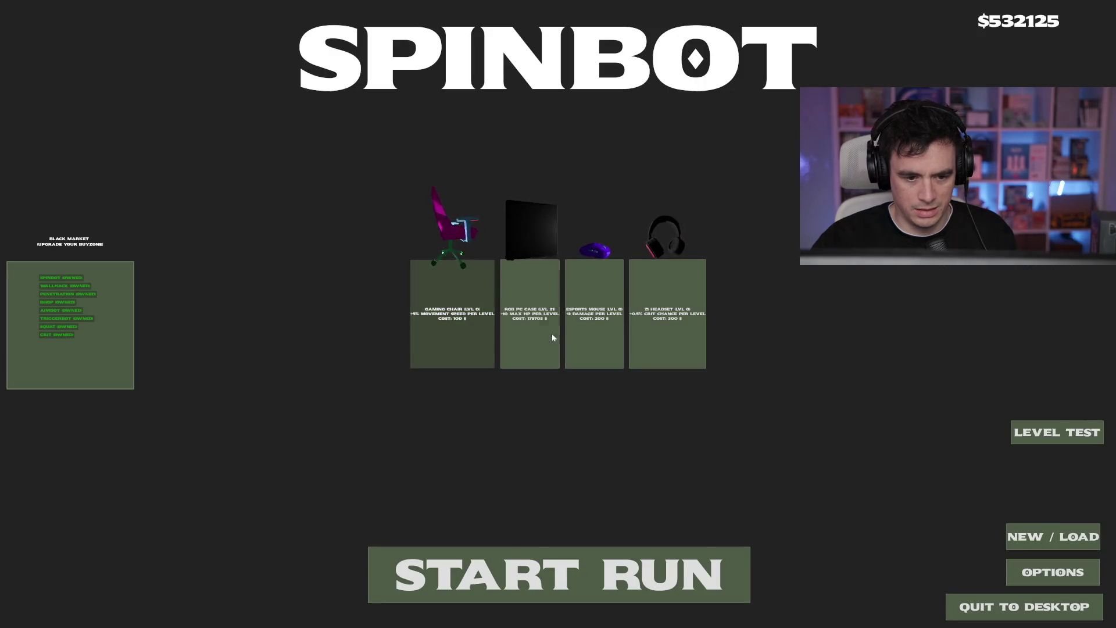
{"action": "key", "text": "F8"}
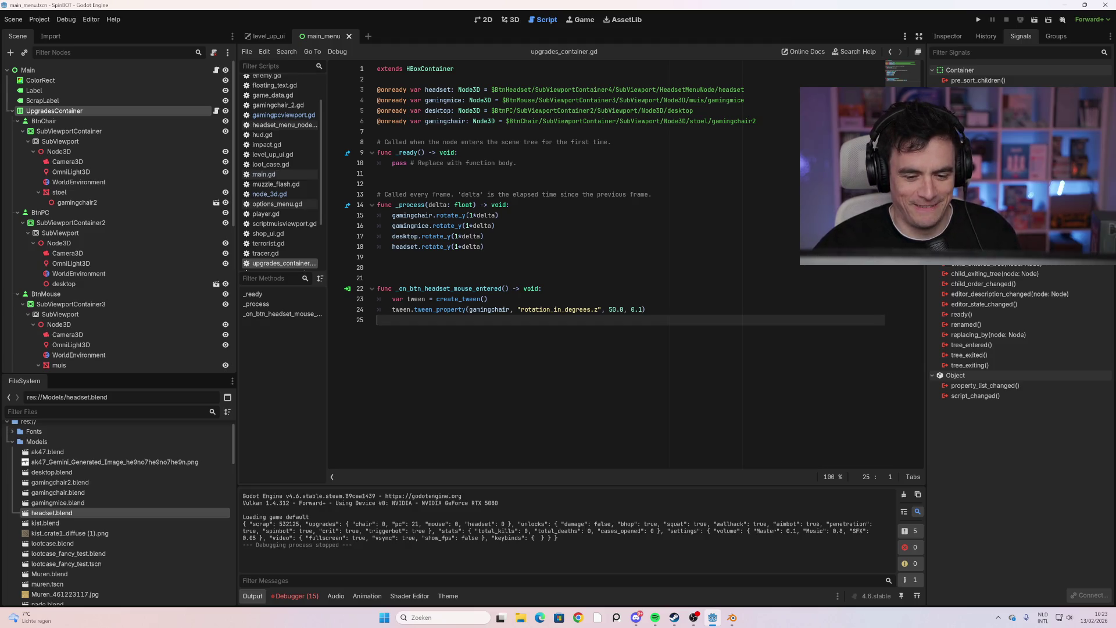
Retarget the chair tween to "scale" with a value of 1.1 and test-run the game
{"action": "left_click", "coordinate": [599, 309]}
{"action": "key", "text": "BackSpace"}
{"action": "key", "text": "BackSpace"}
{"action": "key", "text": "BackSpace"}
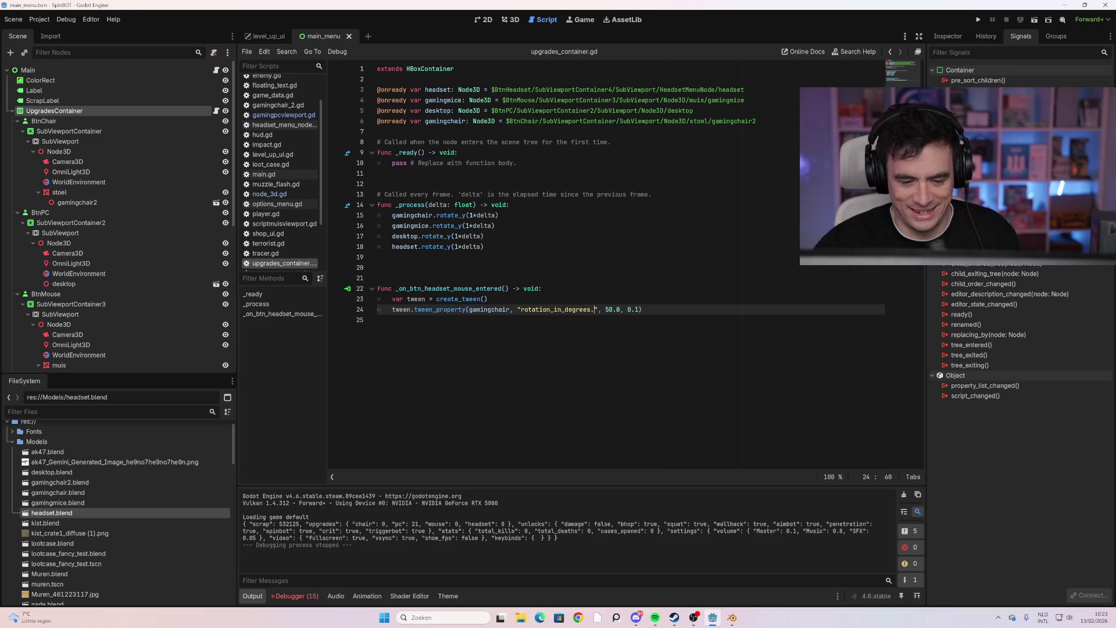
{"action": "key", "text": "BackSpace"}
{"action": "key", "text": "BackSpace"}
{"action": "key", "text": "BackSpace"}
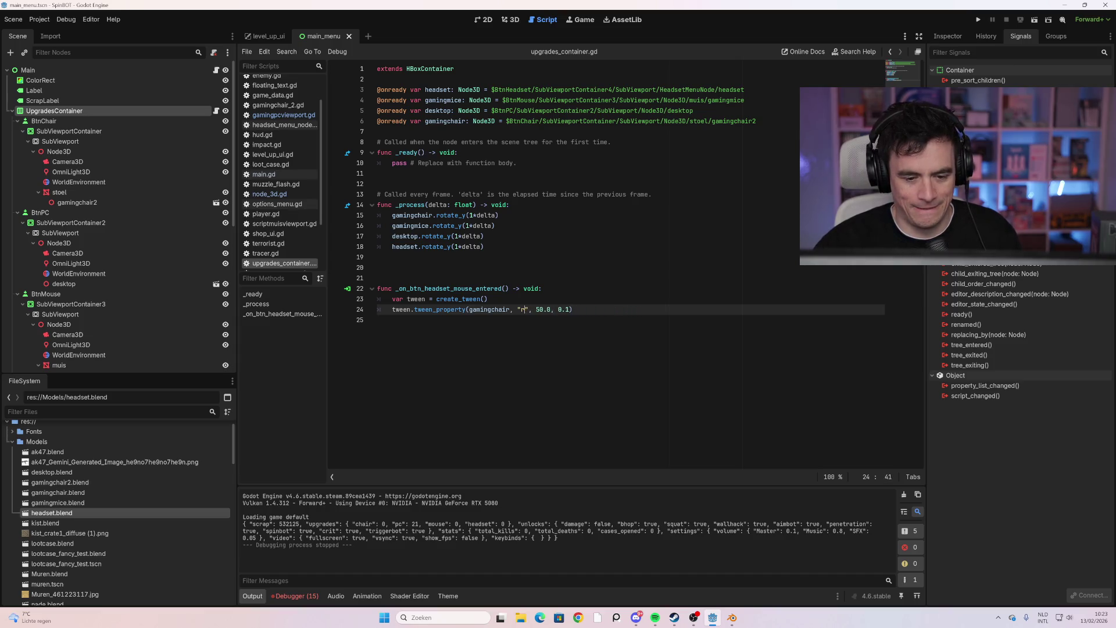
{"action": "type", "text": "scale"}
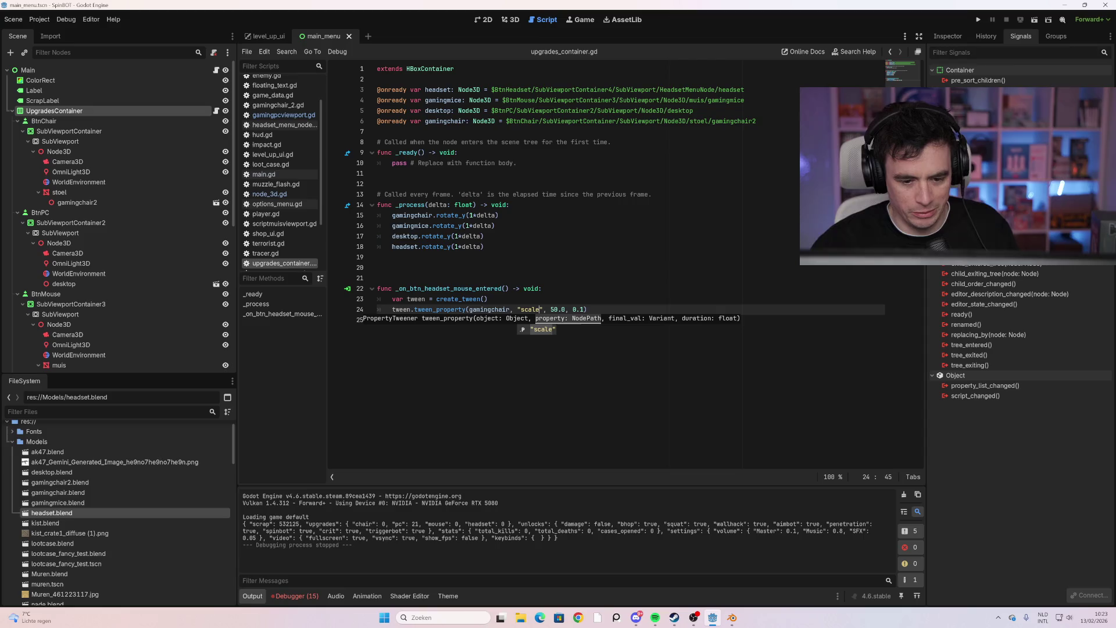
{"action": "left_click", "coordinate": [377, 320]}
{"action": "left_click_drag", "start_coordinate": [565, 309], "coordinate": [550, 309]}
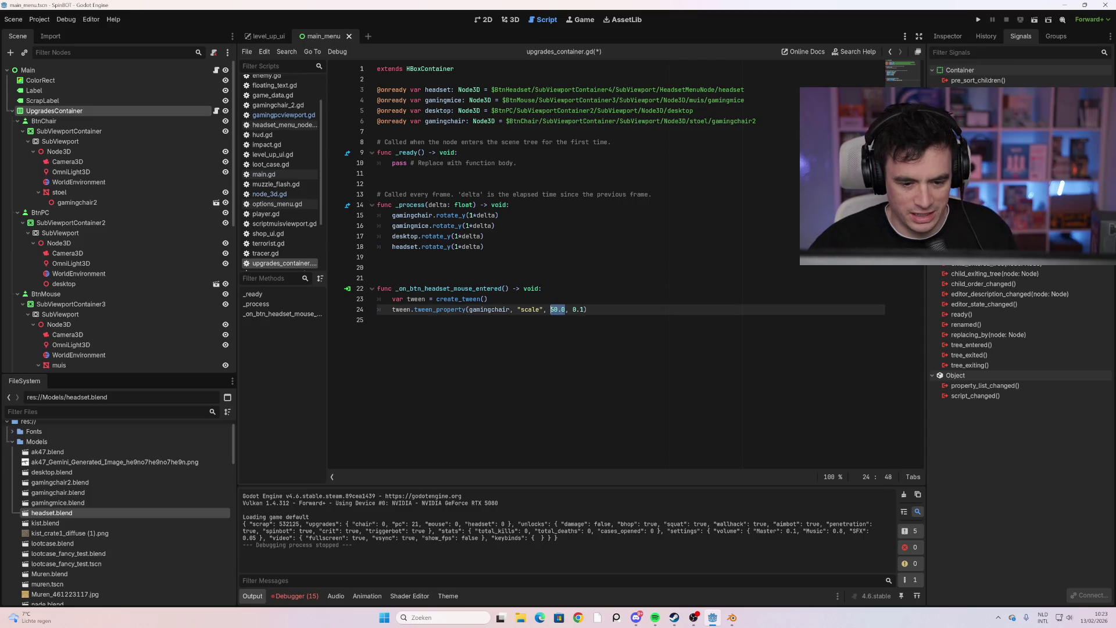
{"action": "type", "text": "1"}
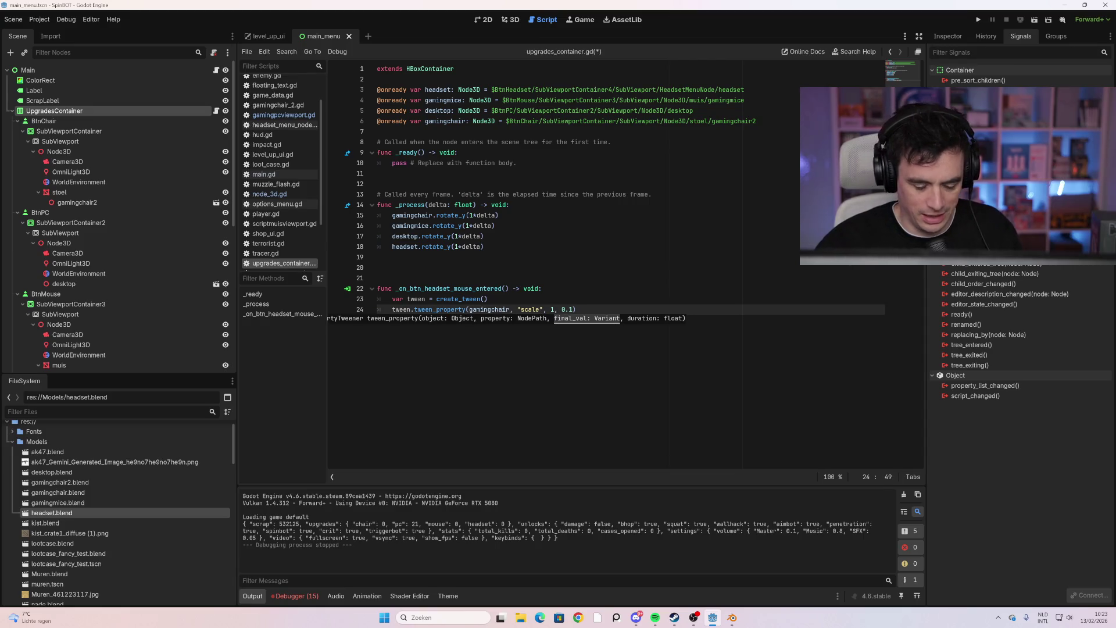
{"action": "key", "text": "F5"}
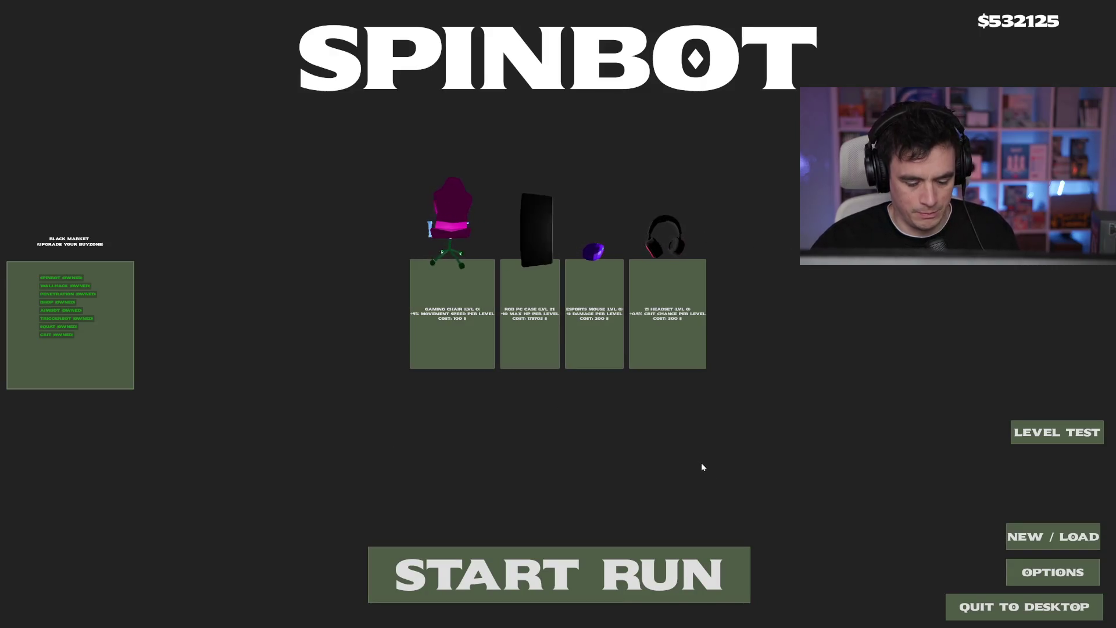
{"action": "key", "text": "F8"}
Replace the 1.1 scale value with a Vector3 and launch the game
{"action": "double_click", "coordinate": [555, 309]}
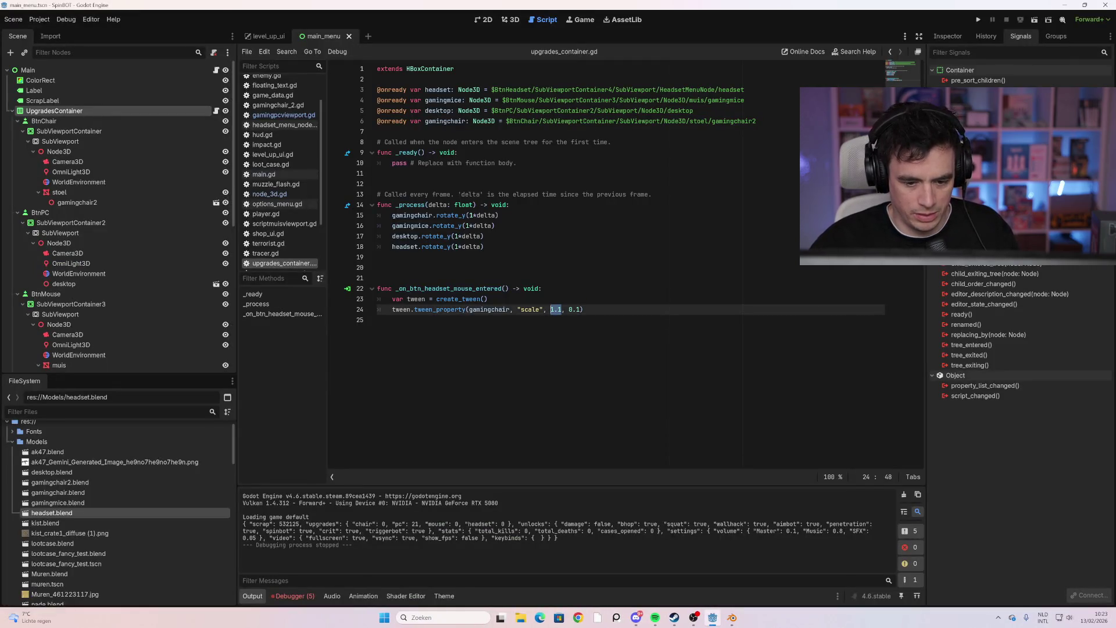
{"action": "type", "text": "Vectoe"}
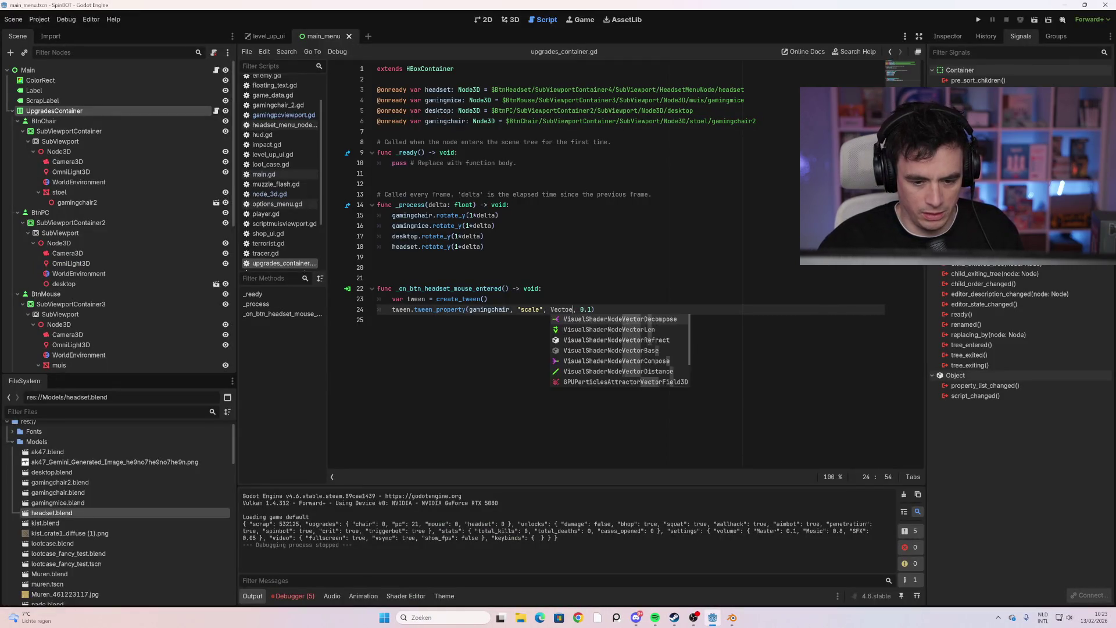
{"action": "key", "text": "BackSpace"}
{"action": "type", "text": "r3"}
{"action": "key", "text": "Escape"}
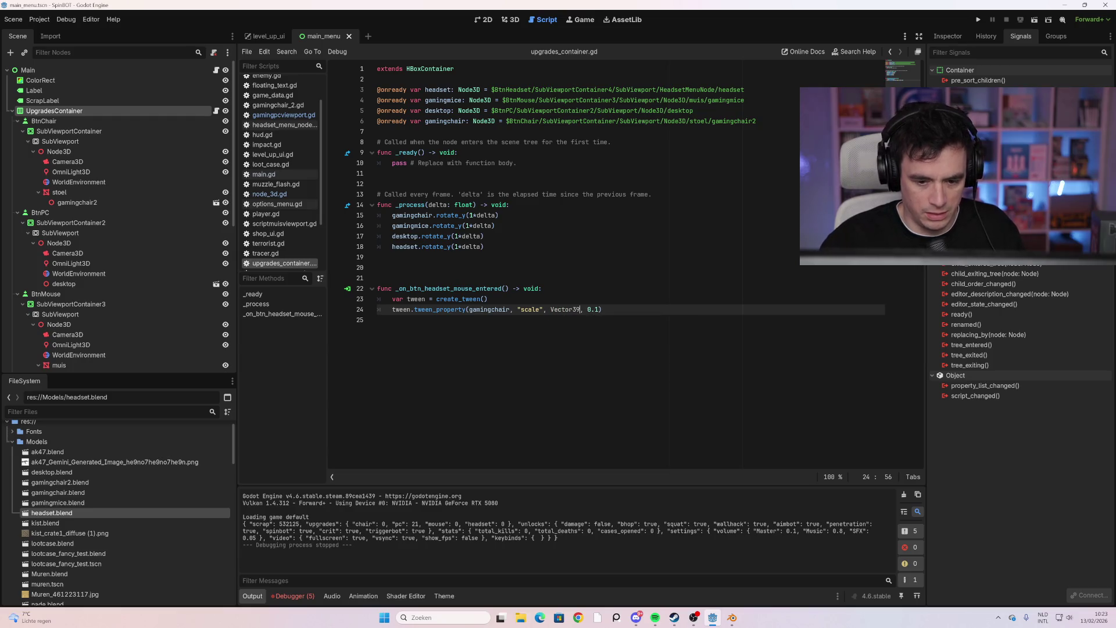
{"action": "key", "text": "F5"}
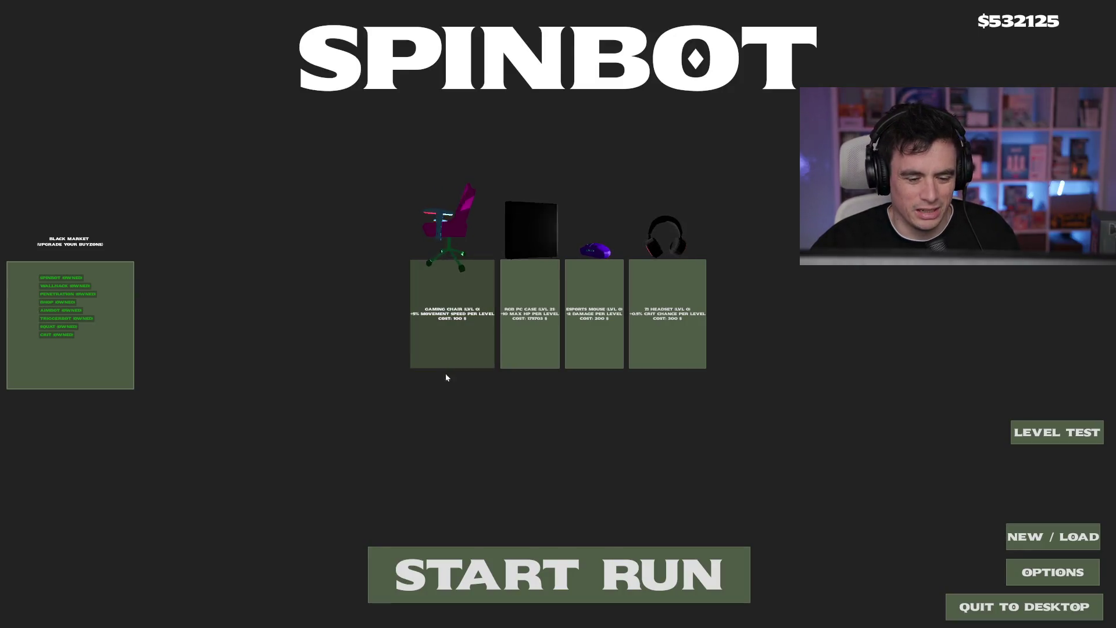
Relaunch SpinBOT a few times, buy a gaming chair upgrade to level 1, then stop the game
{"action": "key", "text": "F8"}
{"action": "key", "text": "F5"}
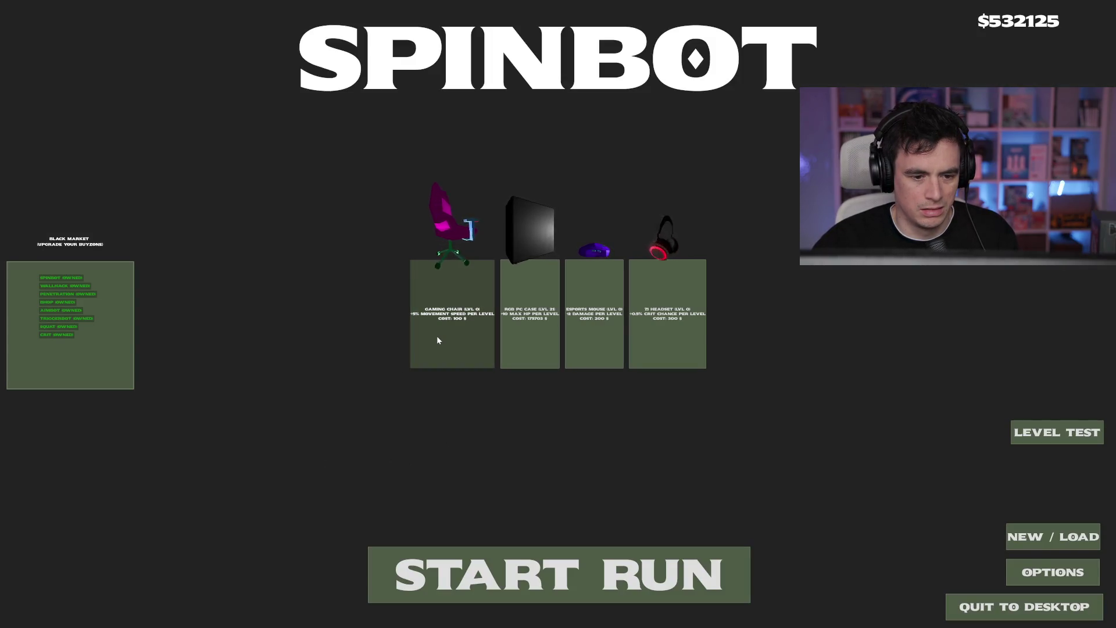
{"action": "key", "text": "F8"}
{"action": "key", "text": "F5"}
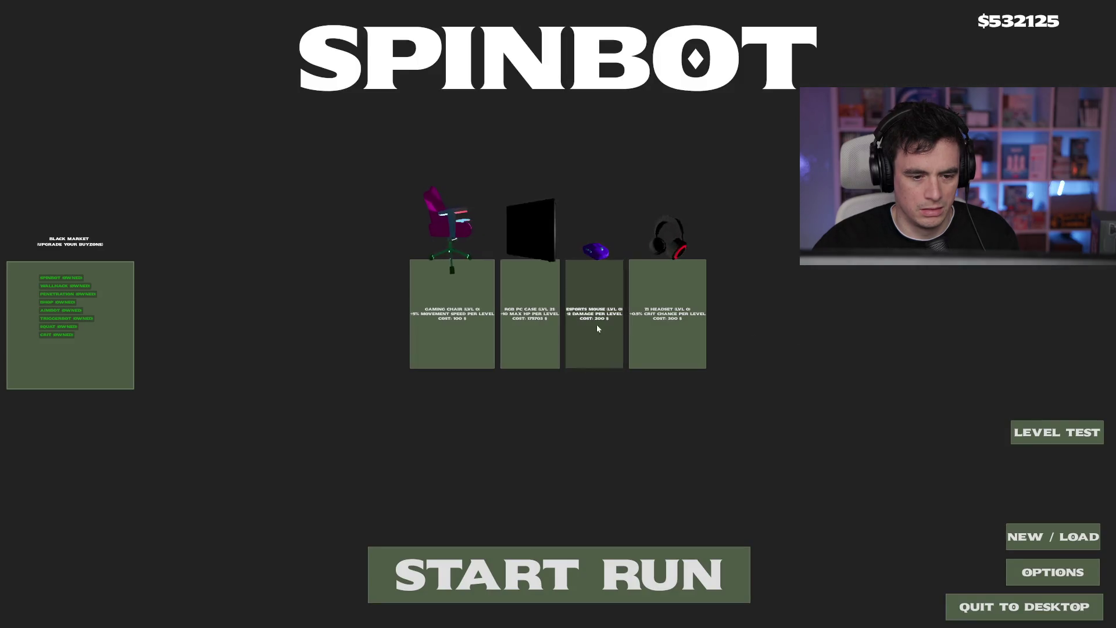
{"action": "key", "text": "F8"}
{"action": "key", "text": "F5"}
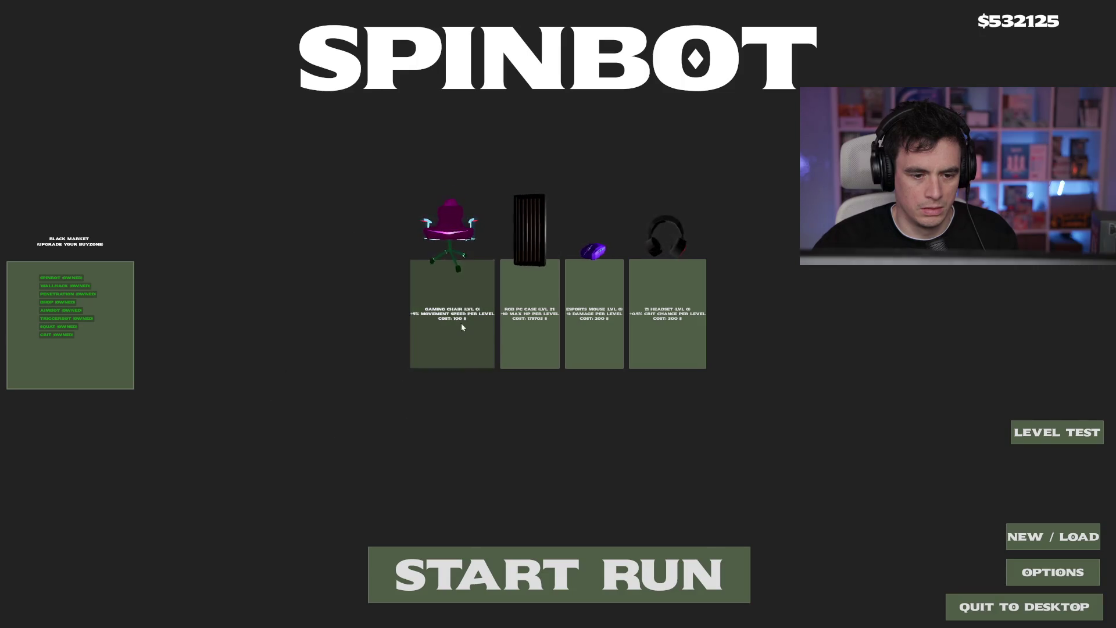
{"action": "left_click", "coordinate": [463, 358]}
{"action": "key", "text": "F5"}
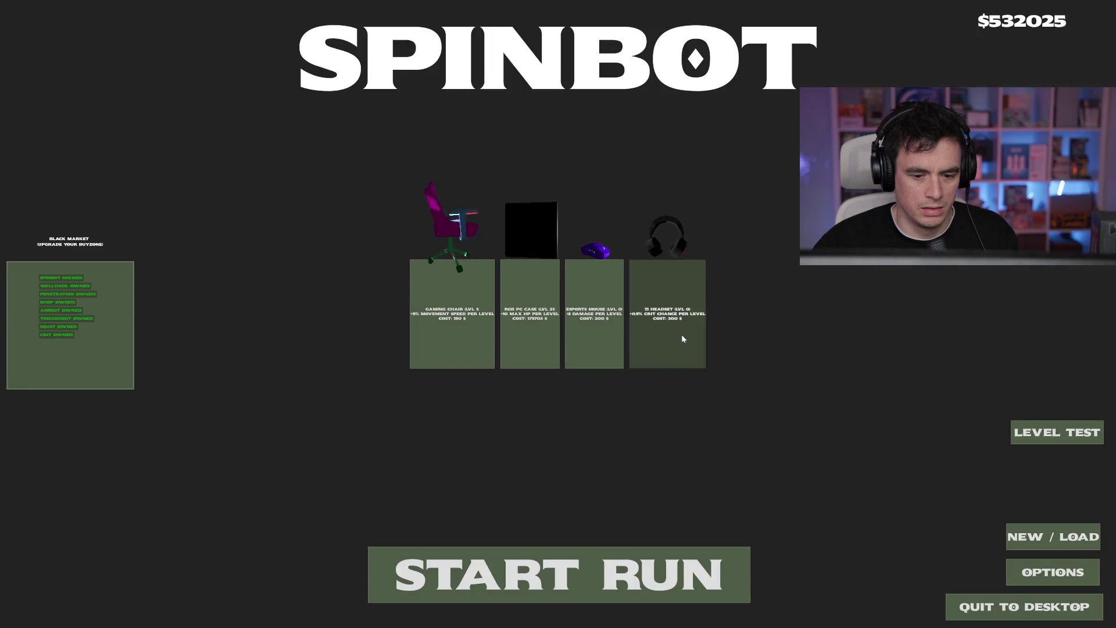
{"action": "key", "text": "F8"}
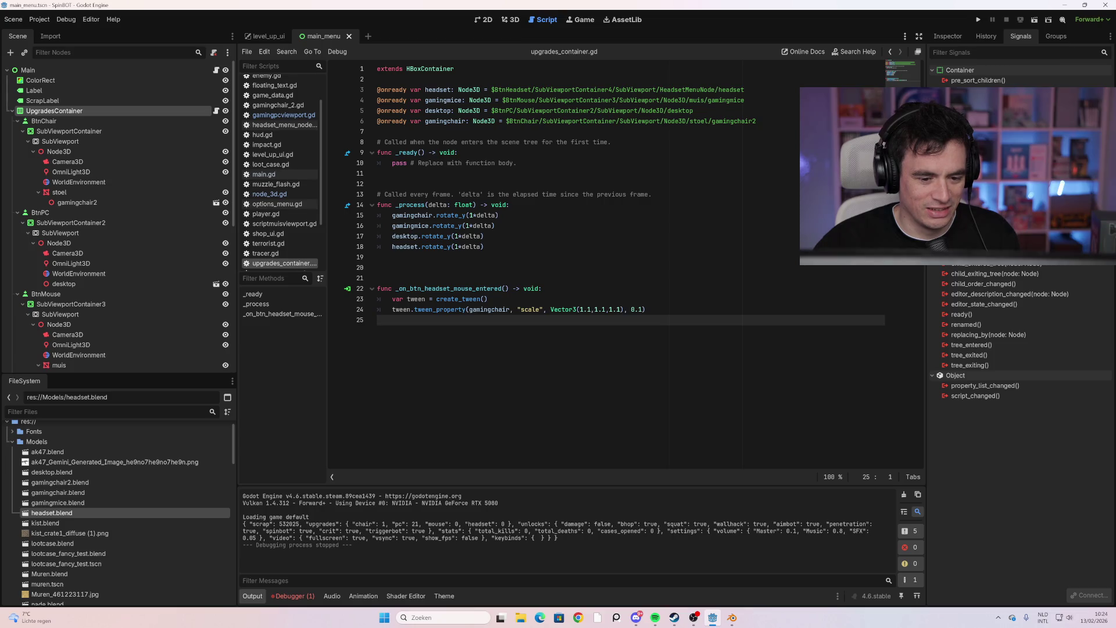
Check the hover function's signal, change line 24's target from gamingchair to headset, and run the game
{"action": "left_click", "coordinate": [347, 289]}
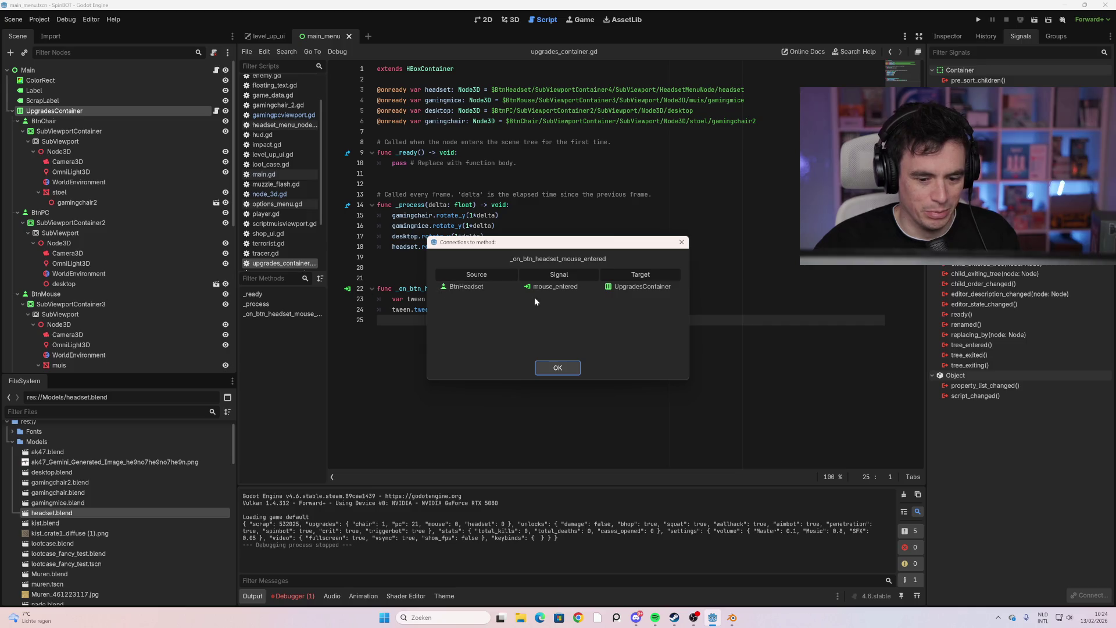
{"action": "left_click", "coordinate": [559, 372]}
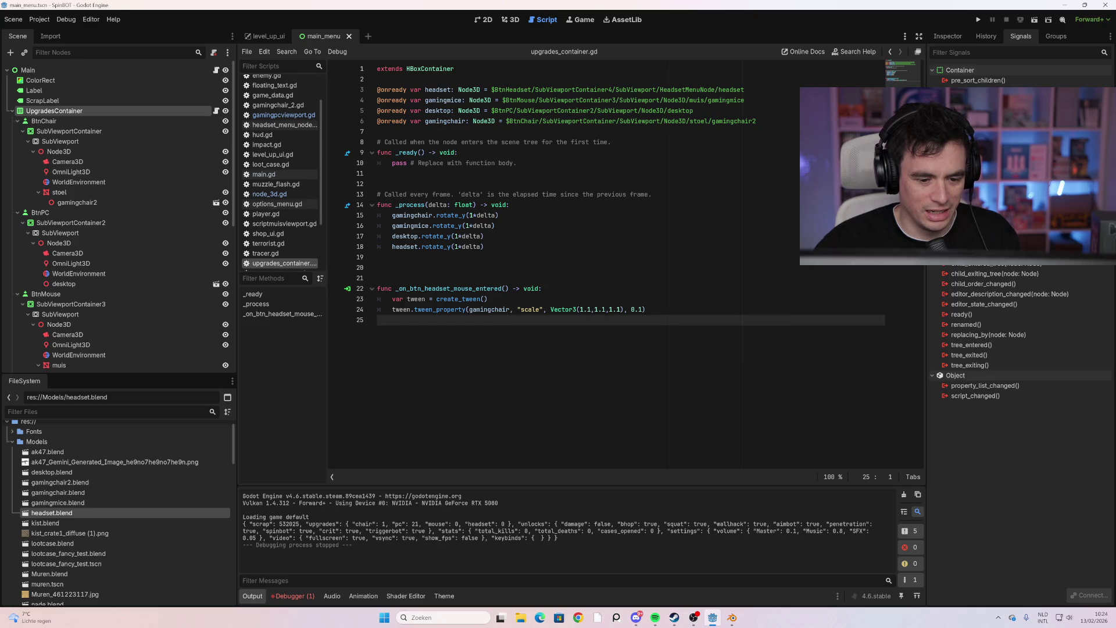
{"action": "double_click", "coordinate": [489, 310]}
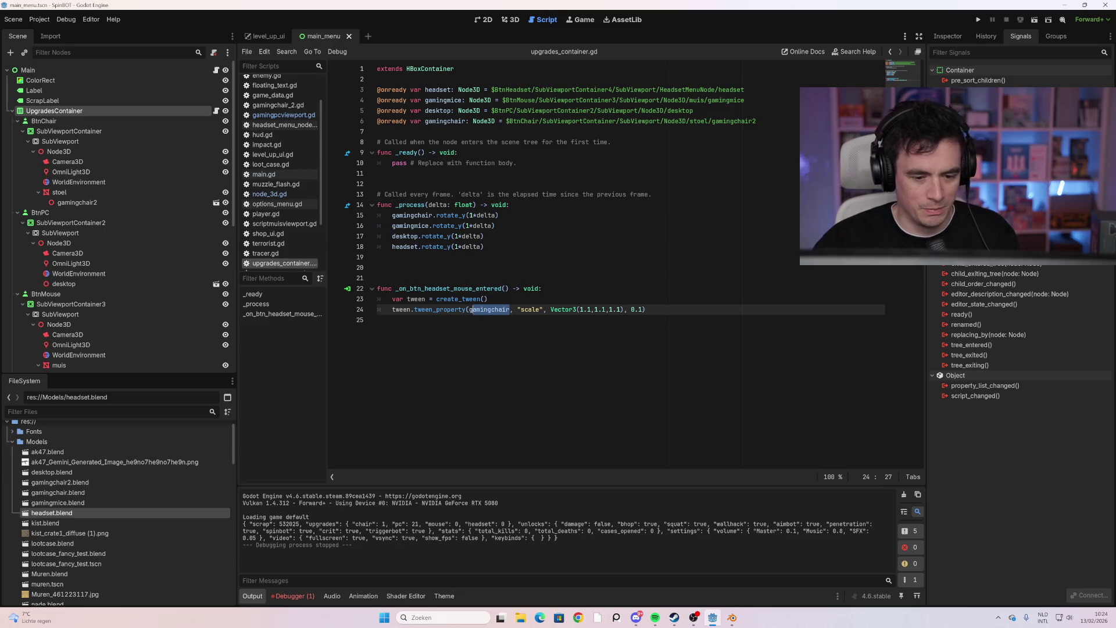
{"action": "type", "text": "headset"}
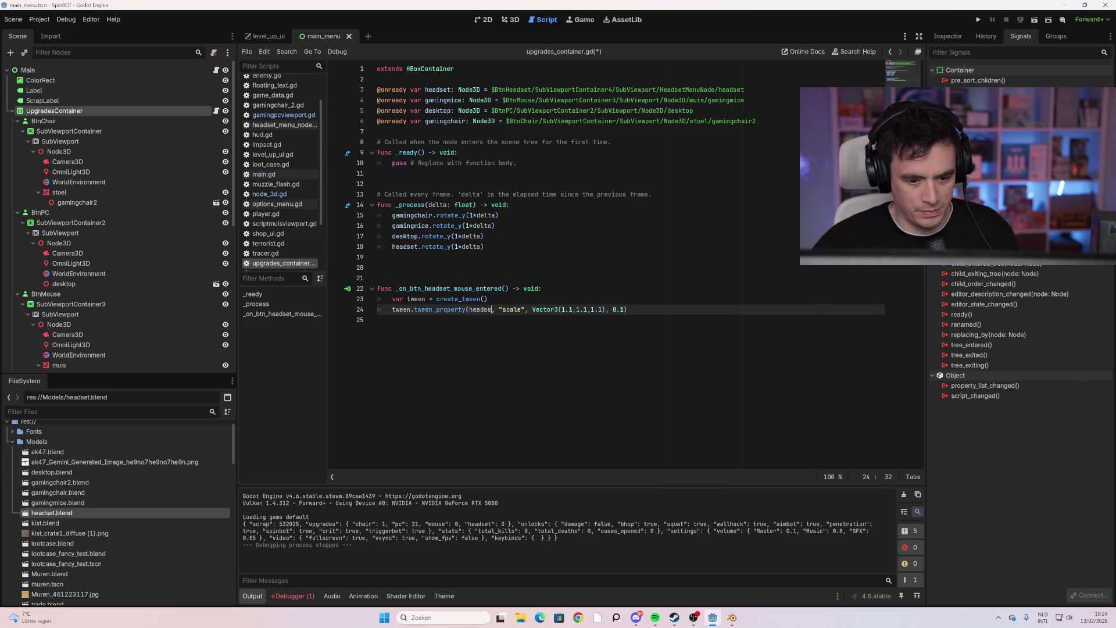
{"action": "left_click", "coordinate": [407, 320]}
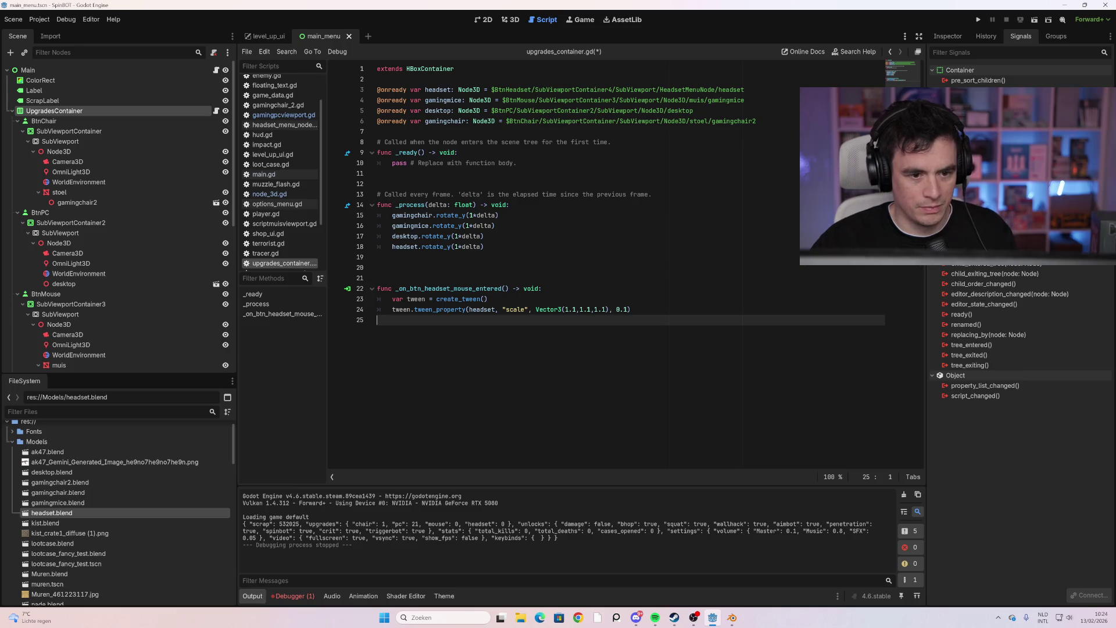
{"action": "key", "text": "F5"}
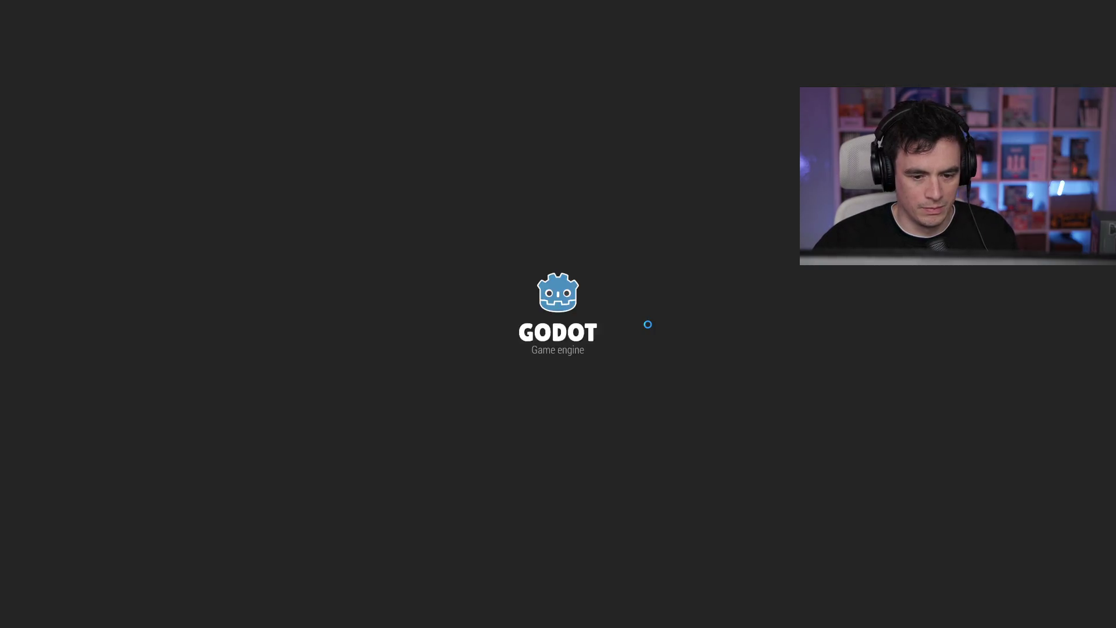
Relaunch the game to watch the headset grow on hover, then stop it
{"action": "key", "text": "F5"}
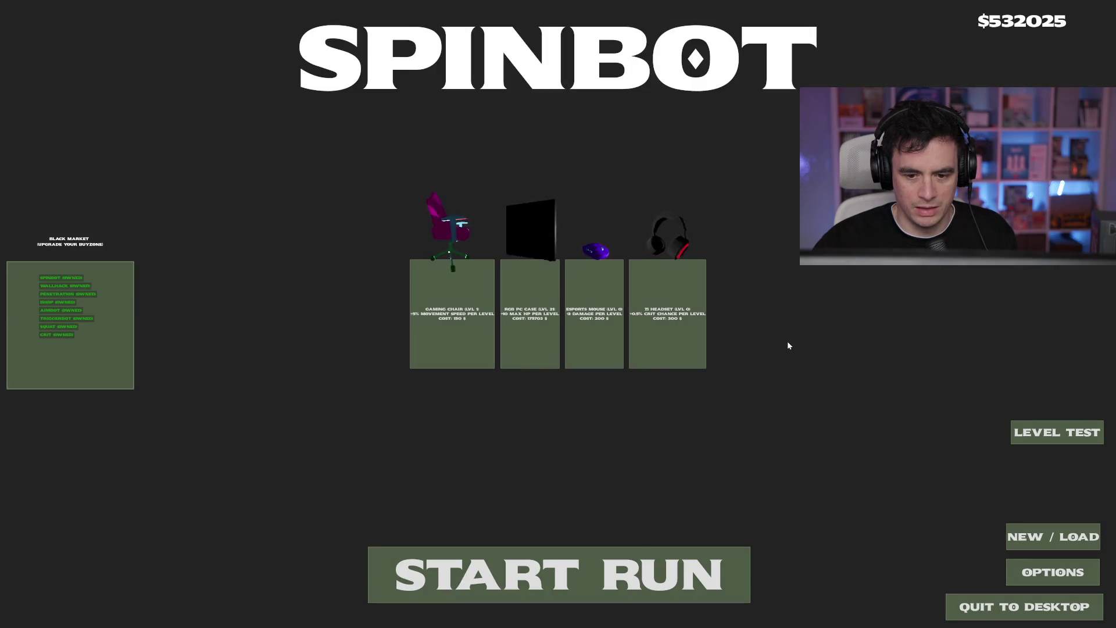
{"action": "key", "text": "F5"}
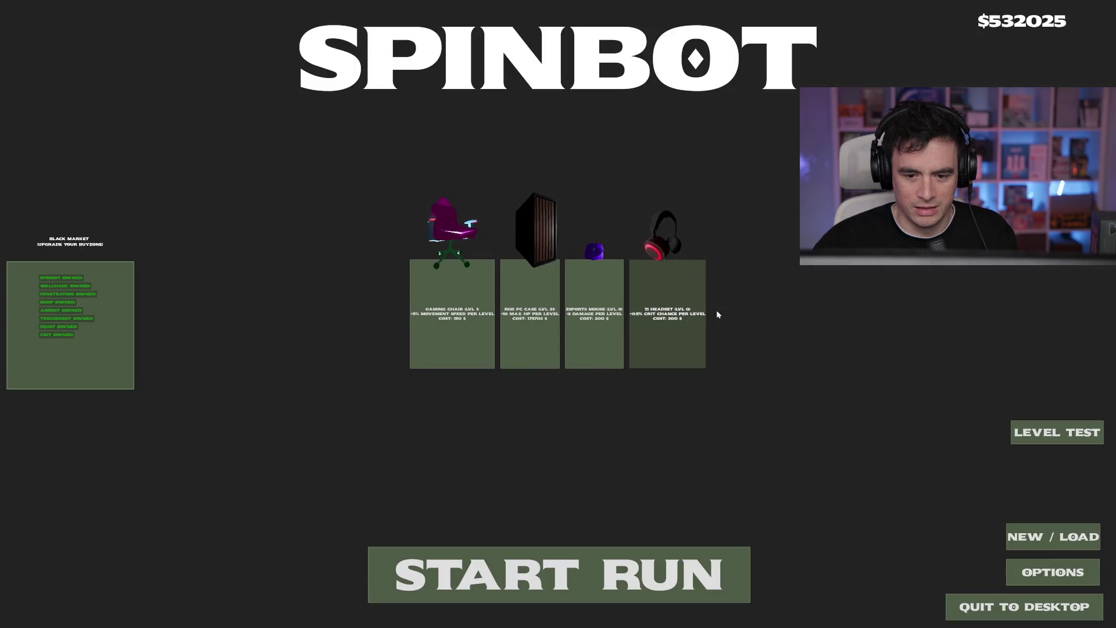
{"action": "key", "text": "F8"}
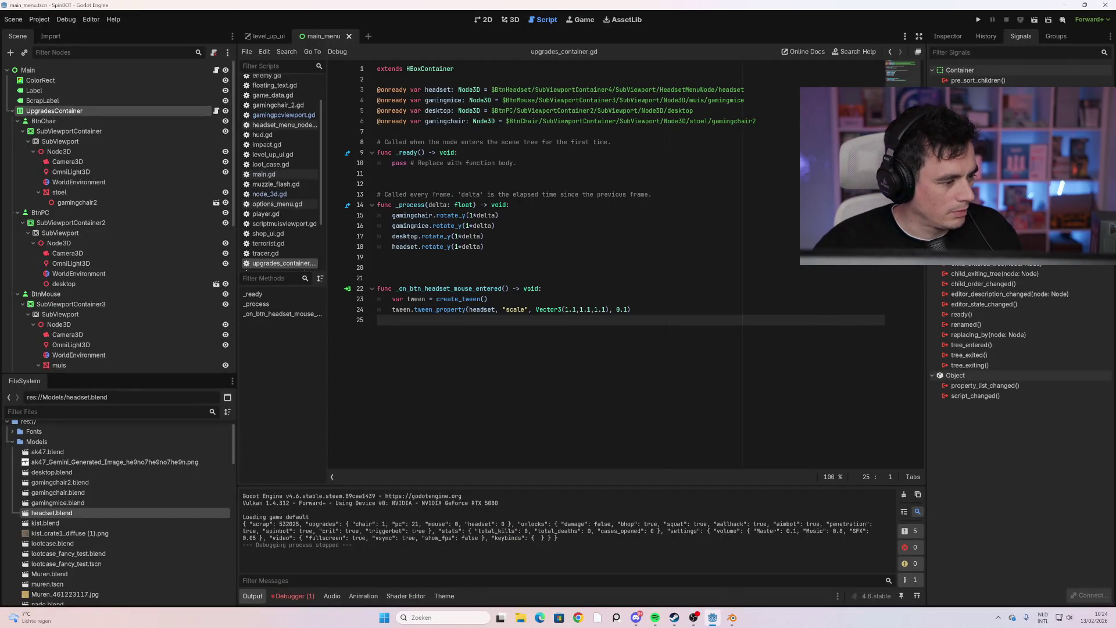
Try swapping line 24's scale property for rotation_degrees, then undo back to scale
{"action": "left_click_drag", "start_coordinate": [509, 309], "coordinate": [525, 309]}
{"action": "key", "text": "shift+Left"}
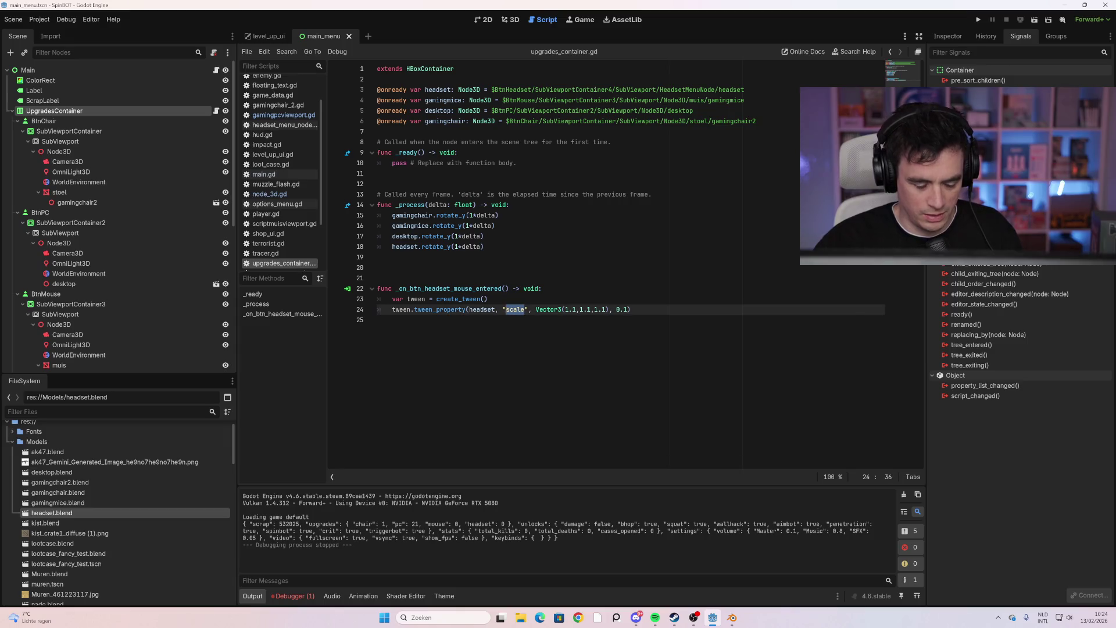
{"action": "type", "text": "rotate"}
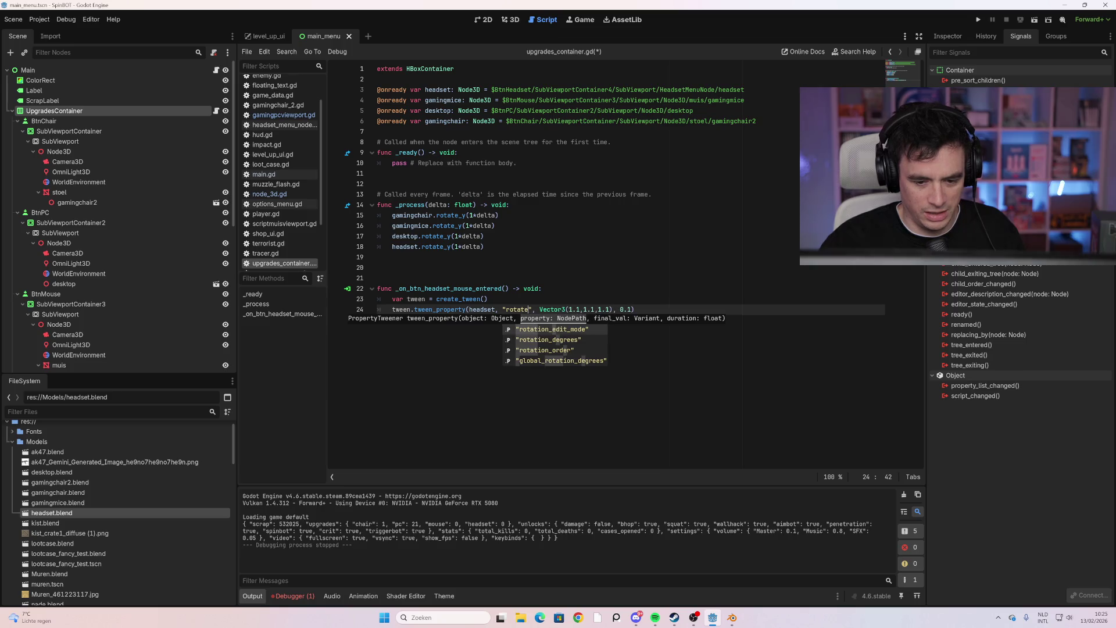
{"action": "key", "text": "Down"}
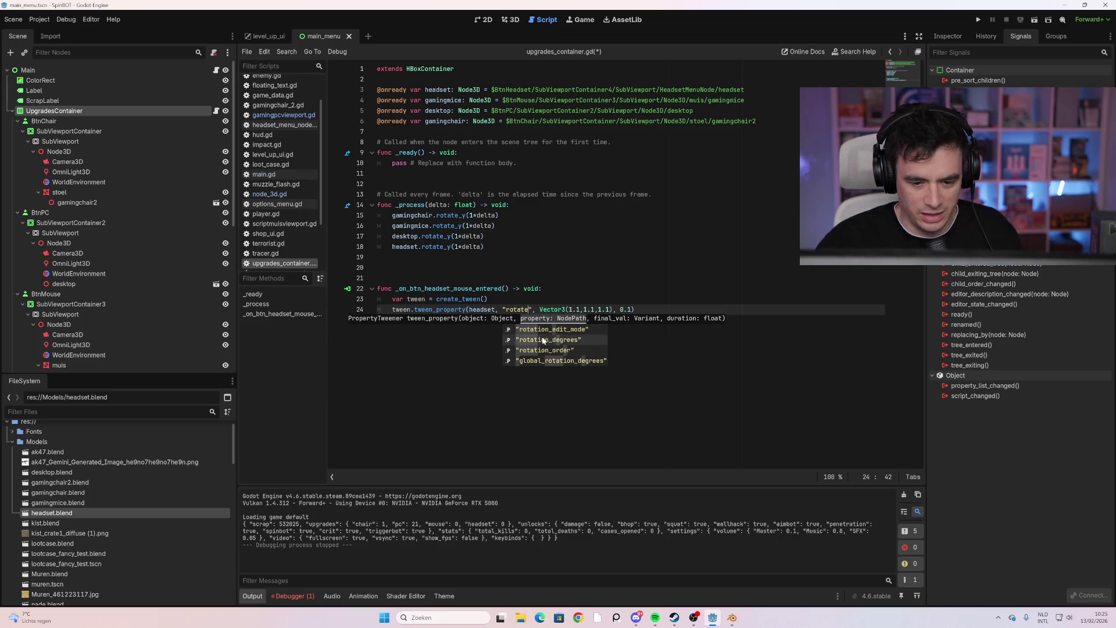
{"action": "key", "text": "Return"}
{"action": "key", "text": "ctrl+z"}
{"action": "key", "text": "ctrl+z"}
{"action": "key", "text": "ctrl+z"}
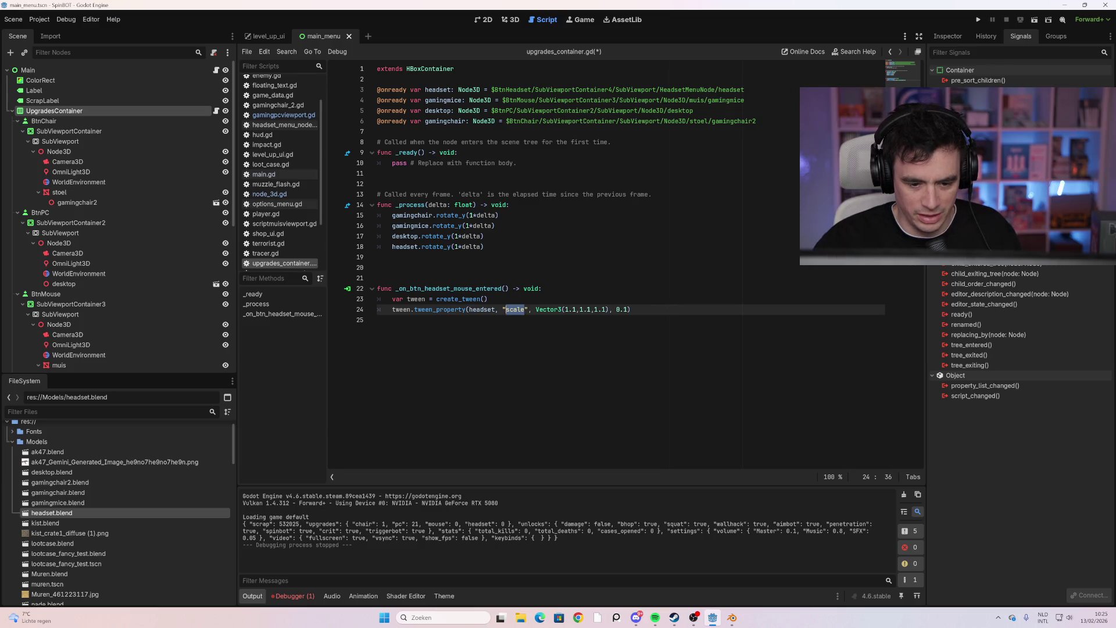
Start a new tween line after the create_tween line
{"action": "key", "text": "Return"}
{"action": "type", "text": "tween."}
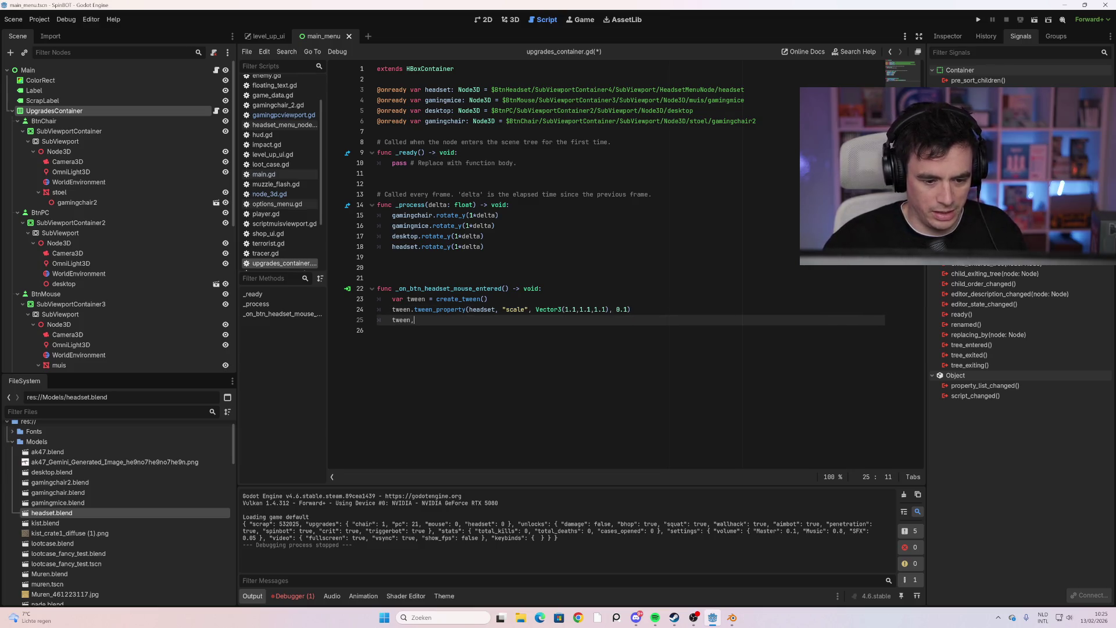
{"action": "key", "text": "BackSpace"}
{"action": "type", "text": "."}
{"action": "key", "text": "BackSpace"}
{"action": "type", "text": ".twee"}
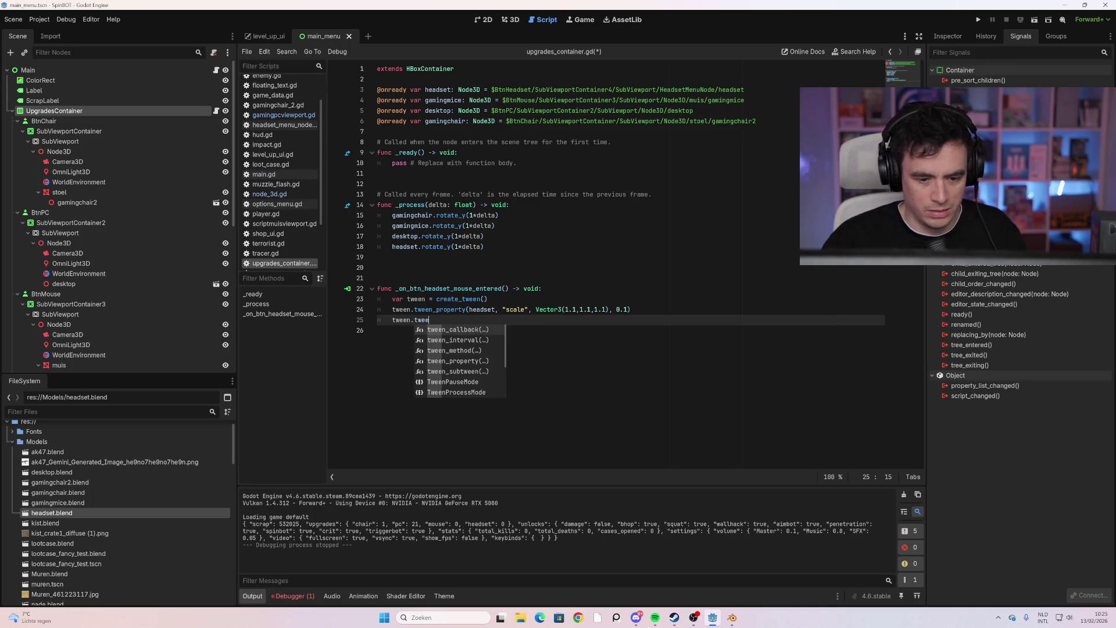
{"action": "left_click", "coordinate": [488, 299]}
{"action": "key", "text": "Return"}
{"action": "type", "text": "tween"}
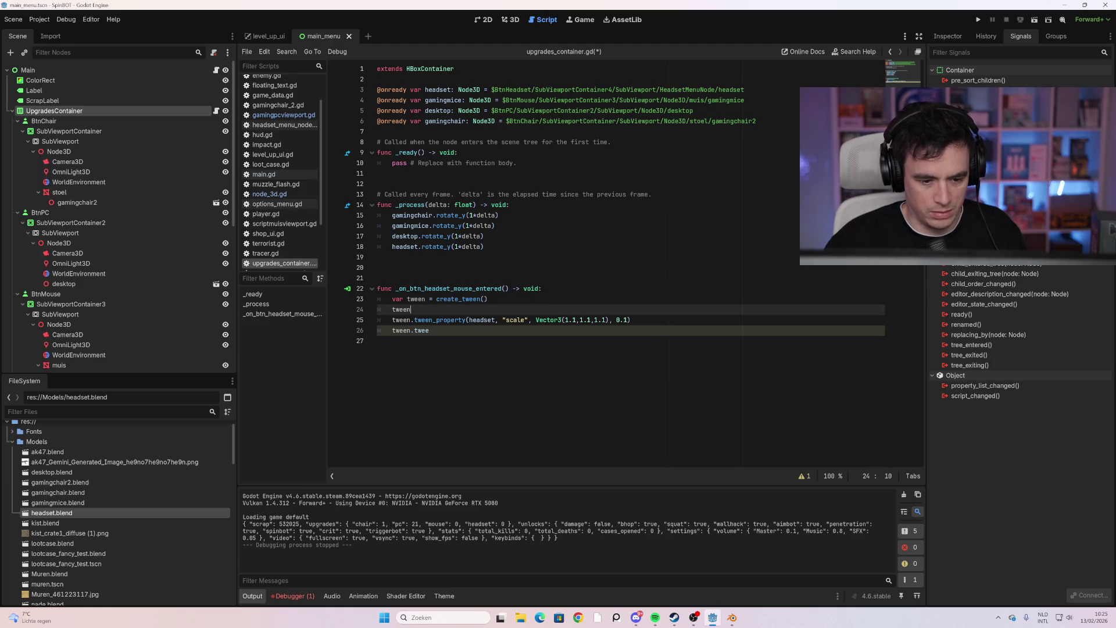
{"action": "type", "text": ".tween"}
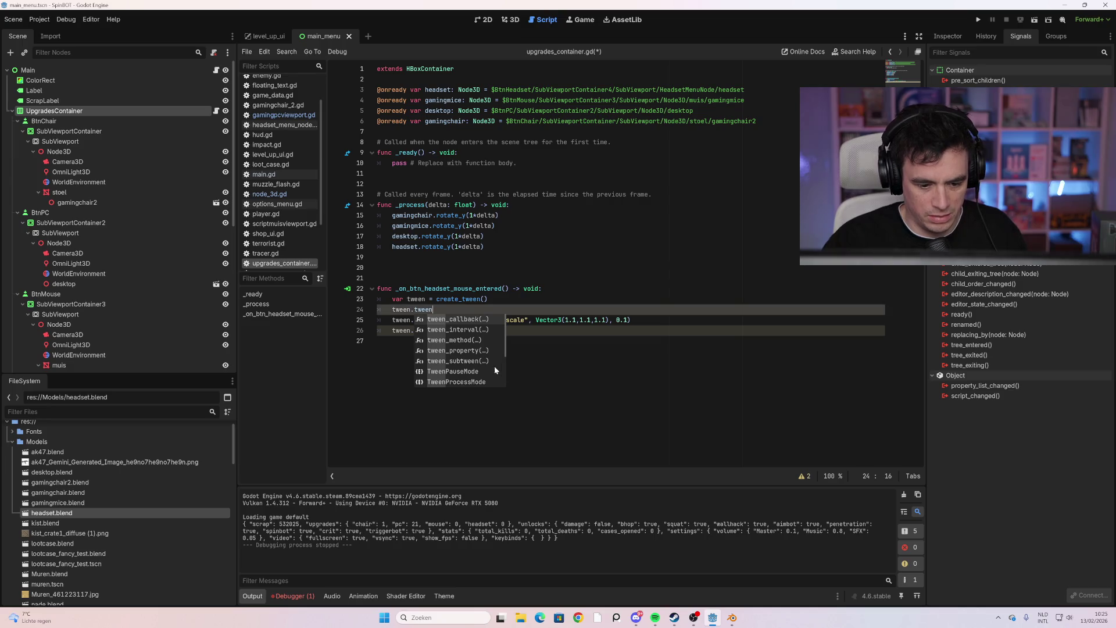
Review the script and clear the half-typed tween call and leftover empty lines
{"action": "scroll", "coordinate": [494, 369], "scroll_direction": "down", "scroll_amount": 3}
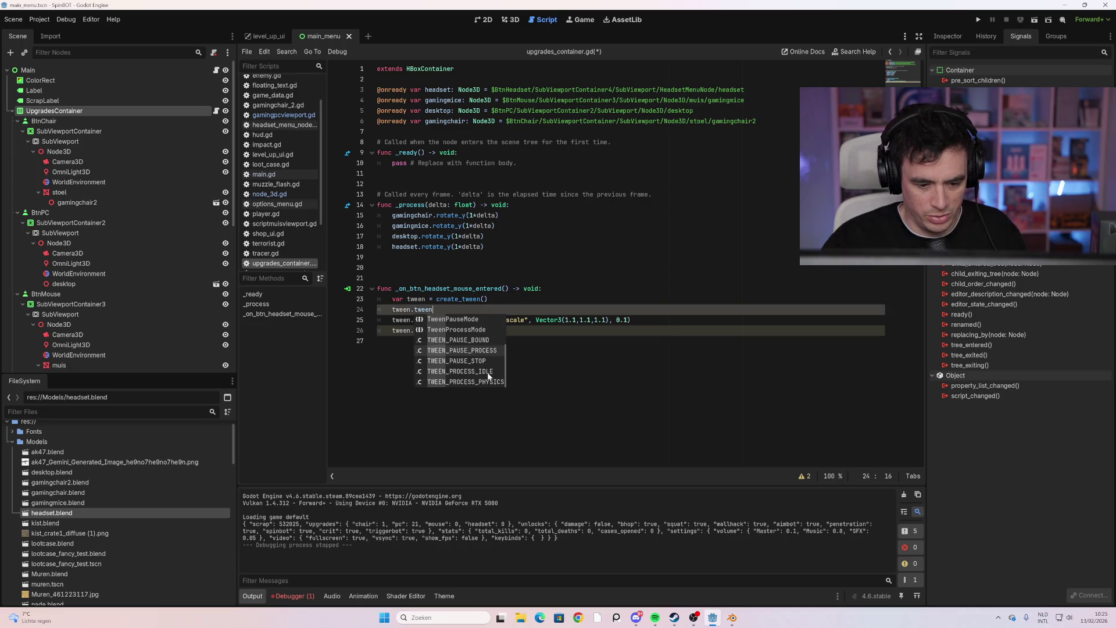
{"action": "scroll", "coordinate": [491, 372], "scroll_direction": "up", "scroll_amount": 2}
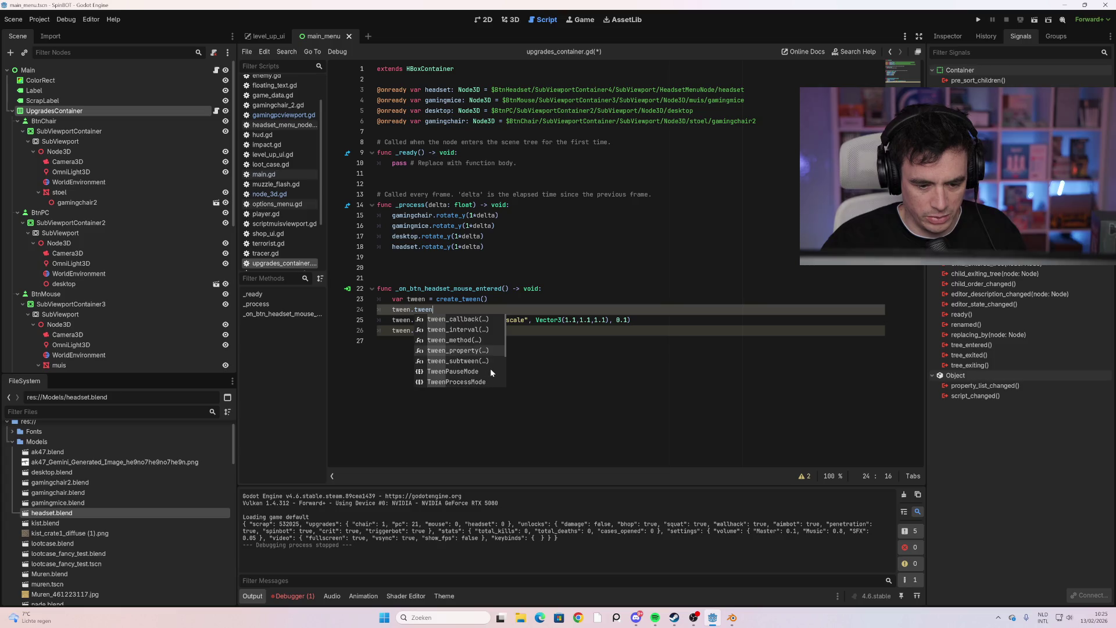
{"action": "scroll", "coordinate": [490, 368], "scroll_direction": "down", "scroll_amount": 1}
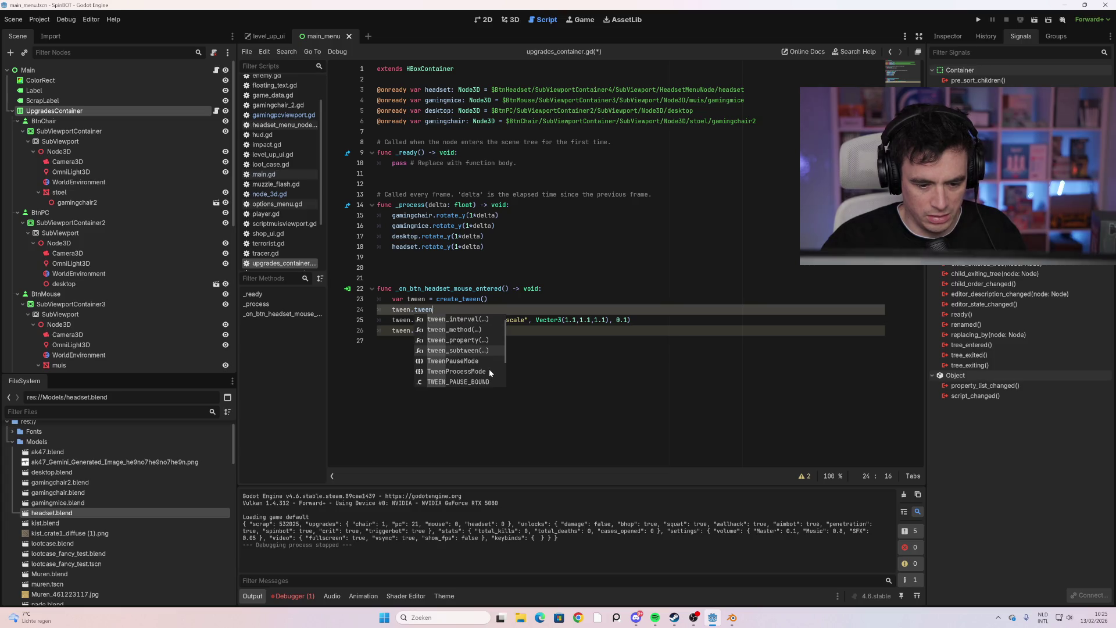
{"action": "scroll", "coordinate": [487, 368], "scroll_direction": "down", "scroll_amount": 1}
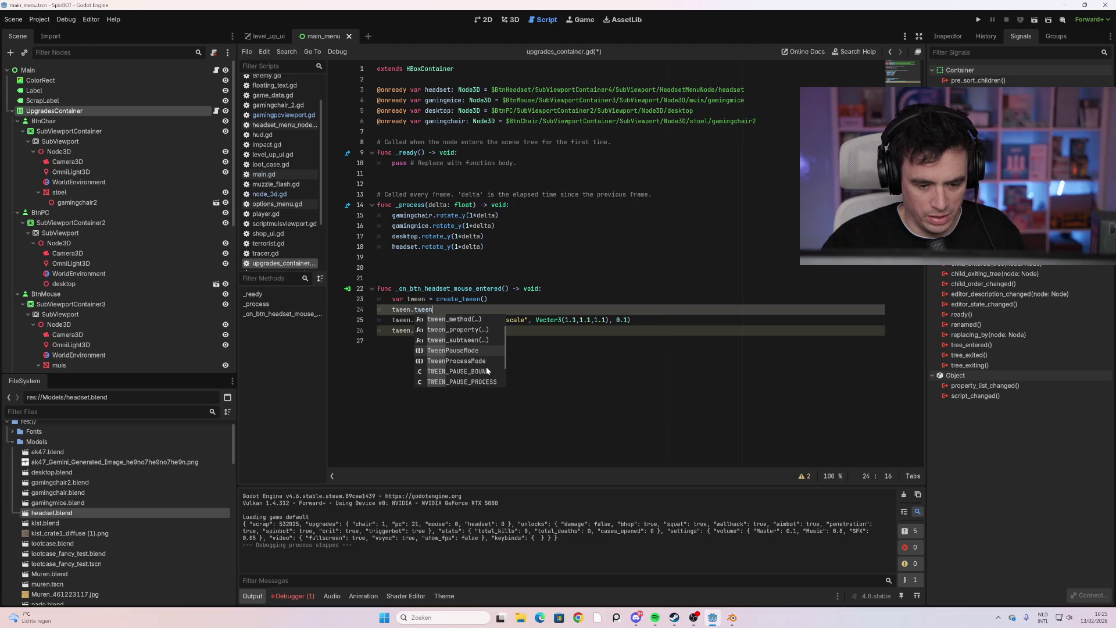
{"action": "scroll", "coordinate": [487, 371], "scroll_direction": "down", "scroll_amount": 1}
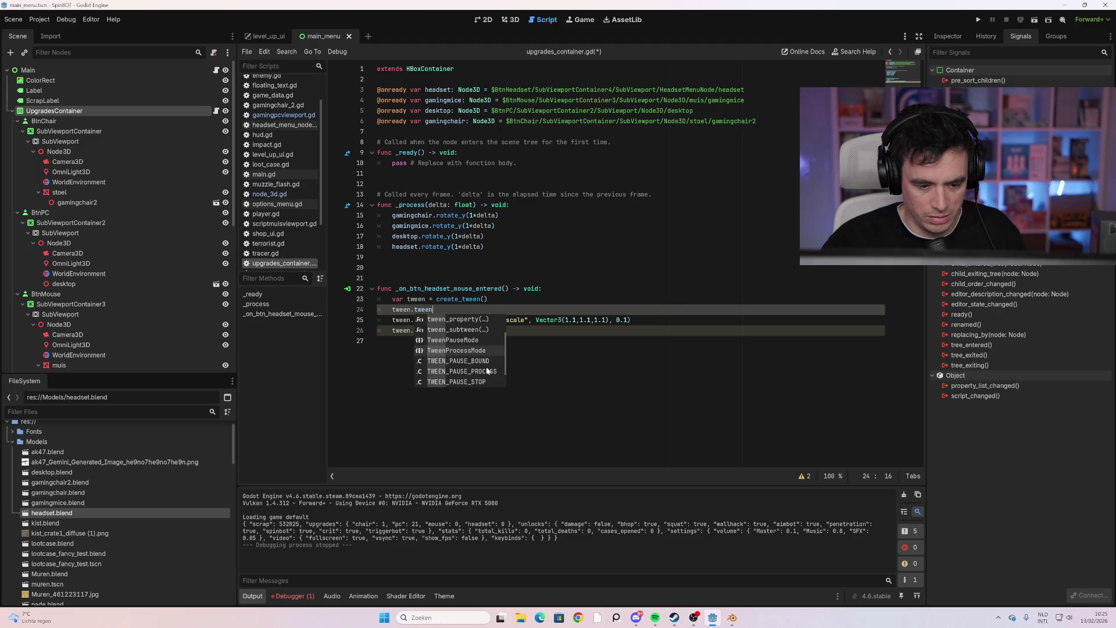
{"action": "scroll", "coordinate": [487, 370], "scroll_direction": "down", "scroll_amount": 1}
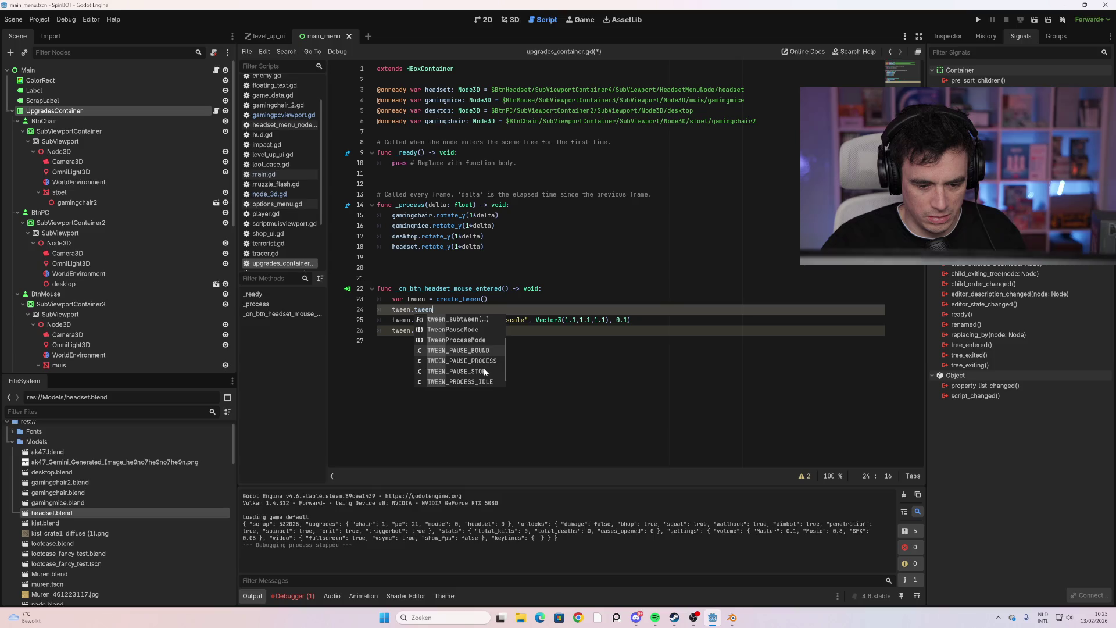
{"action": "scroll", "coordinate": [484, 372], "scroll_direction": "up", "scroll_amount": 4}
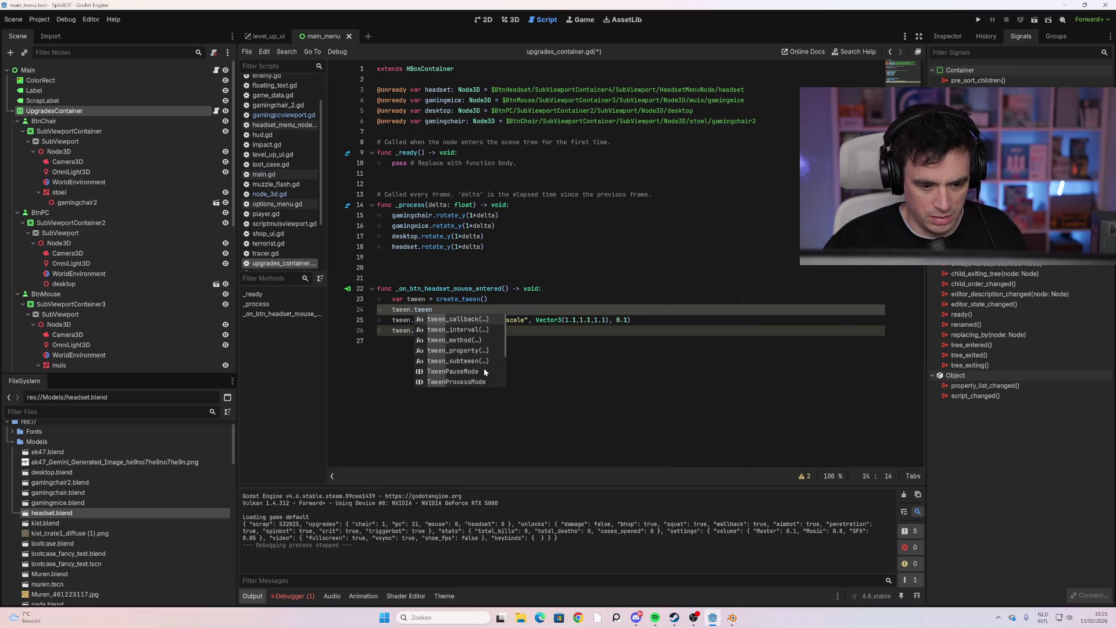
{"action": "key", "text": "BackSpace"}
{"action": "key", "text": "BackSpace"}
{"action": "key", "text": "BackSpace"}
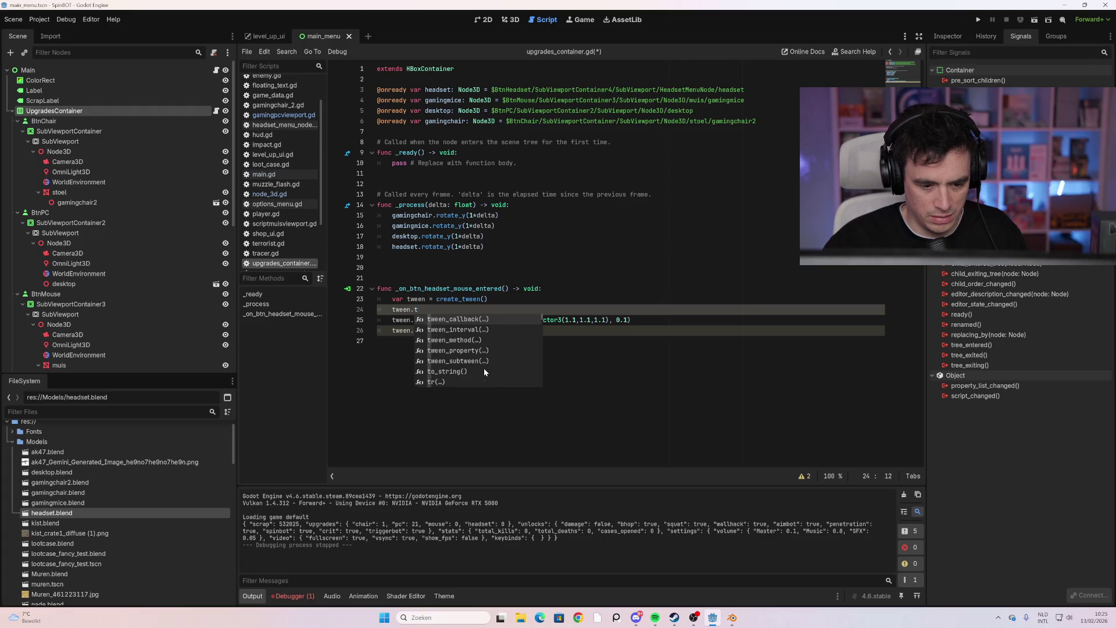
{"action": "key", "text": "BackSpace"}
{"action": "key", "text": "BackSpace"}
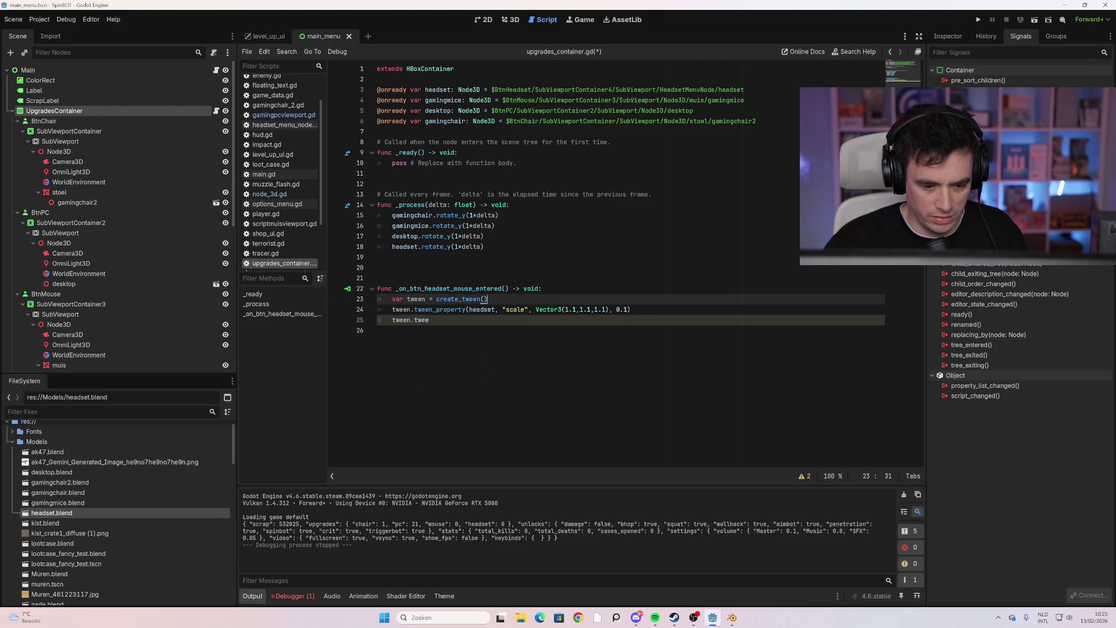
{"action": "key", "text": "Down"}
{"action": "key", "text": "Down"}
{"action": "key", "text": "Down"}
Write tween.tween_property(headset, "rotation_degrees", Vector3 on line 25
{"action": "left_click", "coordinate": [429, 320]}
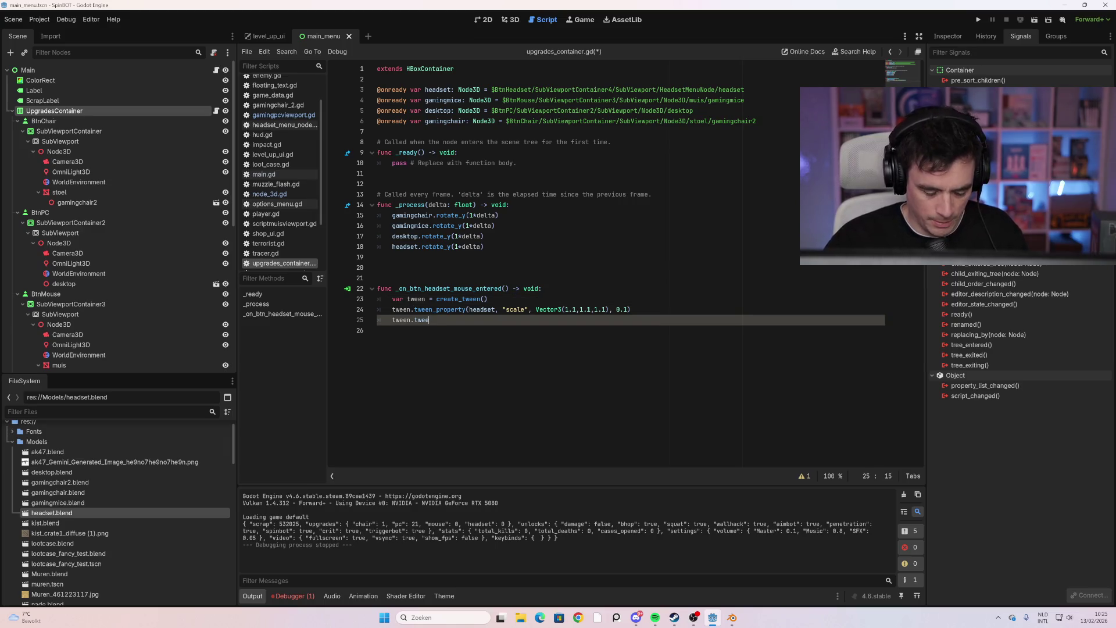
{"action": "type", "text": "n_tweenp"}
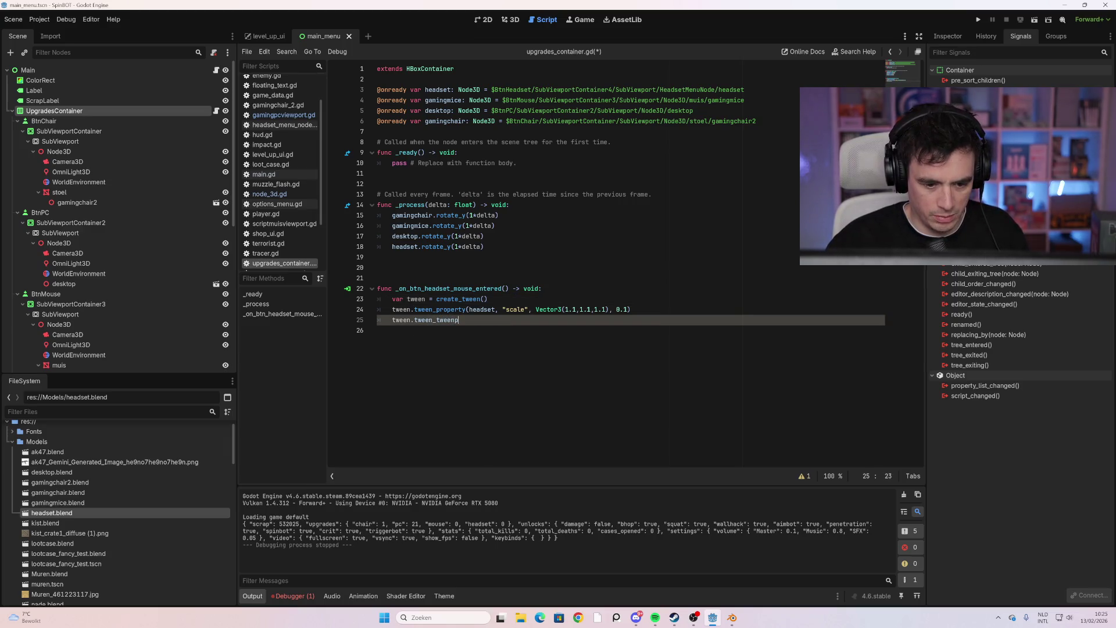
{"action": "key", "text": "BackSpace"}
{"action": "key", "text": "BackSpace"}
{"action": "key", "text": "BackSpace"}
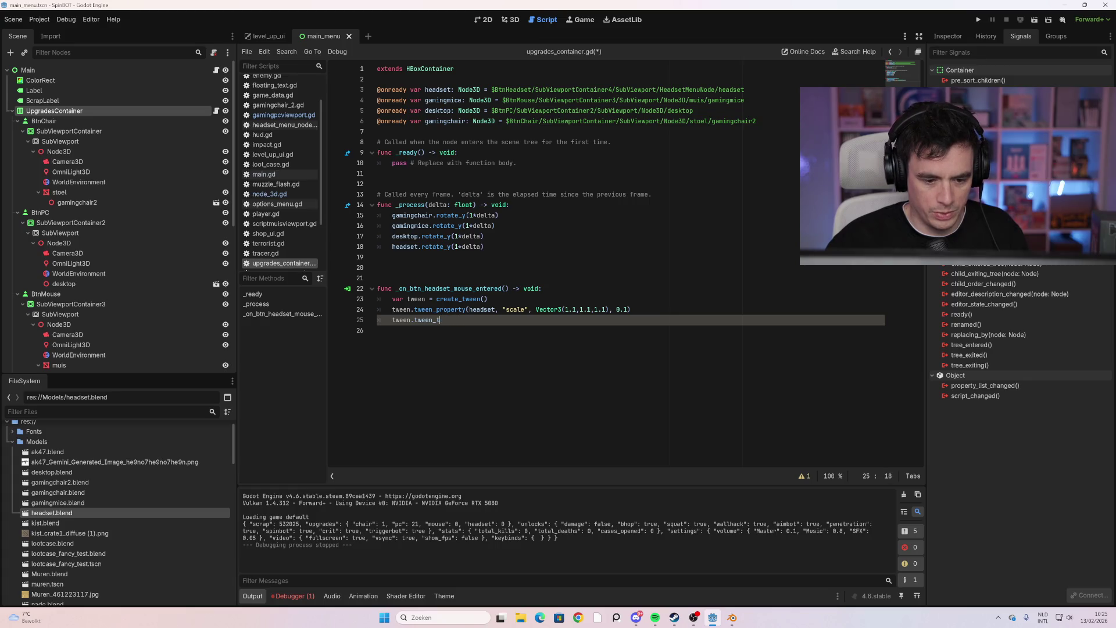
{"action": "type", "text": "prop"}
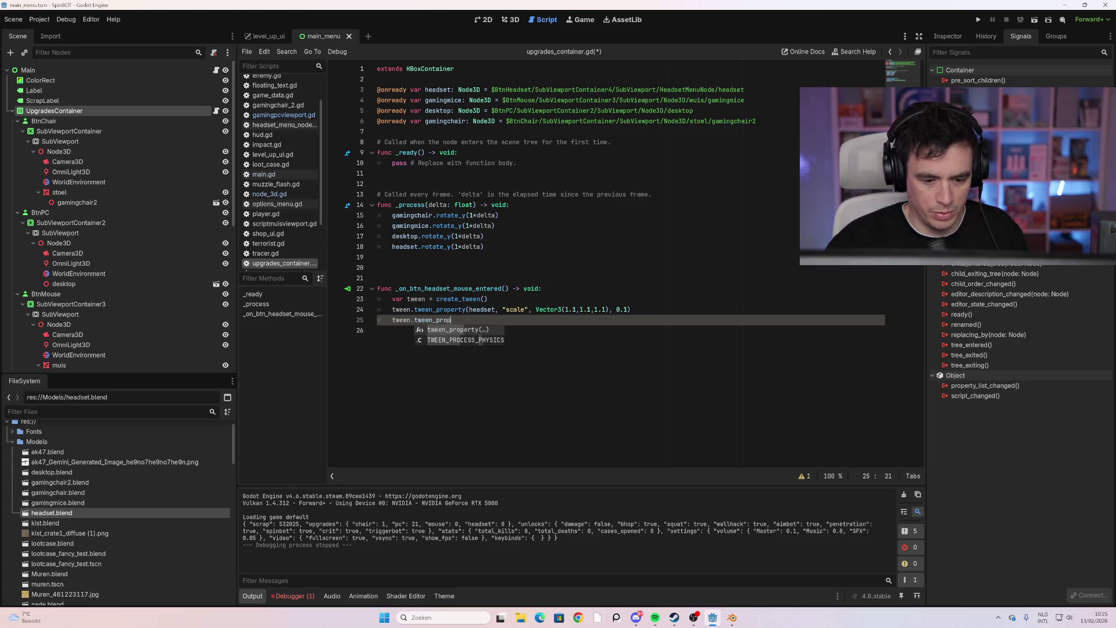
{"action": "key", "text": "Return"}
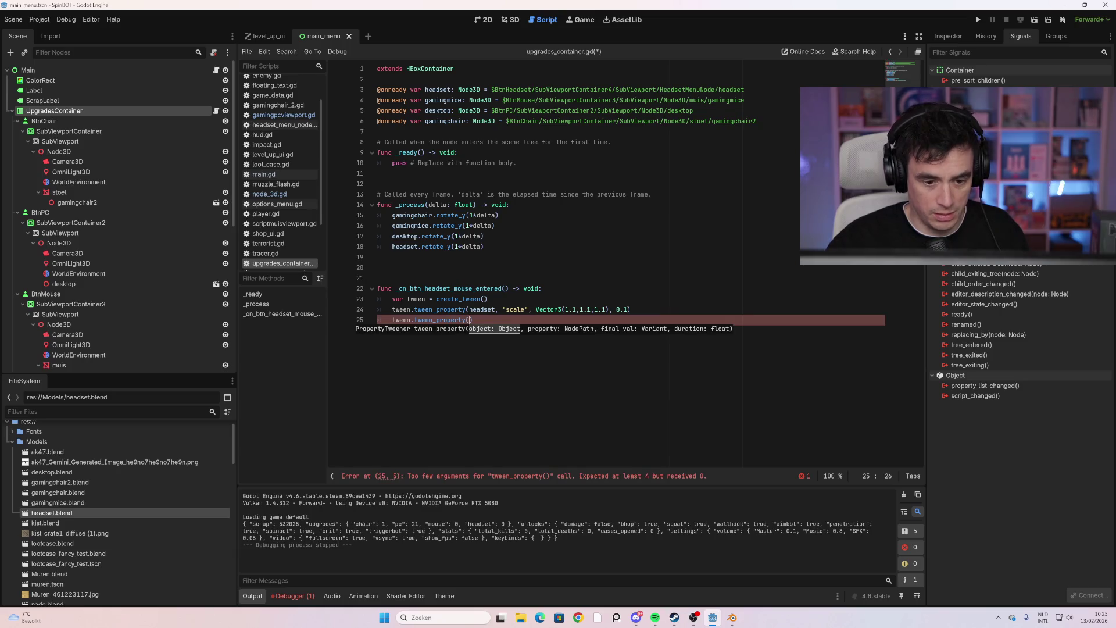
{"action": "type", "text": "headset,"}
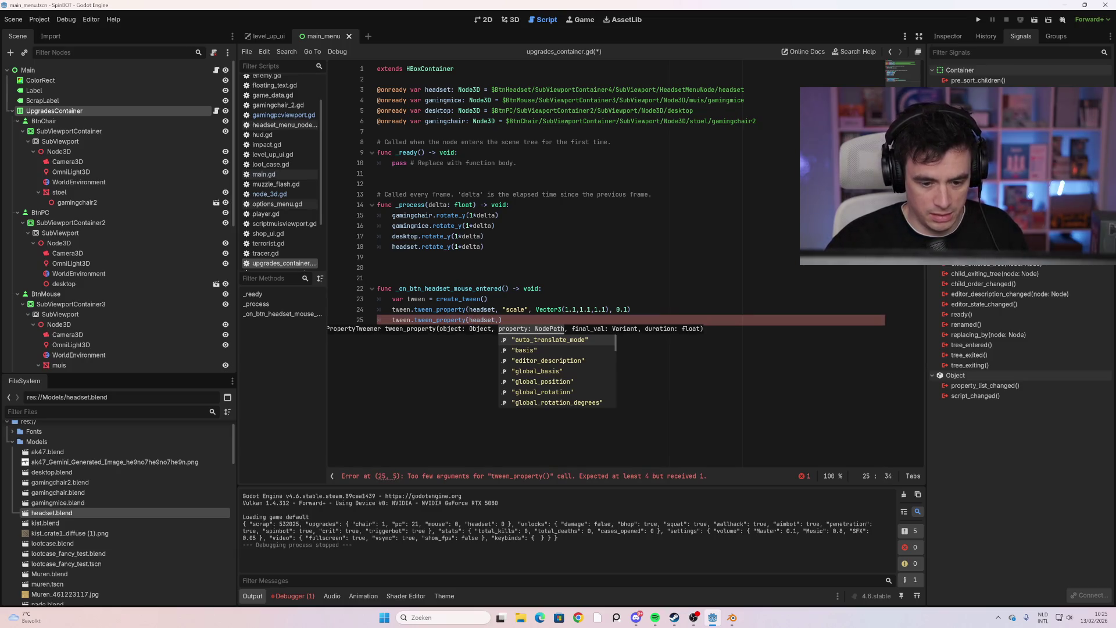
{"action": "type", "text": "\"rort"}
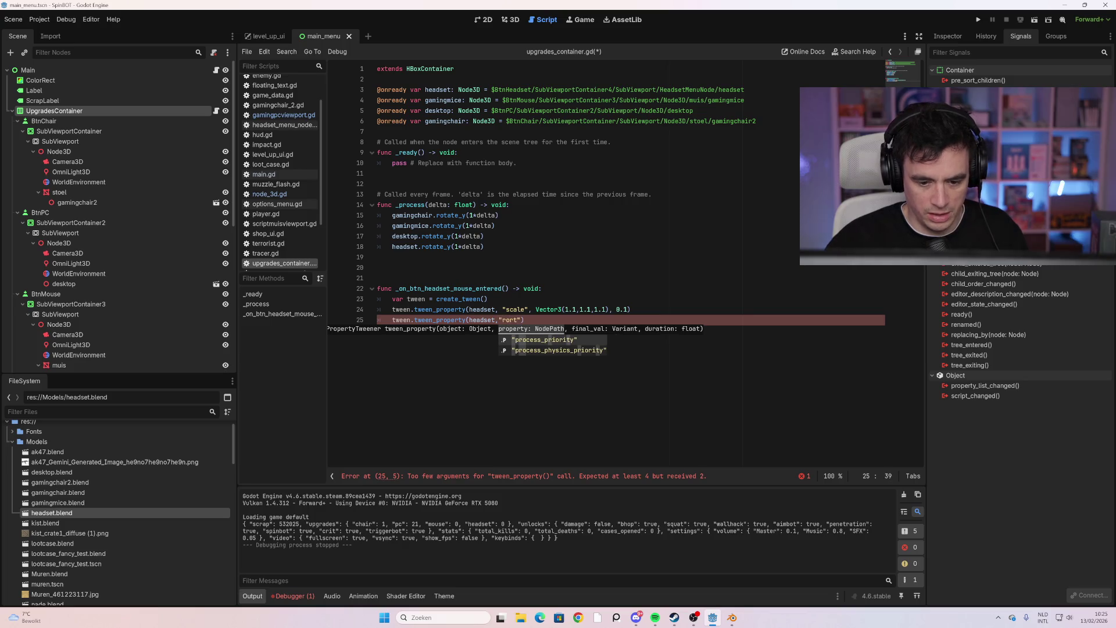
{"action": "key", "text": "BackSpace"}
{"action": "key", "text": "BackSpace"}
{"action": "type", "text": "tation_d"}
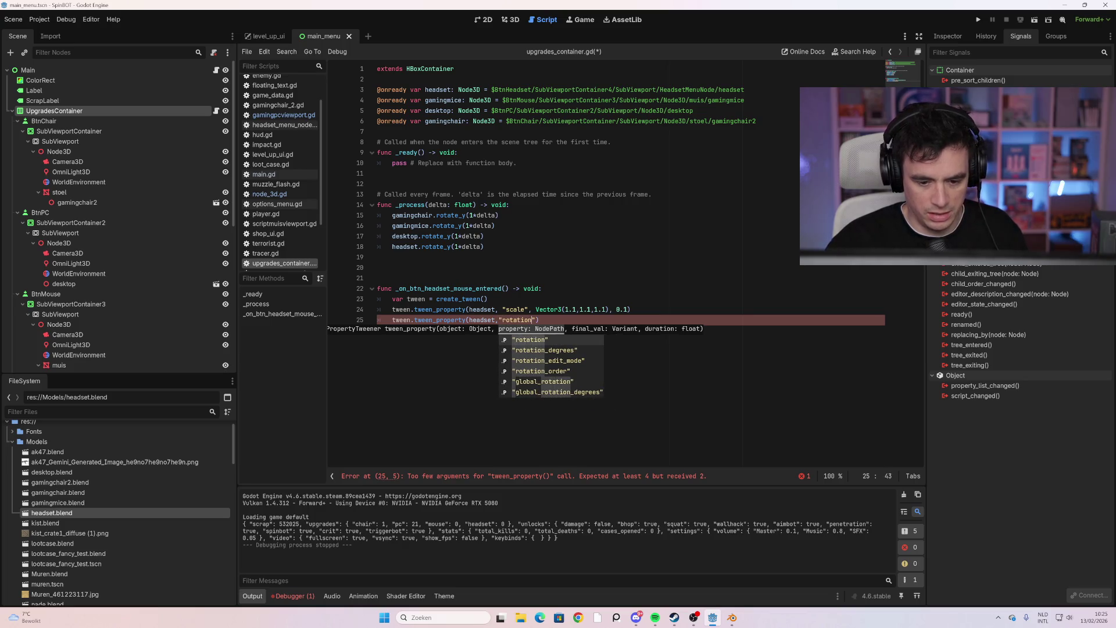
{"action": "type", "text": "egrees"}
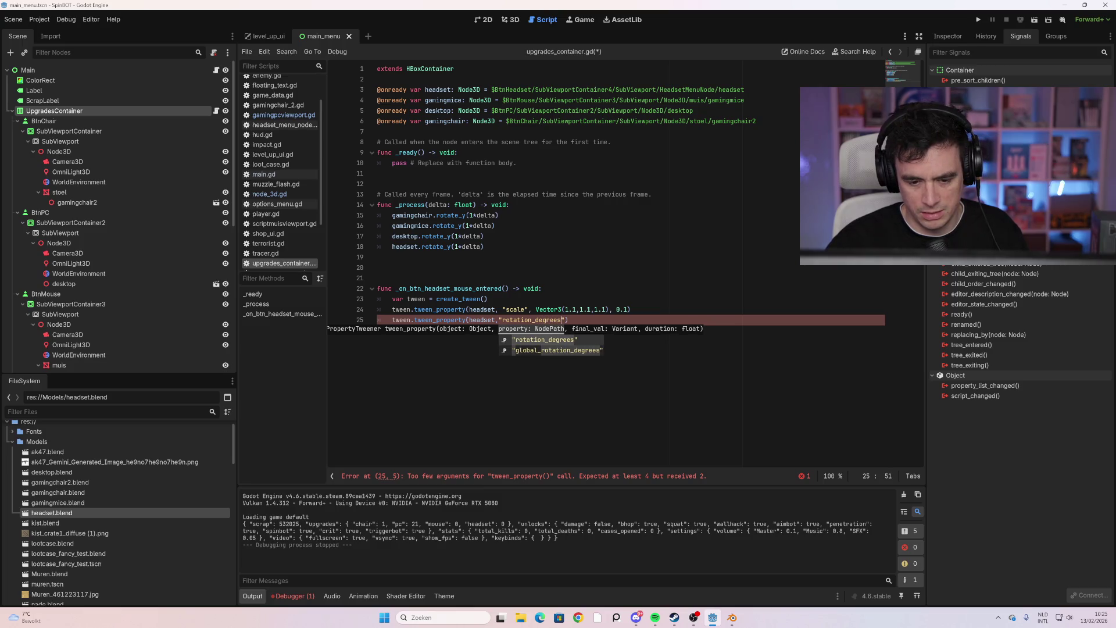
{"action": "type", "text": "\""}
{"action": "type", "text": ", Vector4"}
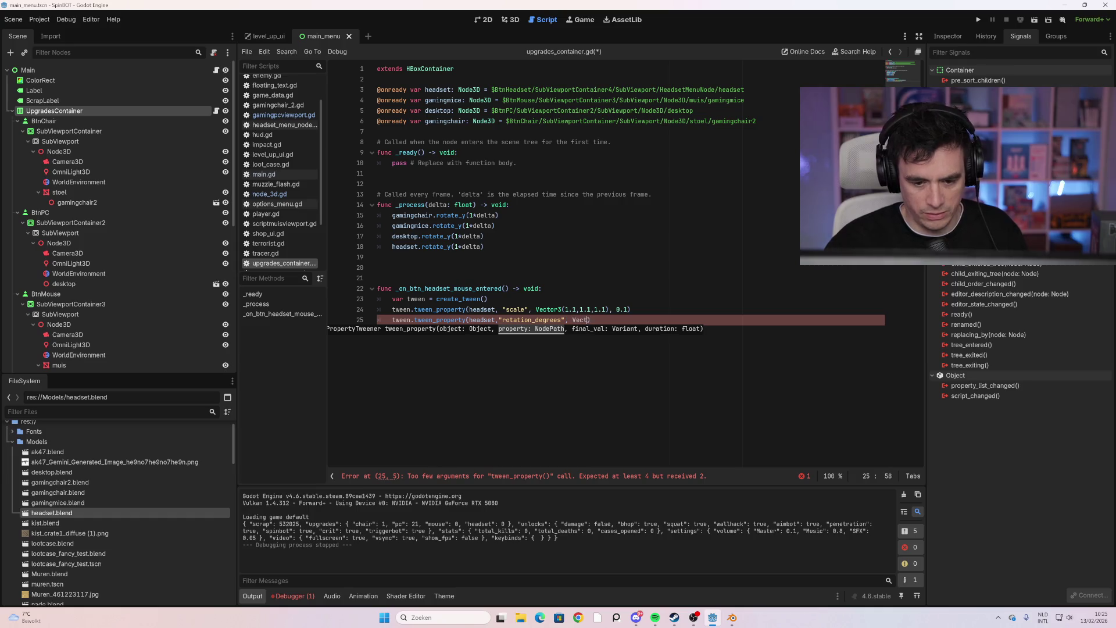
{"action": "key", "text": "BackSpace"}
{"action": "type", "text": "3"}
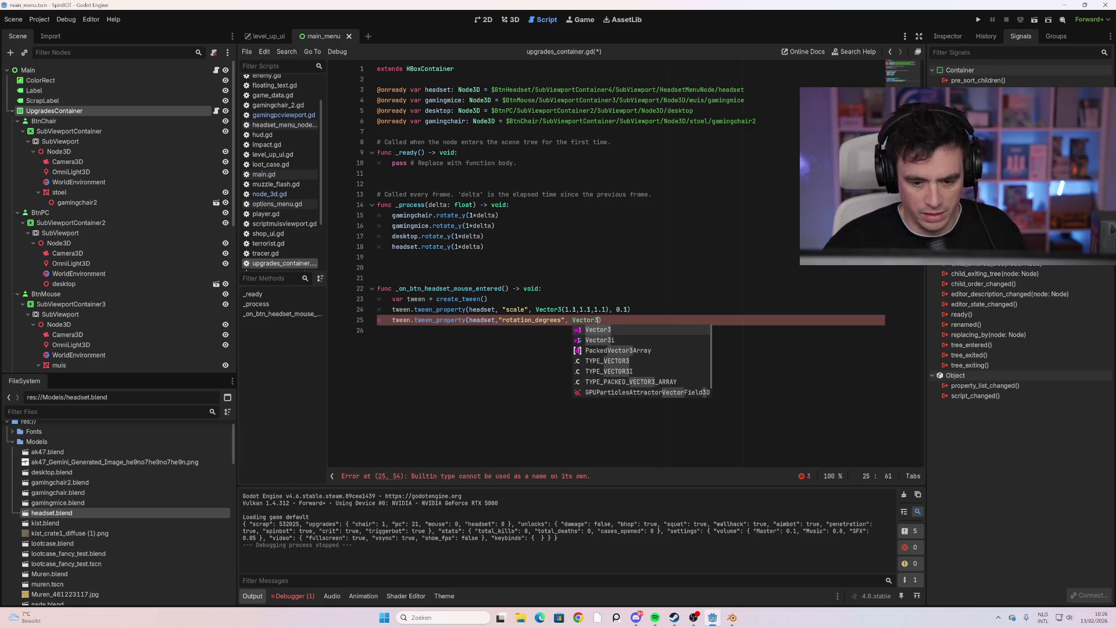
{"action": "key", "text": "Escape"}
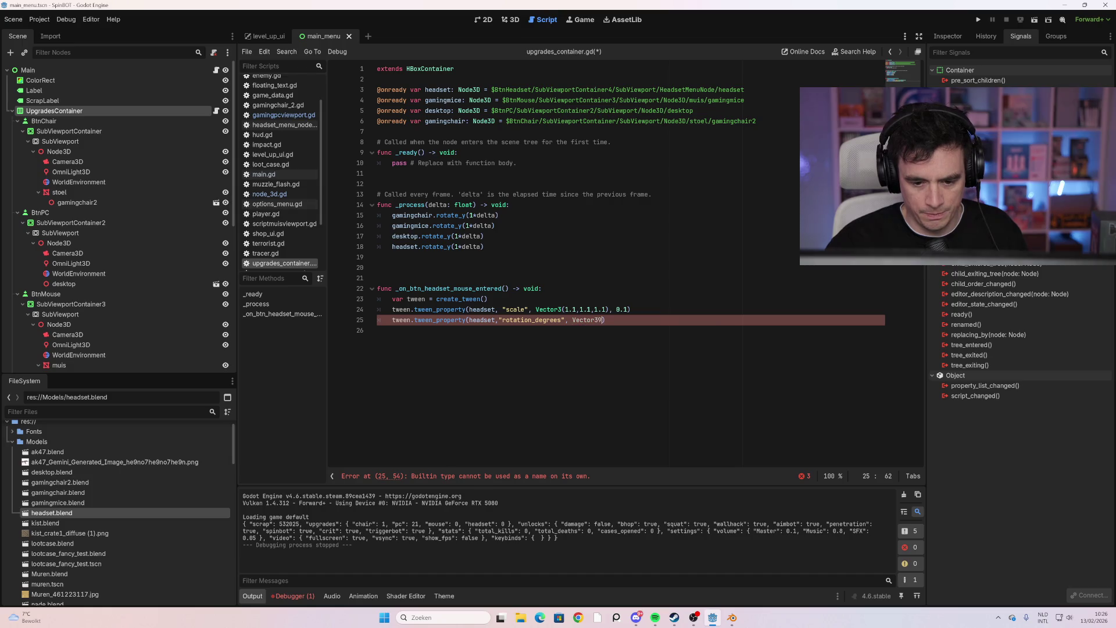
Complete the rotation tween with Vector3(0,0,20) over 0.1 seconds and run the game
{"action": "type", "text": "("}
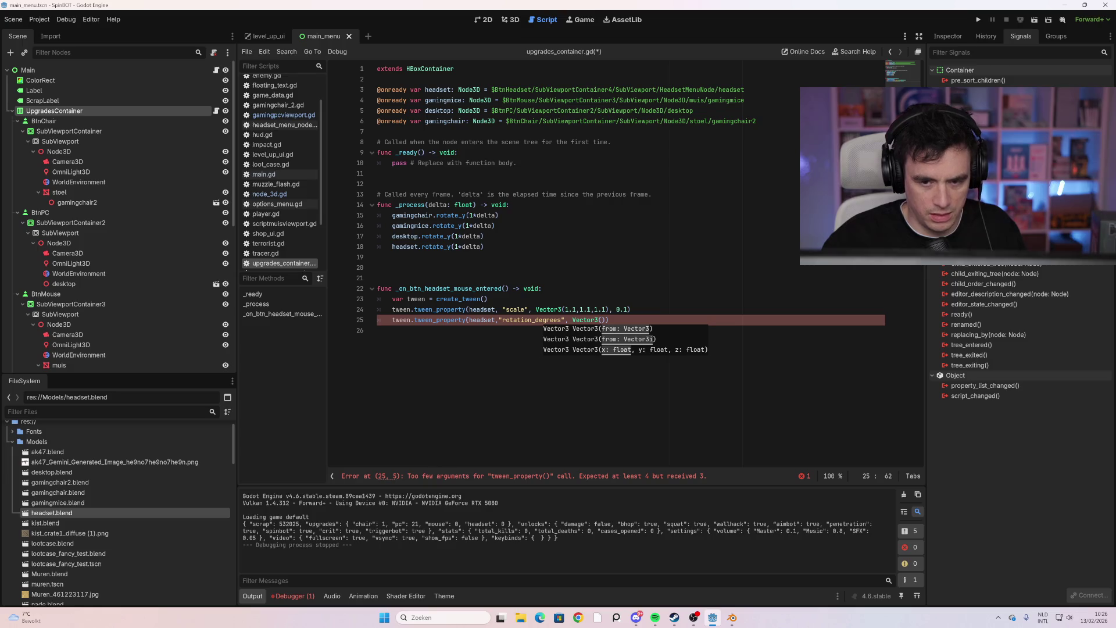
{"action": "type", "text": "0,0,20"}
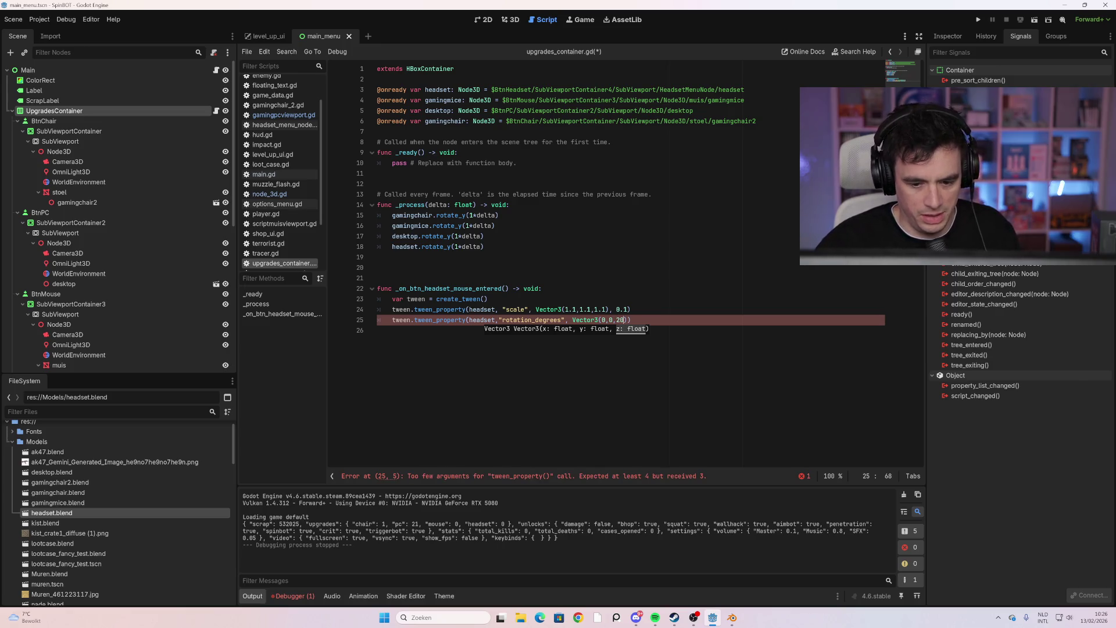
{"action": "left_click", "coordinate": [377, 330]}
{"action": "left_click", "coordinate": [627, 319]}
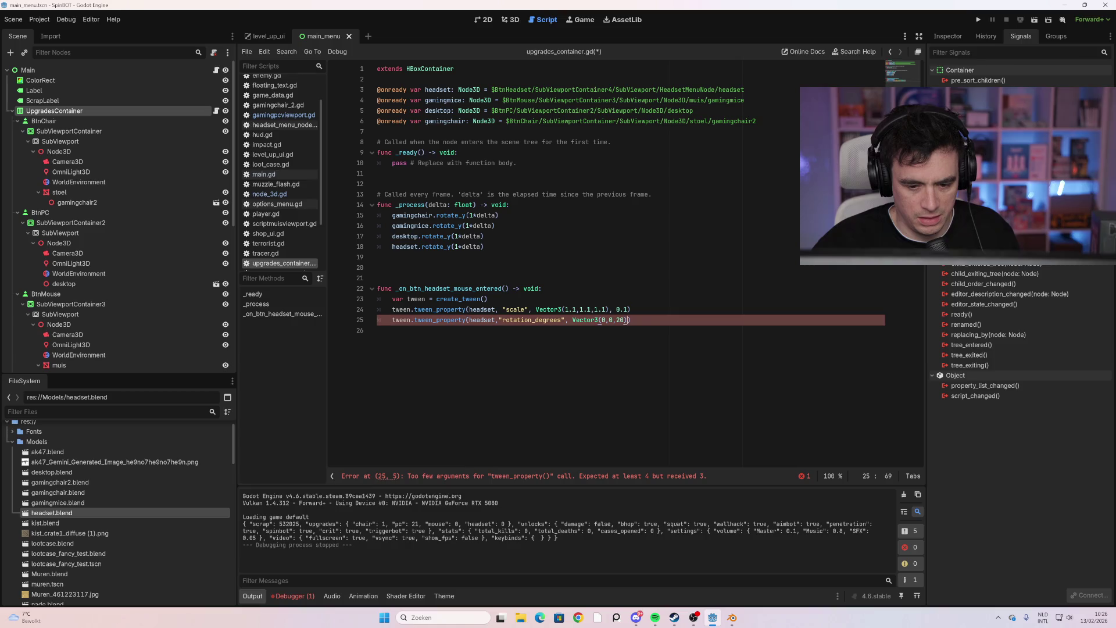
{"action": "type", "text": ", 0.1"}
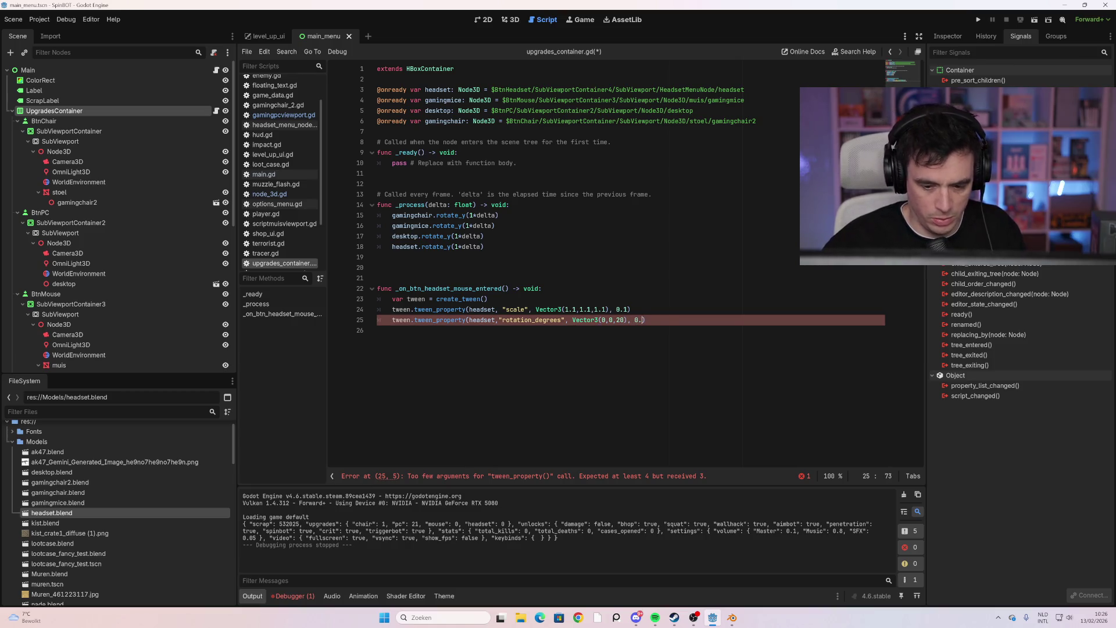
{"action": "left_click", "coordinate": [377, 330]}
{"action": "key", "text": "F5"}
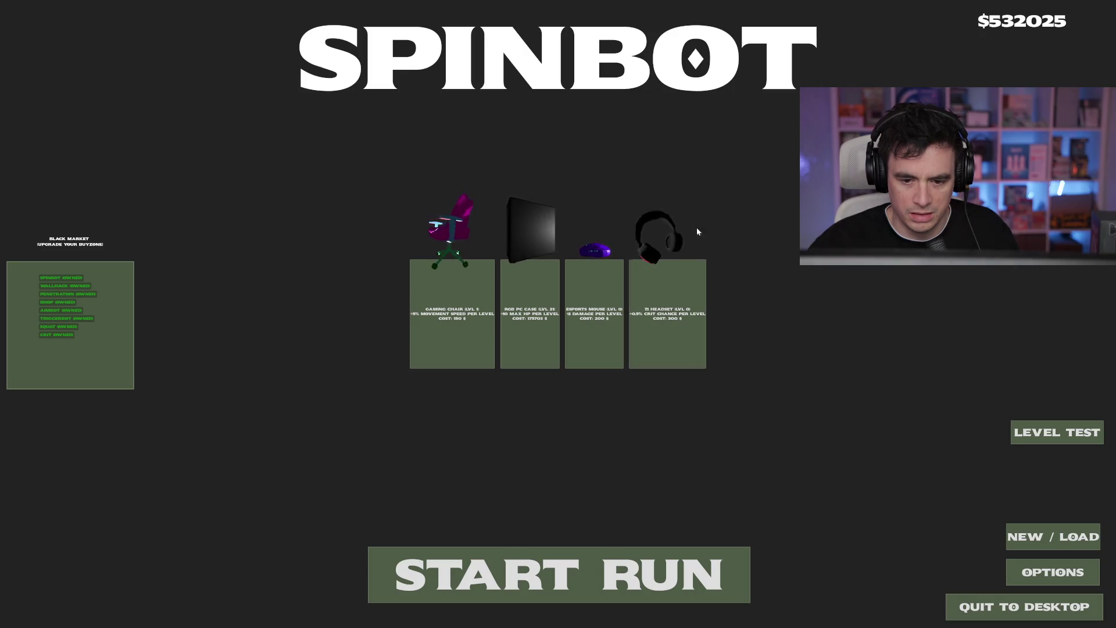
{"action": "key", "text": "F8"}
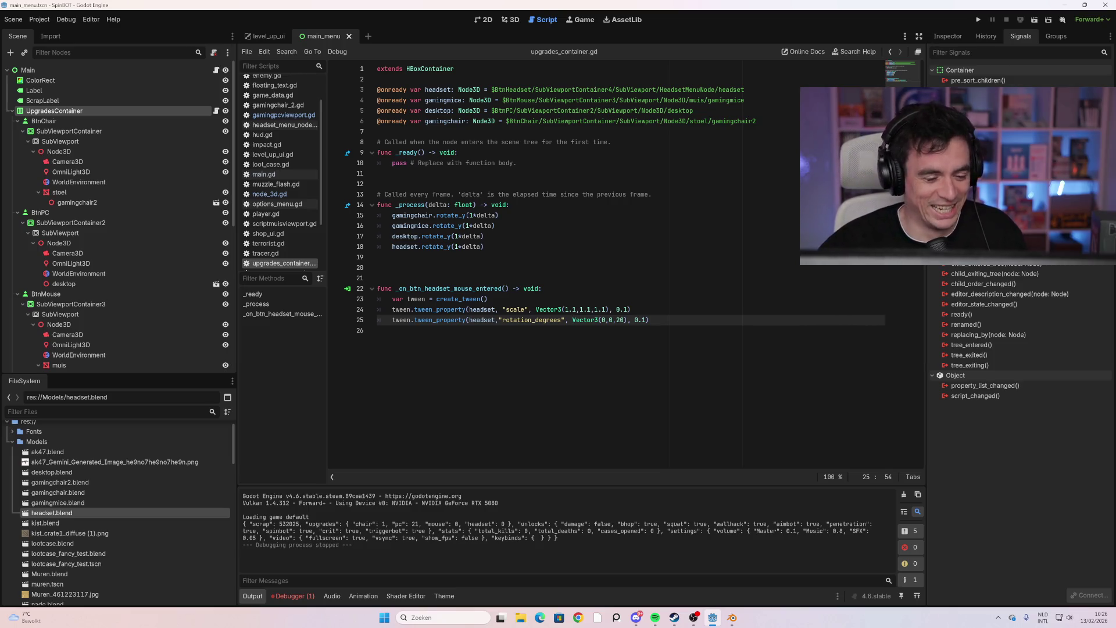
Add tween.set_parallel() as the last line of the headset hover handler and run the game
{"action": "left_click", "coordinate": [542, 288]}
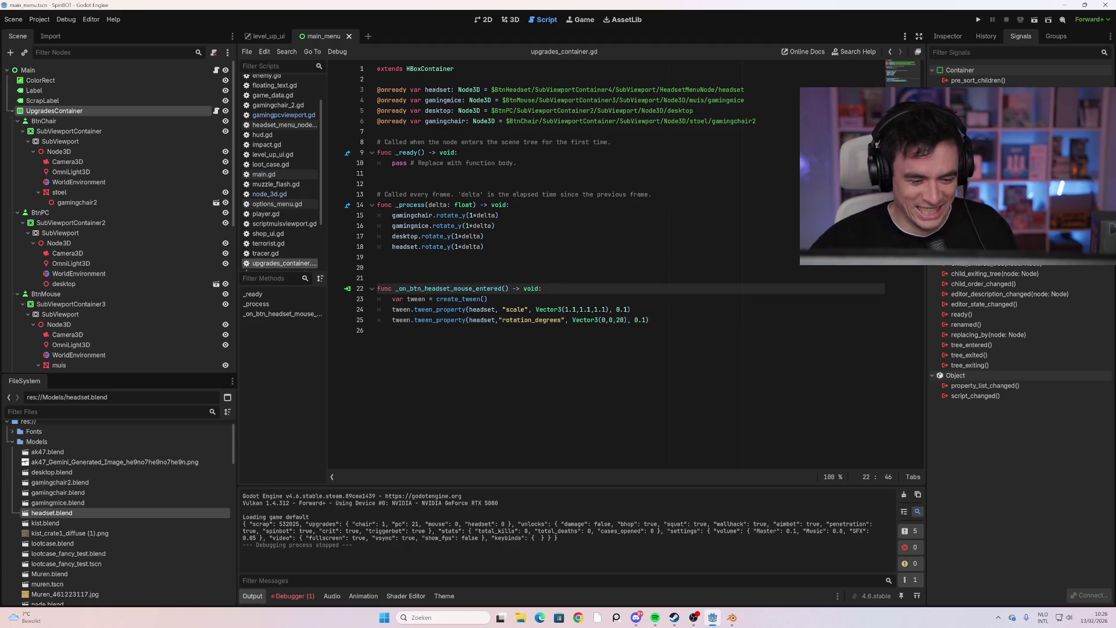
{"action": "key", "text": "Return"}
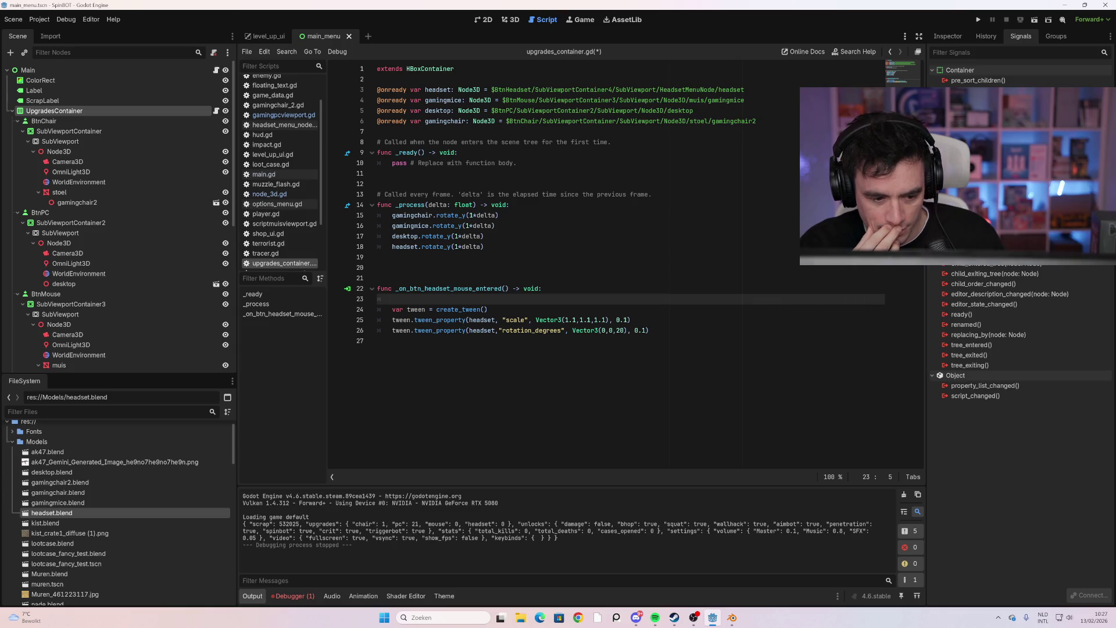
{"action": "type", "text": "tween"}
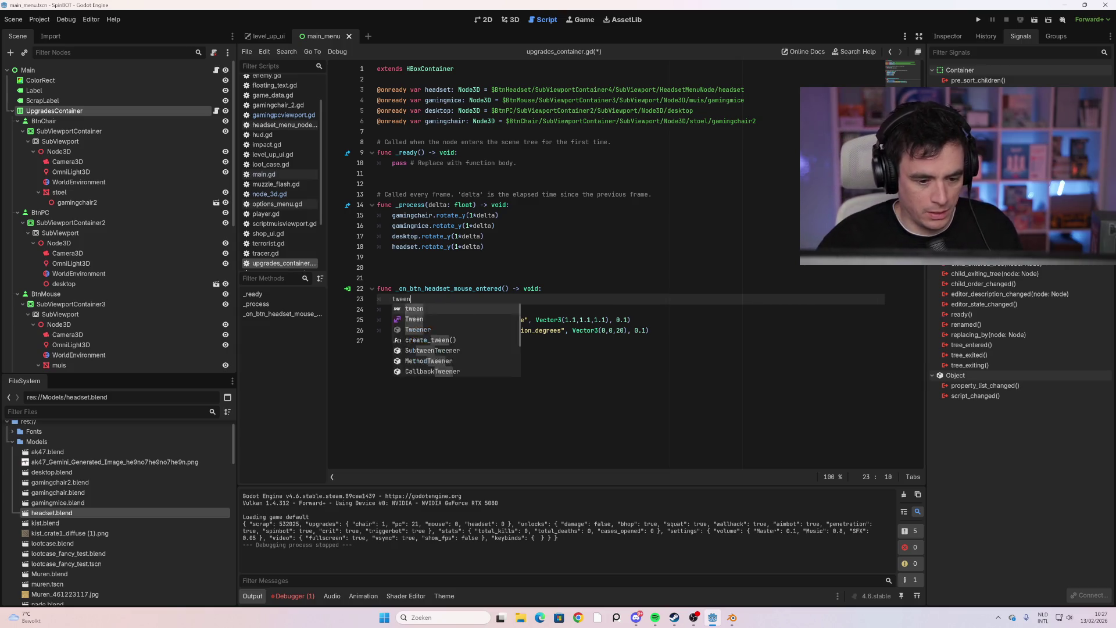
{"action": "type", "text": ".set_pr"}
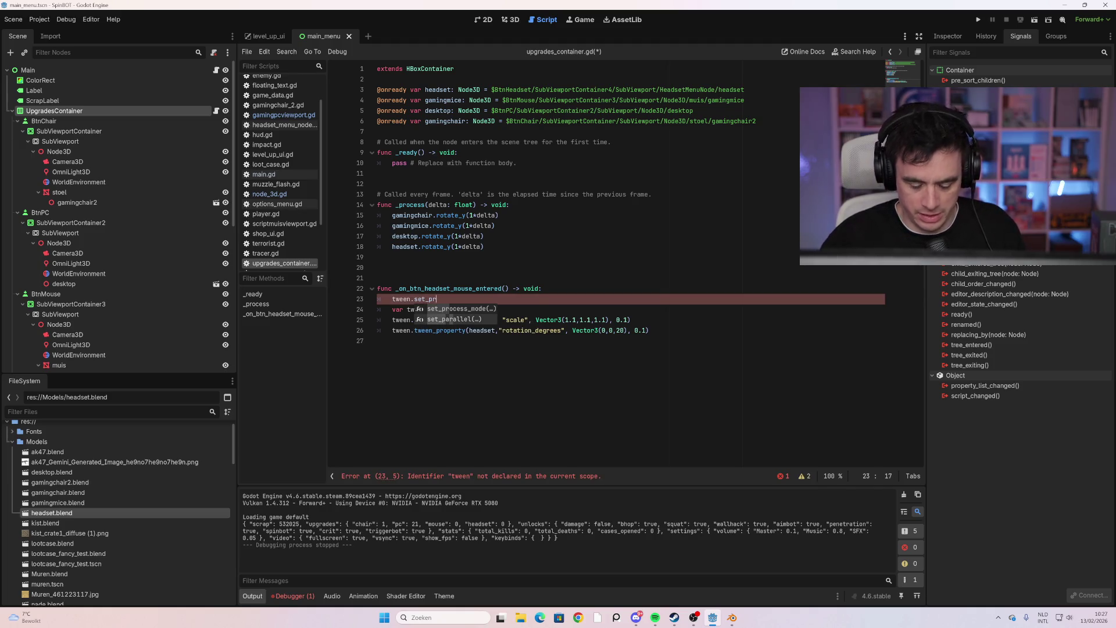
{"action": "key", "text": "Return"}
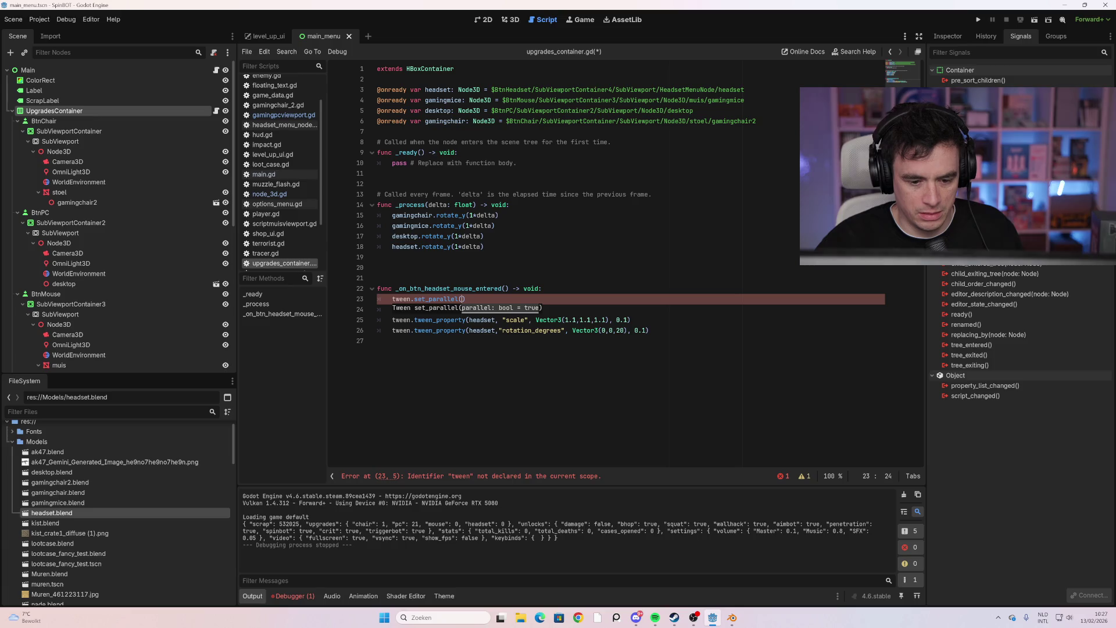
{"action": "left_click", "coordinate": [384, 341]}
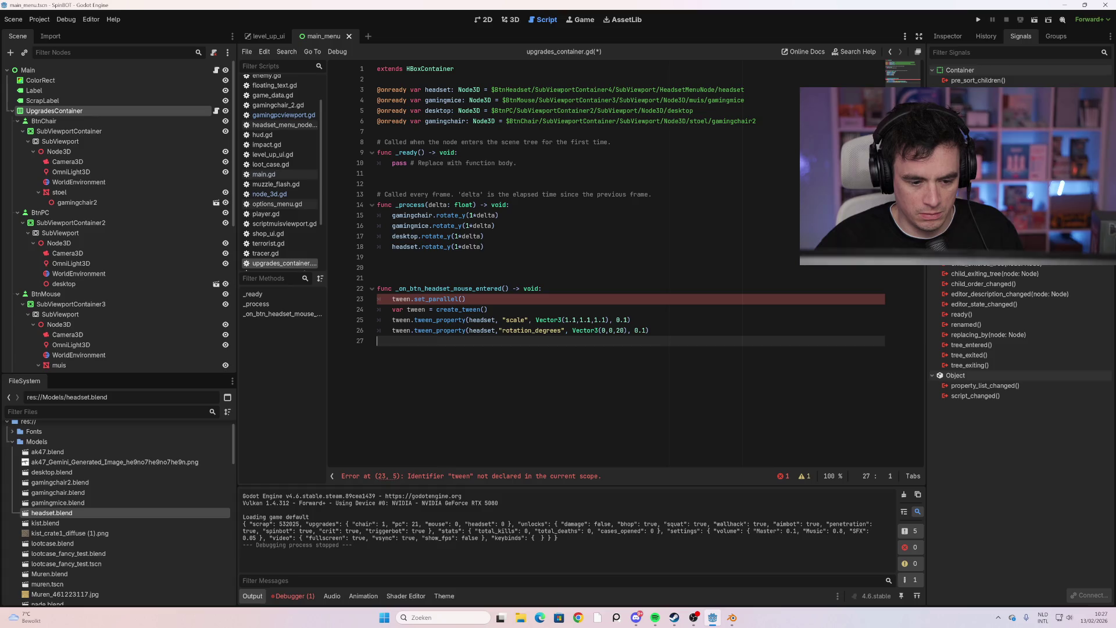
{"action": "left_click_drag", "start_coordinate": [466, 298], "coordinate": [385, 288]}
{"action": "mouse_move", "coordinate": [384, 288]}
{"action": "left_mouse_down"}
{"action": "mouse_move", "coordinate": [466, 299]}
{"action": "mouse_move", "coordinate": [390, 298]}
{"action": "mouse_move", "coordinate": [421, 356]}
{"action": "mouse_move", "coordinate": [377, 341]}
{"action": "left_mouse_up"}
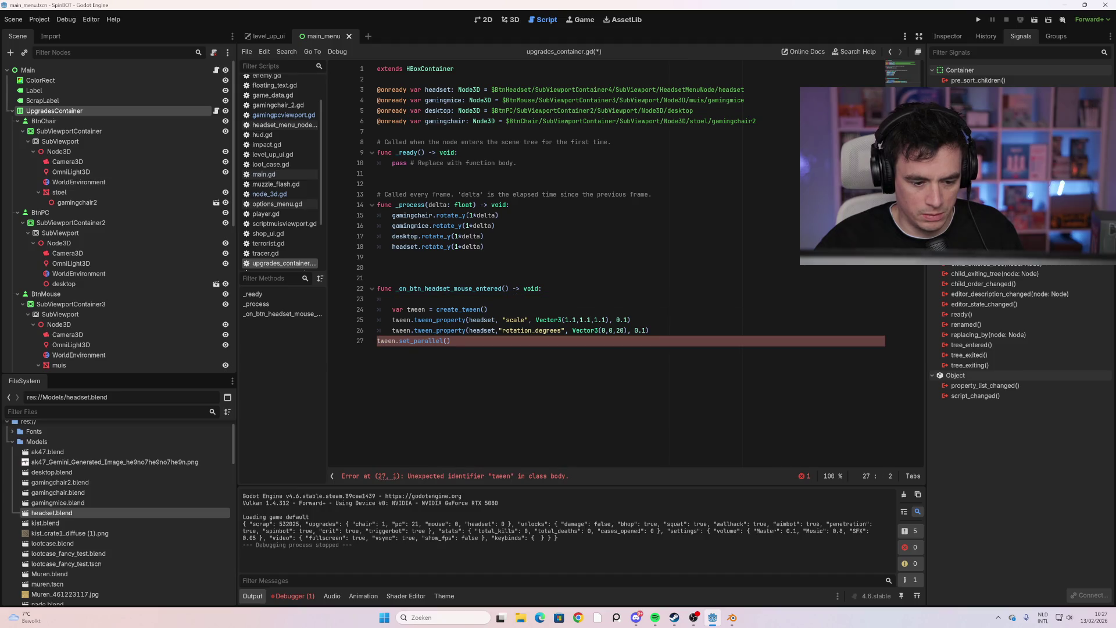
{"action": "key", "text": "Tab"}
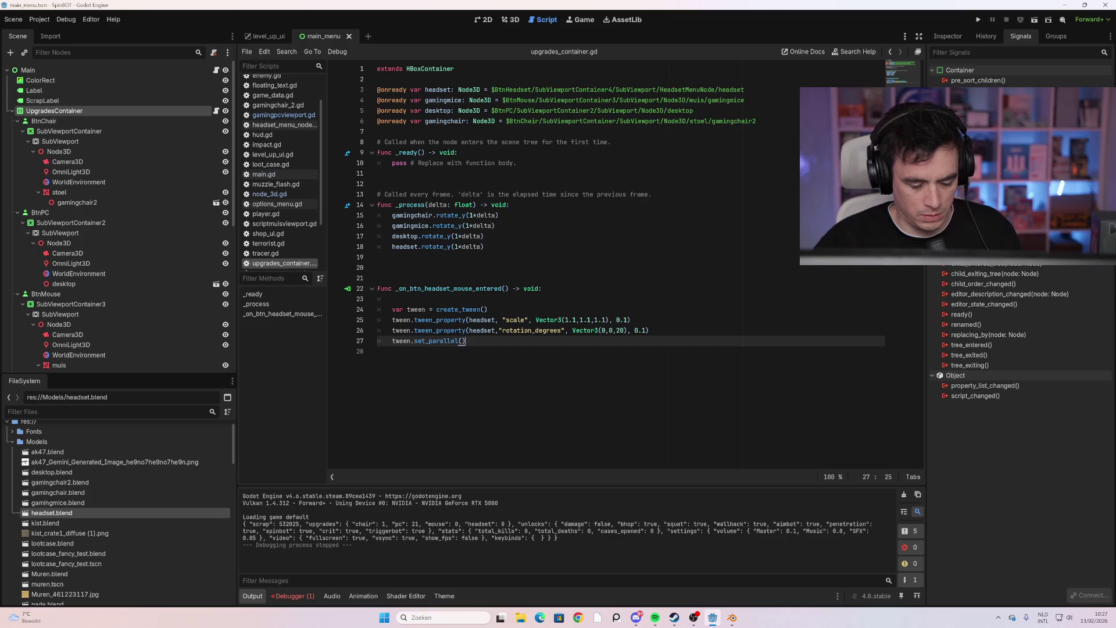
{"action": "key", "text": "F5"}
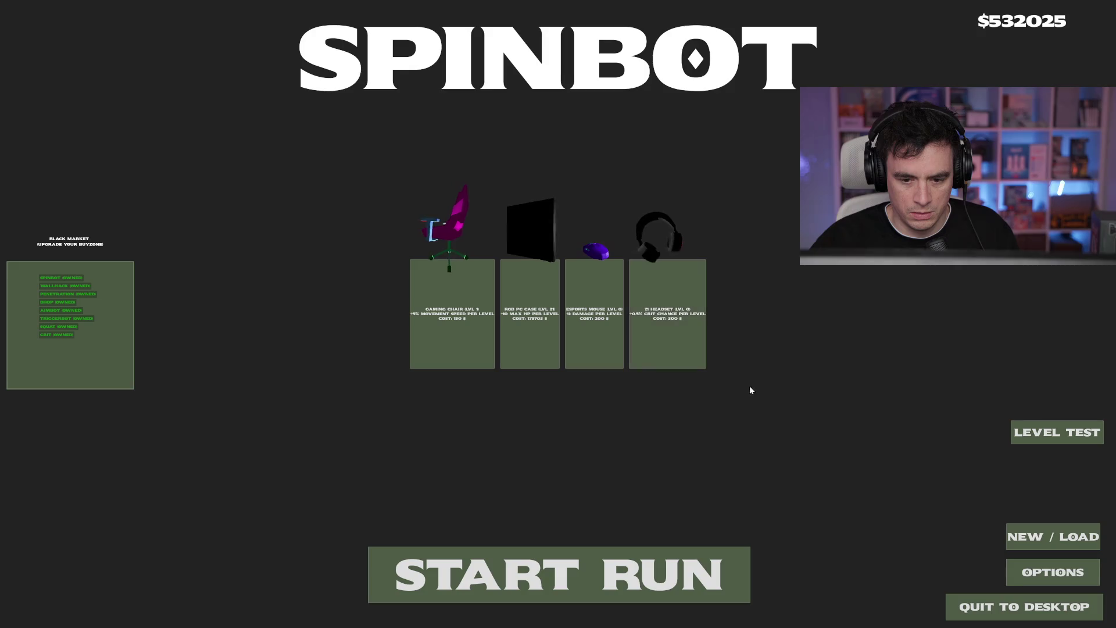
Stop the game and add blank lines after tween.set_parallel()
{"action": "key", "text": "F8"}
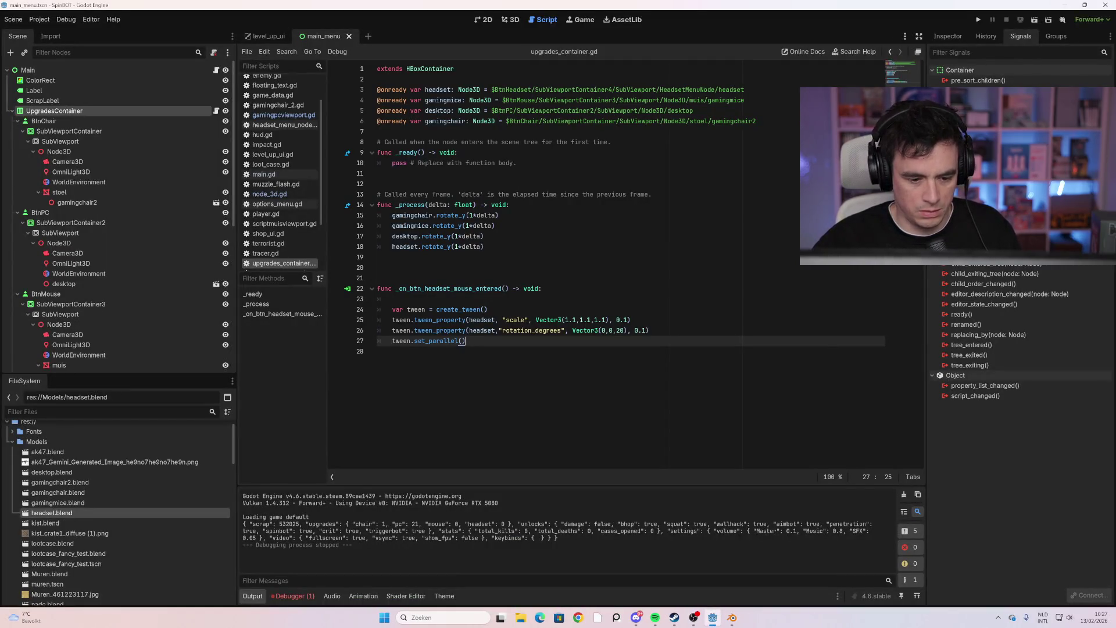
{"action": "key", "text": "Return"}
{"action": "key", "text": "Return"}
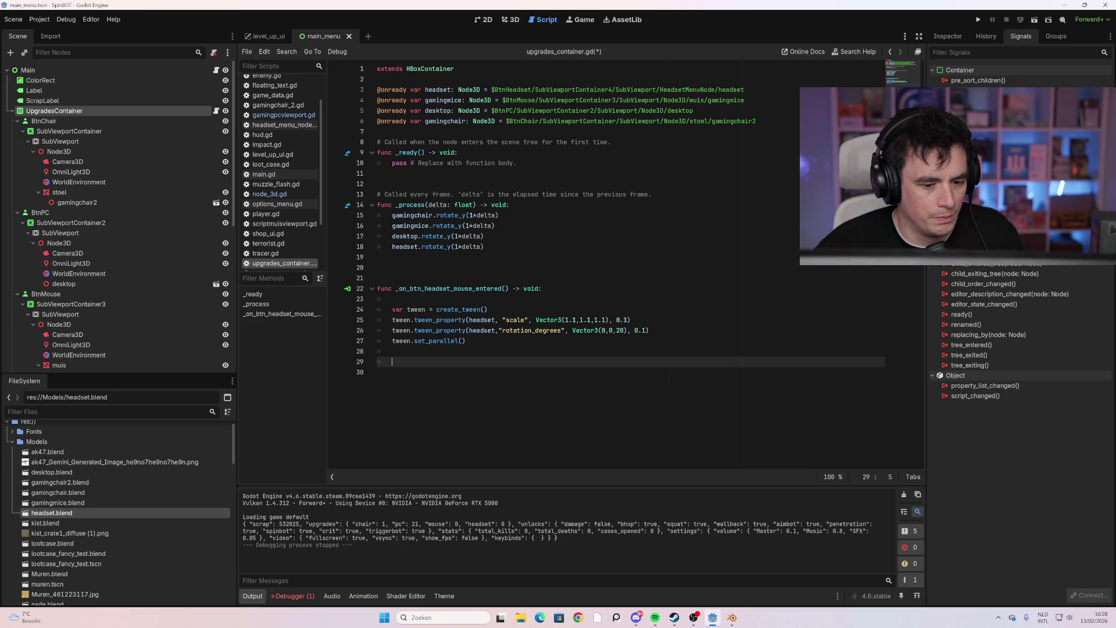
{"action": "scroll", "coordinate": [114, 334], "scroll_direction": "down", "scroll_amount": 5}
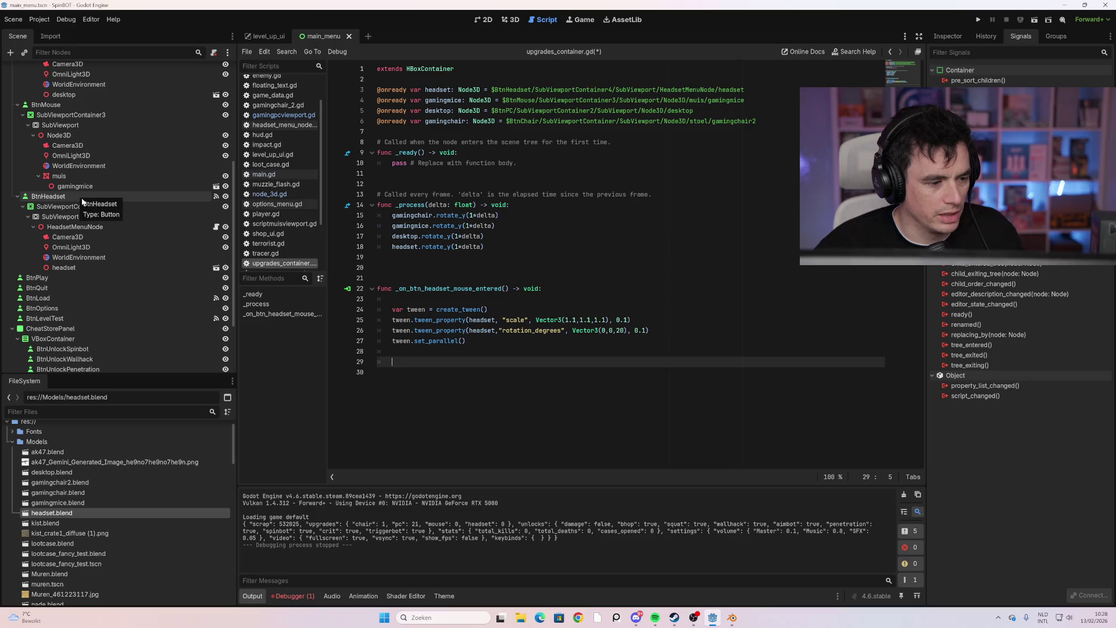
Connect BtnHeadset's mouse_exited signal to UpgradesContainer and remove blank lines above the new handler
{"action": "left_click", "coordinate": [76, 196]}
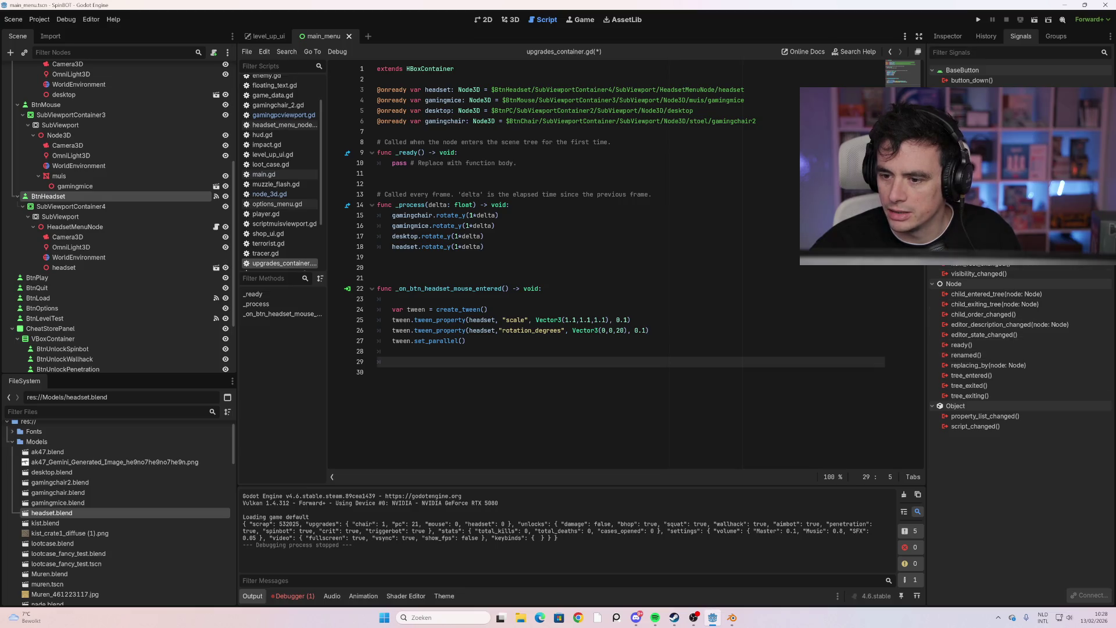
{"action": "left_click", "coordinate": [1089, 595]}
{"action": "left_click", "coordinate": [547, 320]}
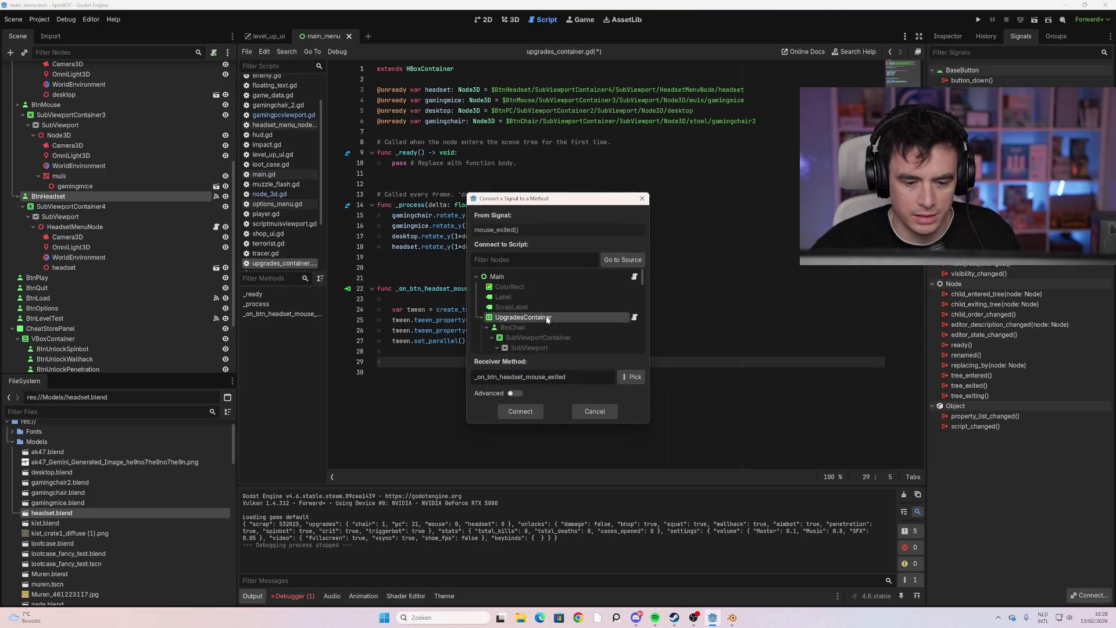
{"action": "left_click", "coordinate": [520, 412]}
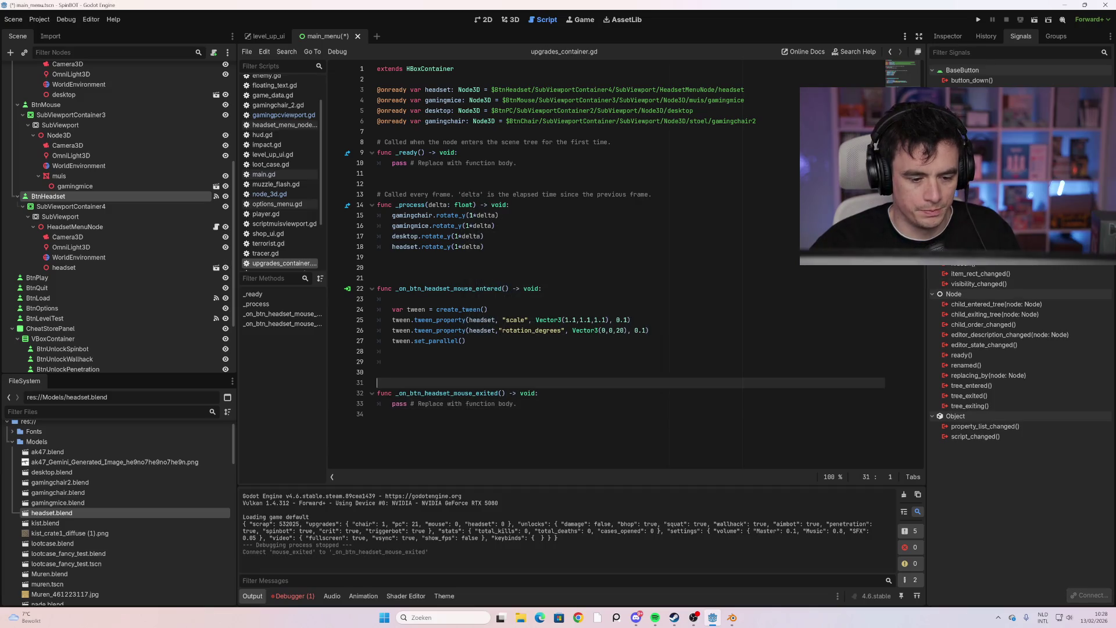
{"action": "key", "text": "Delete"}
{"action": "key", "text": "Delete"}
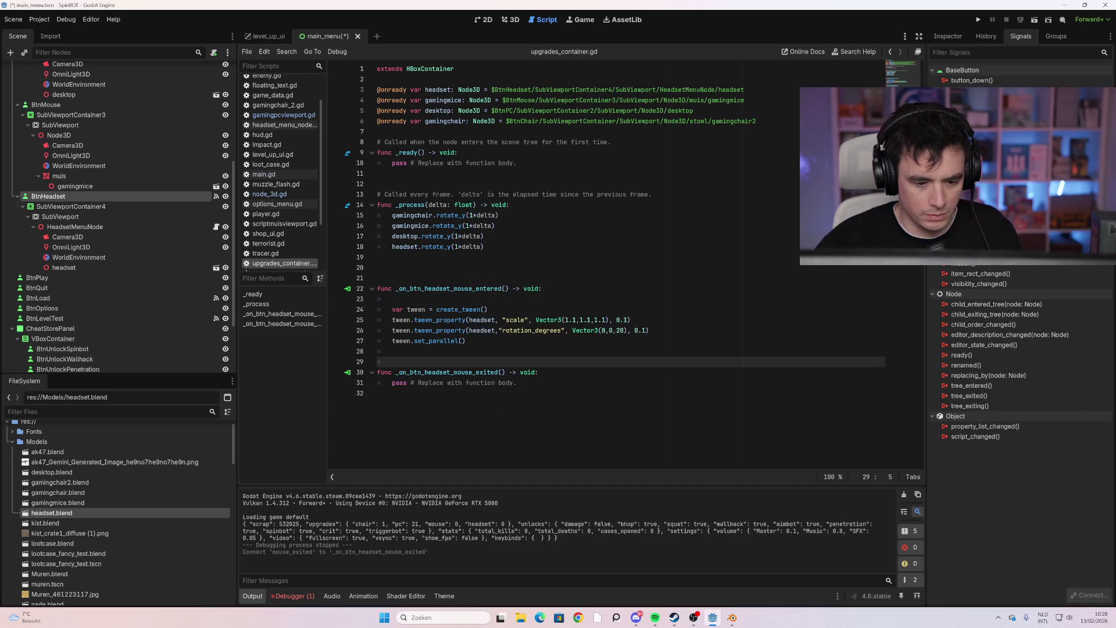
Copy the hover tween block over the pass line in _on_btn_headset_mouse_exited
{"action": "mouse_move", "coordinate": [466, 341]}
{"action": "left_mouse_down"}
{"action": "mouse_move", "coordinate": [392, 320]}
{"action": "mouse_move", "coordinate": [392, 309]}
{"action": "left_mouse_up"}
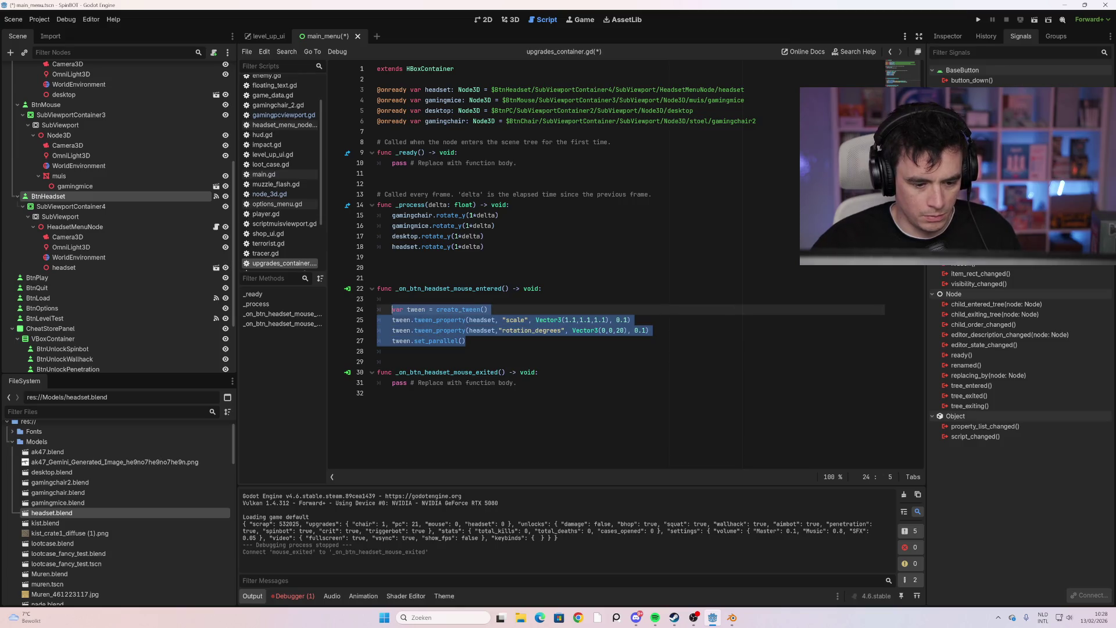
{"action": "key", "text": "ctrl+c"}
{"action": "left_click_drag", "start_coordinate": [516, 383], "coordinate": [393, 382]}
{"action": "key", "text": "ctrl+v"}
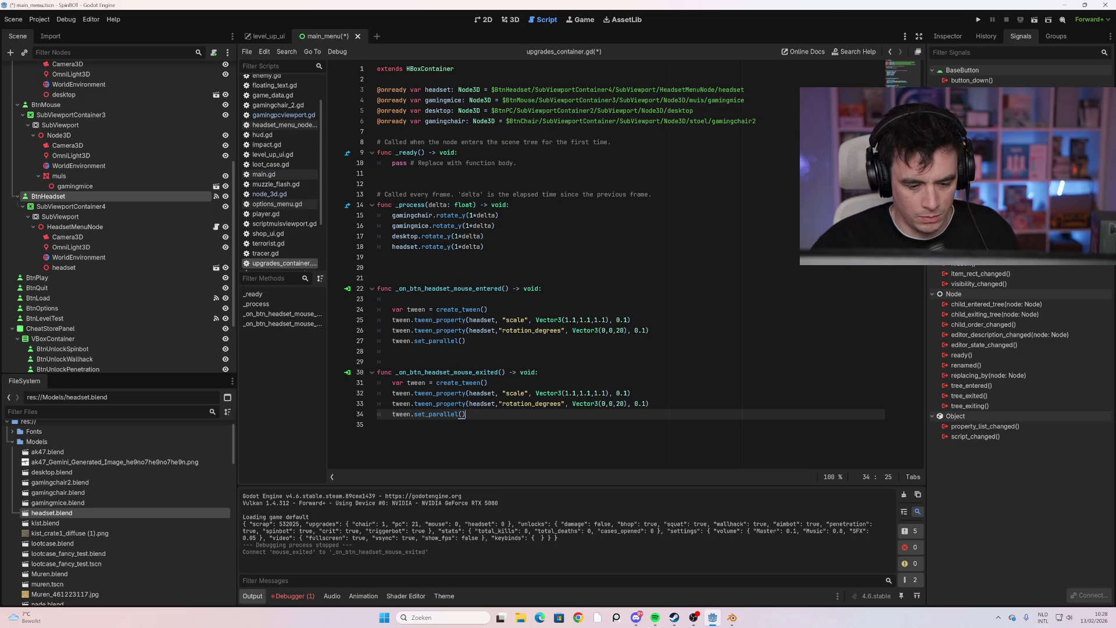
Set the exit tween to scale Vector3(1,1,1) and rotation Vector3(0,0,0), save, and run the game
{"action": "left_click", "coordinate": [572, 393]}
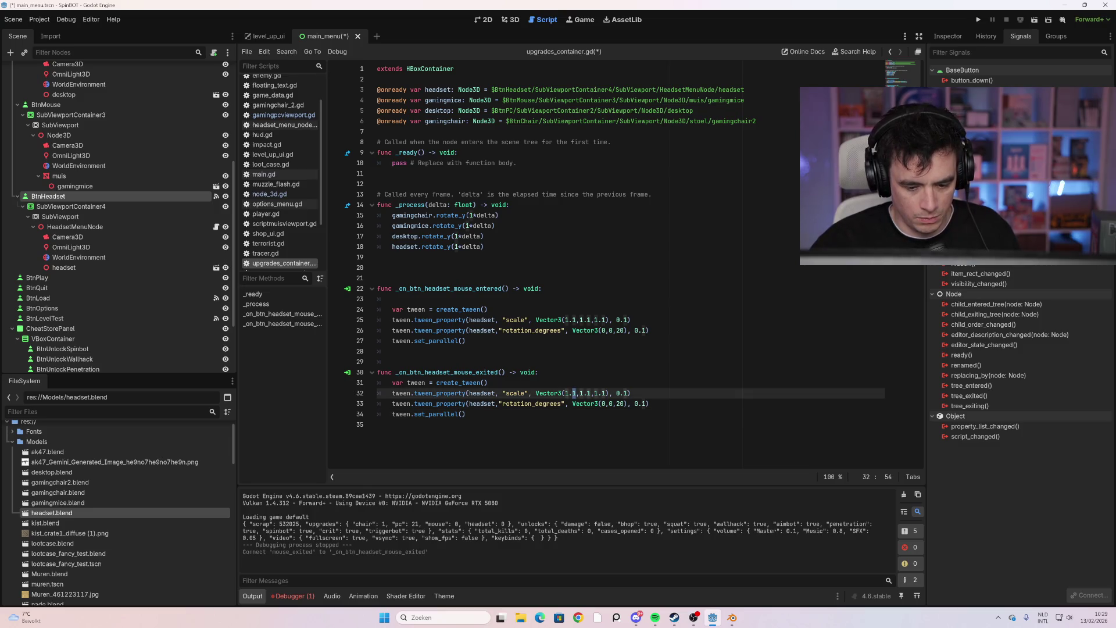
{"action": "key", "text": "BackSpace"}
{"action": "key", "text": "BackSpace"}
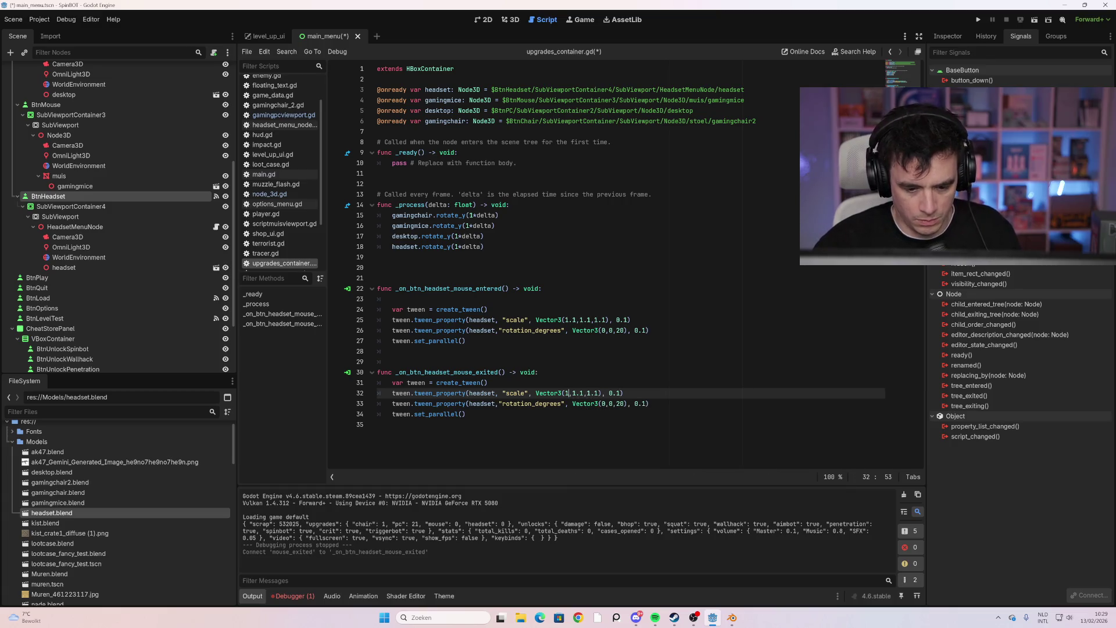
{"action": "key", "text": "Right"}
{"action": "key", "text": "Right"}
{"action": "key", "text": "Right"}
{"action": "key", "text": "Delete"}
{"action": "key", "text": "Delete"}
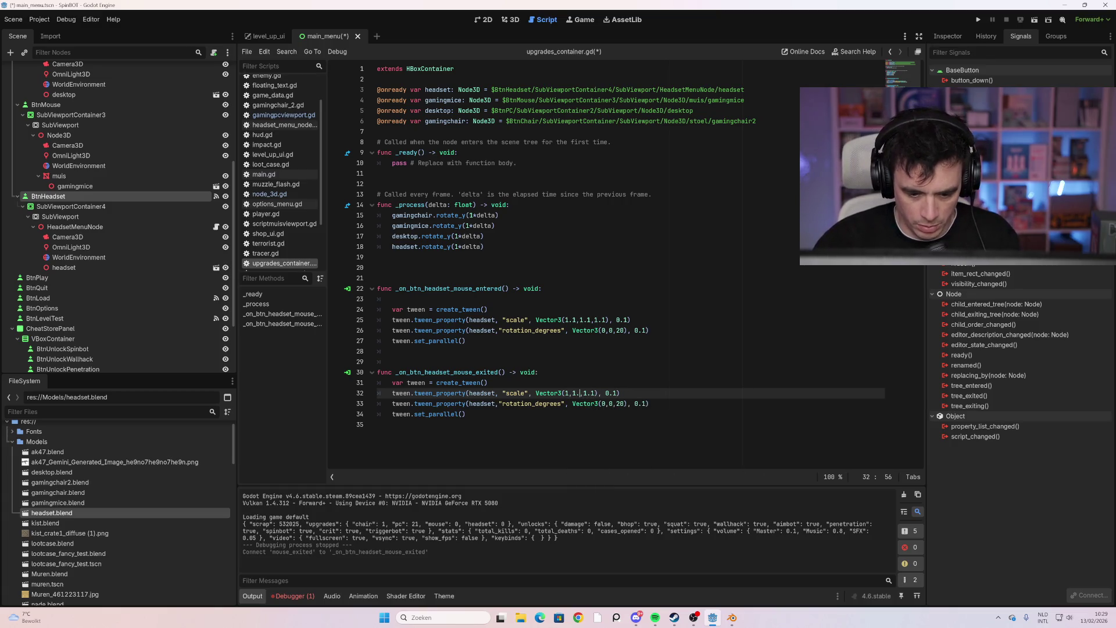
{"action": "key", "text": "BackSpace"}
{"action": "key", "text": "BackSpace"}
{"action": "key", "text": "BackSpace"}
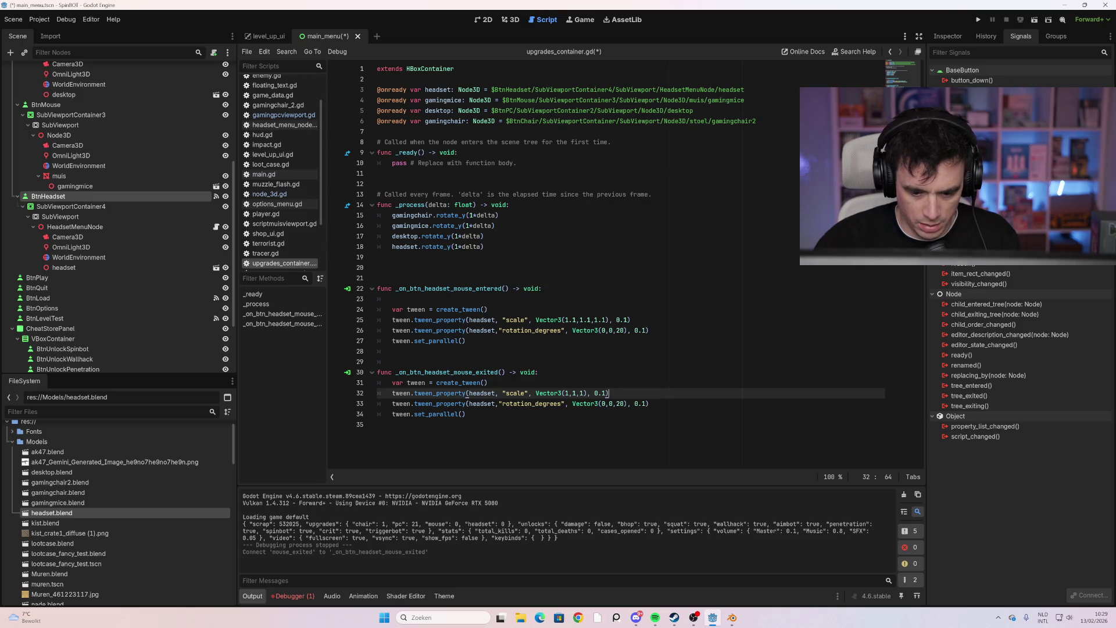
{"action": "key", "text": "Down"}
{"action": "key", "text": "Right"}
{"action": "key", "text": "Right"}
{"action": "key", "text": "Right"}
{"action": "key", "text": "BackSpace"}
{"action": "key", "text": "BackSpace"}
{"action": "type", "text": "0"}
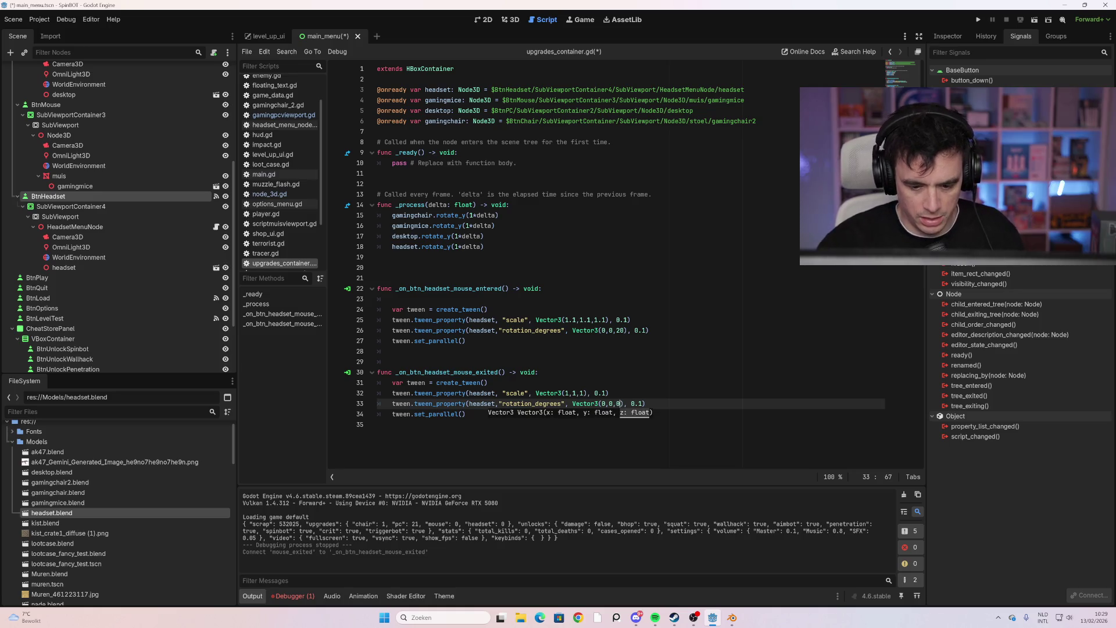
{"action": "left_click", "coordinate": [377, 424]}
{"action": "key", "text": "ctrl+s"}
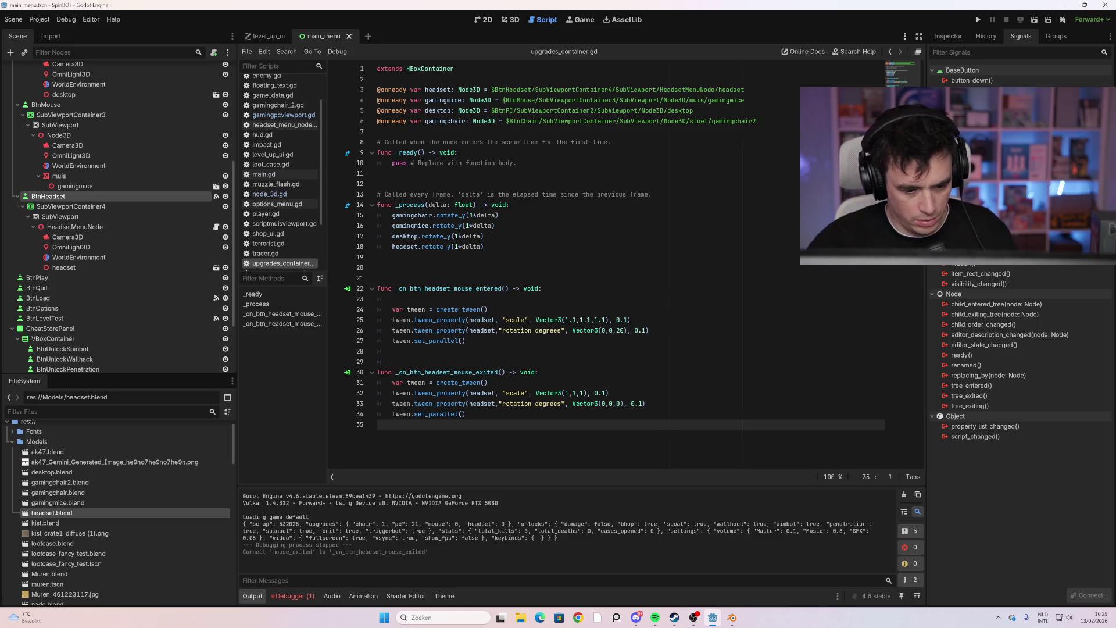
{"action": "key", "text": "F5"}
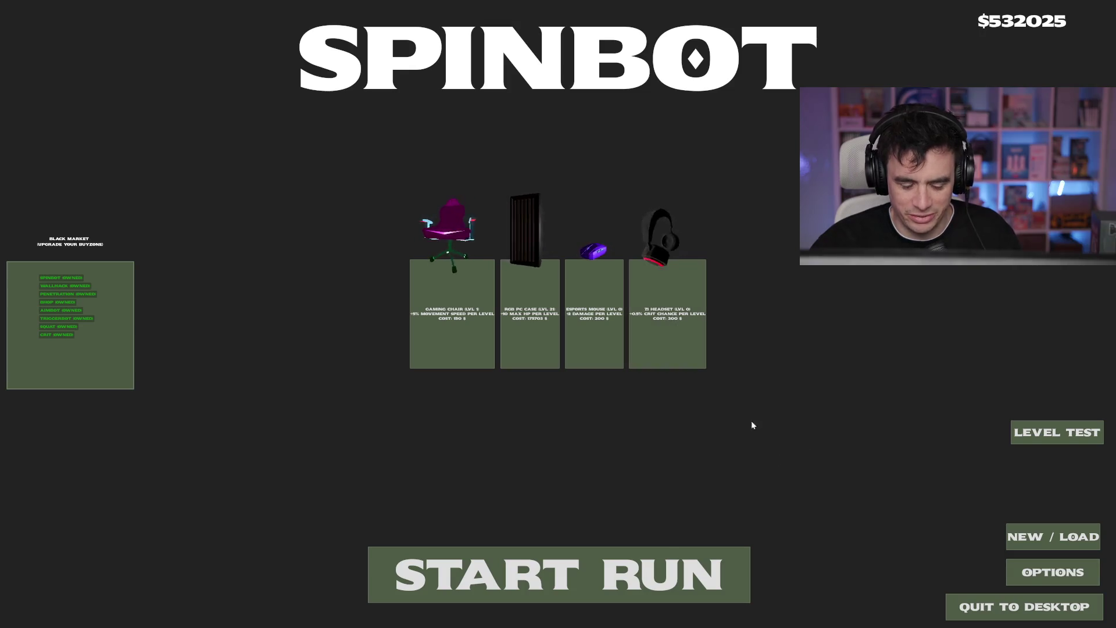
{"action": "key", "text": "alt+F4"}
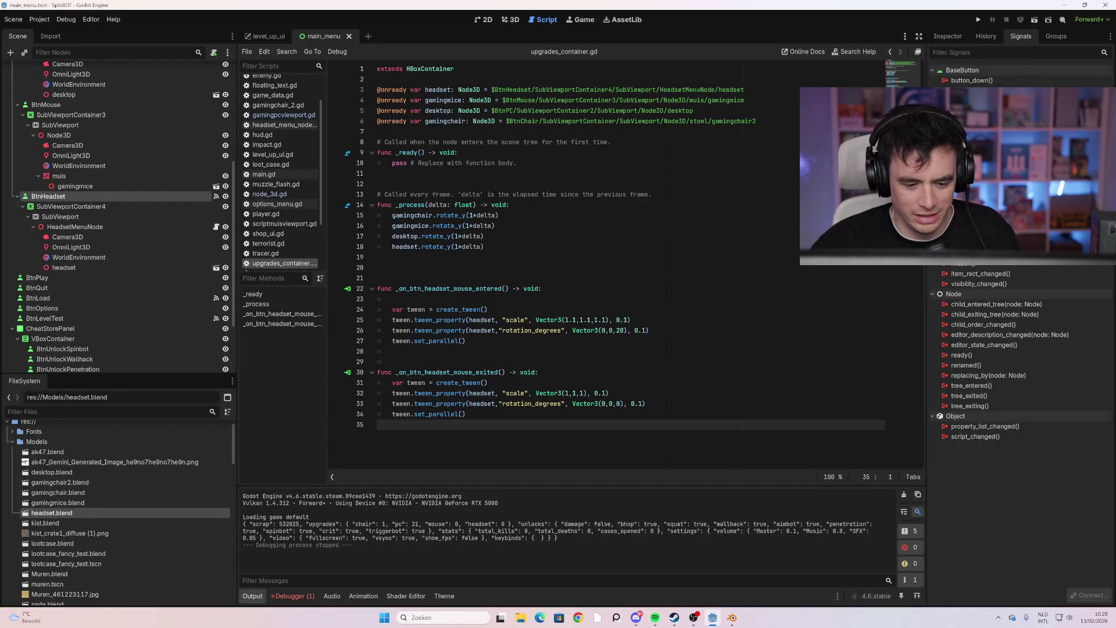
{"action": "left_click", "coordinate": [463, 414]}
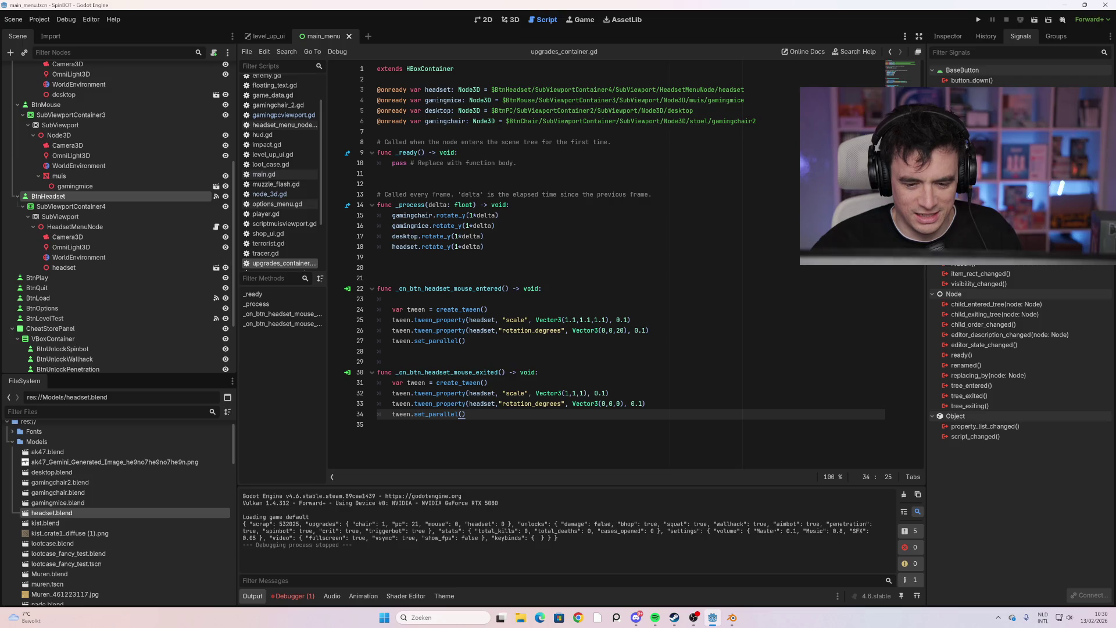
{"action": "double_click", "coordinate": [620, 330]}
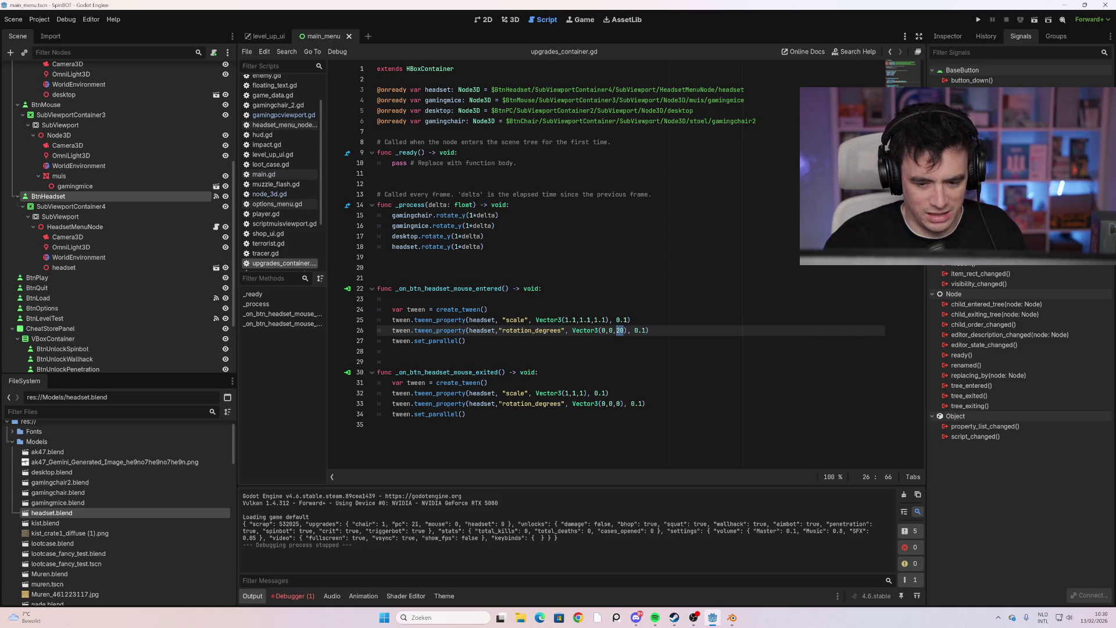
{"action": "left_click", "coordinate": [572, 330]}
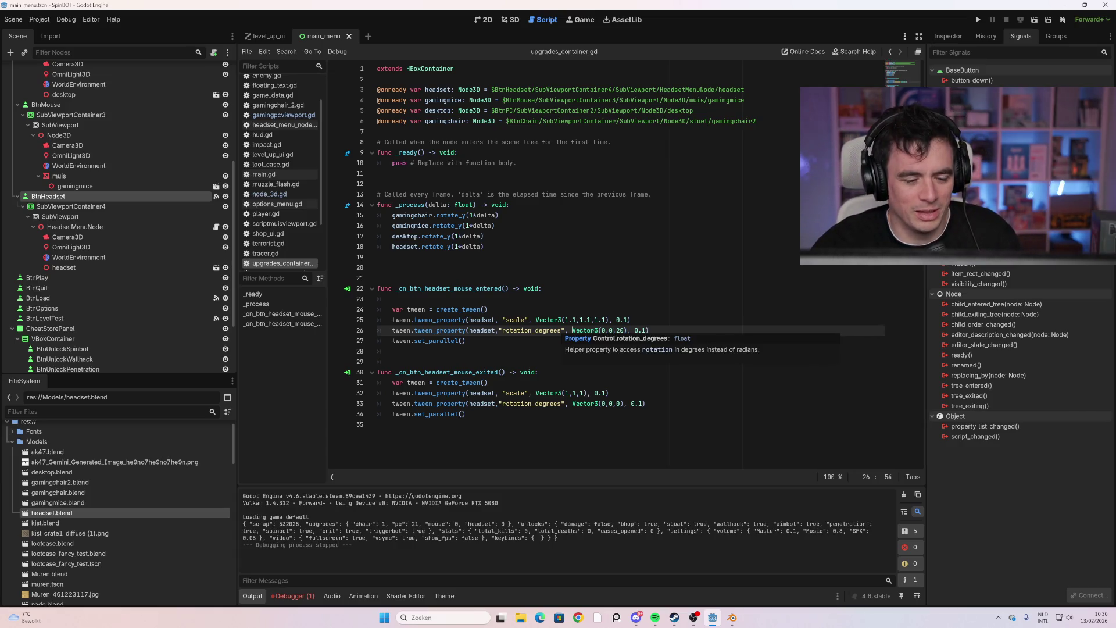
{"action": "left_click", "coordinate": [466, 341]}
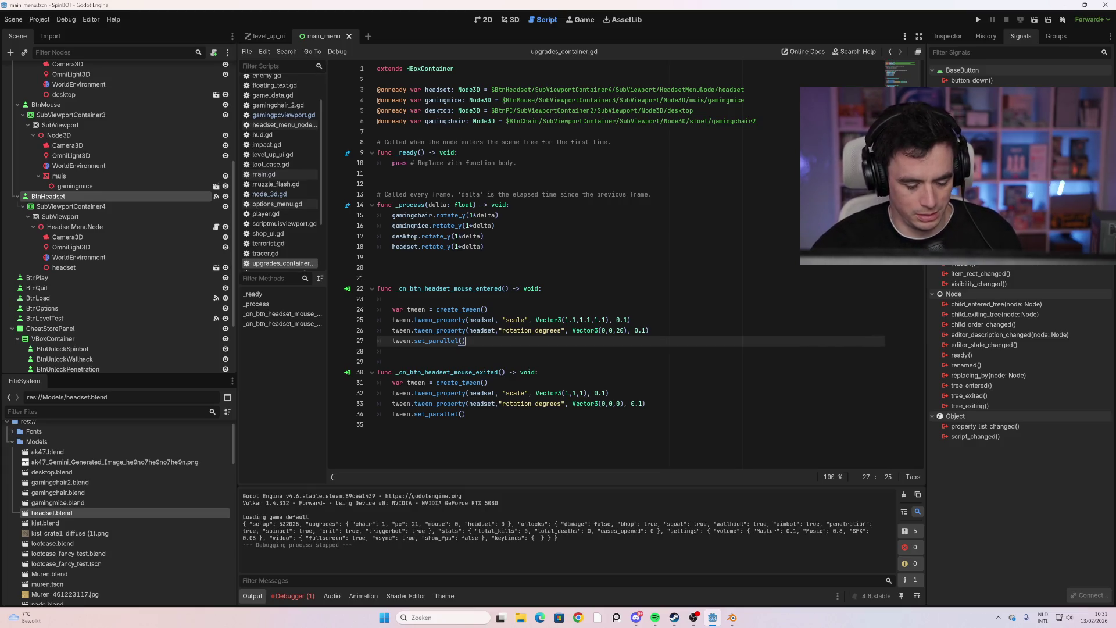
{"action": "key", "text": "F5"}
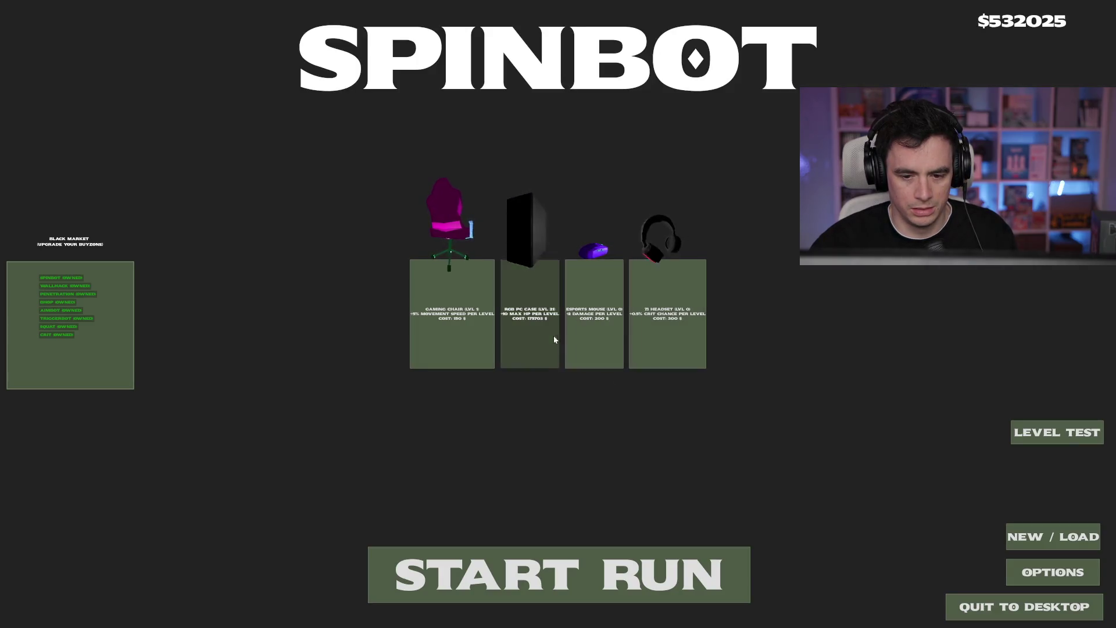
Stop the test run after checking the headset hover, leaving the hover tween at speed scale 20.0
{"action": "key", "text": "F8"}
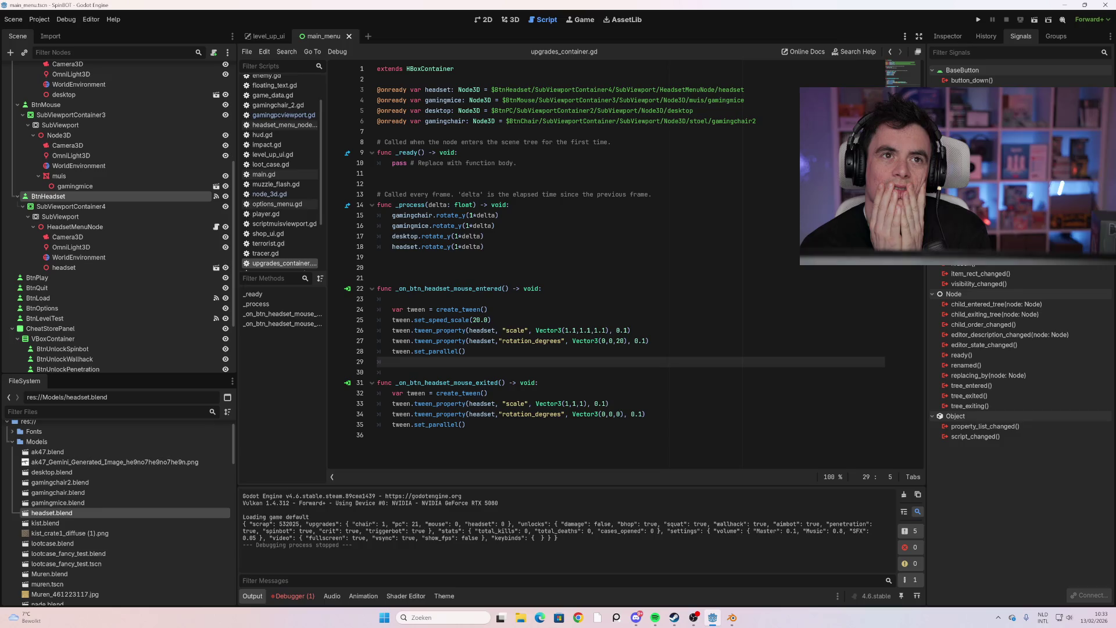
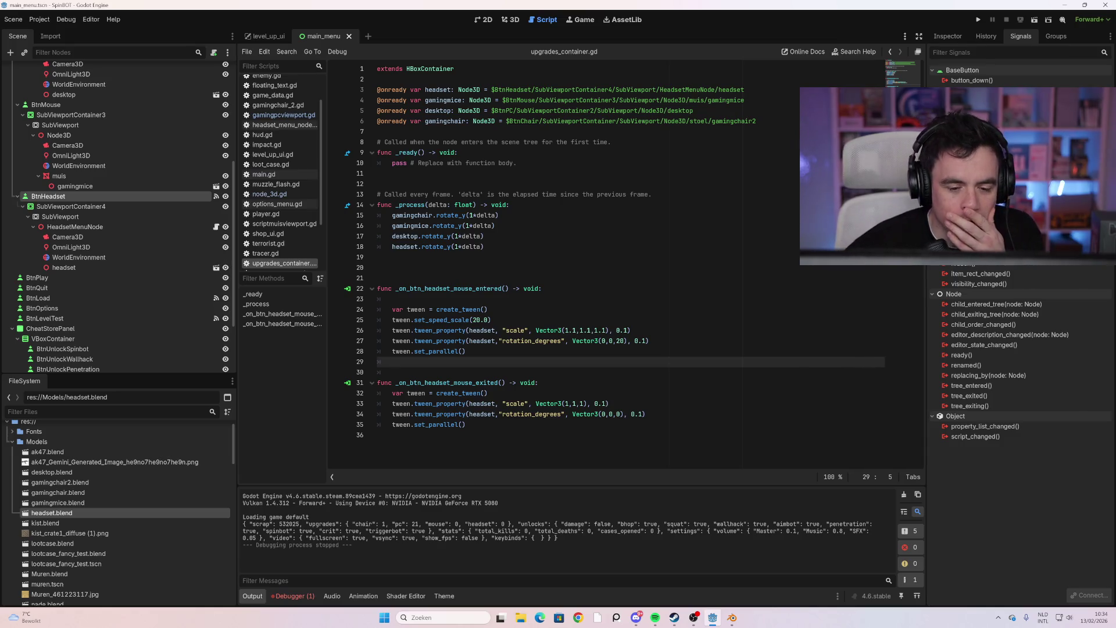
Comment out line 25's speed-scale call and append the note '(sneller gevoel van reactie)'
{"action": "left_click_drag", "start_coordinate": [492, 320], "coordinate": [392, 320]}
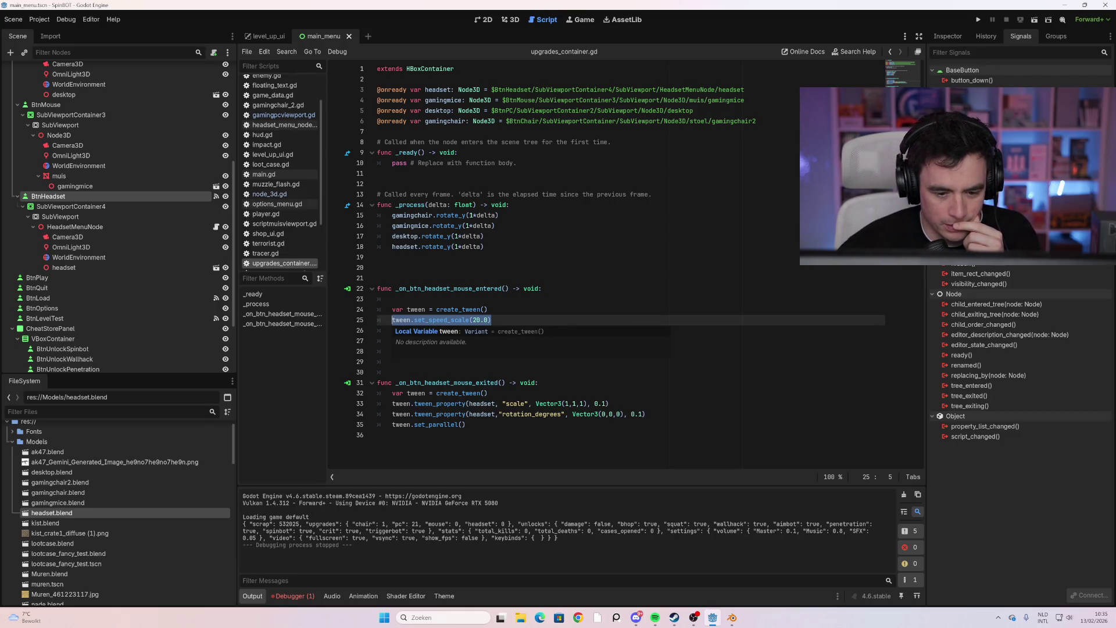
{"action": "left_click", "coordinate": [392, 320]}
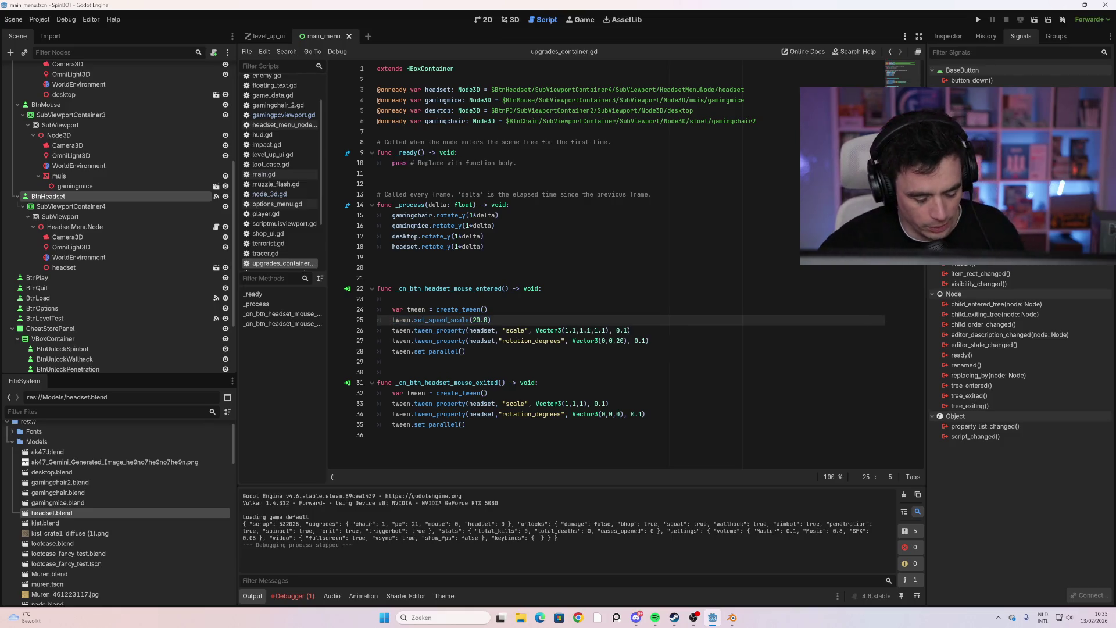
{"action": "mouse_move", "coordinate": [433, 352]}
{"action": "type", "text": "#"}
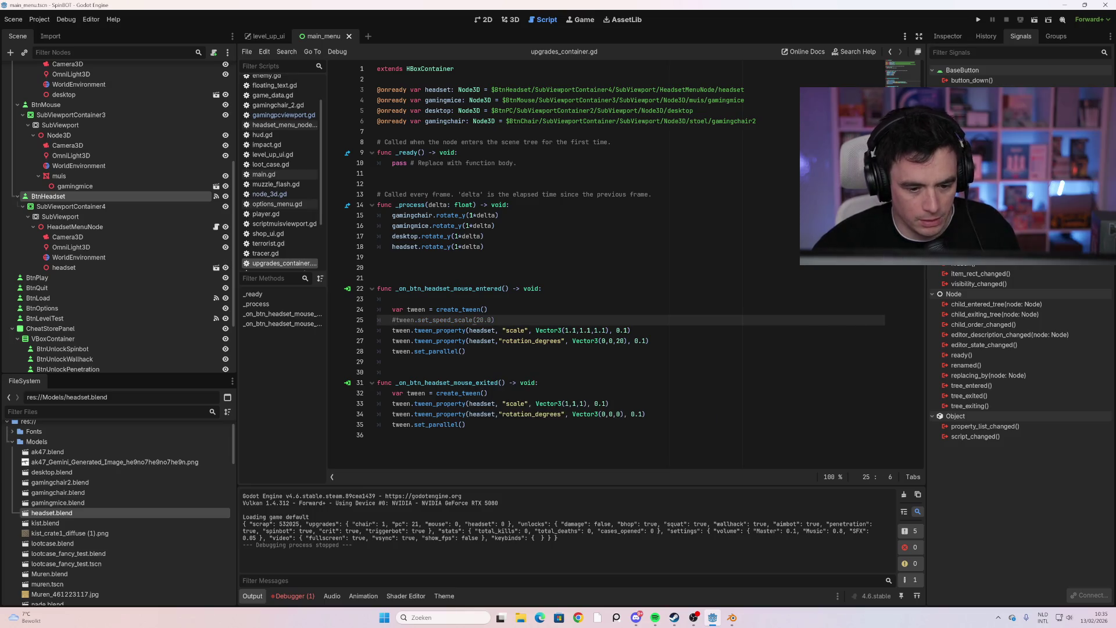
{"action": "key", "text": "End"}
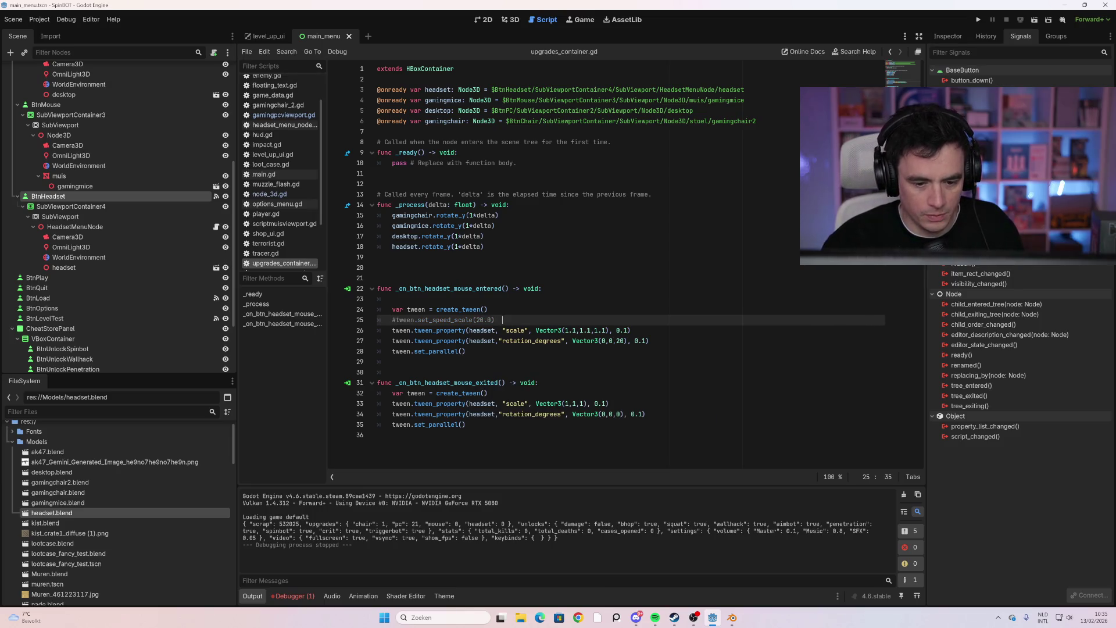
{"action": "type", "text": "(sneller gevoel "}
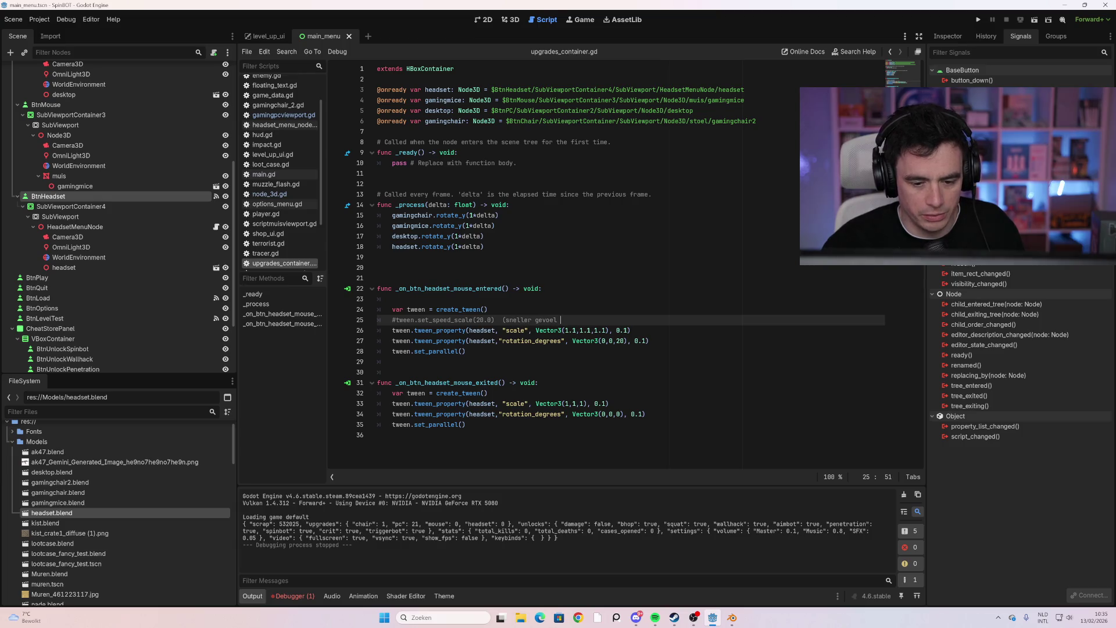
{"action": "type", "text": "van reactie)"}
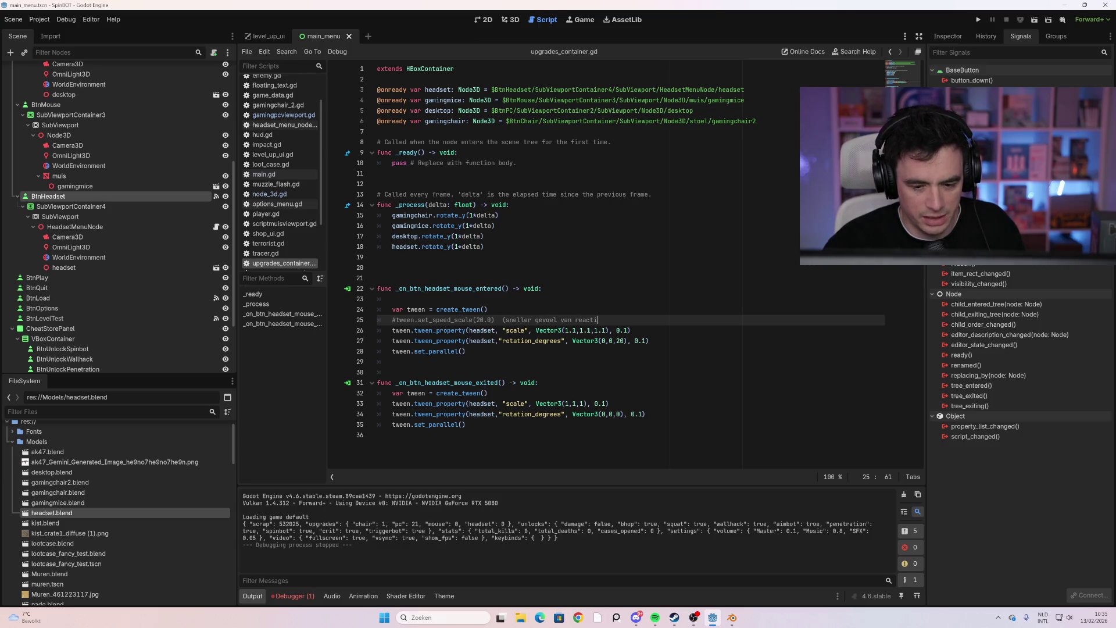
Add tween.set_trans(Tween.TRANS_BOUNCE) on a new line below and run the game
{"action": "key", "text": "Return"}
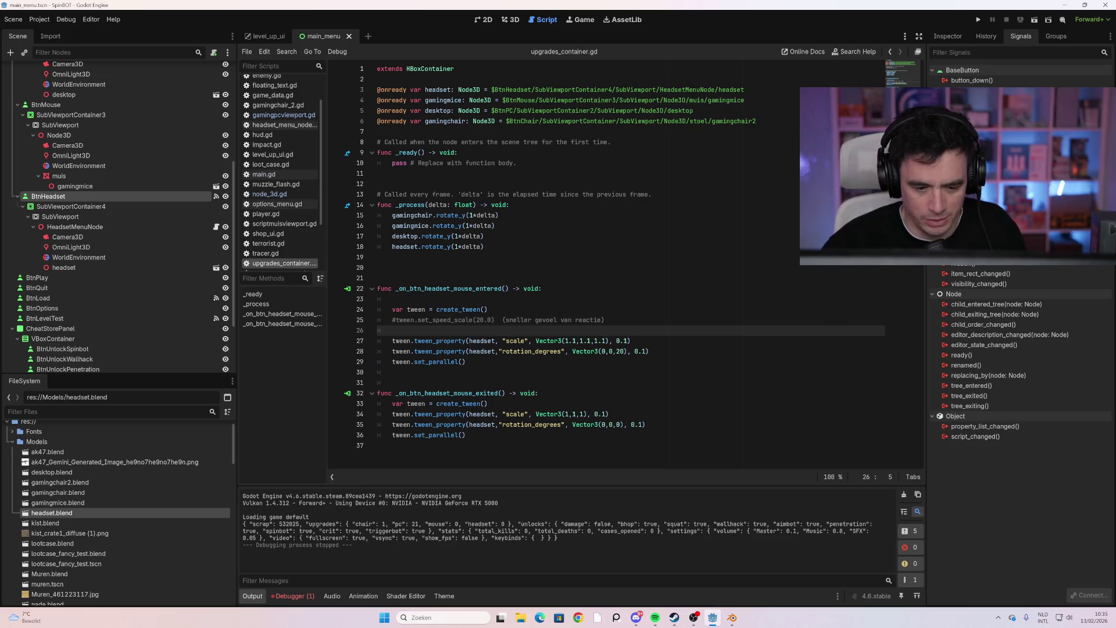
{"action": "type", "text": "tween.set"}
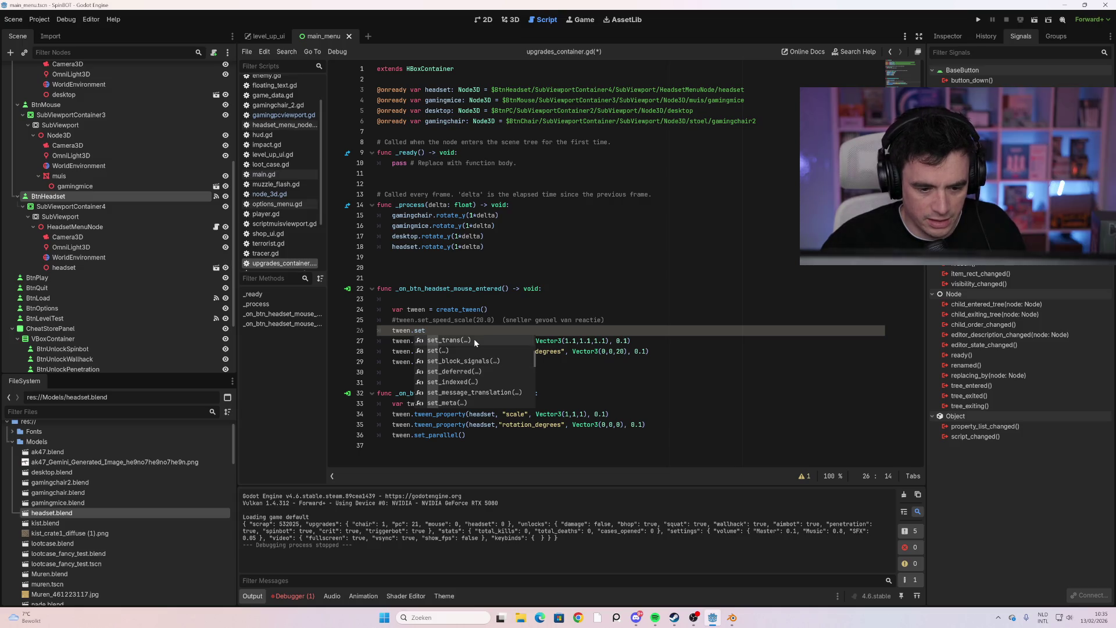
{"action": "left_click", "coordinate": [473, 338]}
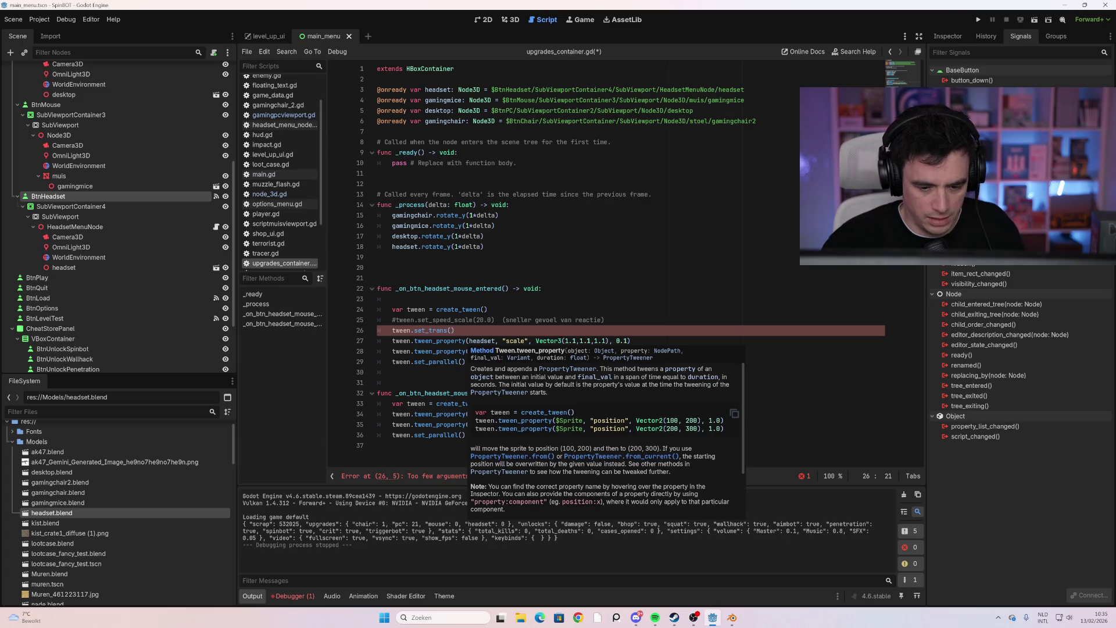
{"action": "type", "text": "q"}
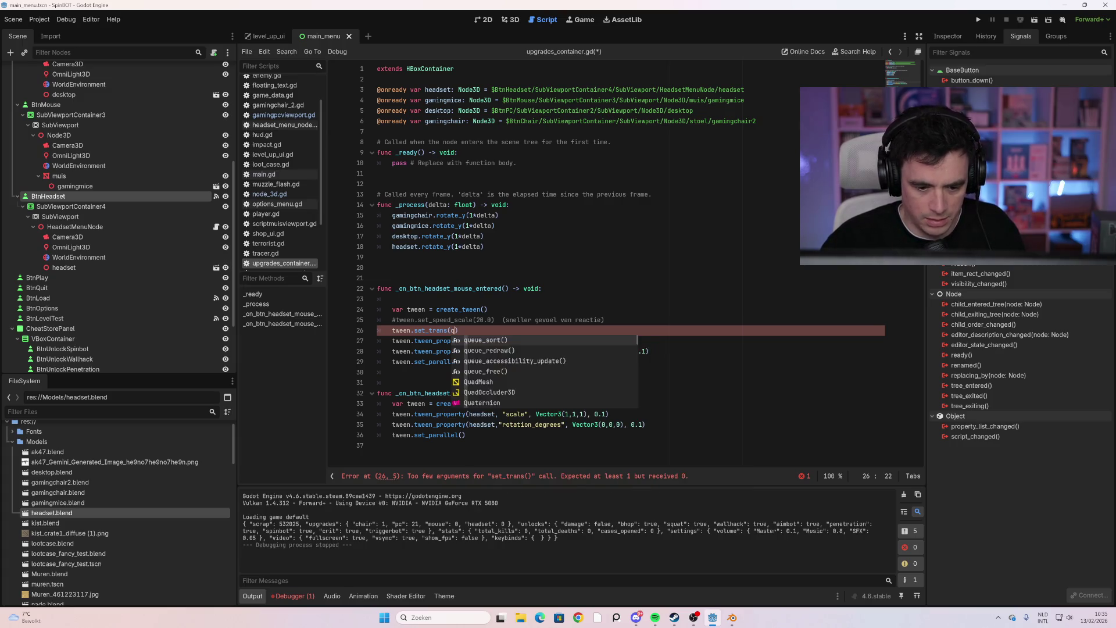
{"action": "key", "text": "BackSpace"}
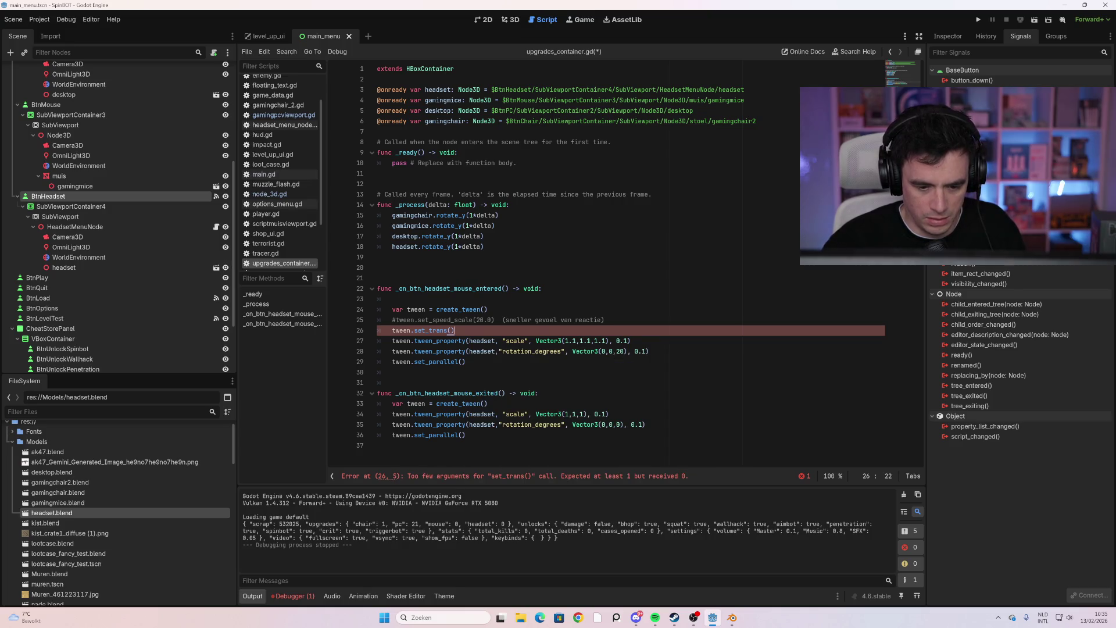
{"action": "key", "text": "BackSpace"}
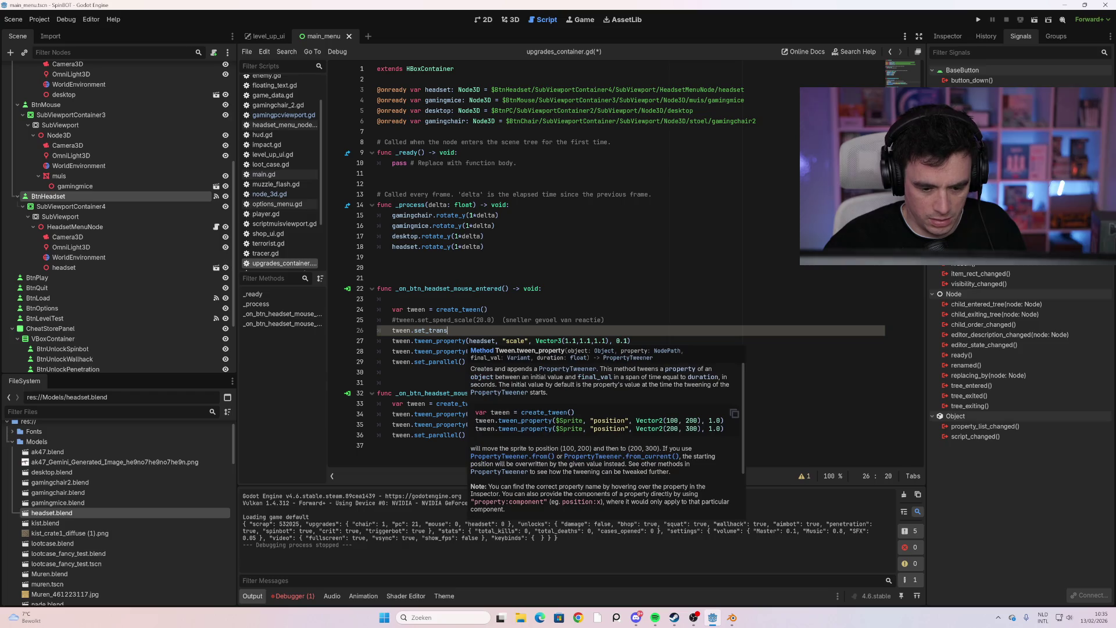
{"action": "type", "text": "."}
{"action": "key", "text": "BackSpace"}
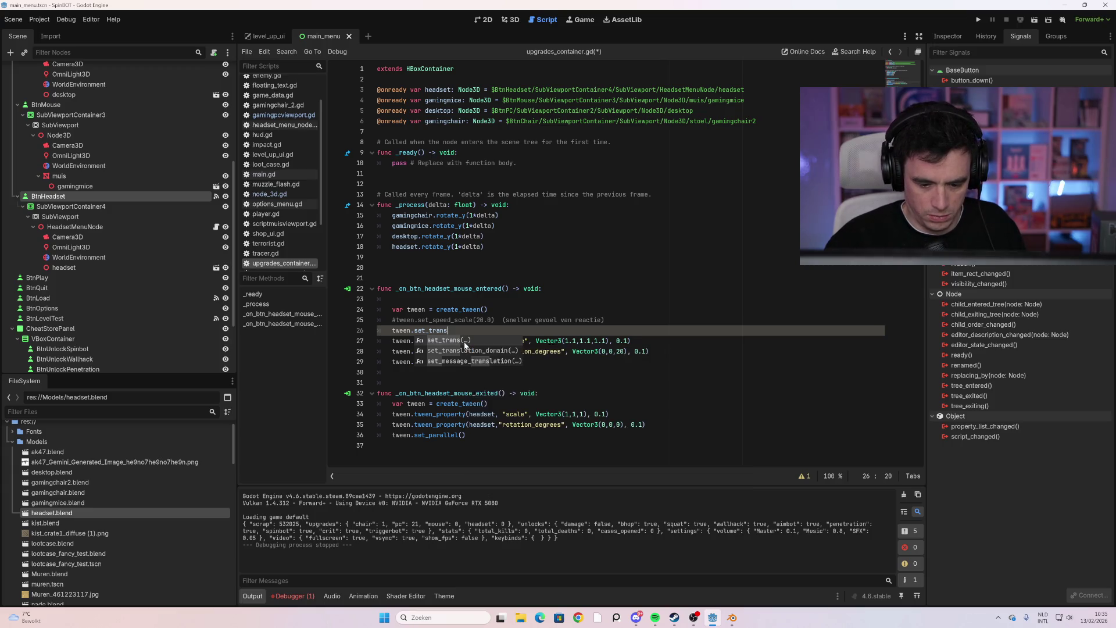
{"action": "key", "text": "Return"}
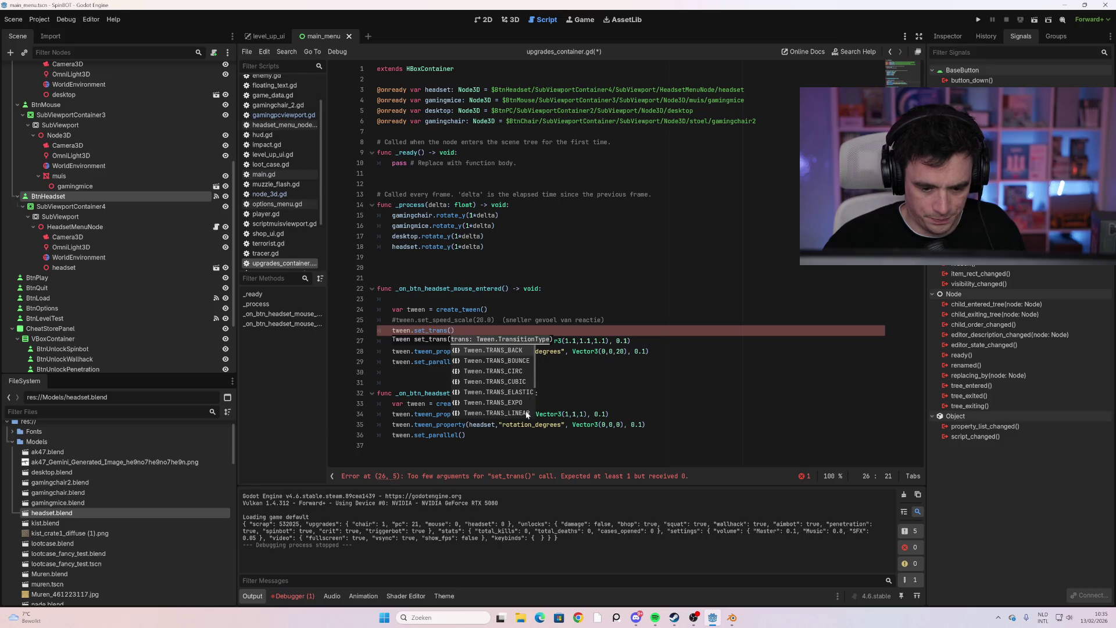
{"action": "left_click", "coordinate": [526, 361]}
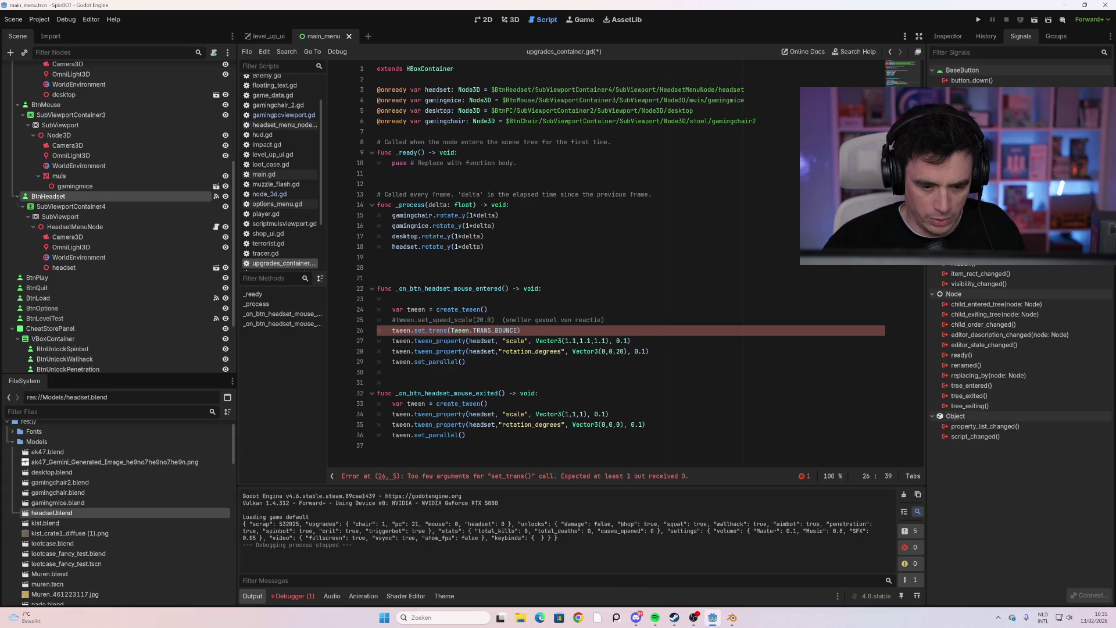
{"action": "key", "text": "F5"}
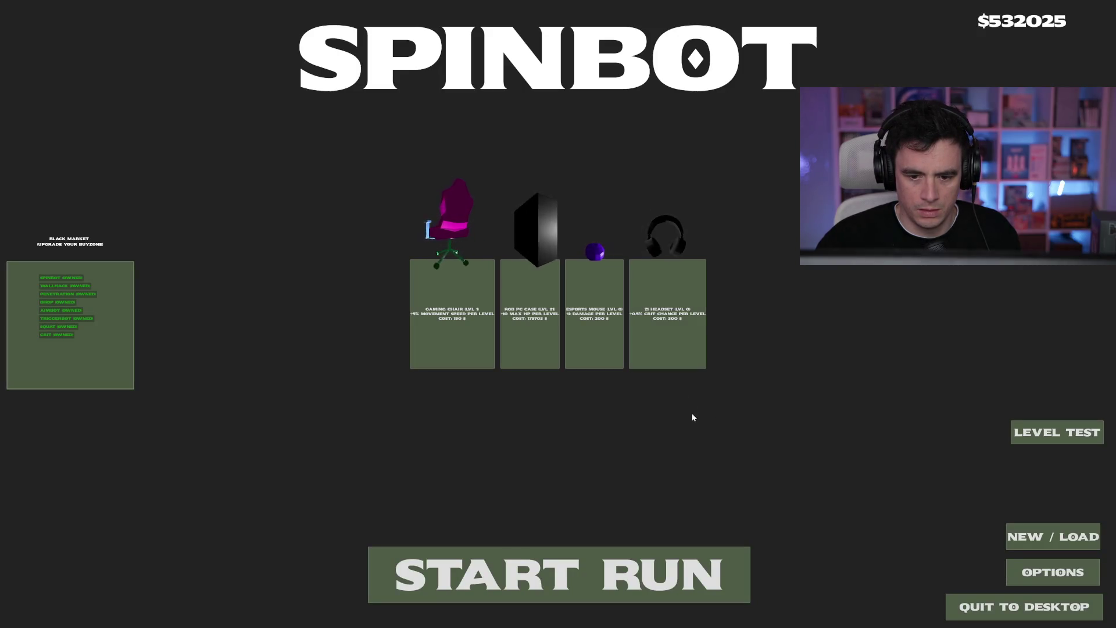
Add tween.set_ease(Tween.EASE_IN_OUT) below the set_trans line and test-run the game
{"action": "key", "text": "alt+F4"}
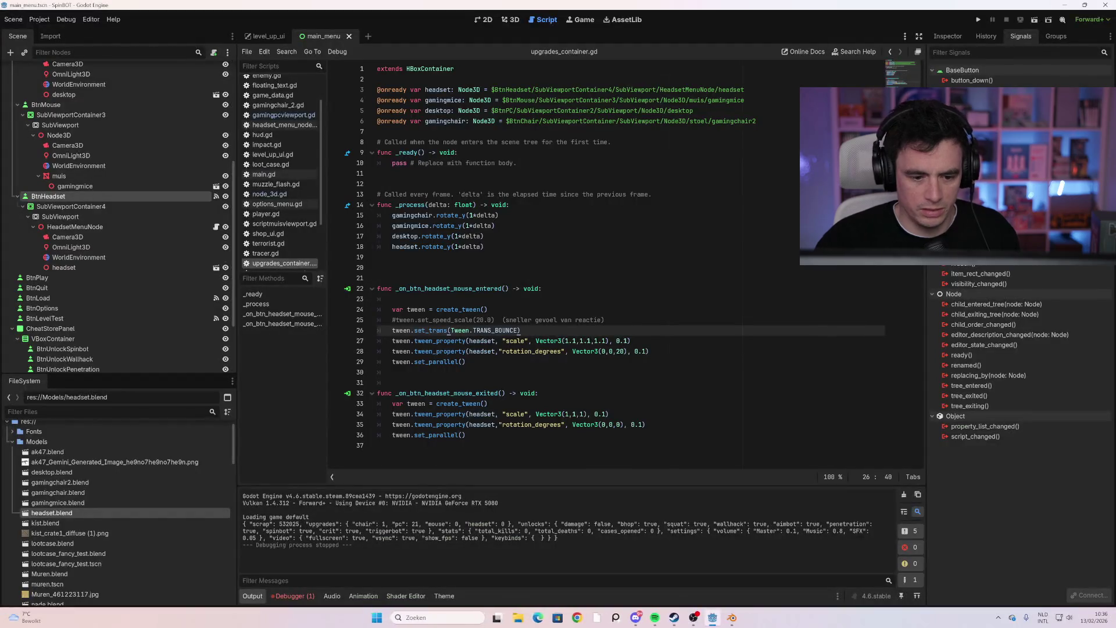
{"action": "key", "text": "Up"}
{"action": "key", "text": "Down"}
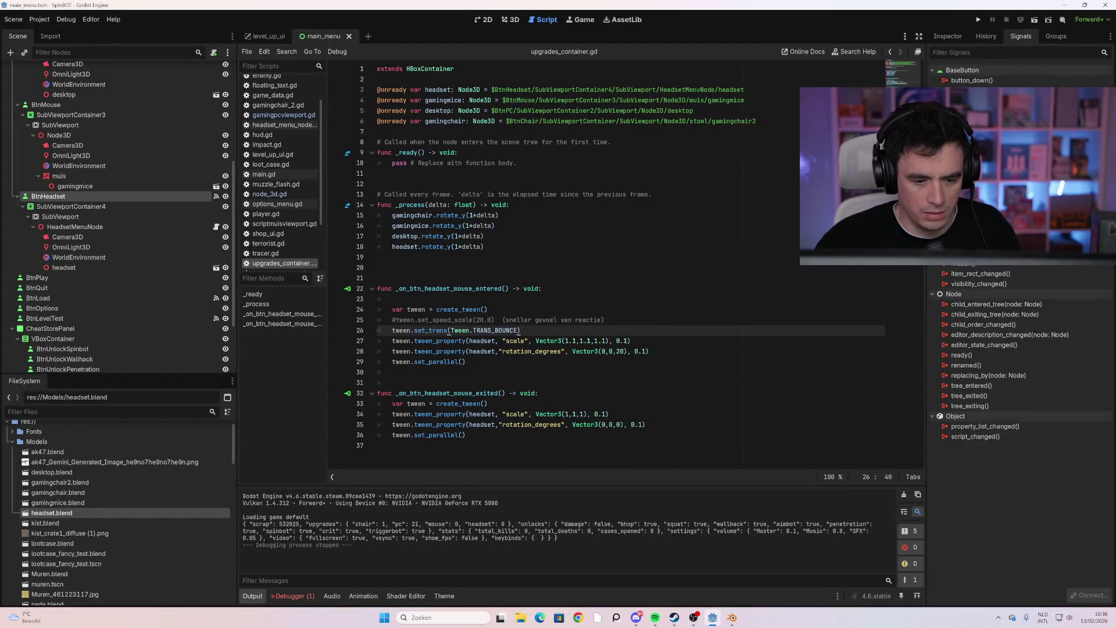
{"action": "key", "text": "Return"}
{"action": "type", "text": "Tween."}
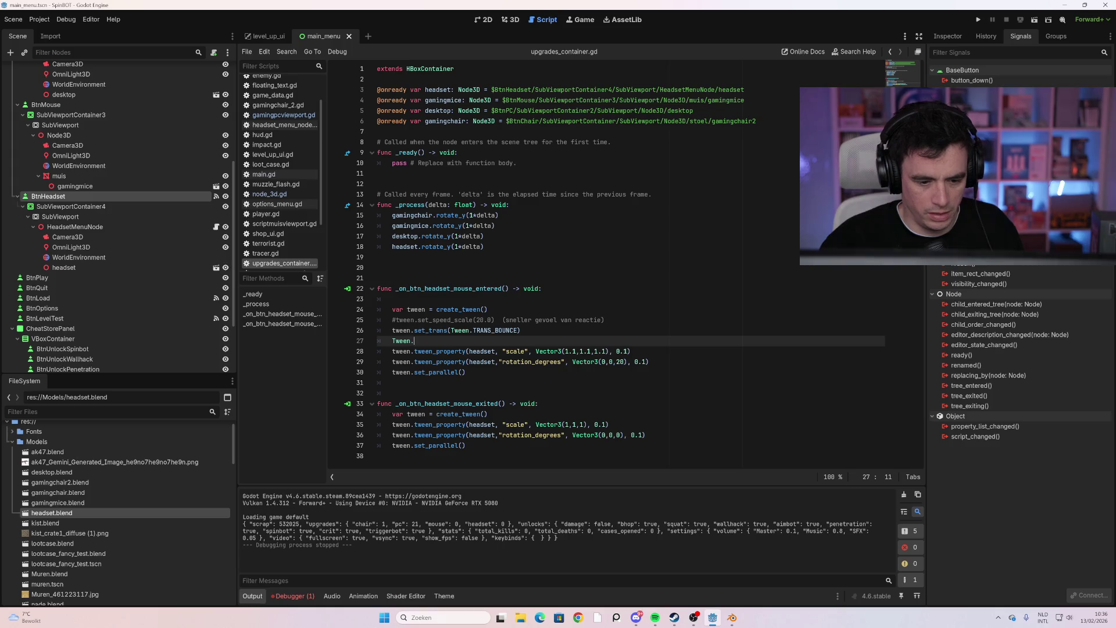
{"action": "key", "text": "BackSpace"}
{"action": "key", "text": "BackSpace"}
{"action": "key", "text": "BackSpace"}
{"action": "type", "text": "tween.s"}
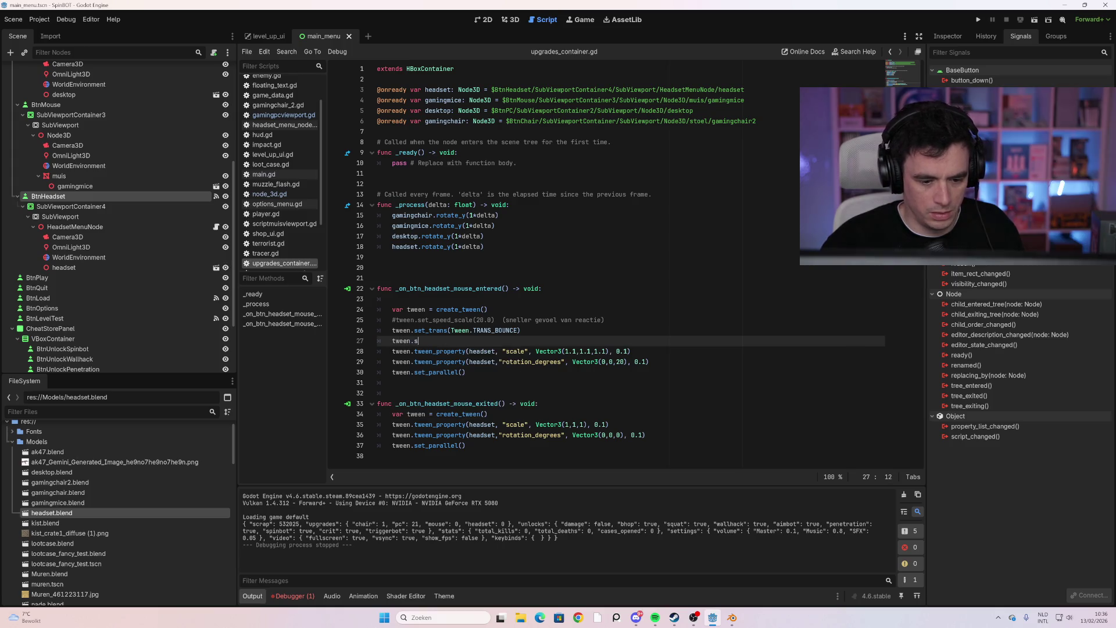
{"action": "type", "text": "et"}
{"action": "key", "text": "Return"}
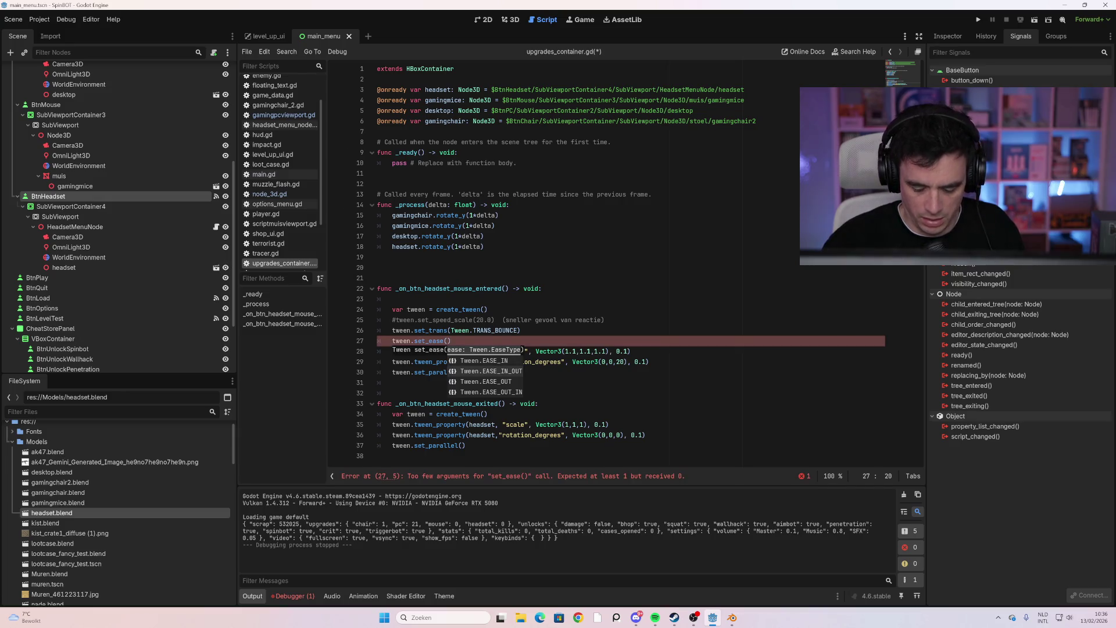
{"action": "key", "text": "Down"}
{"action": "key", "text": "Return"}
{"action": "key", "text": "Down"}
{"action": "key", "text": "Down"}
{"action": "key", "text": "Down"}
{"action": "key", "text": "F5"}
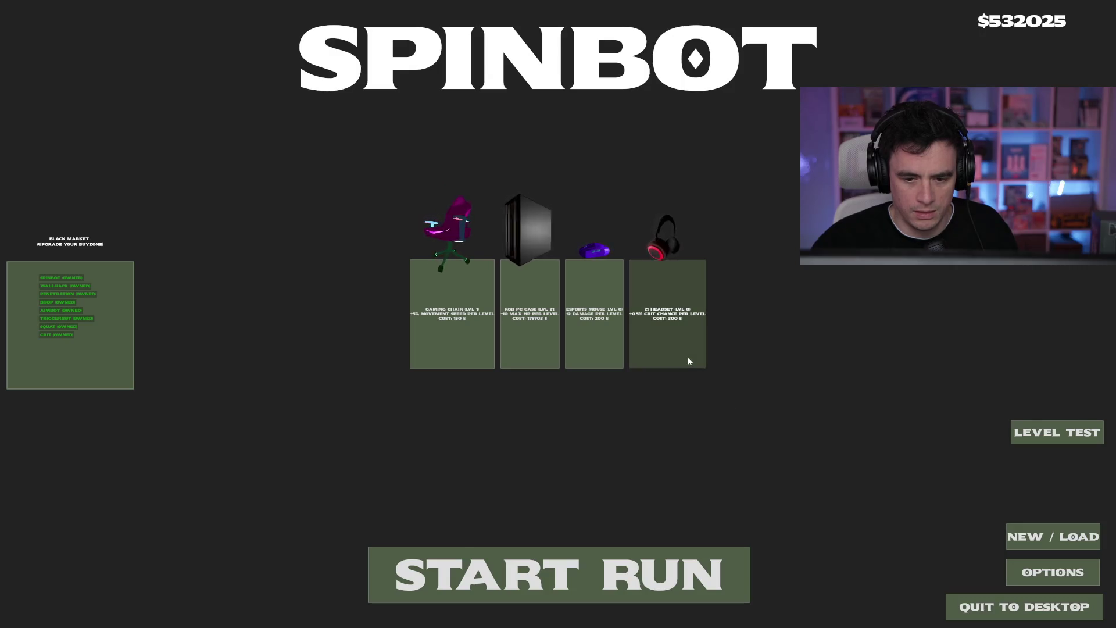
{"action": "key", "text": "alt+F4"}
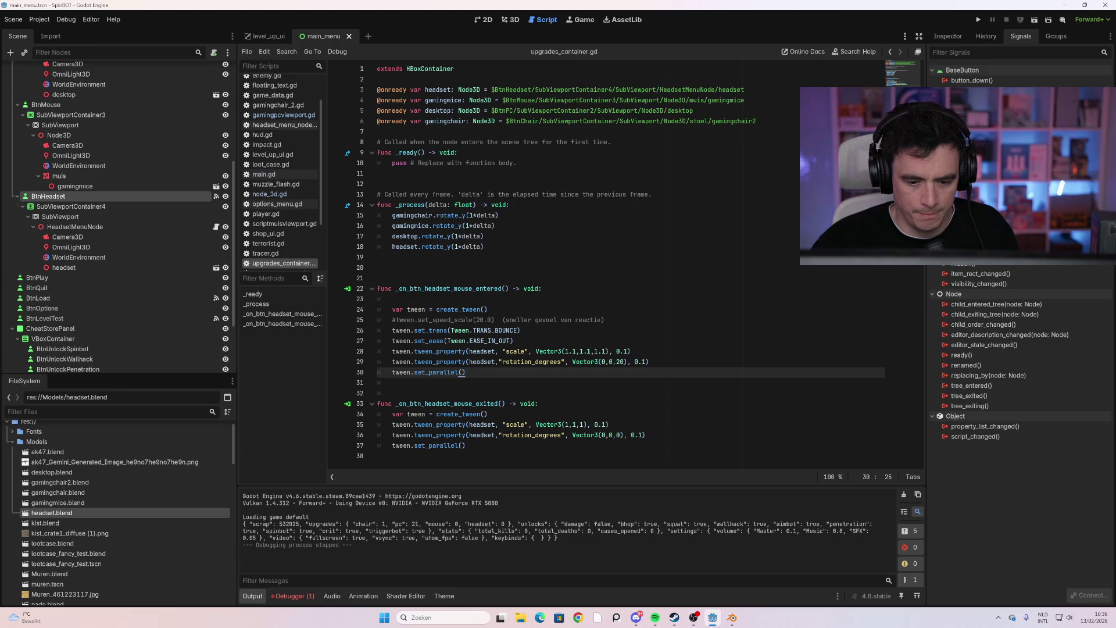
Change both hover tween durations on lines 28 and 29 to 0.5 and test-run the game
{"action": "left_click", "coordinate": [628, 352]}
{"action": "key", "text": "BackSpace"}
{"action": "type", "text": "5"}
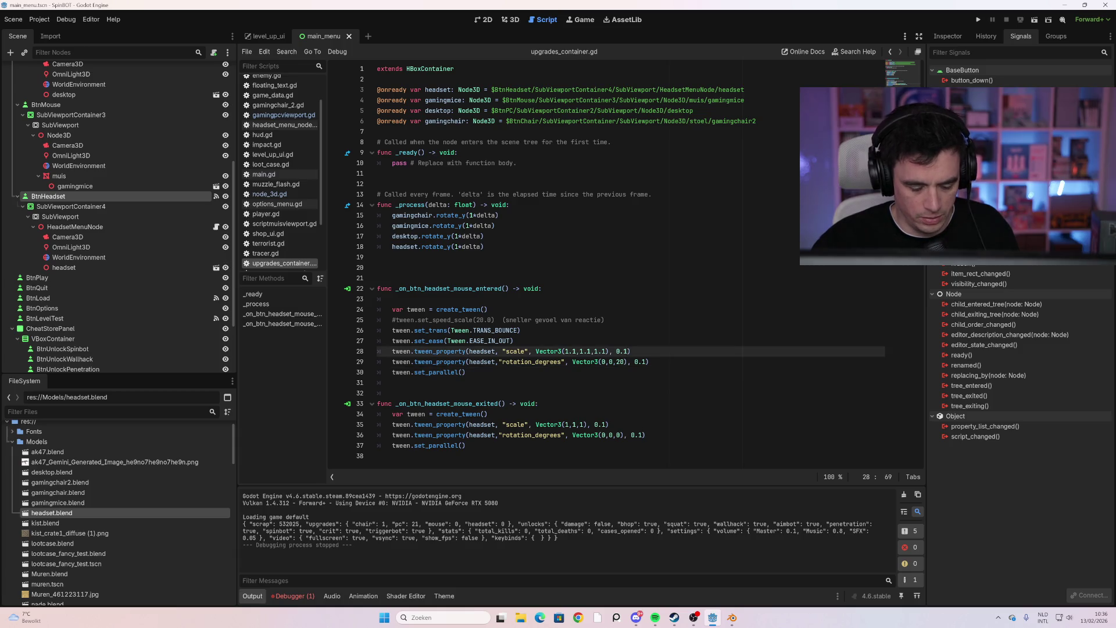
{"action": "left_click", "coordinate": [645, 361]}
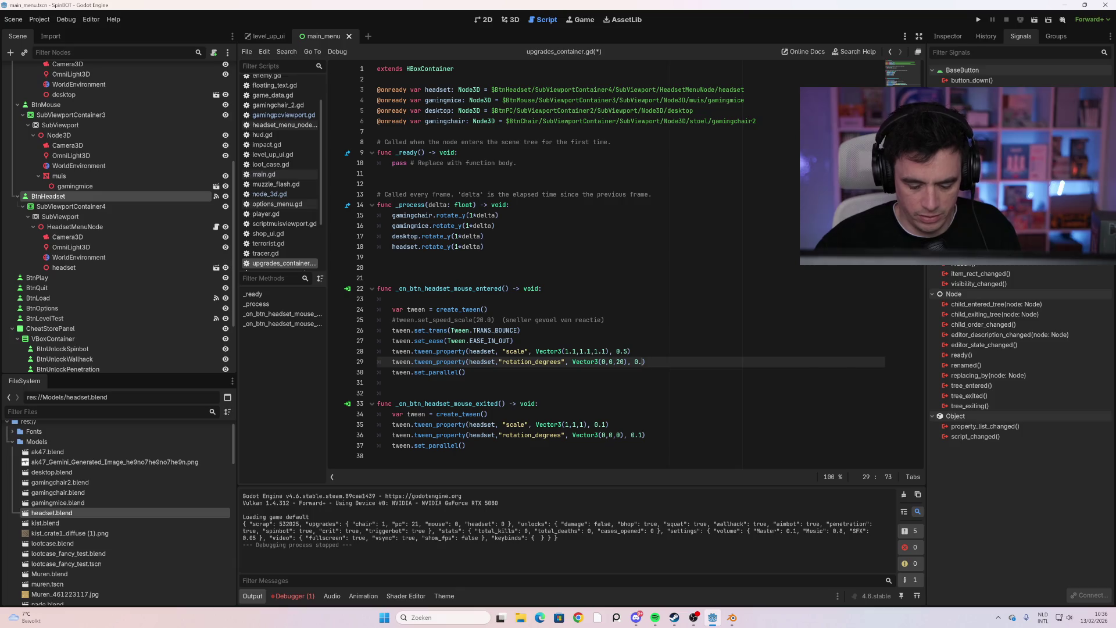
{"action": "key", "text": "BackSpace"}
{"action": "type", "text": "5"}
{"action": "left_click", "coordinate": [377, 278]}
{"action": "key", "text": "F5"}
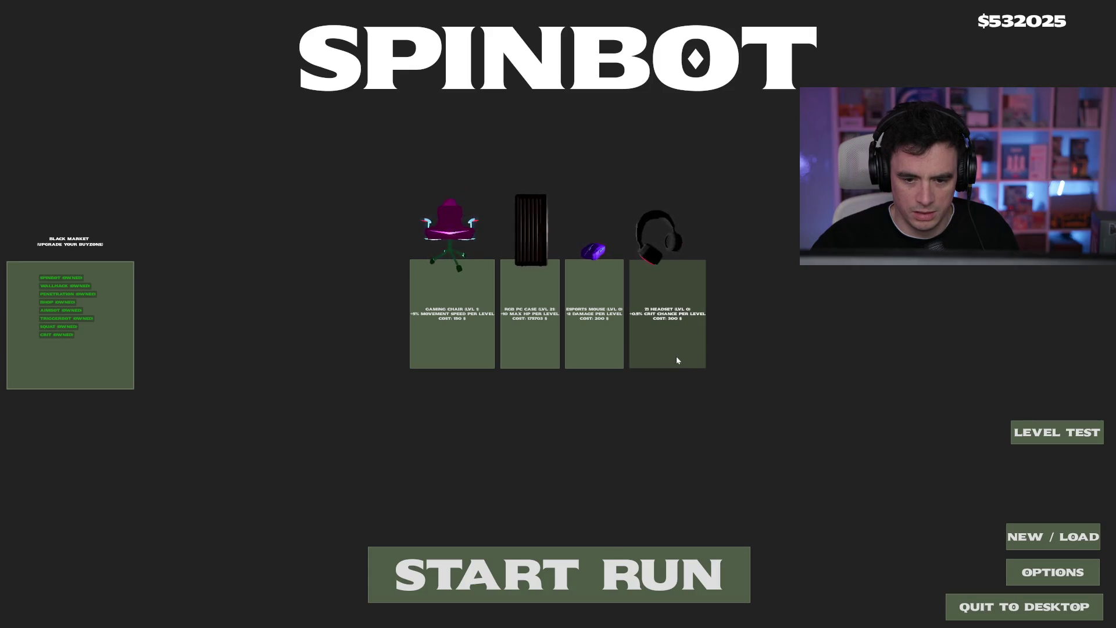
{"action": "key", "text": "alt+F4"}
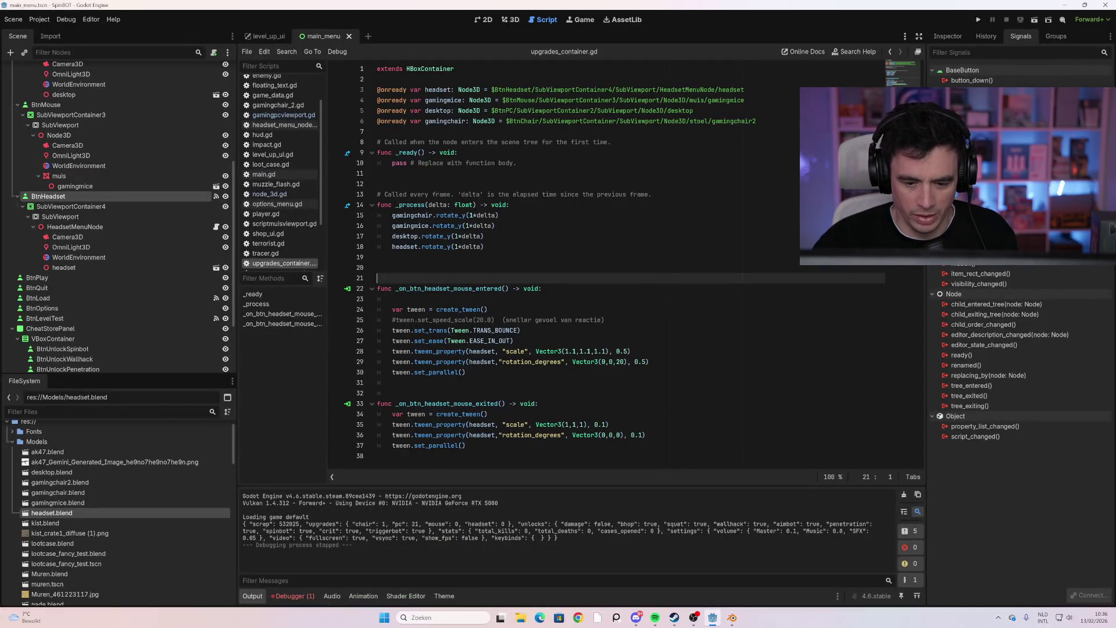
Set both tween durations back to 0.1 and run the game again
{"action": "left_click", "coordinate": [643, 361]}
{"action": "key", "text": "Delete"}
{"action": "type", "text": "1"}
{"action": "key", "text": "Up"}
{"action": "key", "text": "Left"}
{"action": "key", "text": "BackSpace"}
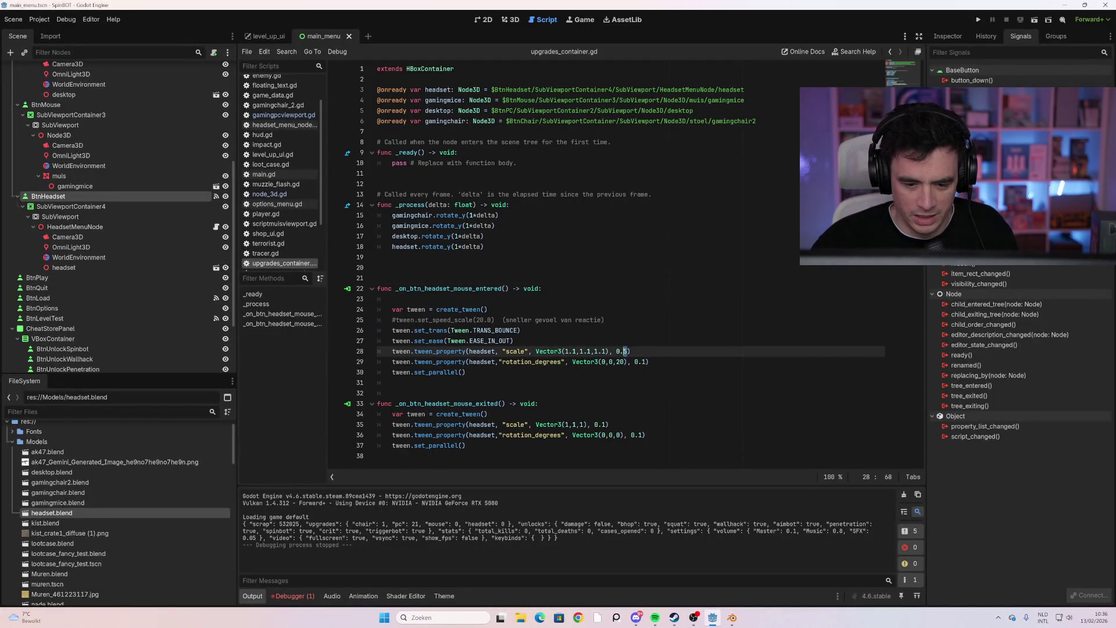
{"action": "type", "text": "1"}
{"action": "key", "text": "Up"}
{"action": "key", "text": "Up"}
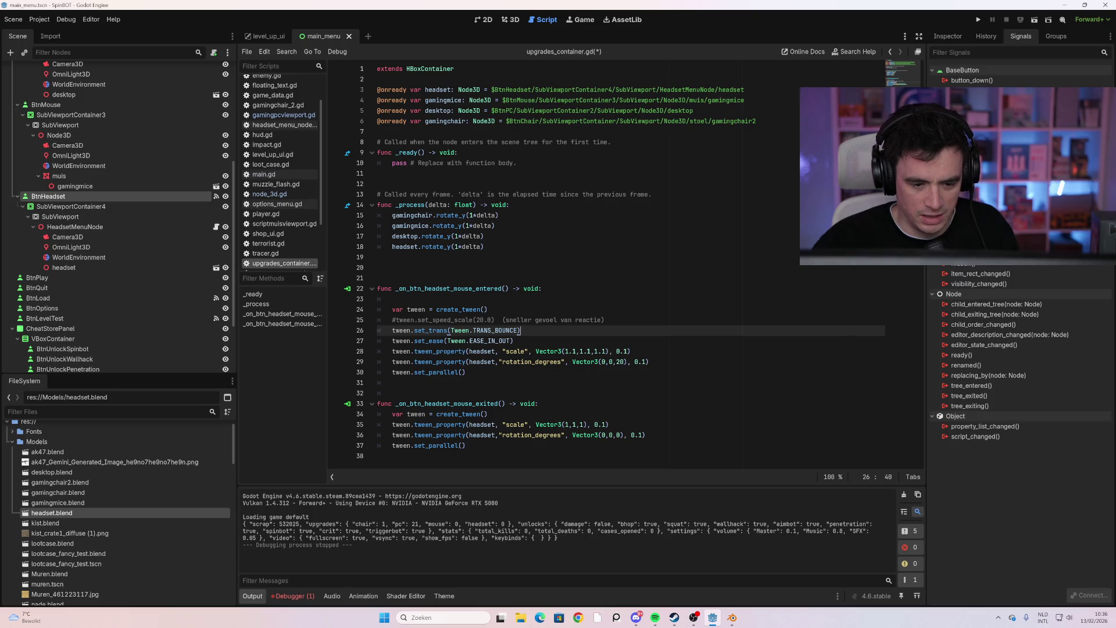
{"action": "key", "text": "Down"}
{"action": "key", "text": "ctrl+shift+Left"}
{"action": "key", "text": "ctrl+shift+Left"}
{"action": "key", "text": "F5"}
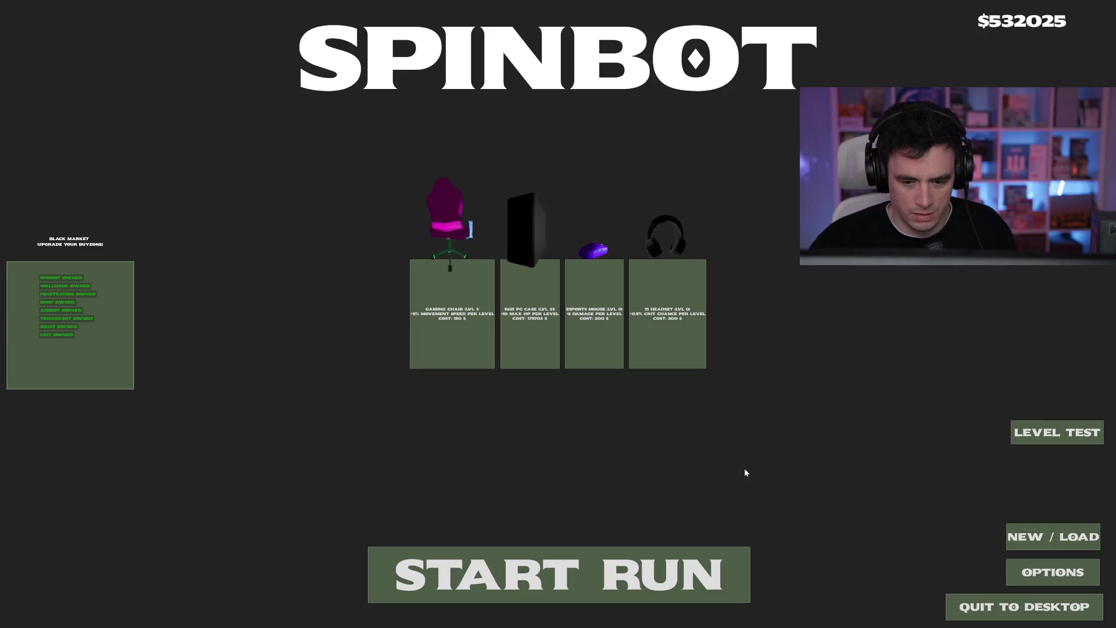
Stop the game and select the set_trans and set_ease lines in upgrades_container.gd
{"action": "key", "text": "alt+F4"}
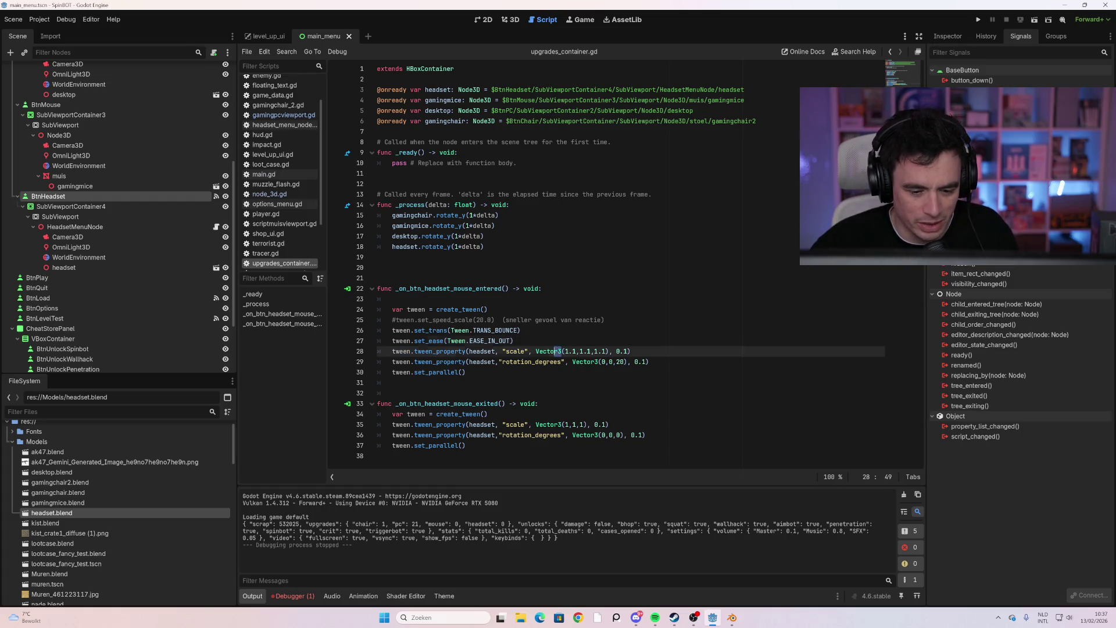
{"action": "left_click_drag", "start_coordinate": [514, 342], "coordinate": [375, 334]}
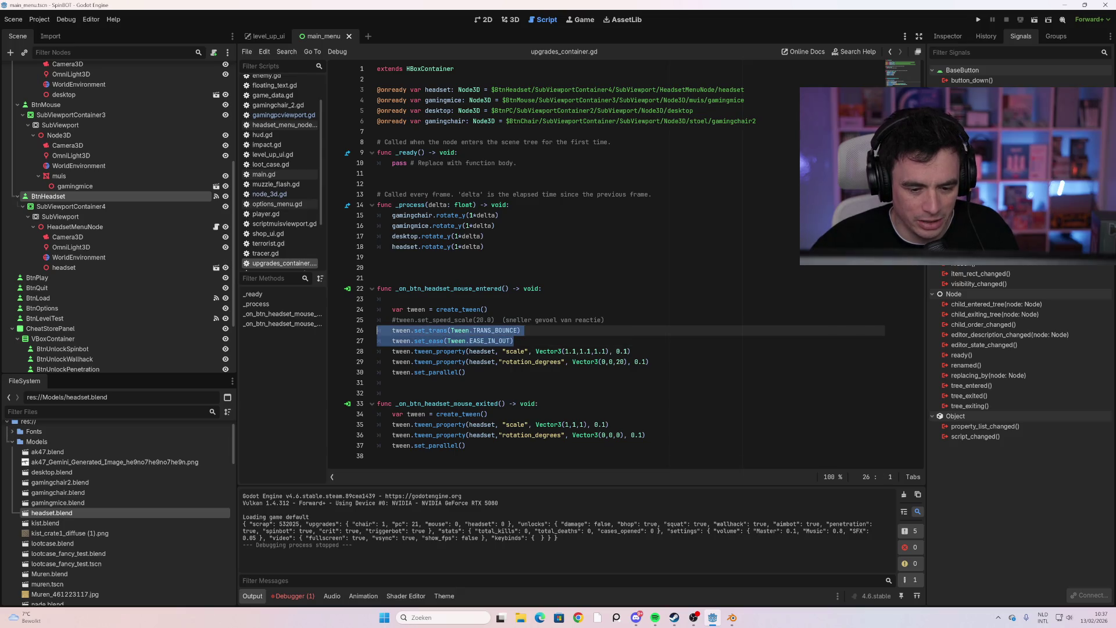
Uncomment tween.set_speed_scale(20.0) on line 25, keeping the Dutch note commented with #
{"action": "left_click", "coordinate": [509, 330]}
{"action": "left_click", "coordinate": [475, 319]}
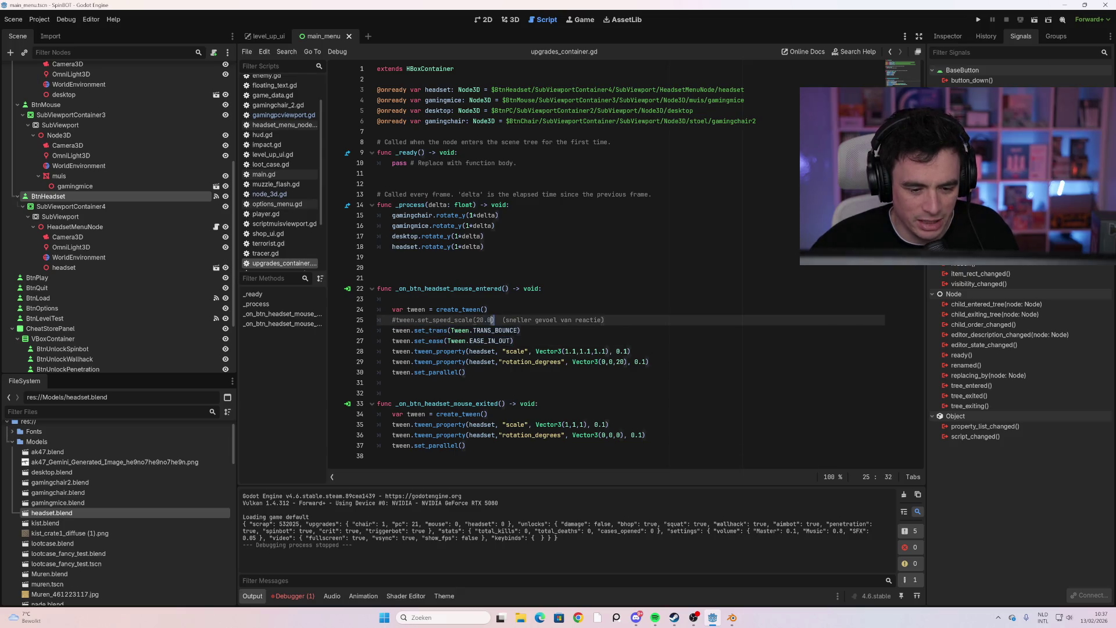
{"action": "left_click", "coordinate": [395, 320]}
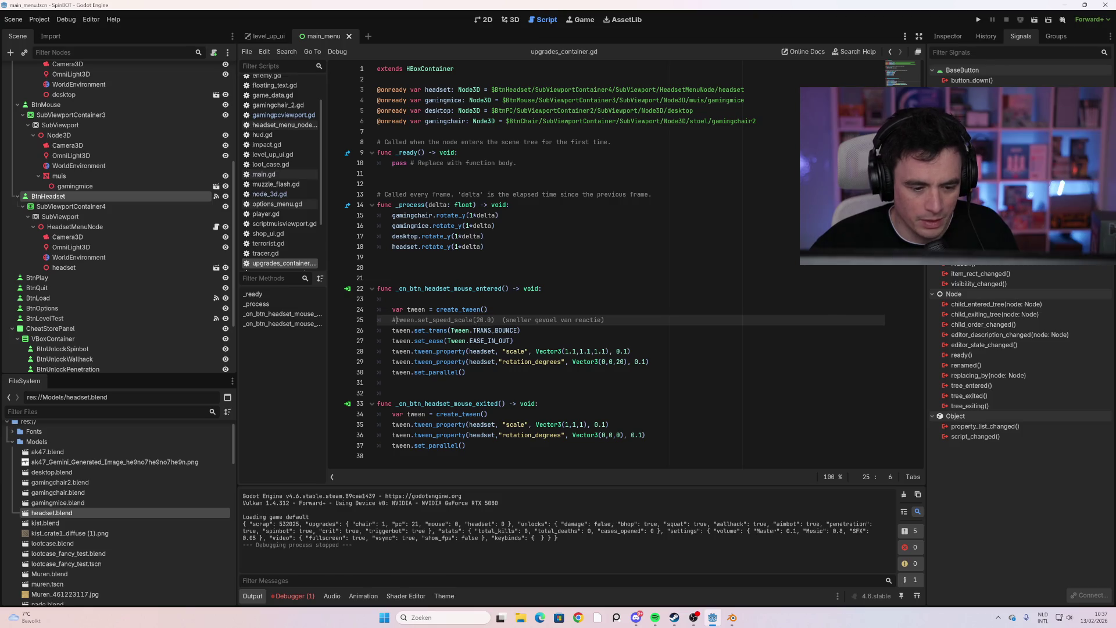
{"action": "key", "text": "BackSpace"}
{"action": "left_click", "coordinate": [407, 383]}
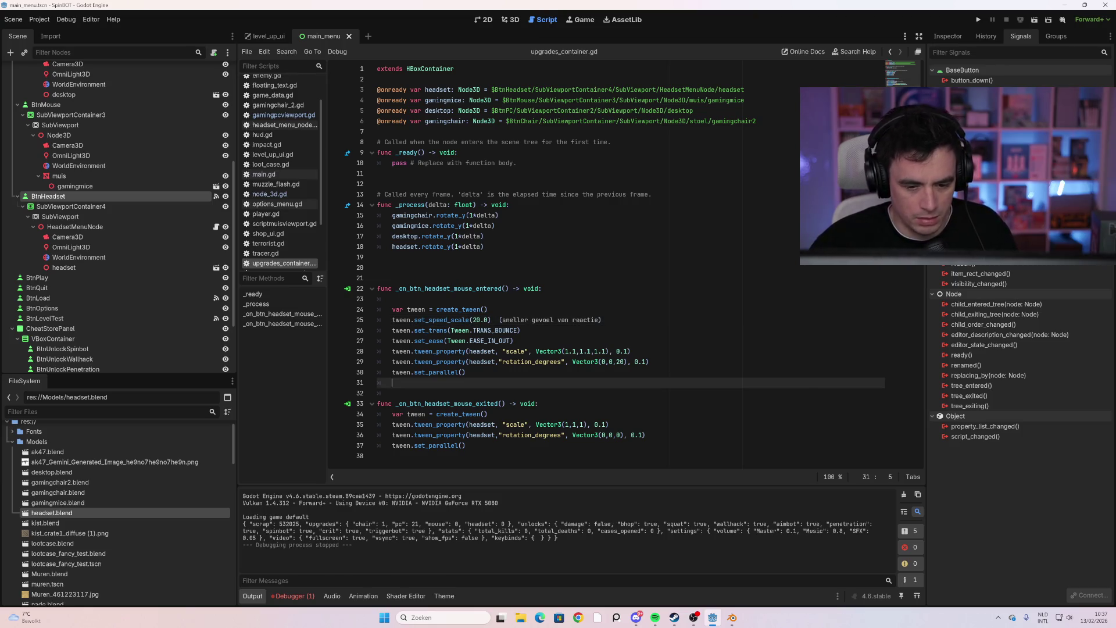
{"action": "left_click", "coordinate": [498, 319]}
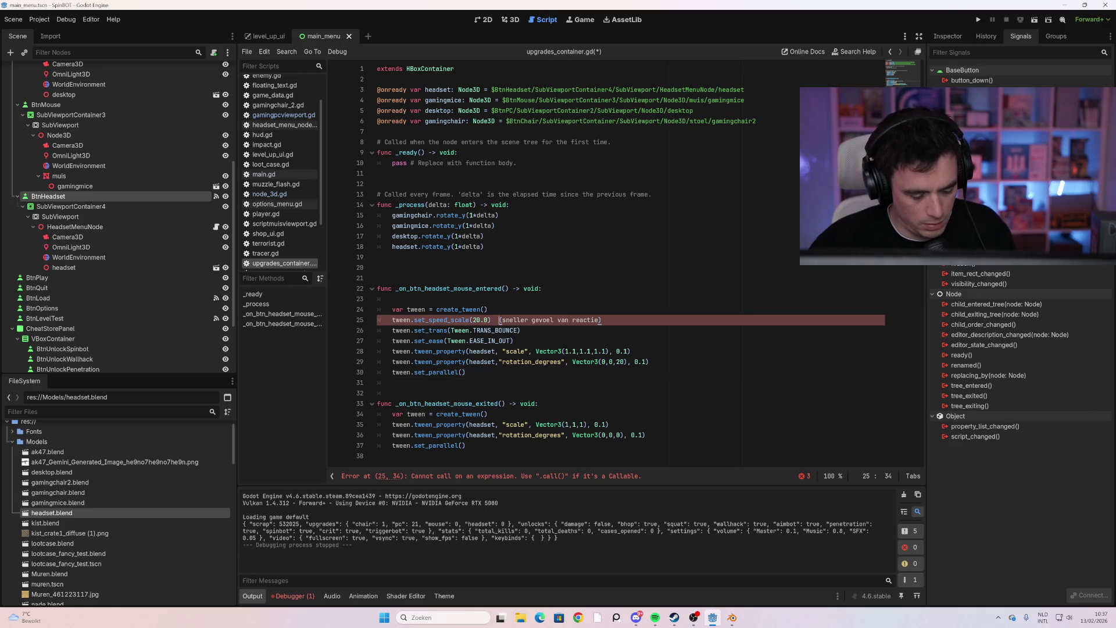
{"action": "type", "text": "#"}
{"action": "left_click", "coordinate": [407, 383]}
Test-run the game, close it, and return to the script editor
{"action": "key", "text": "F5"}
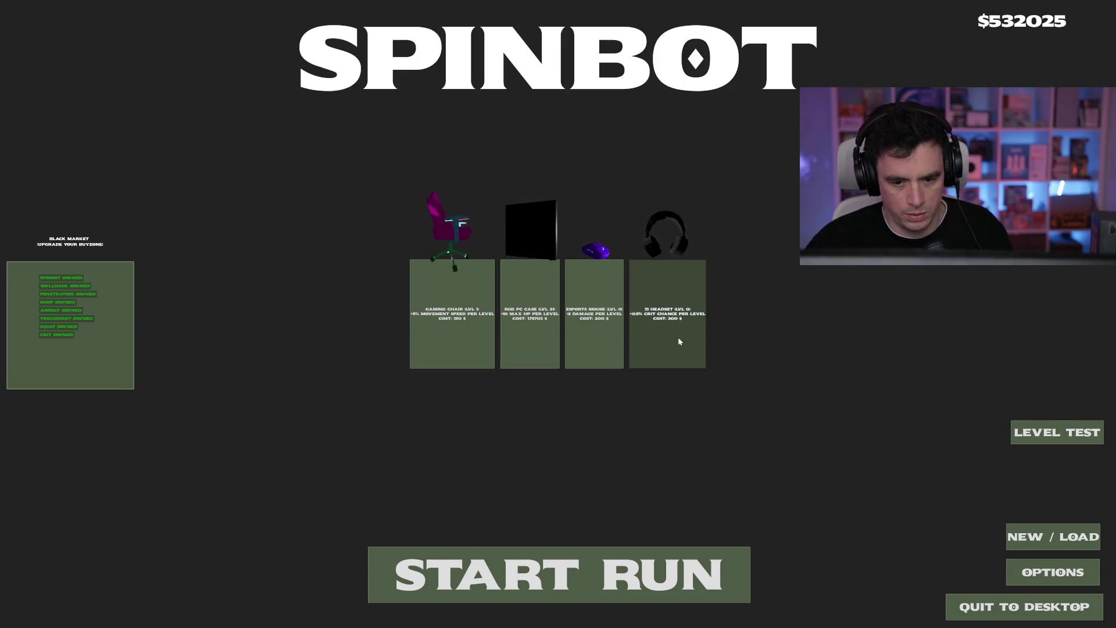
{"action": "key", "text": "alt+F4"}
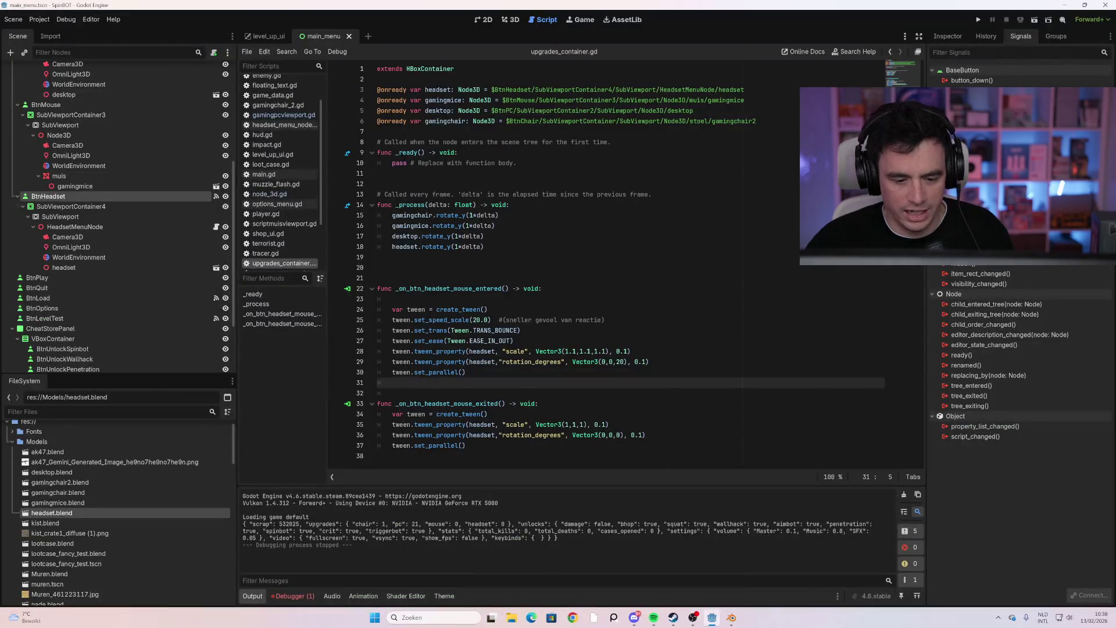
{"action": "left_click", "coordinate": [488, 413]}
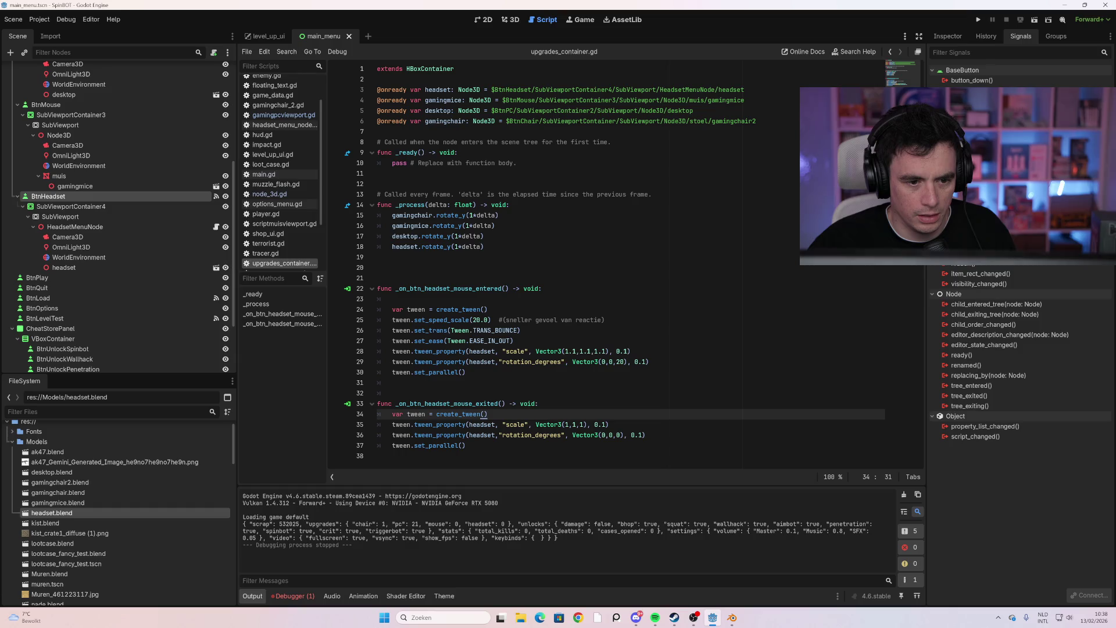
{"action": "left_click", "coordinate": [773, 121]}
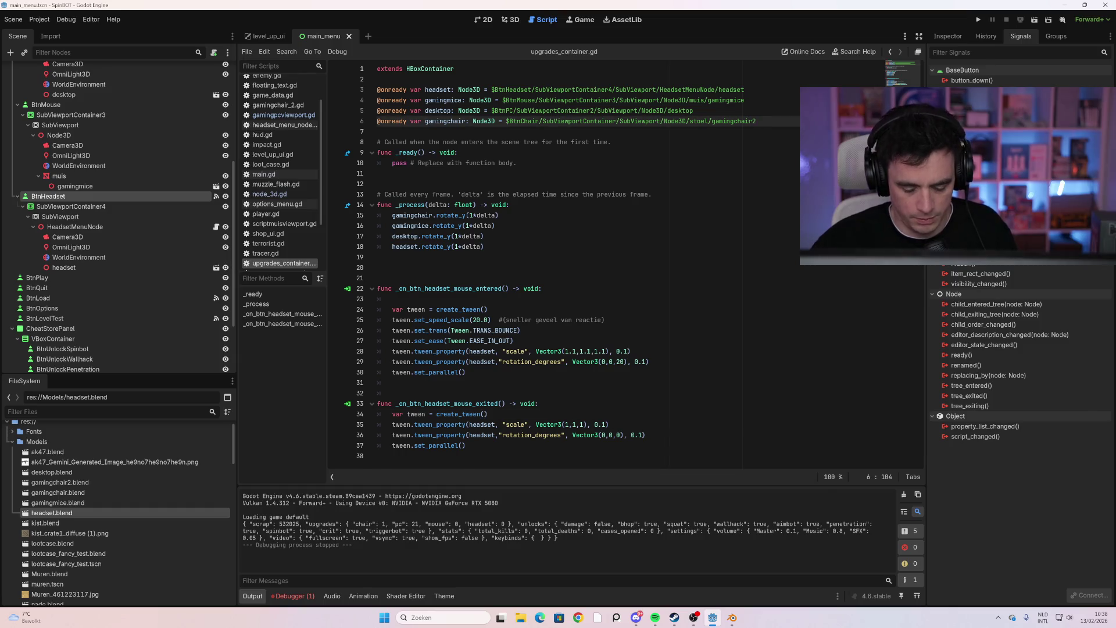
Declare var random_getal_tot_twintig = randi_range(-20, 20) on line 9
{"action": "key", "text": "Return"}
{"action": "key", "text": "Return"}
{"action": "key", "text": "Return"}
{"action": "type", "text": "var"}
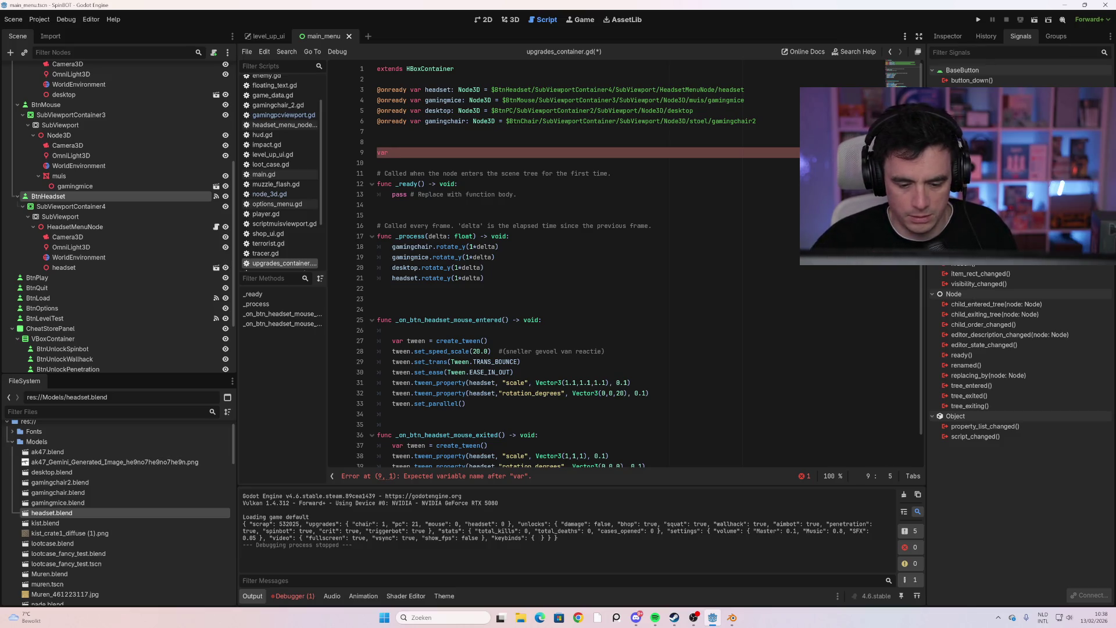
{"action": "scroll", "coordinate": [581, 261], "scroll_direction": "down", "scroll_amount": 1}
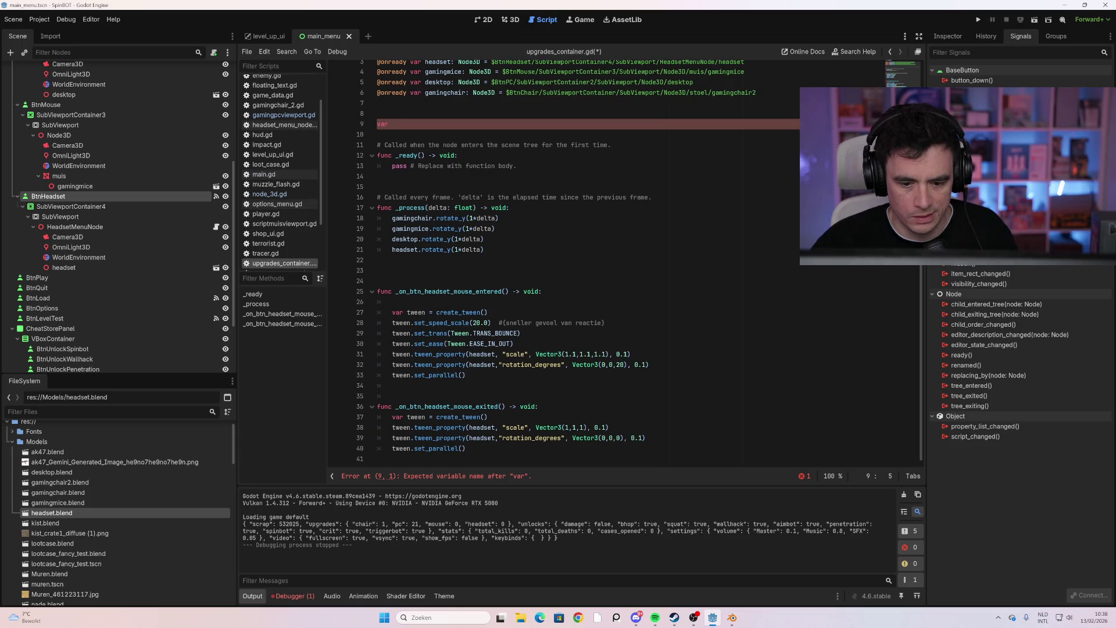
{"action": "type", "text": "random_ge"}
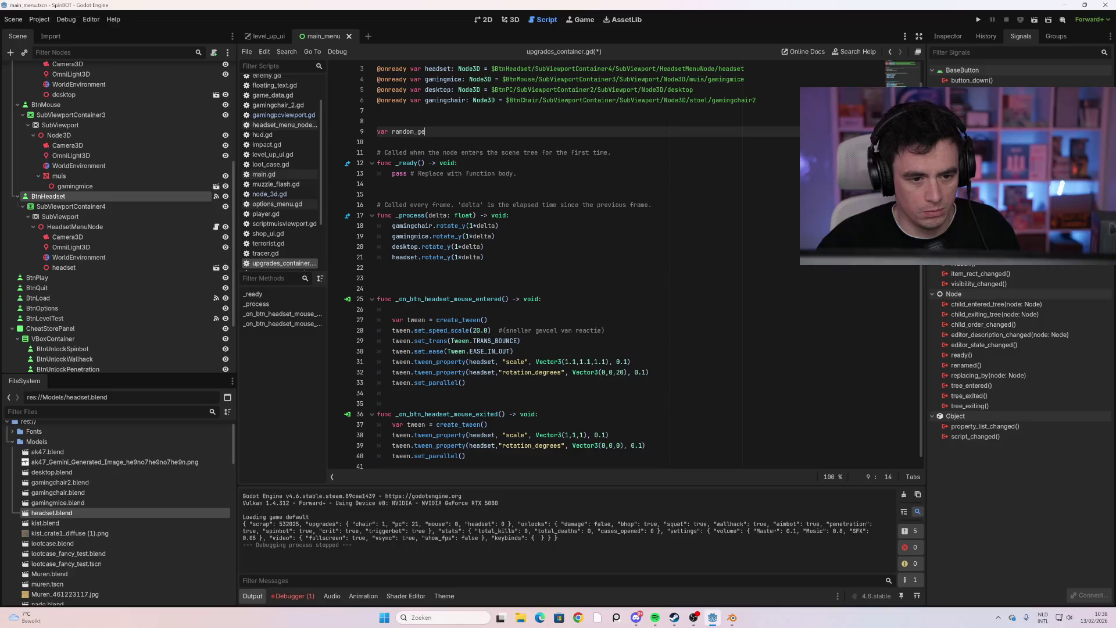
{"action": "type", "text": "tal_tot_twint"}
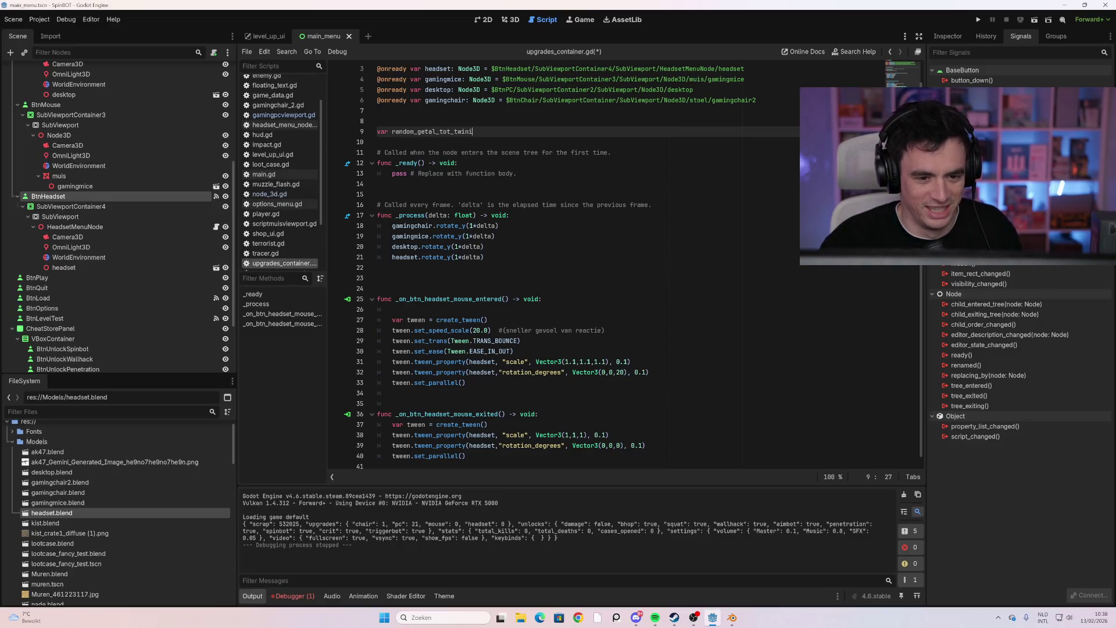
{"action": "type", "text": "ig ="}
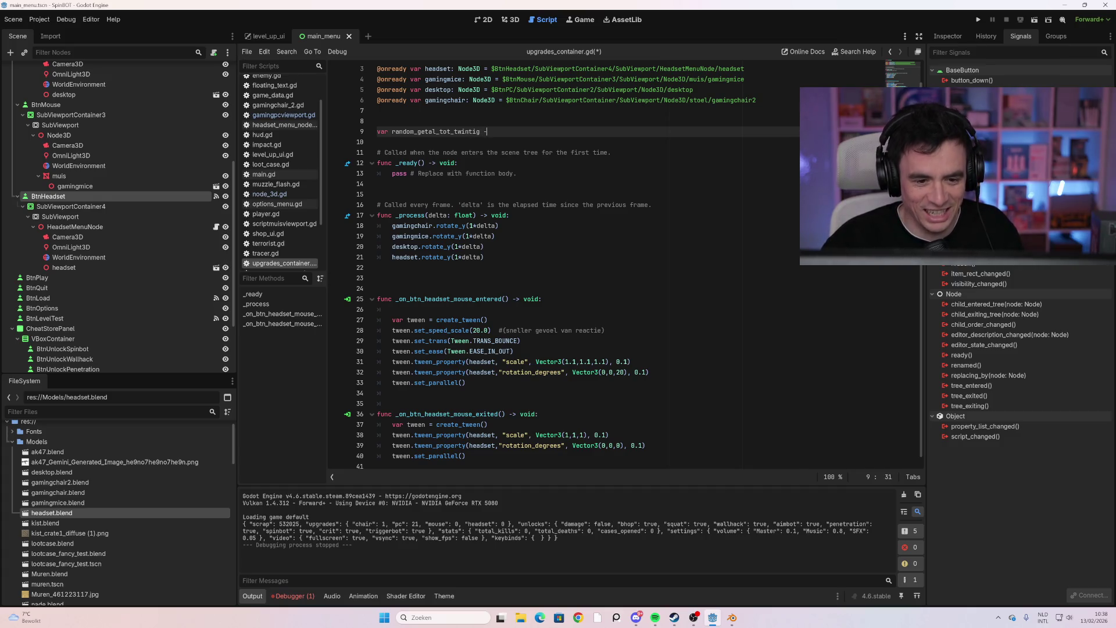
{"action": "type", "text": " ran"}
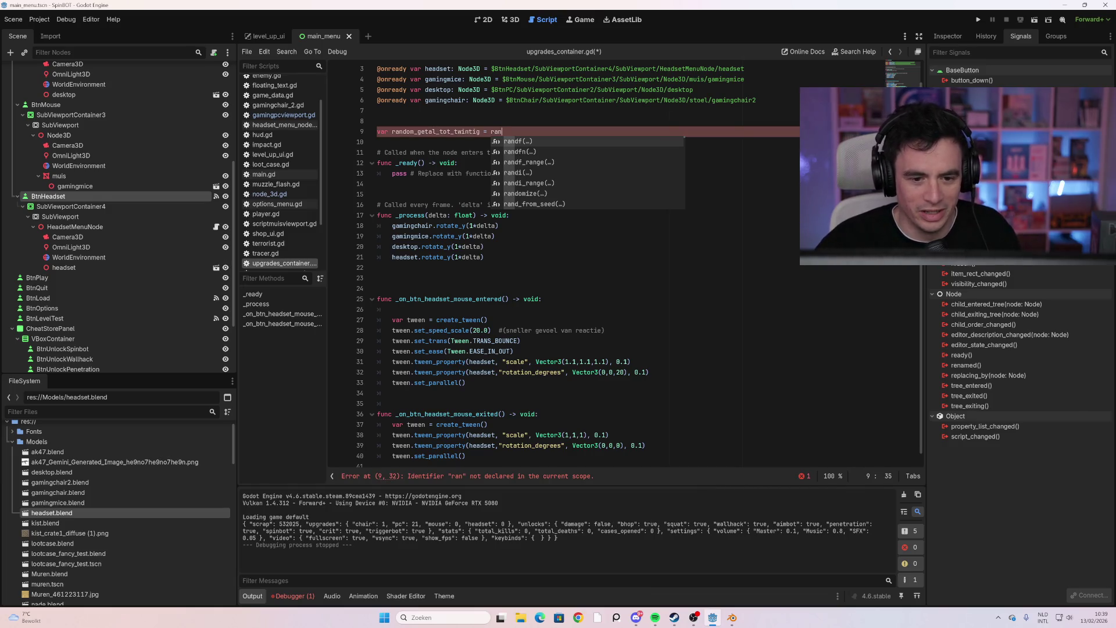
{"action": "type", "text": "di"}
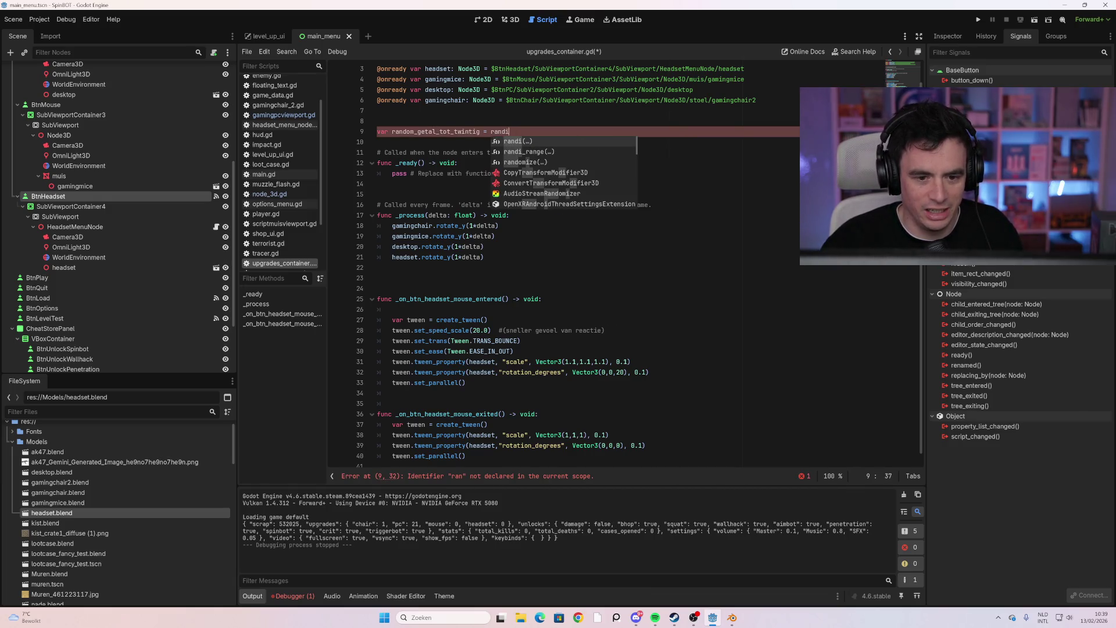
{"action": "type", "text": "_ra"}
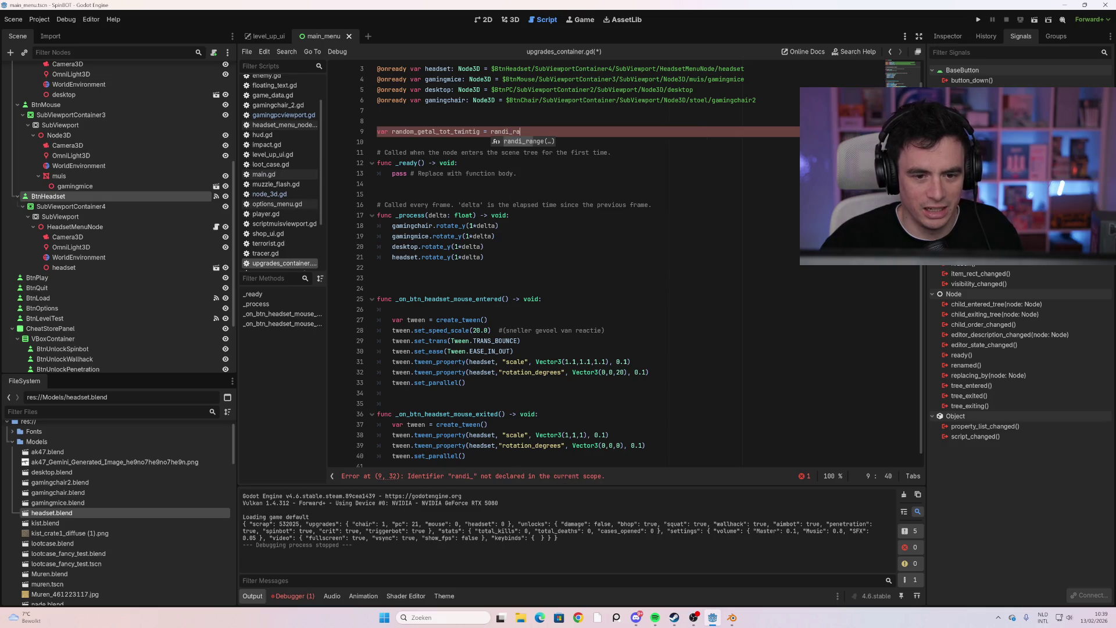
{"action": "key", "text": "Return"}
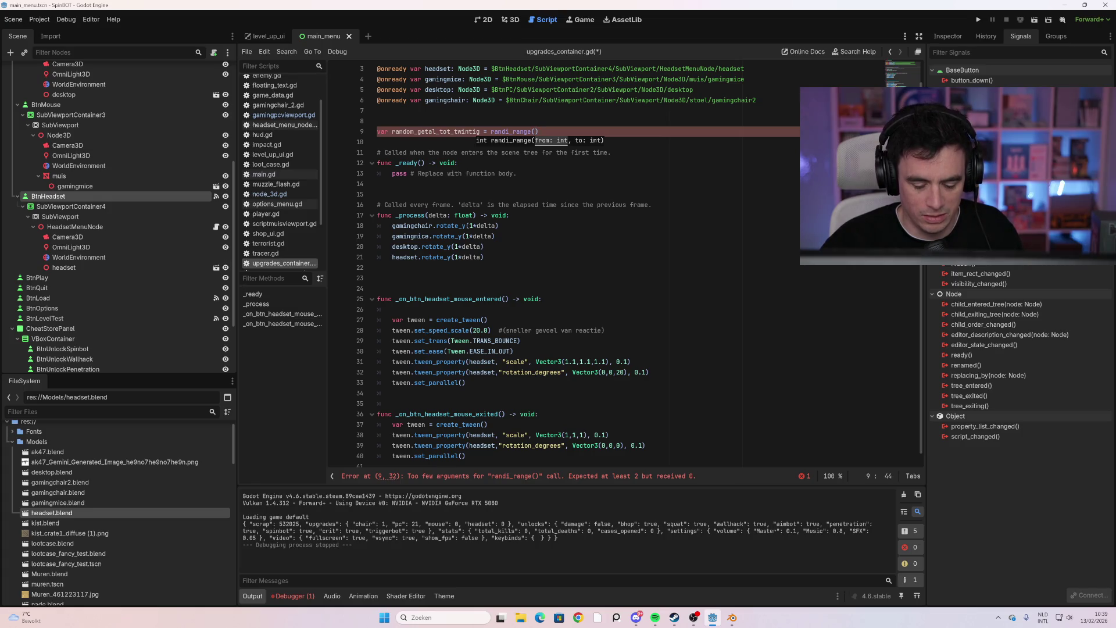
{"action": "type", "text": "-10"}
{"action": "key", "text": "BackSpace"}
{"action": "key", "text": "BackSpace"}
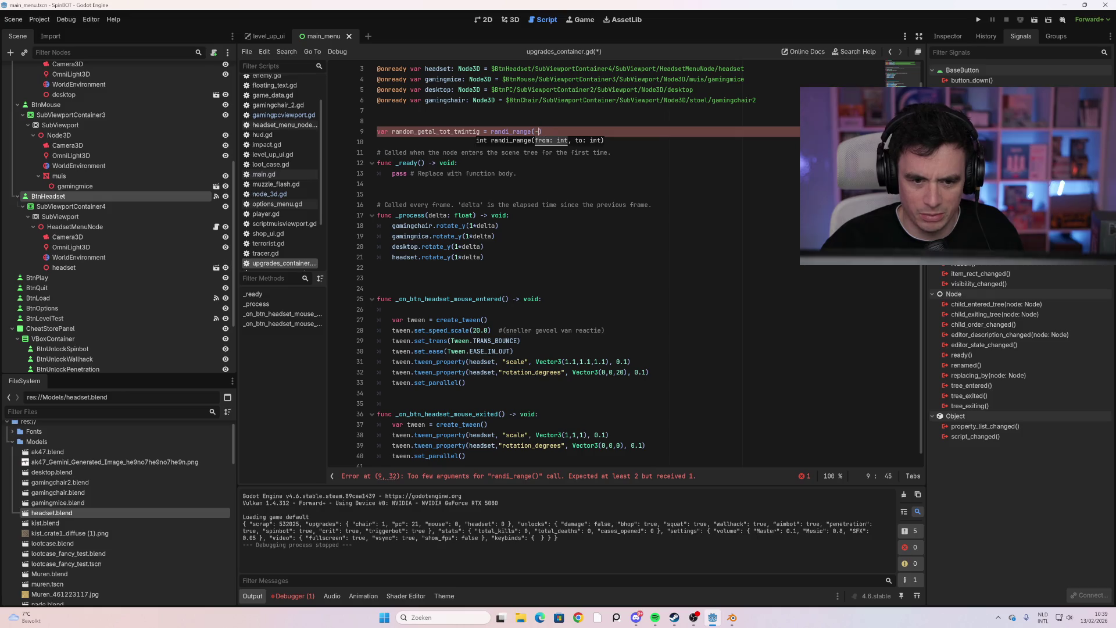
{"action": "type", "text": "20, 20"}
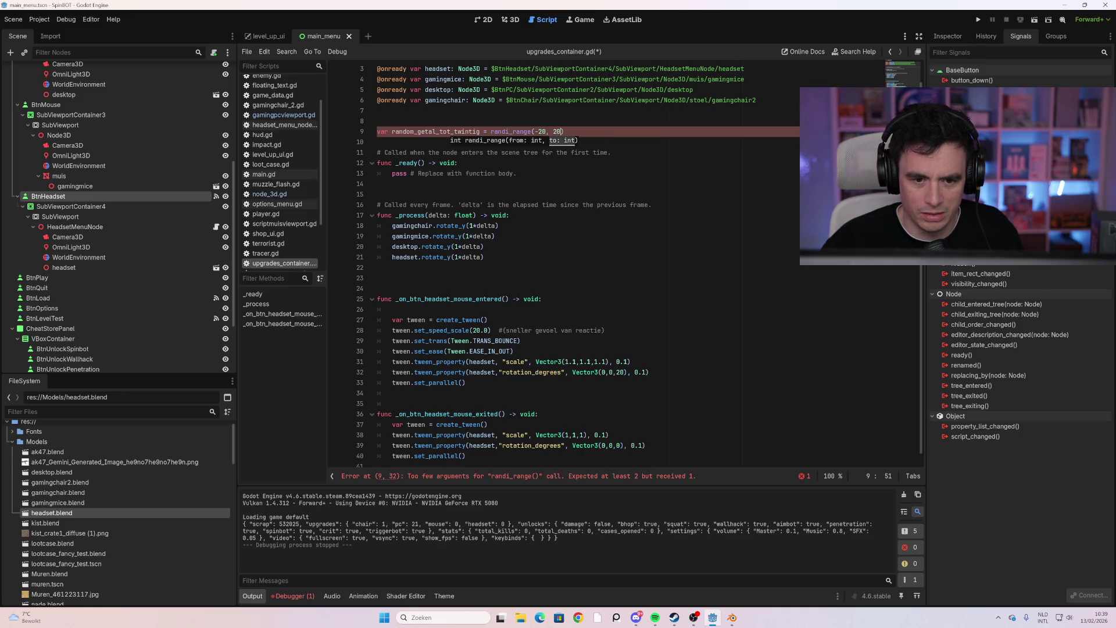
{"action": "left_click", "coordinate": [603, 330]}
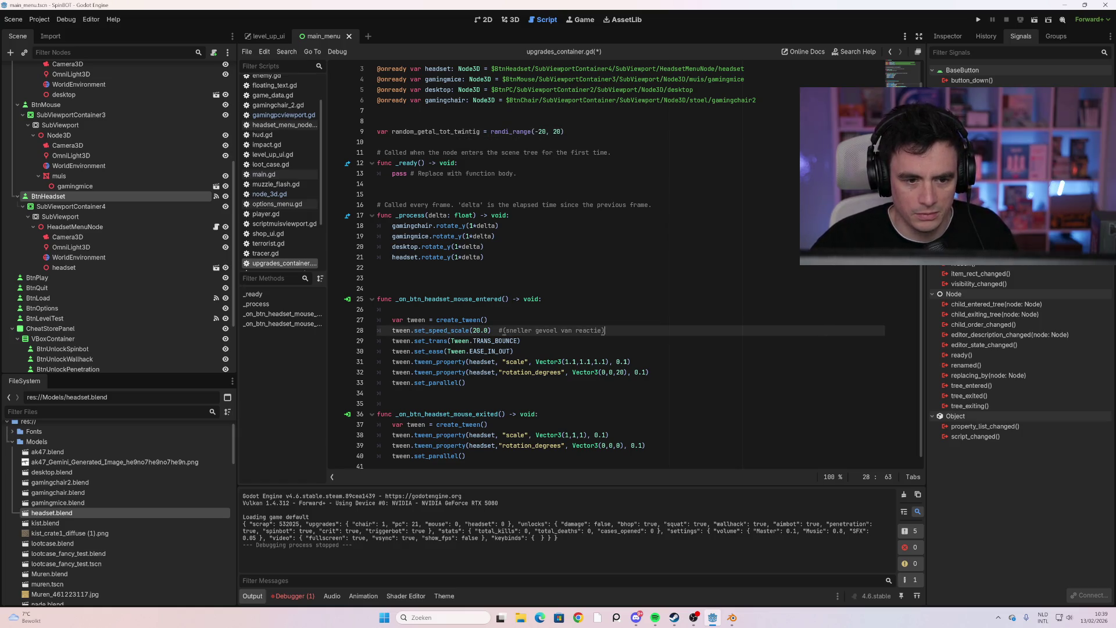
Rename the variable to random_getal by deleting _tot_twintig
{"action": "left_click_drag", "start_coordinate": [482, 132], "coordinate": [435, 132]}
{"action": "key", "text": "BackSpace"}
{"action": "left_click", "coordinate": [510, 215]}
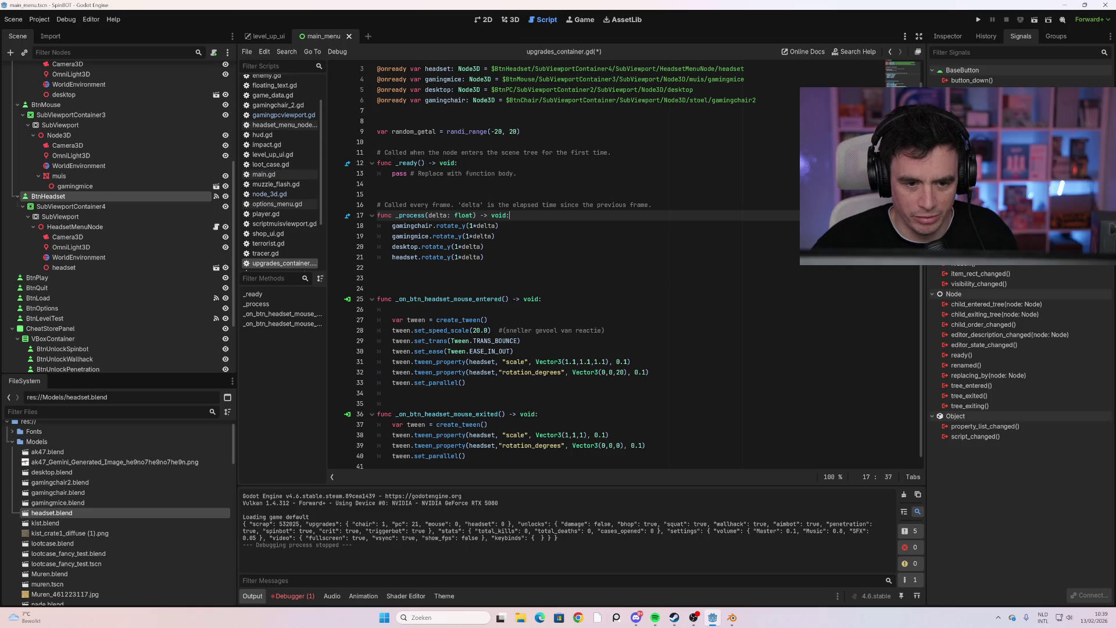
{"action": "left_click", "coordinate": [463, 131]}
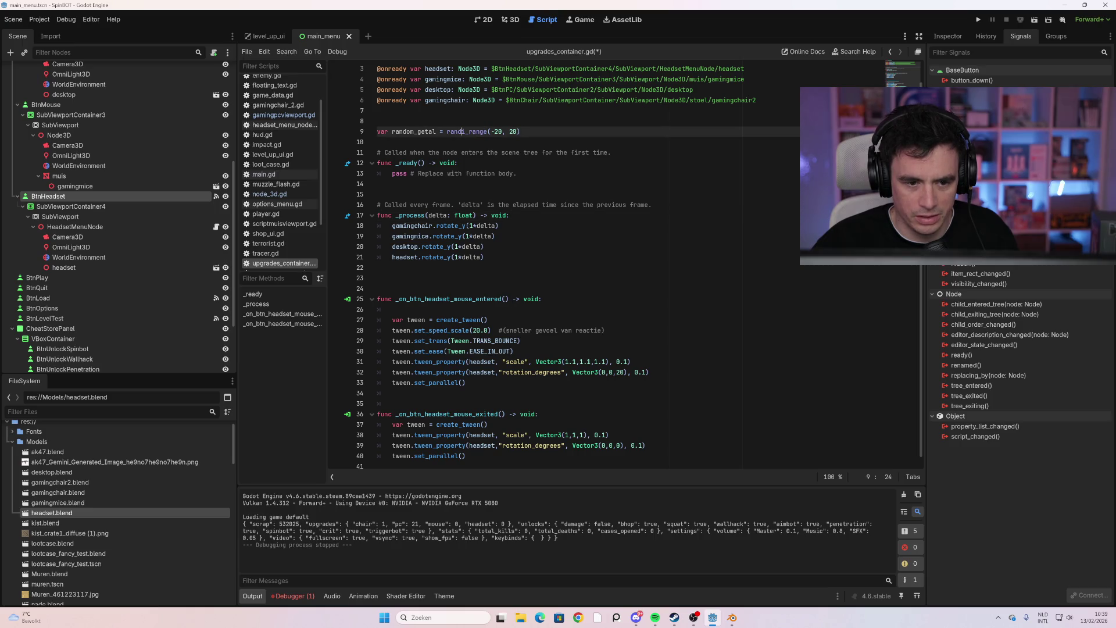
Change line 9 to randf_range(-20.0, 20.0)
{"action": "key", "text": "BackSpace"}
{"action": "type", "text": "f"}
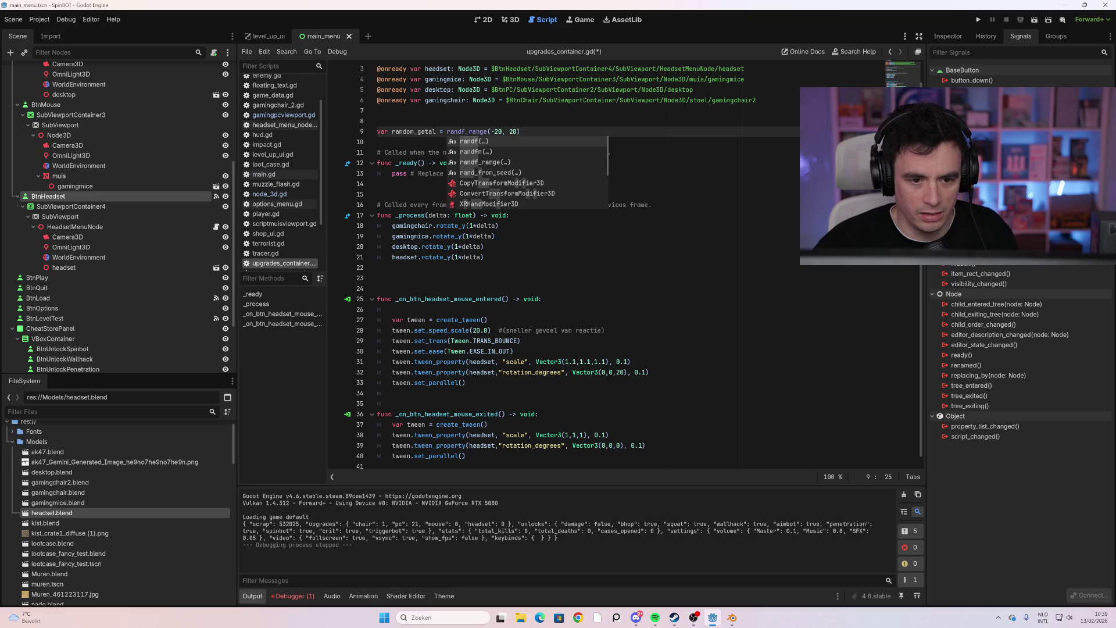
{"action": "left_click", "coordinate": [506, 131]}
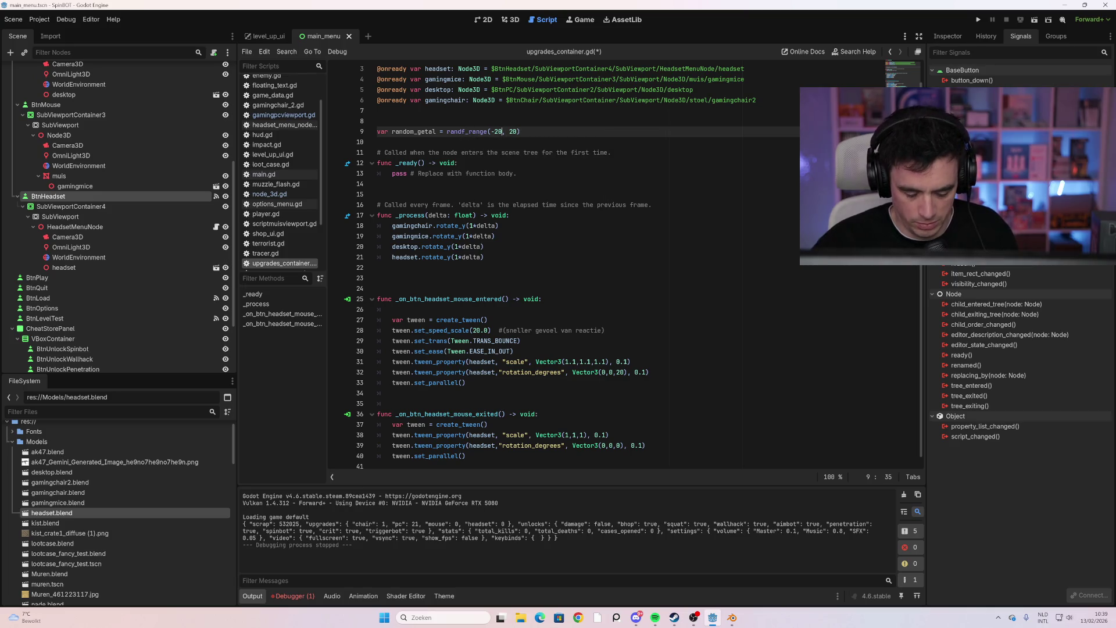
{"action": "type", "text": ".0"}
{"action": "left_click", "coordinate": [526, 132]}
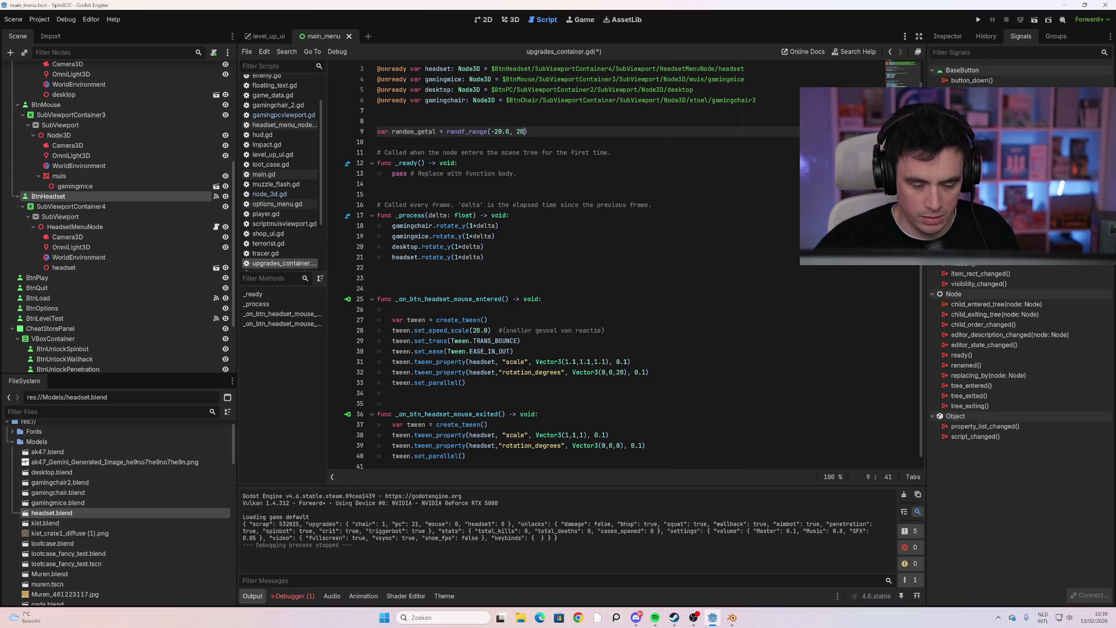
{"action": "type", "text": ".0"}
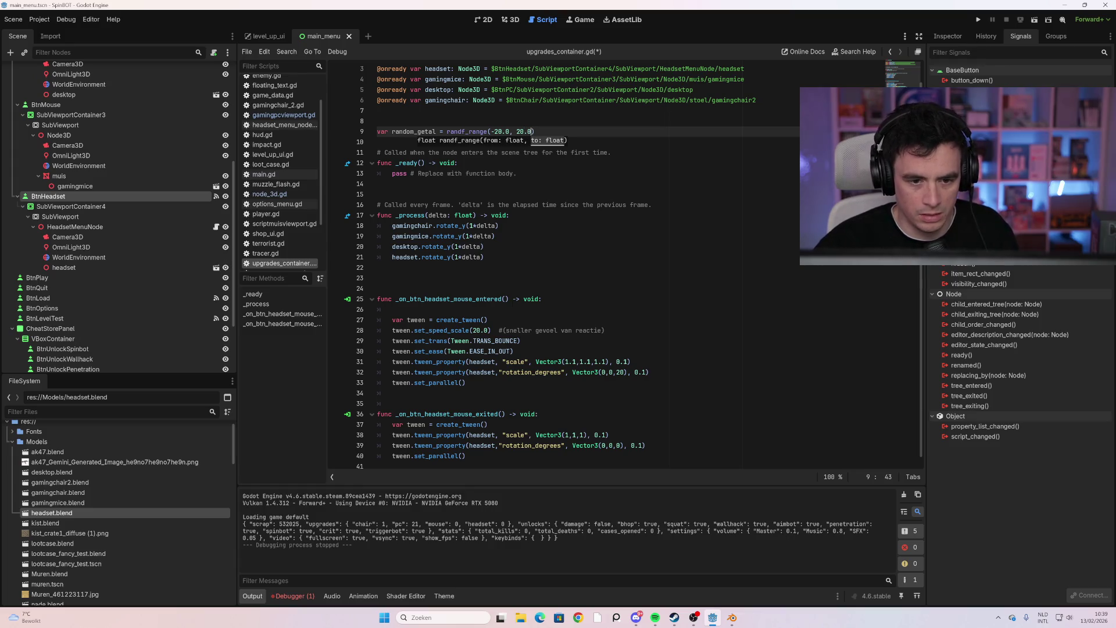
{"action": "left_click", "coordinate": [499, 225]}
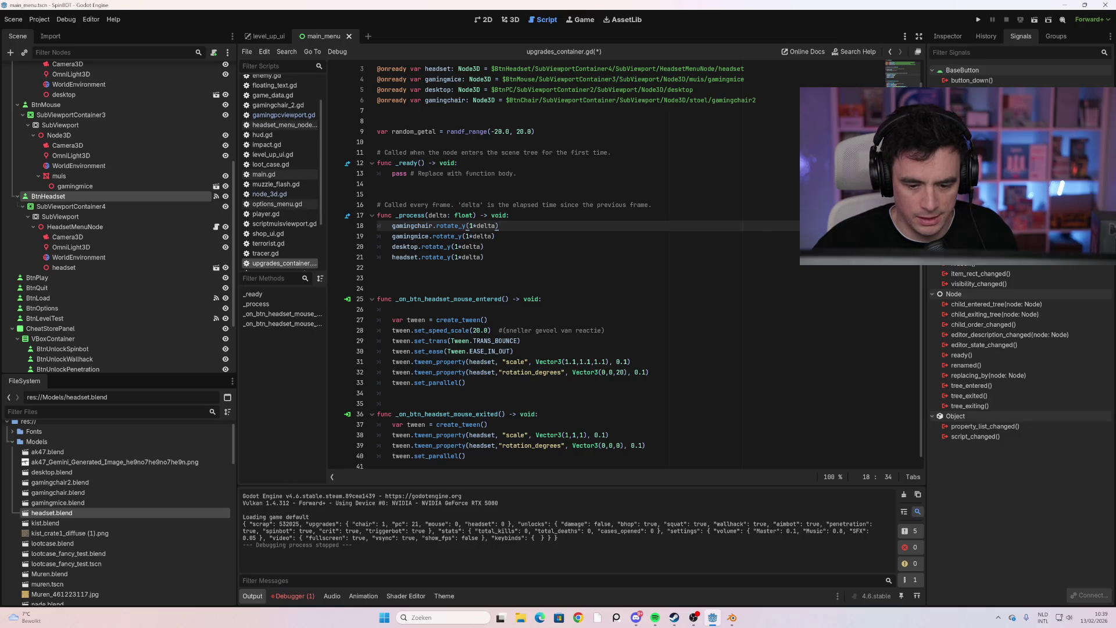
Replace the 20 in the headset's Vector3 rotation with random_getal and run the game
{"action": "left_click", "coordinate": [625, 372]}
{"action": "key", "text": "BackSpace"}
{"action": "key", "text": "BackSpace"}
{"action": "type", "text": "random"}
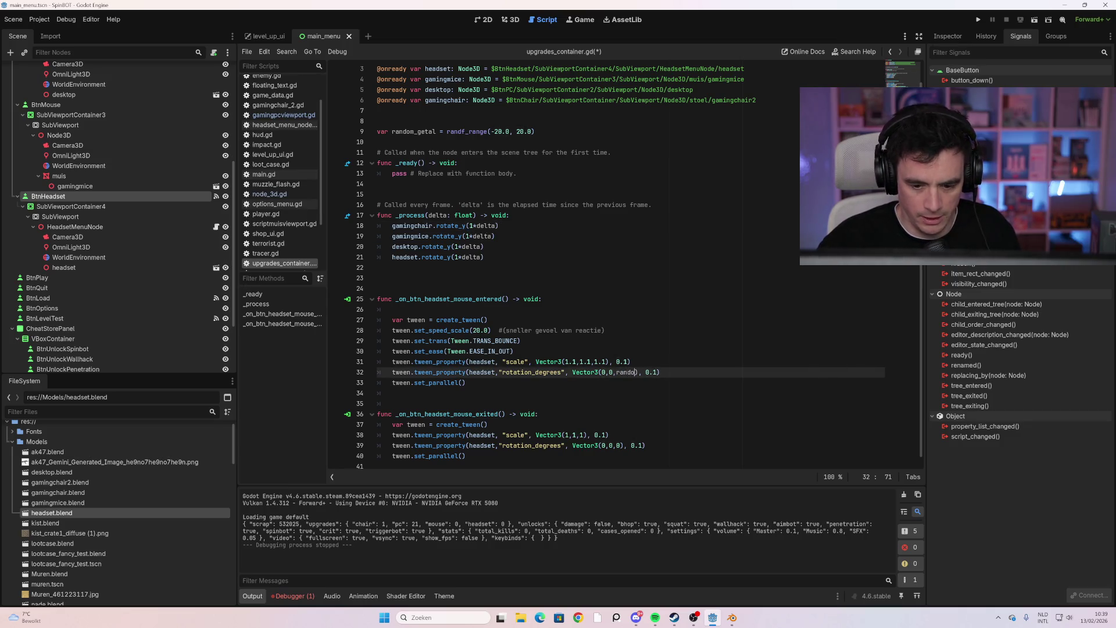
{"action": "key", "text": "Return"}
{"action": "left_click", "coordinate": [379, 387]}
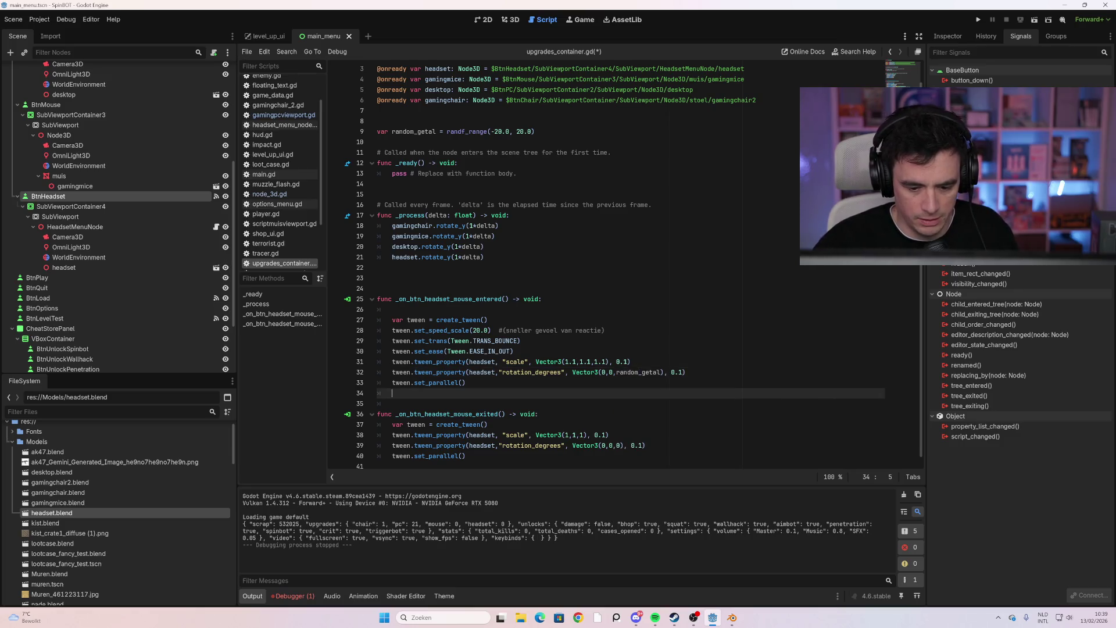
{"action": "scroll", "coordinate": [581, 261], "scroll_direction": "down", "scroll_amount": 1}
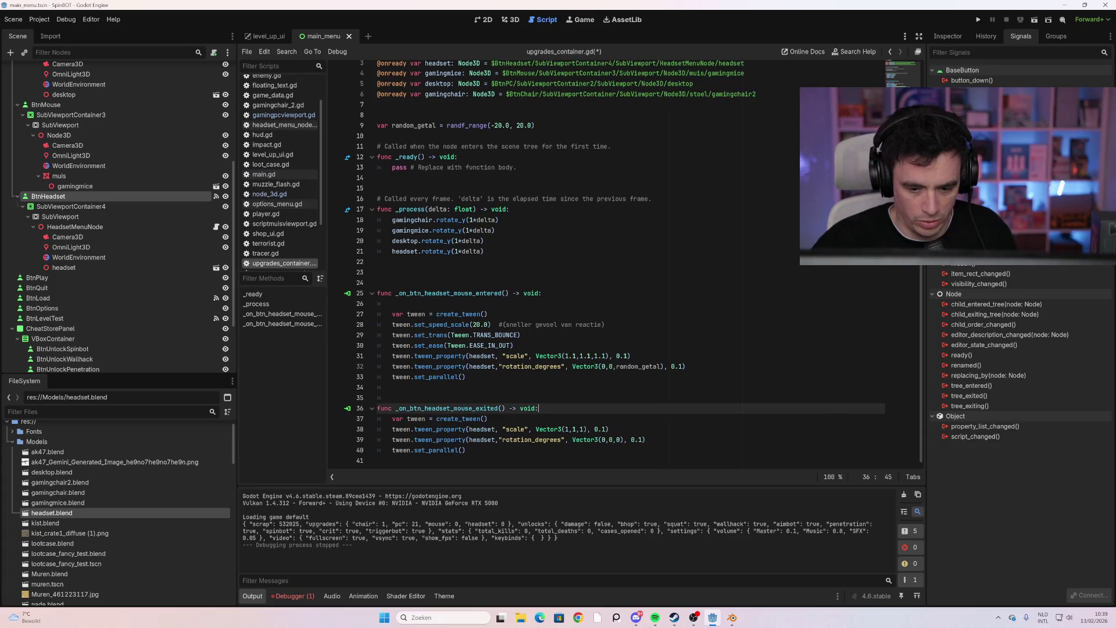
{"action": "key", "text": "F5"}
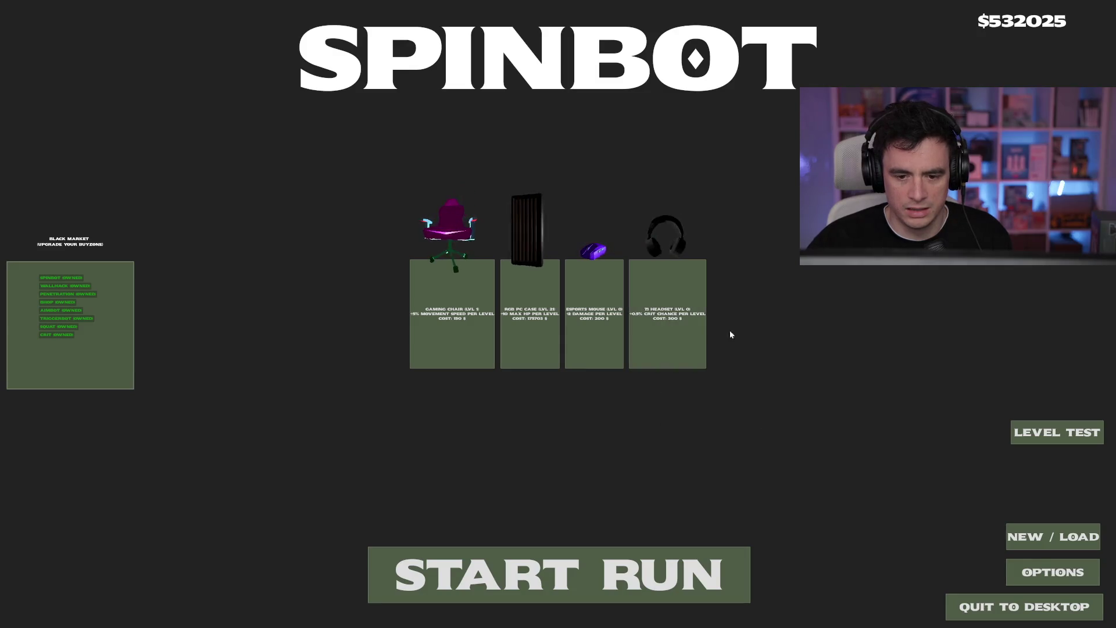
Change line 9 to randf_range(-200.0, 200.0), then run and stop the game
{"action": "key", "text": "alt+F4"}
{"action": "scroll", "coordinate": [633, 264], "scroll_direction": "up", "scroll_amount": 1}
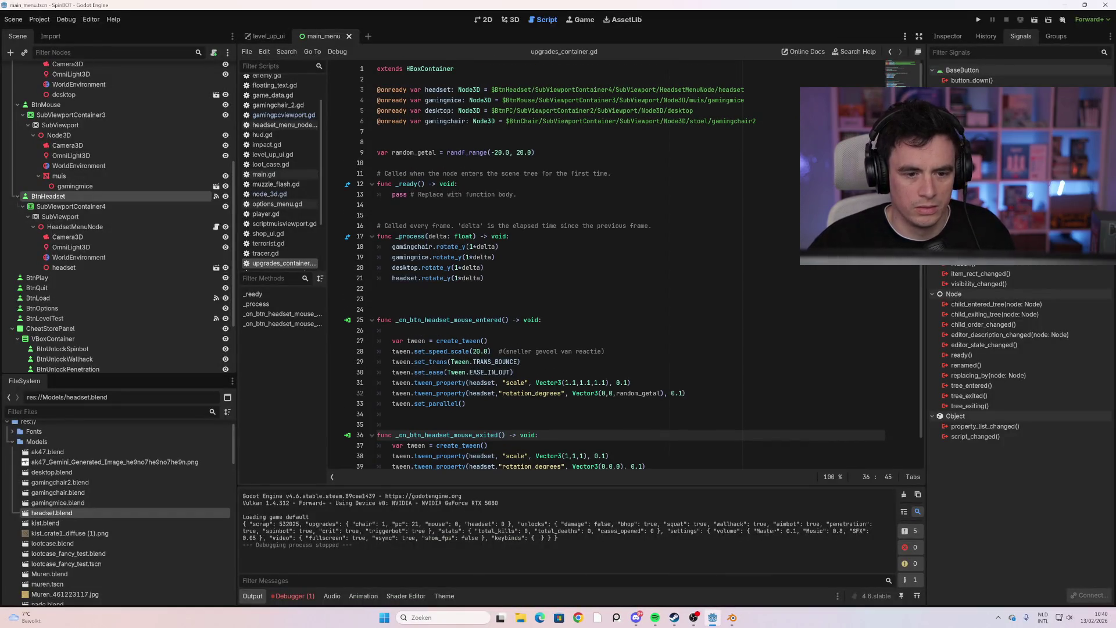
{"action": "left_click", "coordinate": [503, 152]}
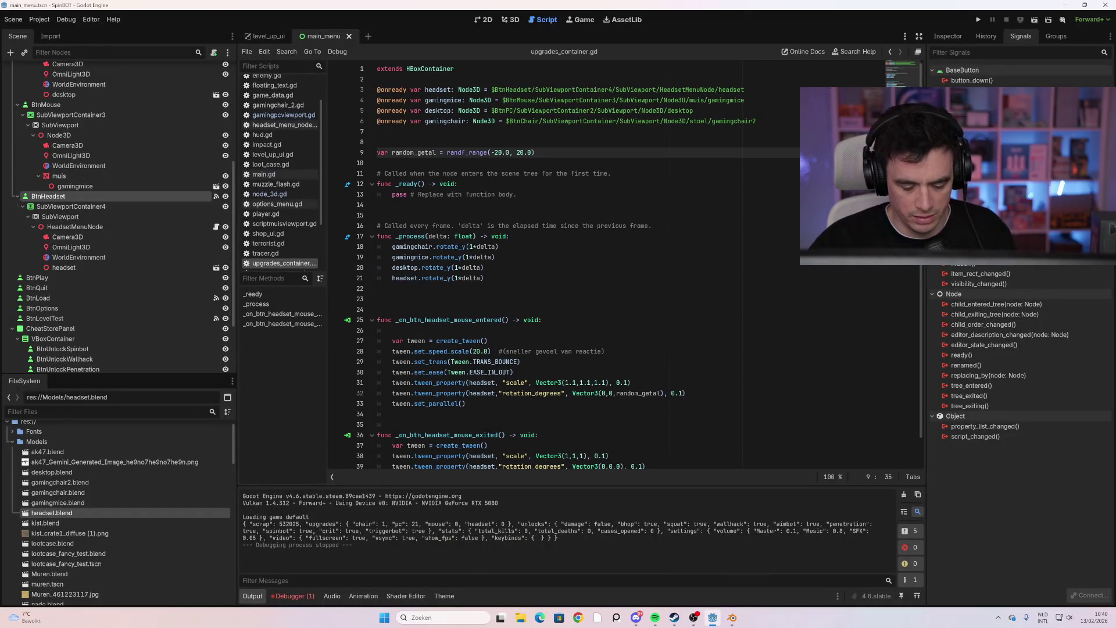
{"action": "type", "text": "0"}
{"action": "left_click", "coordinate": [532, 152]}
{"action": "type", "text": "0"}
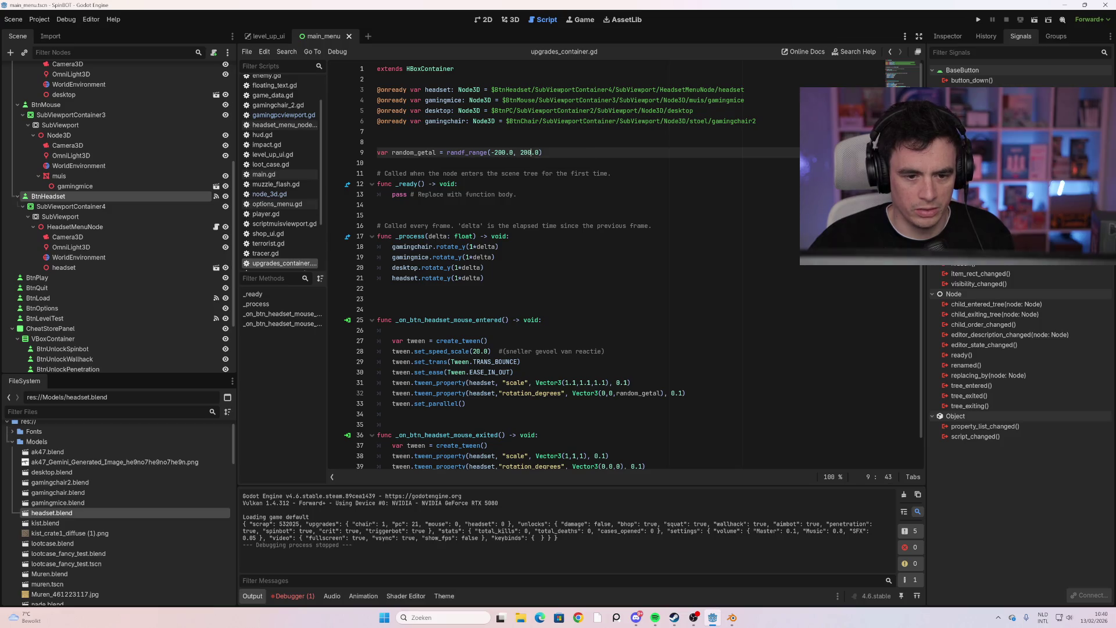
{"action": "key", "text": "F5"}
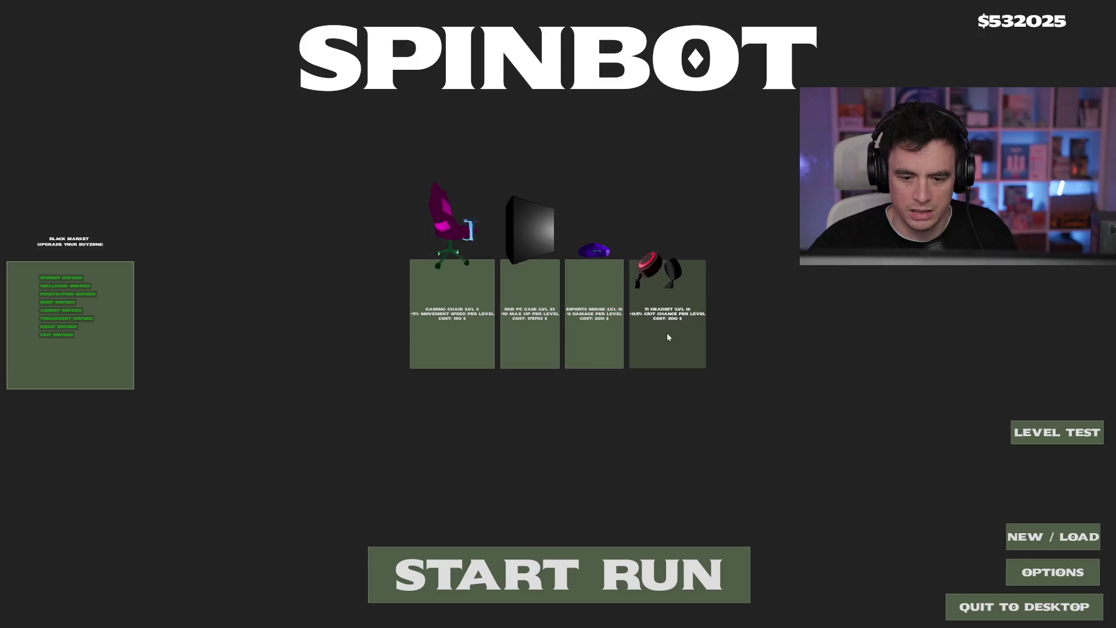
{"action": "key", "text": "F8"}
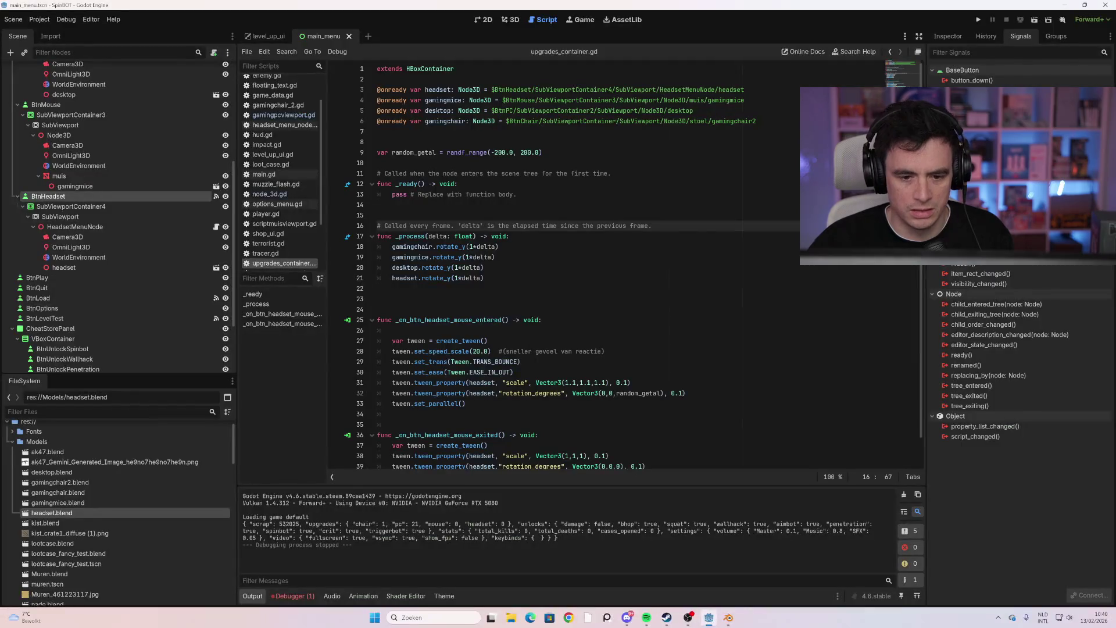
Trim a zero from each bound so line 9 reads randf_range(-20.0, 20.0), then select it
{"action": "left_click", "coordinate": [505, 152]}
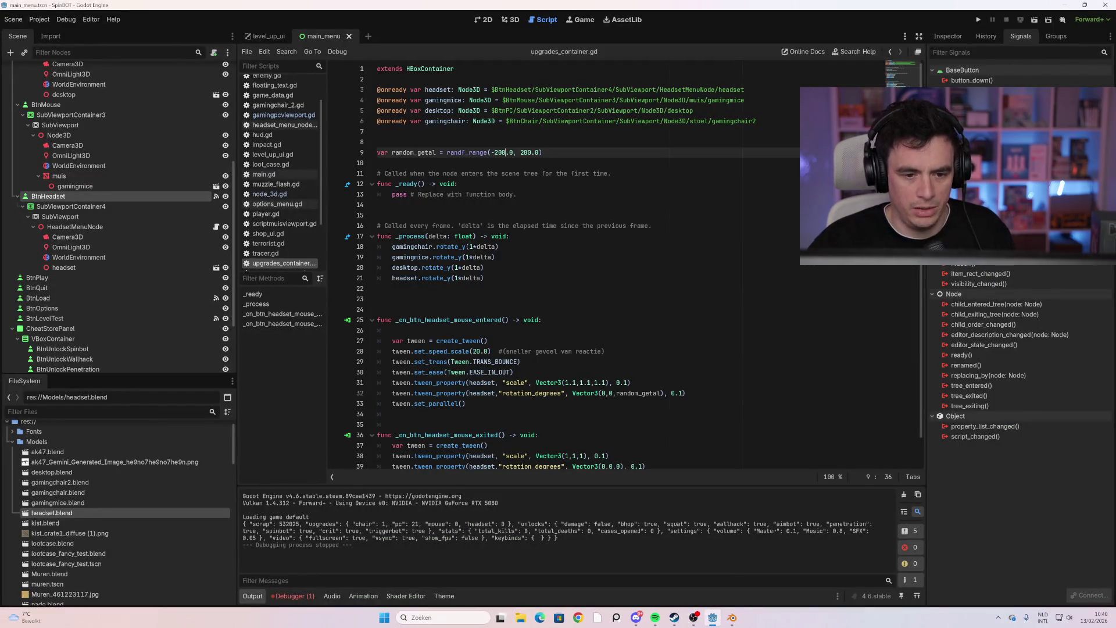
{"action": "key", "text": "BackSpace"}
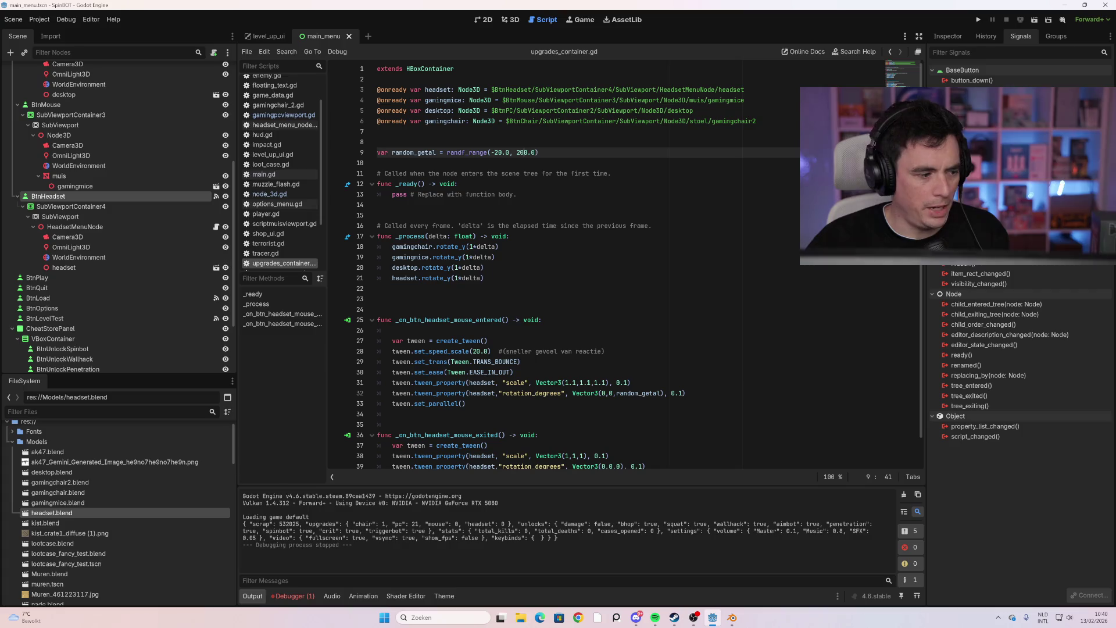
{"action": "key", "text": "BackSpace"}
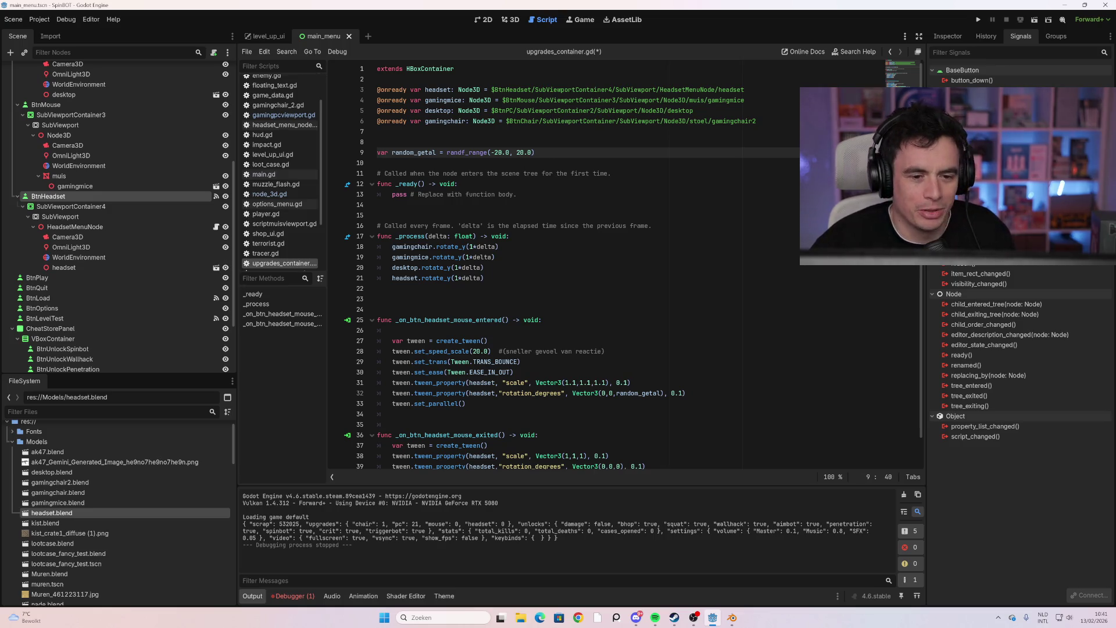
{"action": "left_click_drag", "start_coordinate": [535, 152], "coordinate": [380, 152]}
Cut the random_getal line, paste it above var tween in _on_btn_headset_mouse_entered, and run the game
{"action": "scroll", "coordinate": [380, 152], "scroll_direction": "down", "scroll_amount": 1}
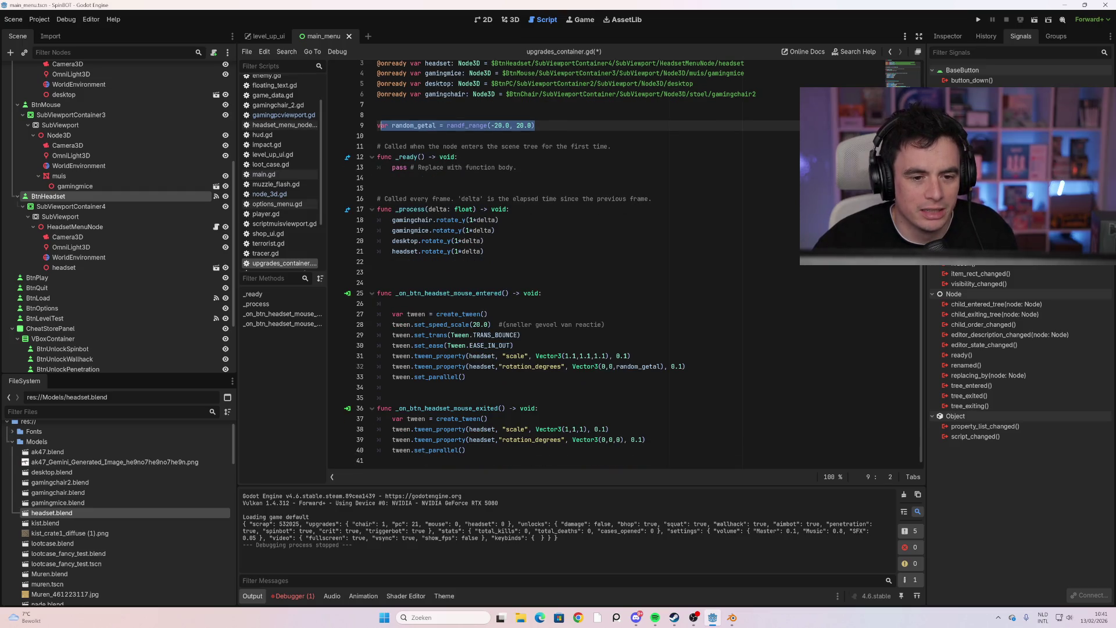
{"action": "left_click_drag", "start_coordinate": [535, 126], "coordinate": [377, 126]}
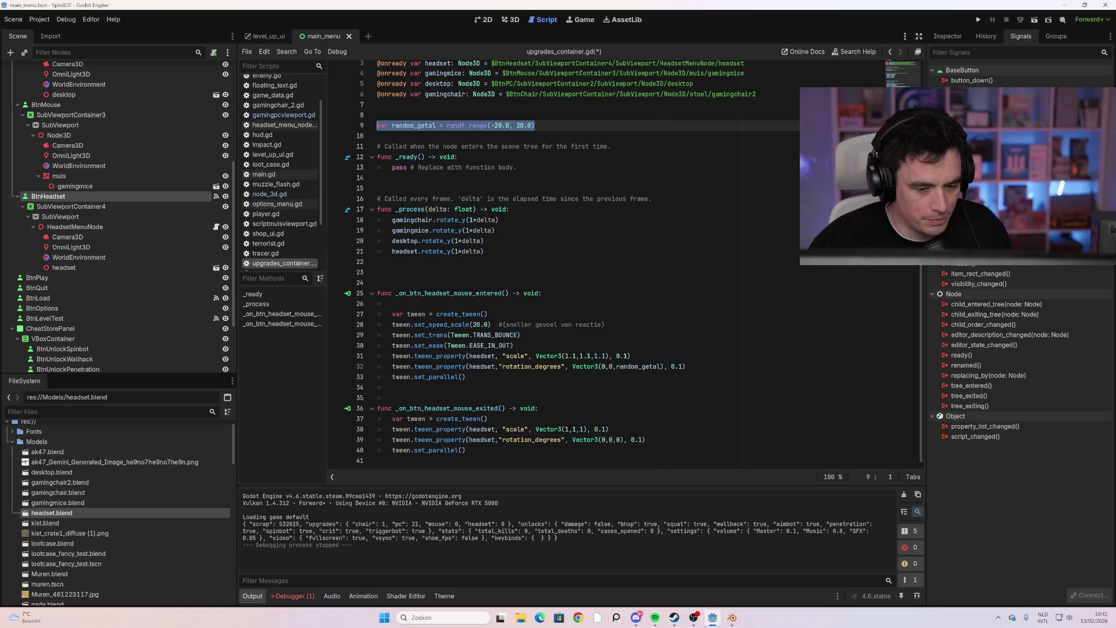
{"action": "key", "text": "ctrl+x"}
{"action": "left_click", "coordinate": [483, 251]}
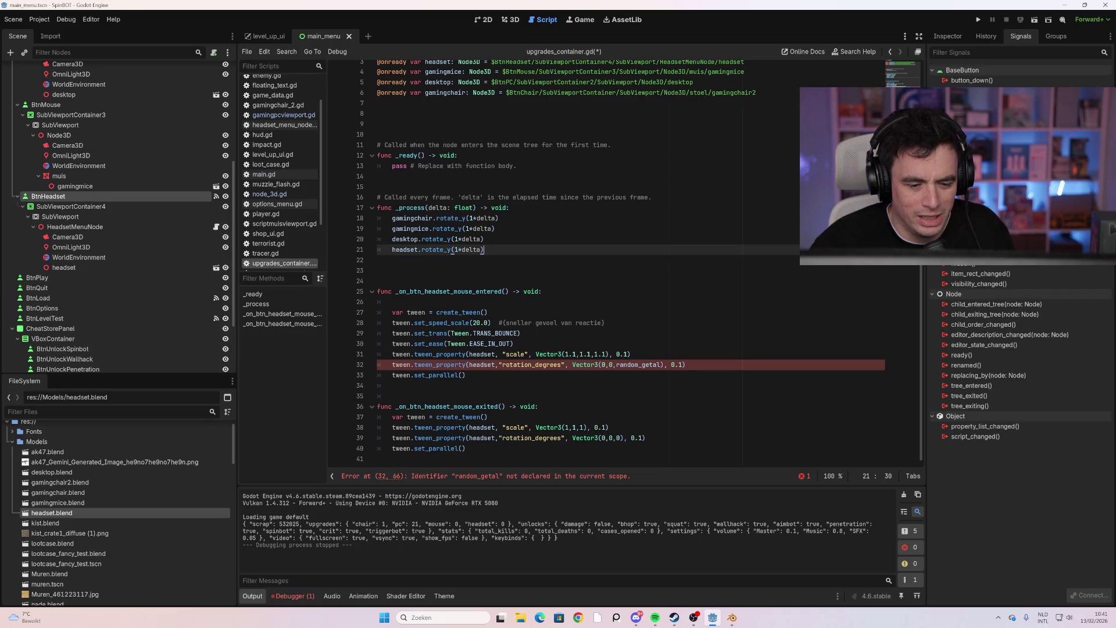
{"action": "left_click", "coordinate": [488, 313]}
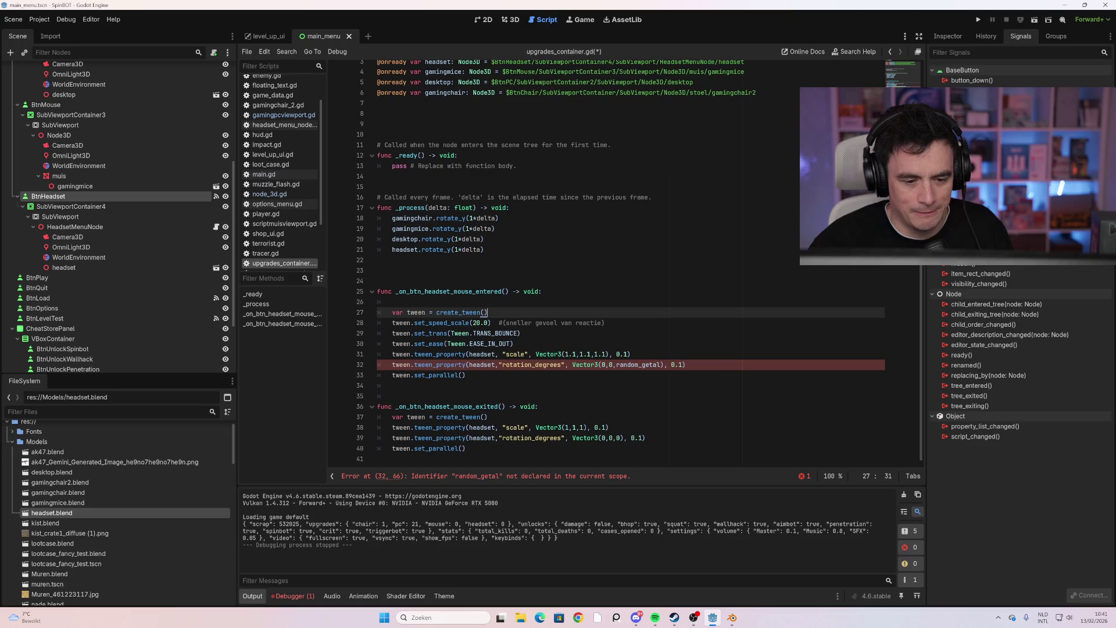
{"action": "key", "text": "Up"}
{"action": "key", "text": "ctrl+v"}
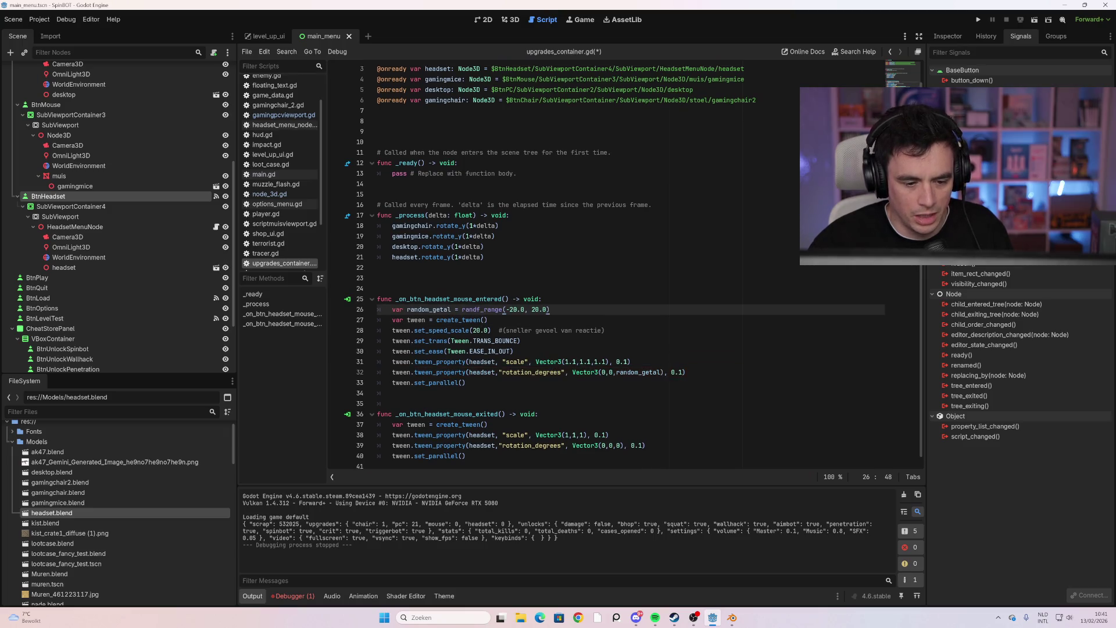
{"action": "left_click", "coordinate": [539, 414]}
{"action": "scroll", "coordinate": [538, 414], "scroll_direction": "down", "scroll_amount": 1}
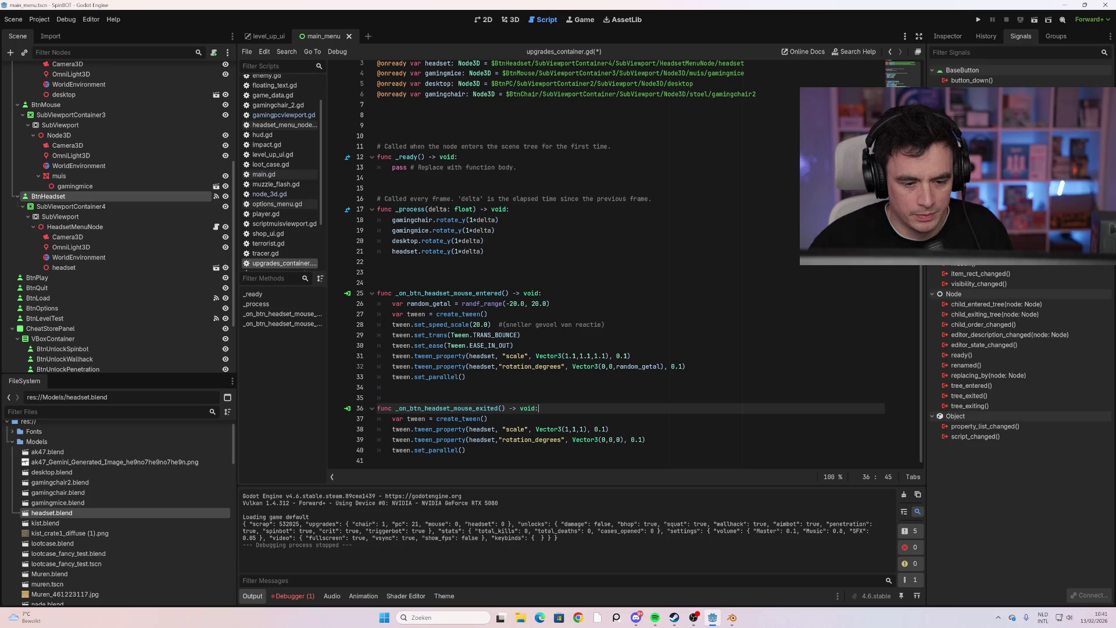
{"action": "key", "text": "F5"}
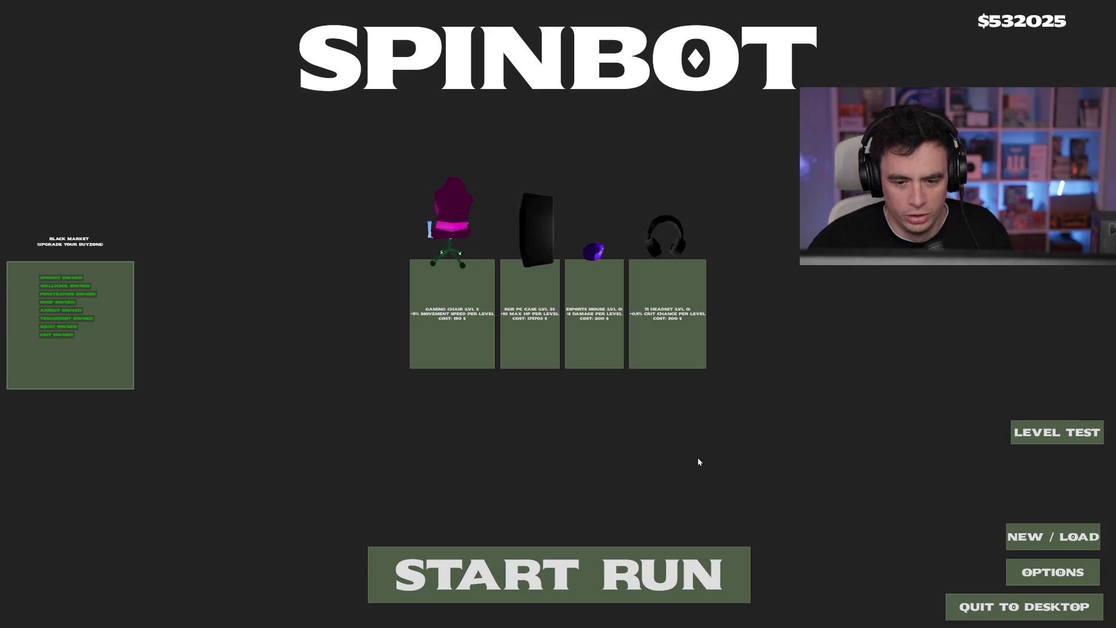
Stop the game and relaunch it with F5 to recheck the headset hover on the main menu
{"action": "key", "text": "F8"}
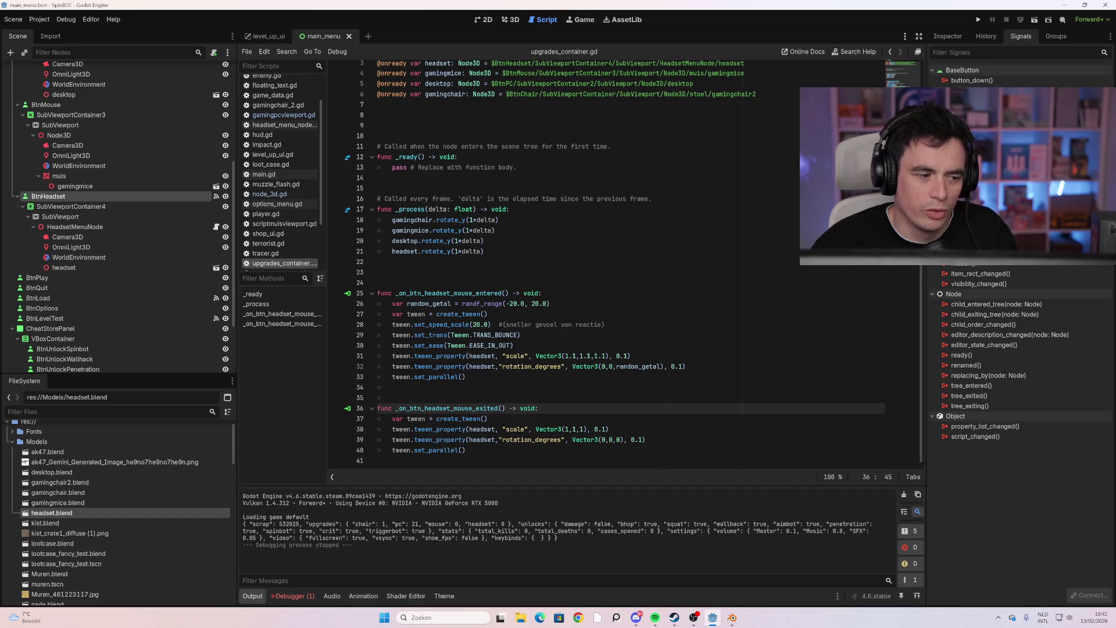
{"action": "scroll", "coordinate": [195, 273], "scroll_direction": "up", "scroll_amount": 2}
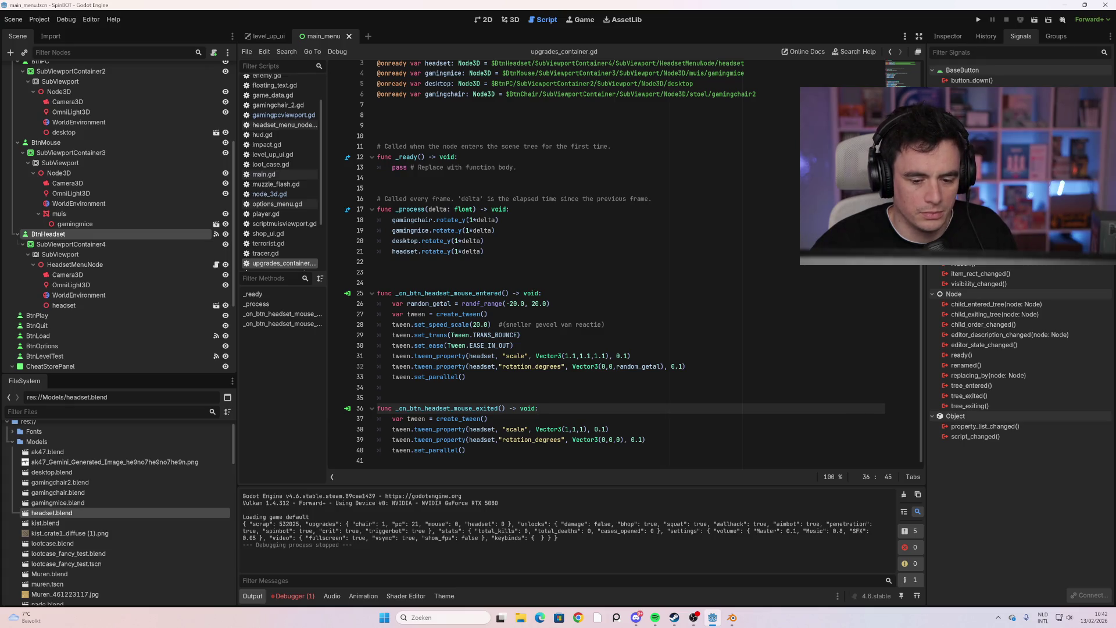
{"action": "key", "text": "F5"}
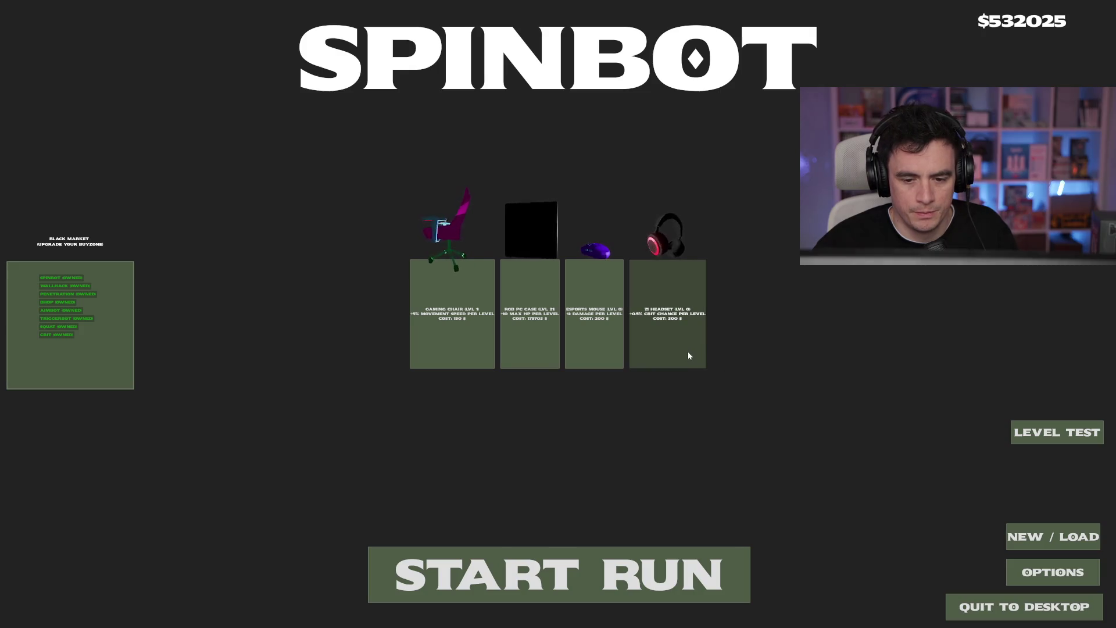
Close the game and add blank lines after tween.set_parallel() on line 40
{"action": "key", "text": "F8"}
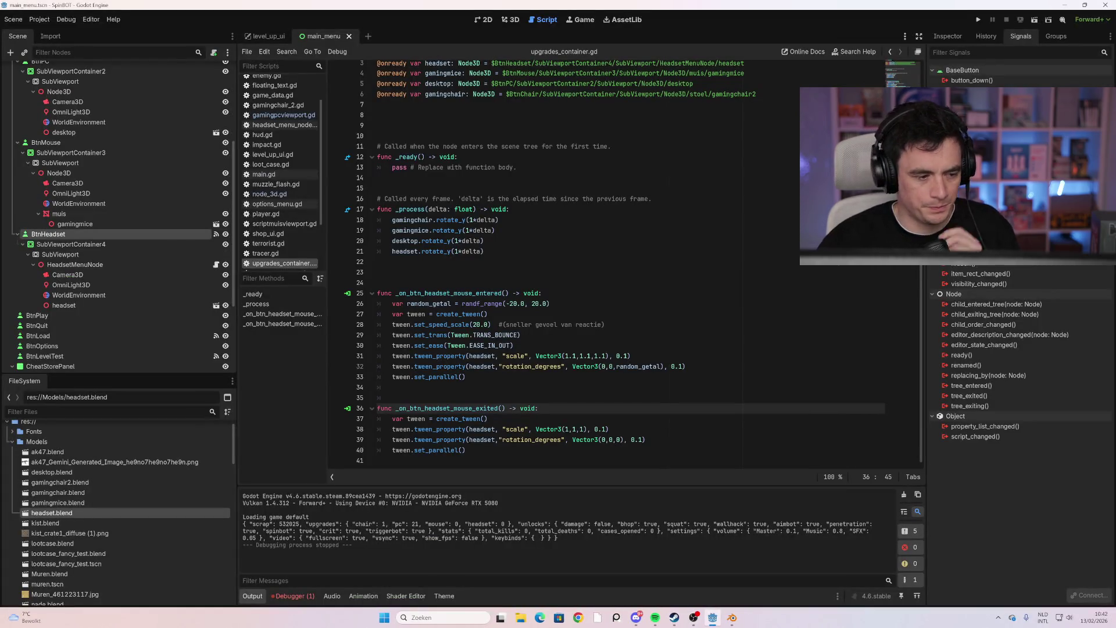
{"action": "left_click", "coordinate": [464, 450]}
{"action": "key", "text": "Return"}
{"action": "key", "text": "Return"}
{"action": "key", "text": "Return"}
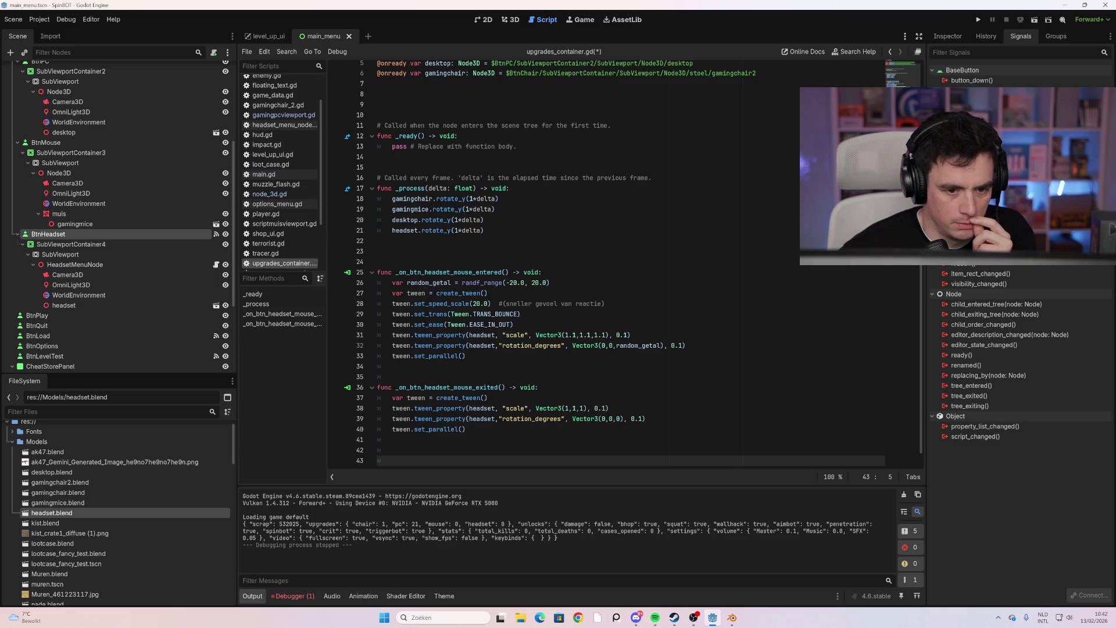
Add one more blank line, show BtnMouse's signals, and jump to line 1 of the script
{"action": "key", "text": "Return"}
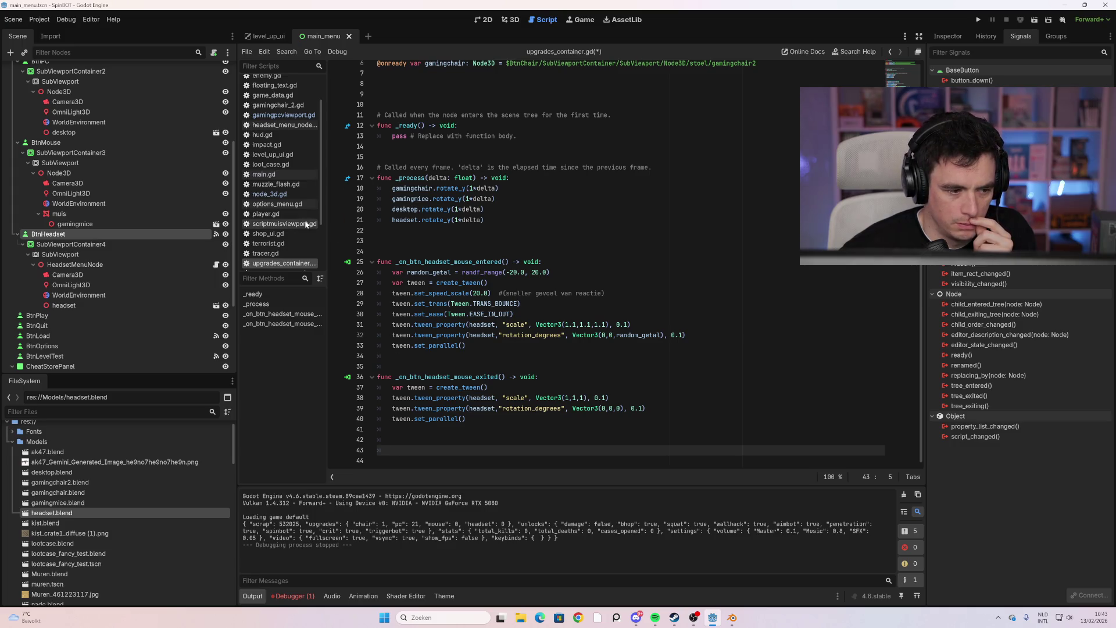
{"action": "left_click", "coordinate": [123, 144]}
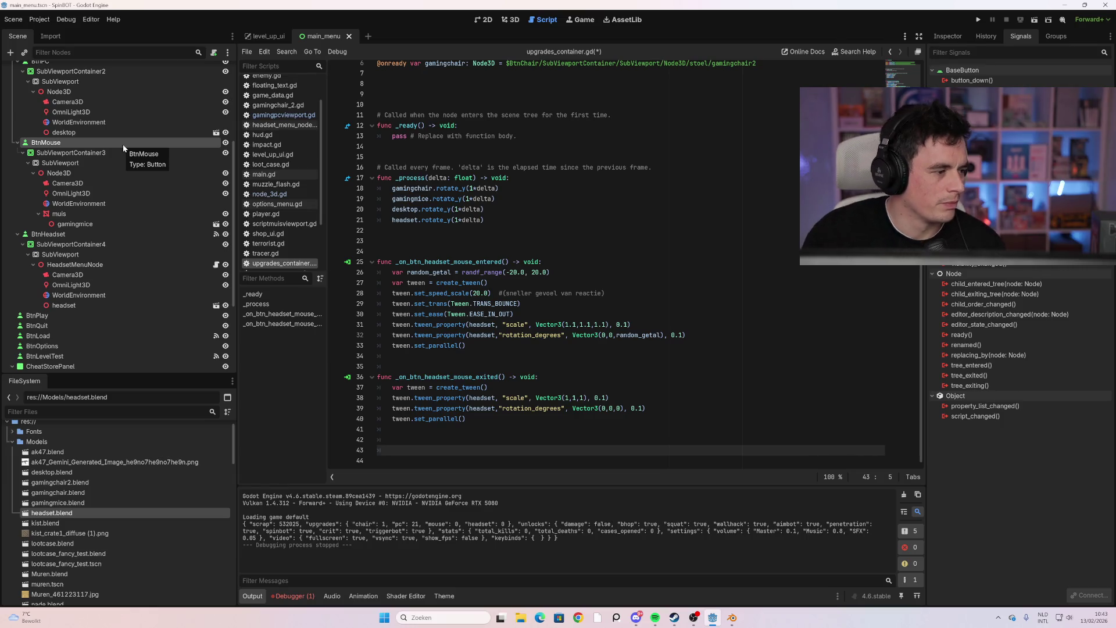
{"action": "scroll", "coordinate": [581, 261], "scroll_direction": "up", "scroll_amount": 2}
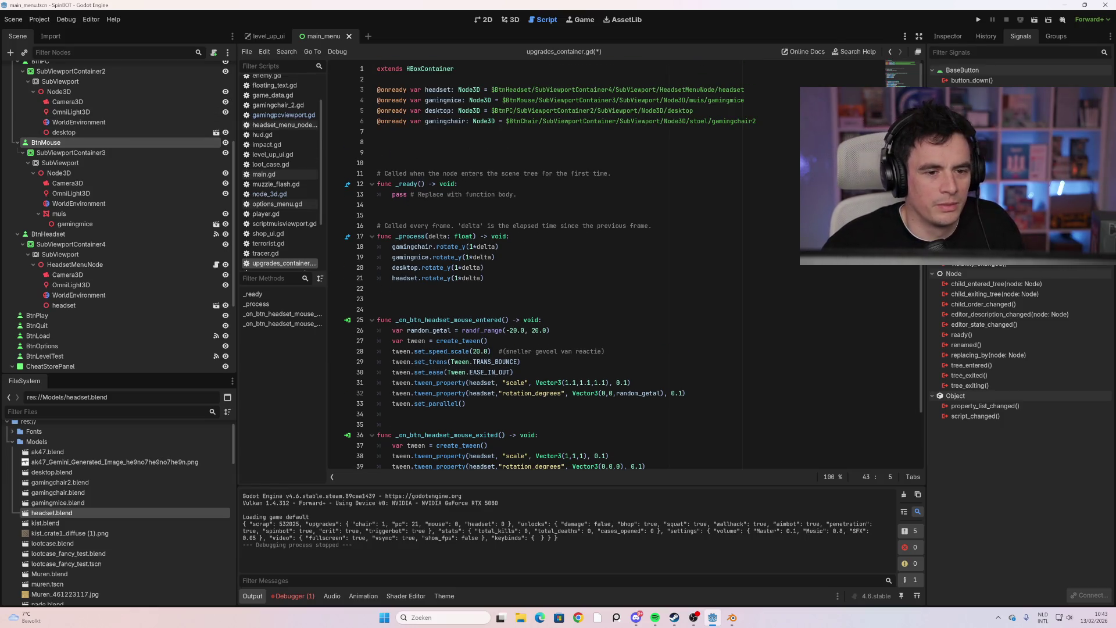
{"action": "left_click", "coordinate": [390, 69]}
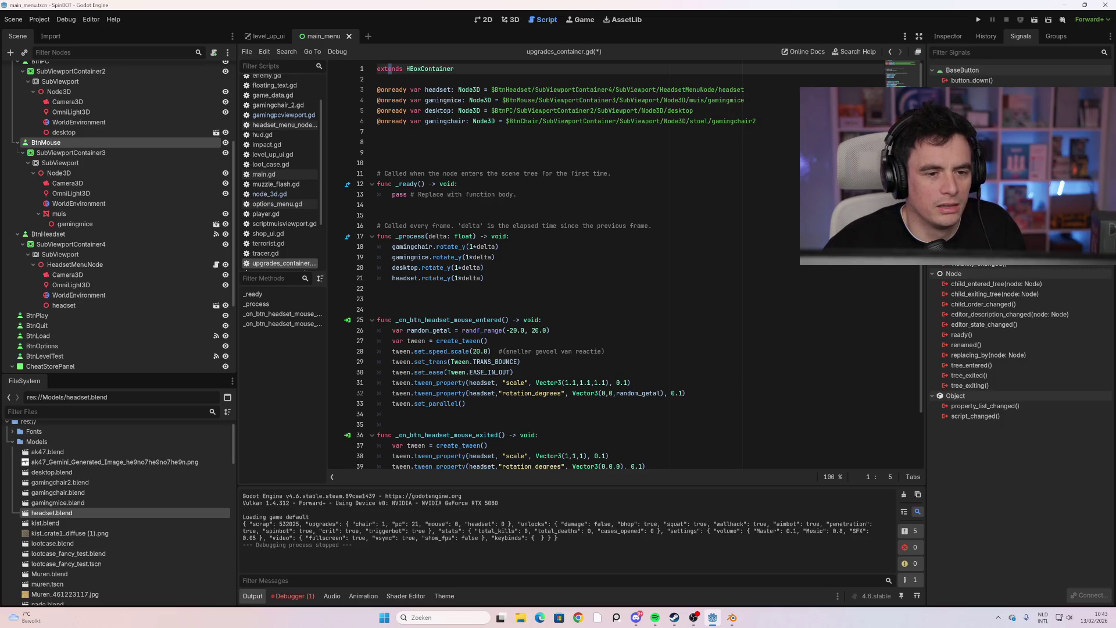
{"action": "left_click", "coordinate": [401, 68]}
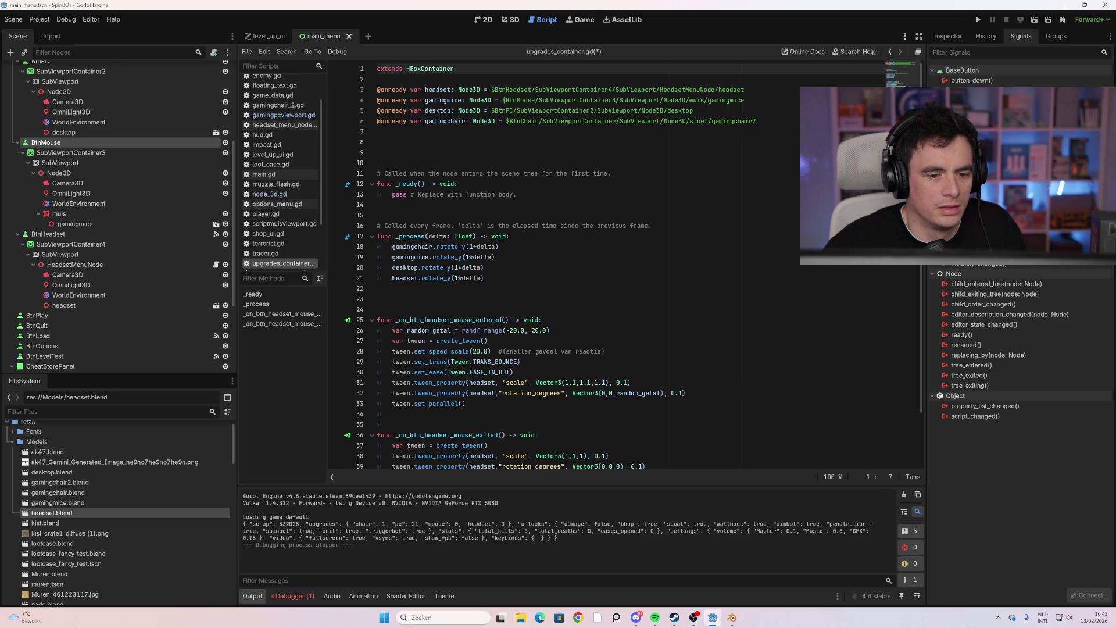
Scroll through upgrades_container.gd to review the headset hover handler code
{"action": "mouse_move", "coordinate": [483, 257]}
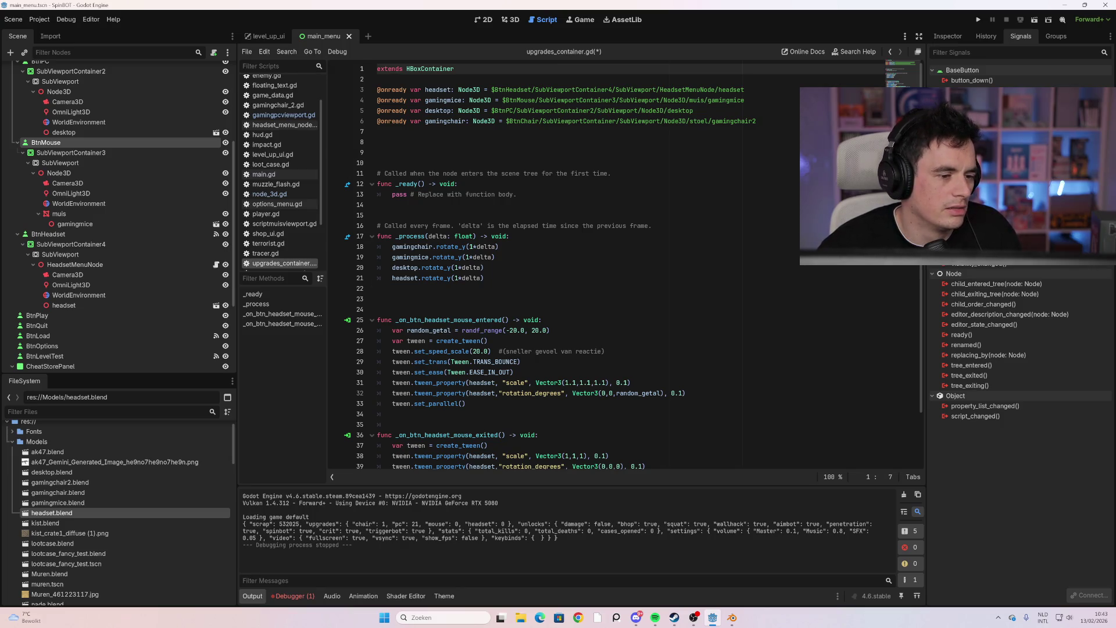
{"action": "scroll", "coordinate": [640, 264], "scroll_direction": "down", "scroll_amount": 1}
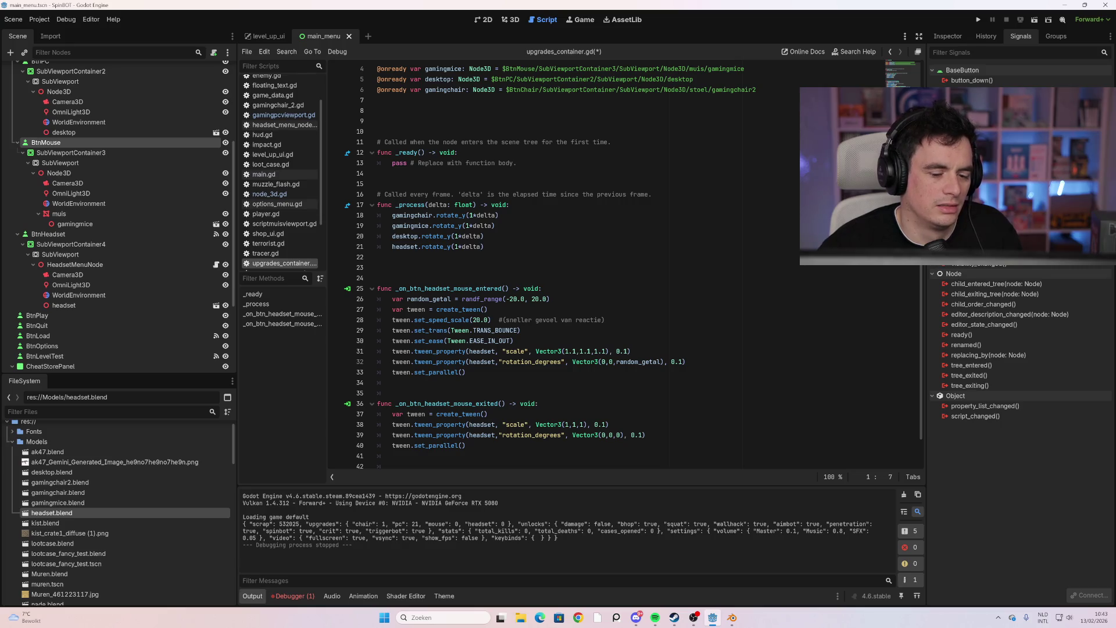
{"action": "scroll", "coordinate": [639, 264], "scroll_direction": "up", "scroll_amount": 1}
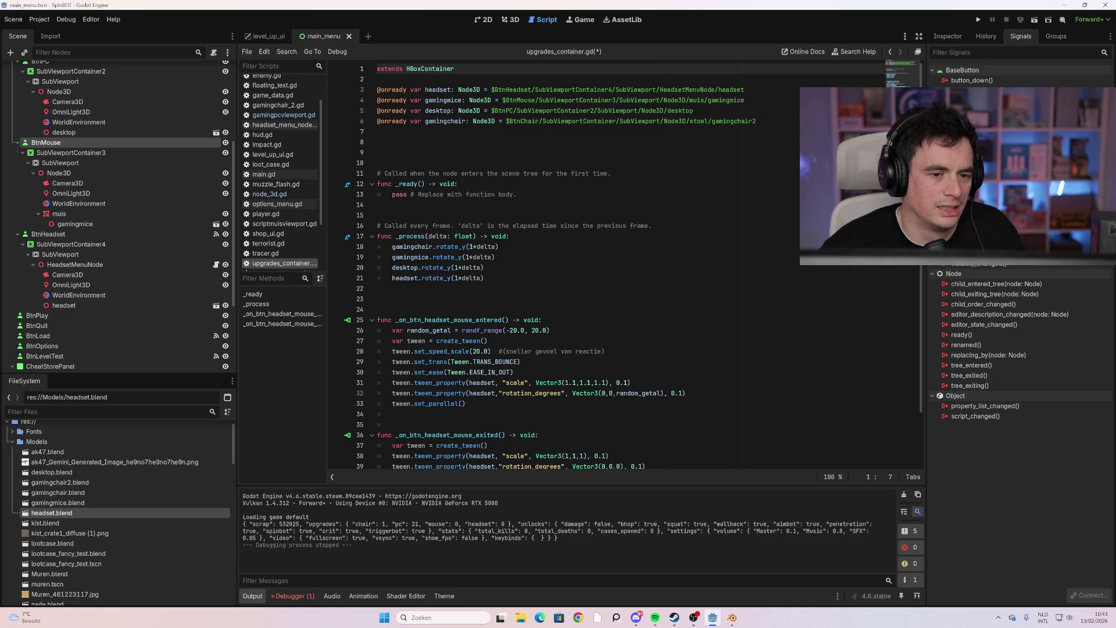
{"action": "scroll", "coordinate": [640, 265], "scroll_direction": "down", "scroll_amount": 2}
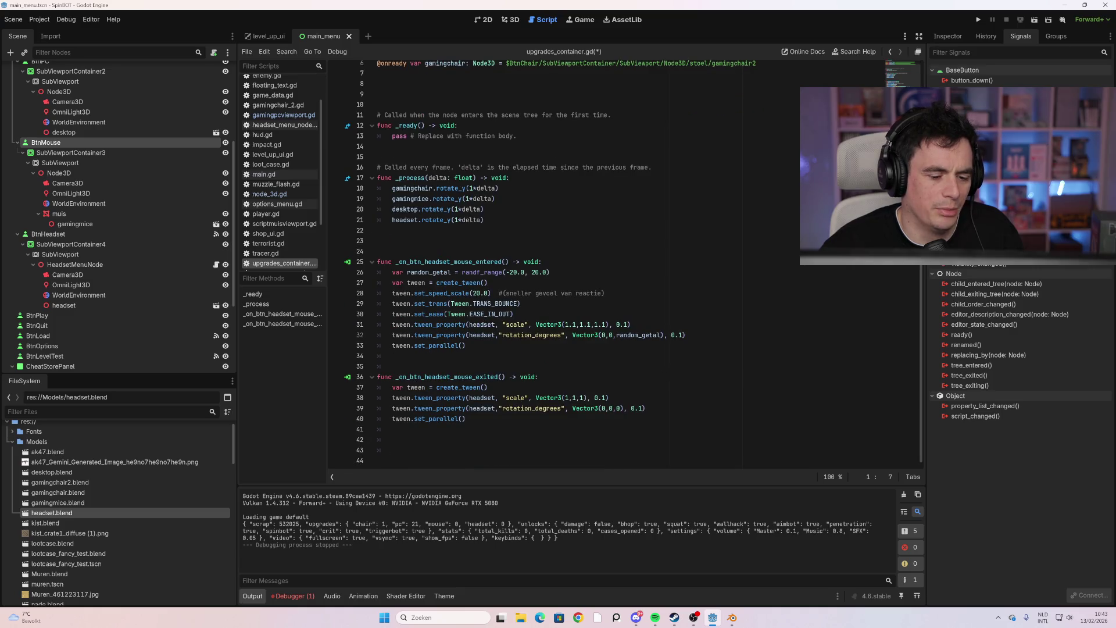
{"action": "mouse_move", "coordinate": [441, 335]}
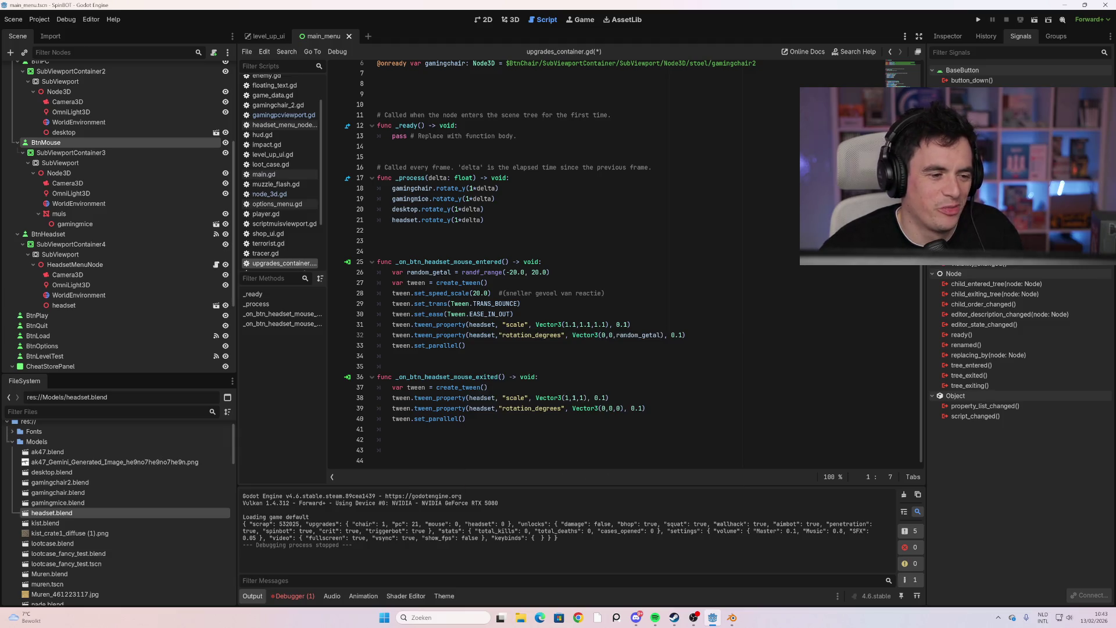
{"action": "scroll", "coordinate": [633, 260], "scroll_direction": "up", "scroll_amount": 2}
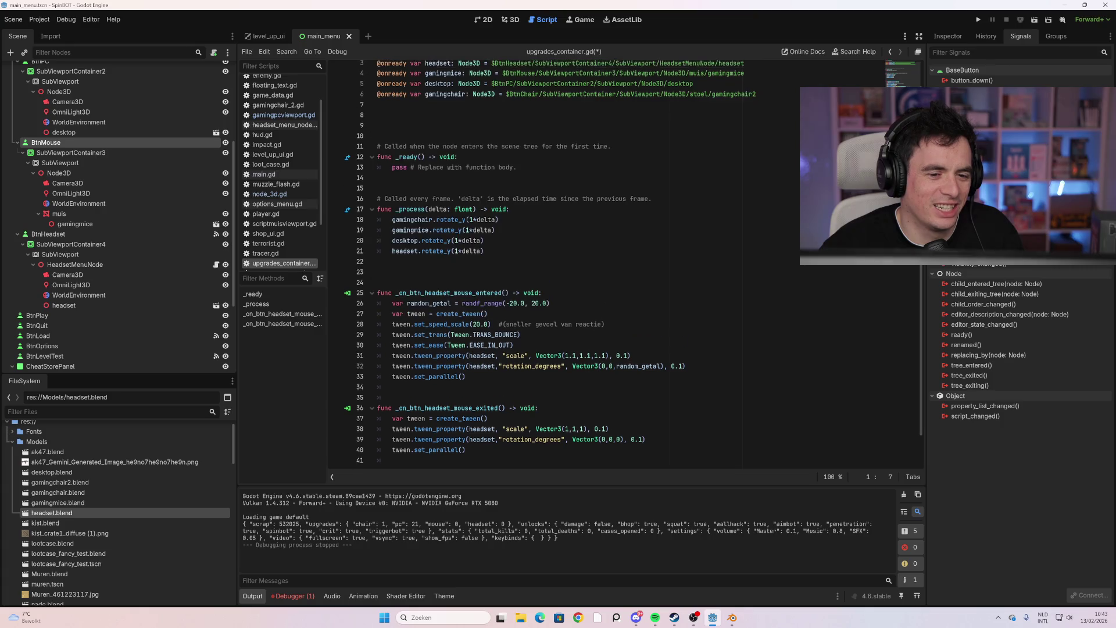
{"action": "scroll", "coordinate": [633, 261], "scroll_direction": "down", "scroll_amount": 2}
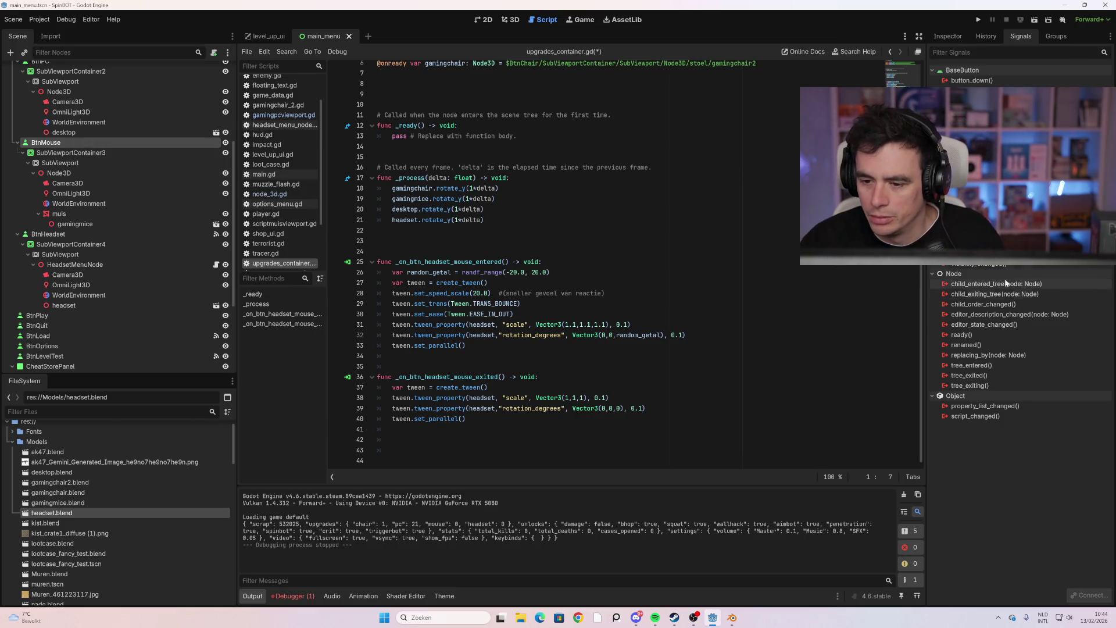
Connect BtnMouse's mouse_entered and mouse_exited signals to UpgradesContainer
{"action": "double_click", "coordinate": [977, 171]}
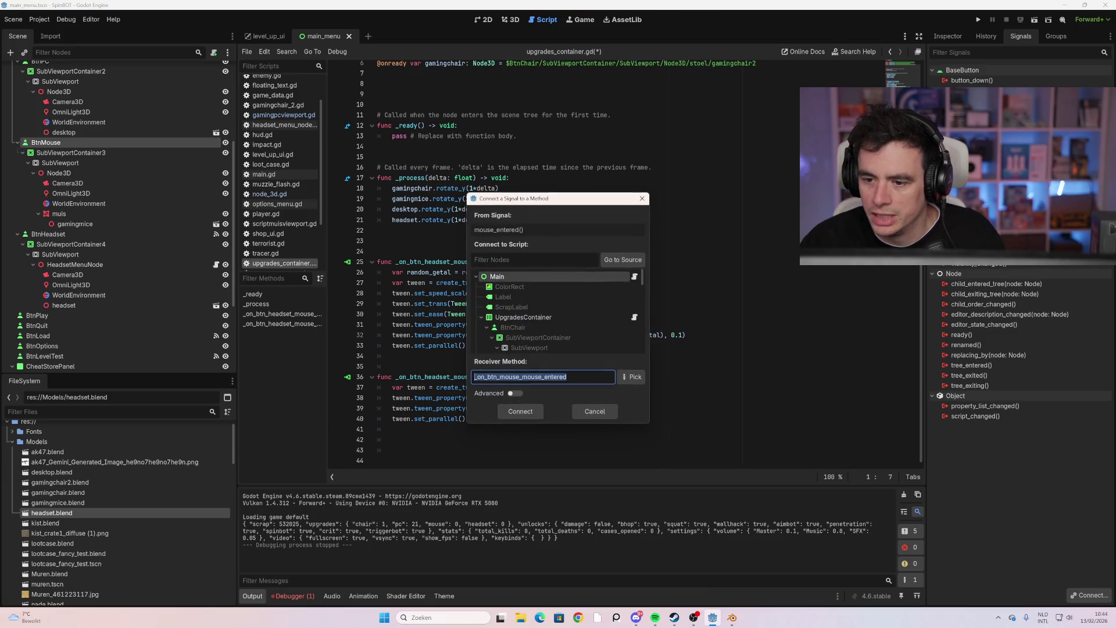
{"action": "left_click", "coordinate": [535, 412]}
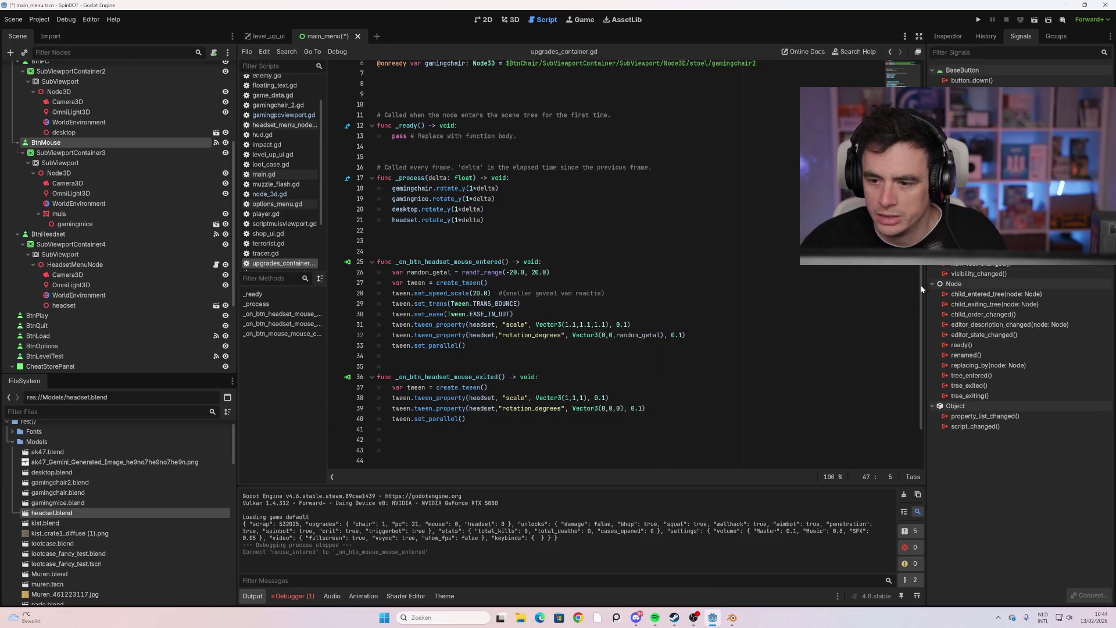
{"action": "double_click", "coordinate": [976, 182]}
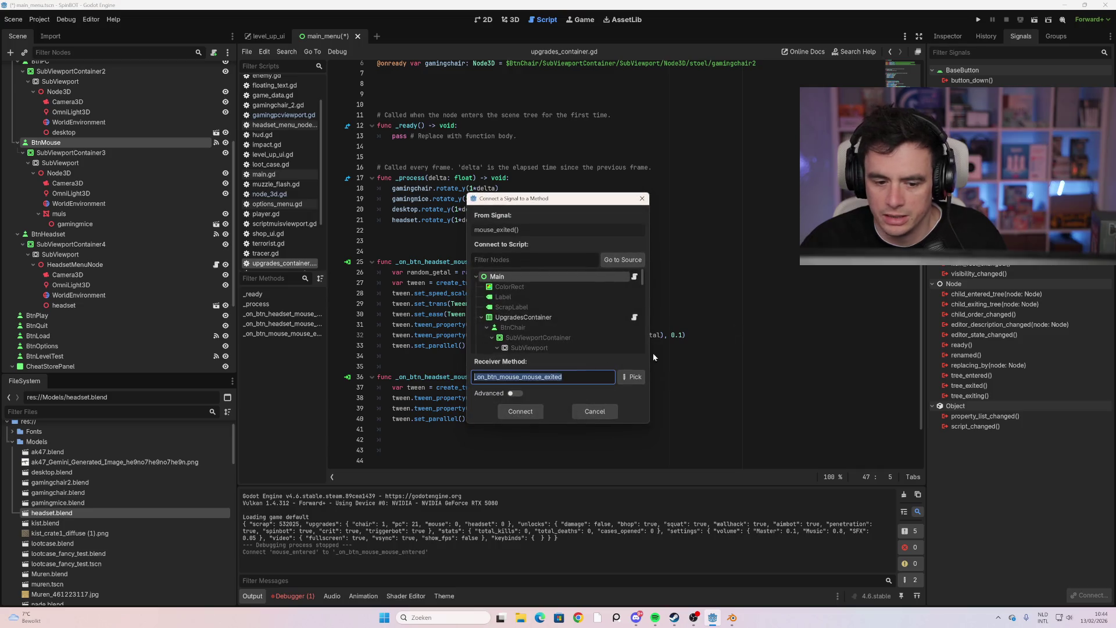
{"action": "left_click", "coordinate": [559, 318]}
{"action": "left_click", "coordinate": [527, 416]}
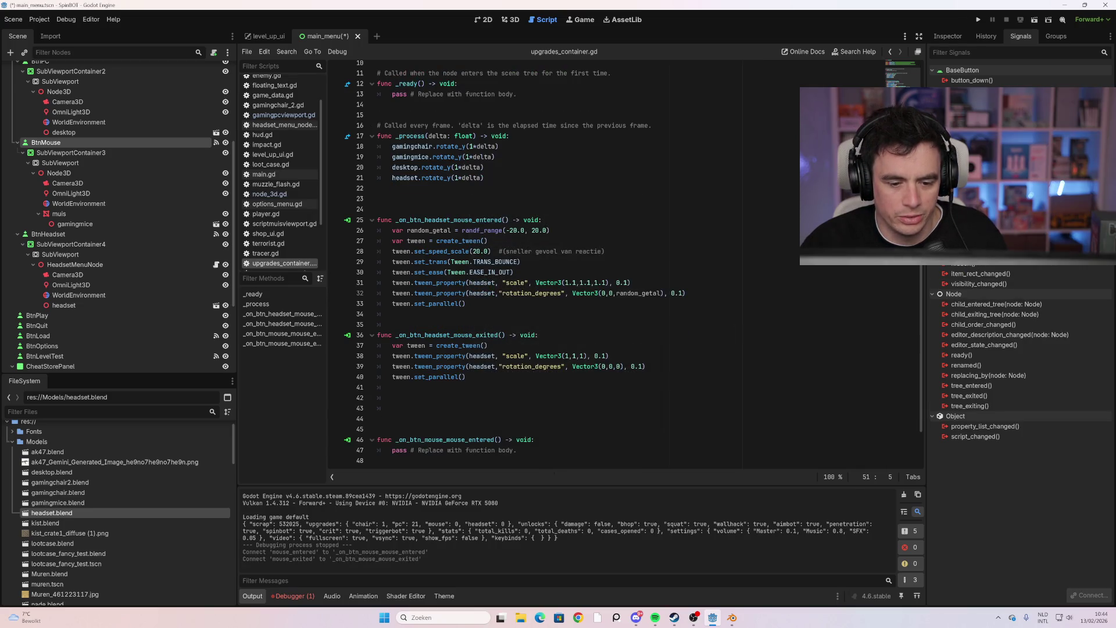
Connect BtnPC's mouse_entered and mouse_exited signals to new handler functions
{"action": "scroll", "coordinate": [125, 156], "scroll_direction": "up", "scroll_amount": 2}
{"action": "left_click", "coordinate": [86, 100]}
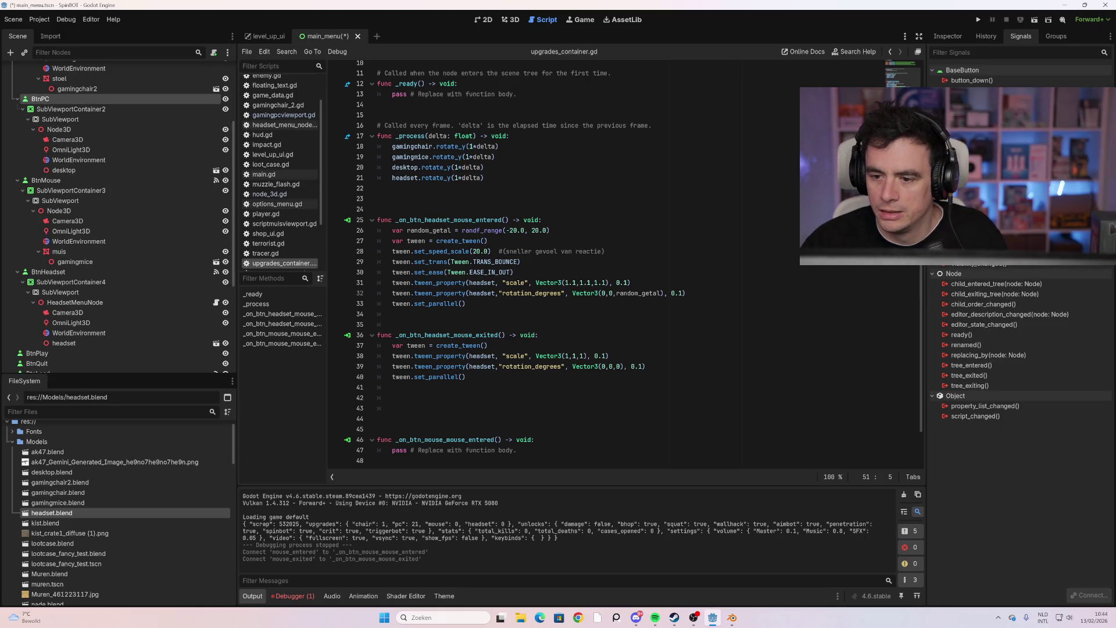
{"action": "double_click", "coordinate": [977, 172]}
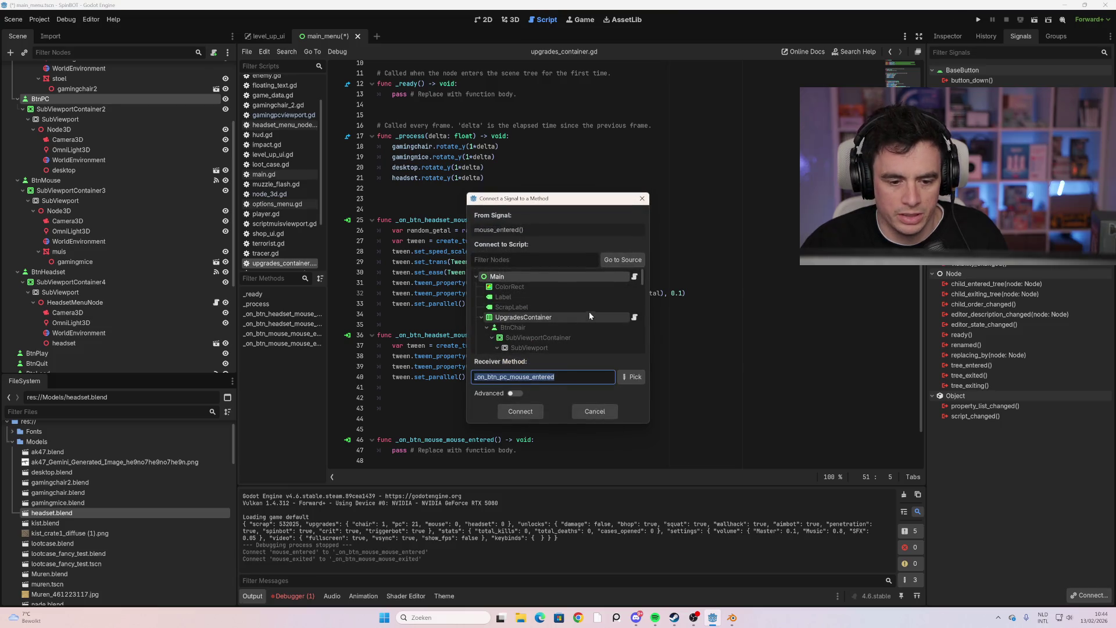
{"action": "left_click", "coordinate": [529, 415]}
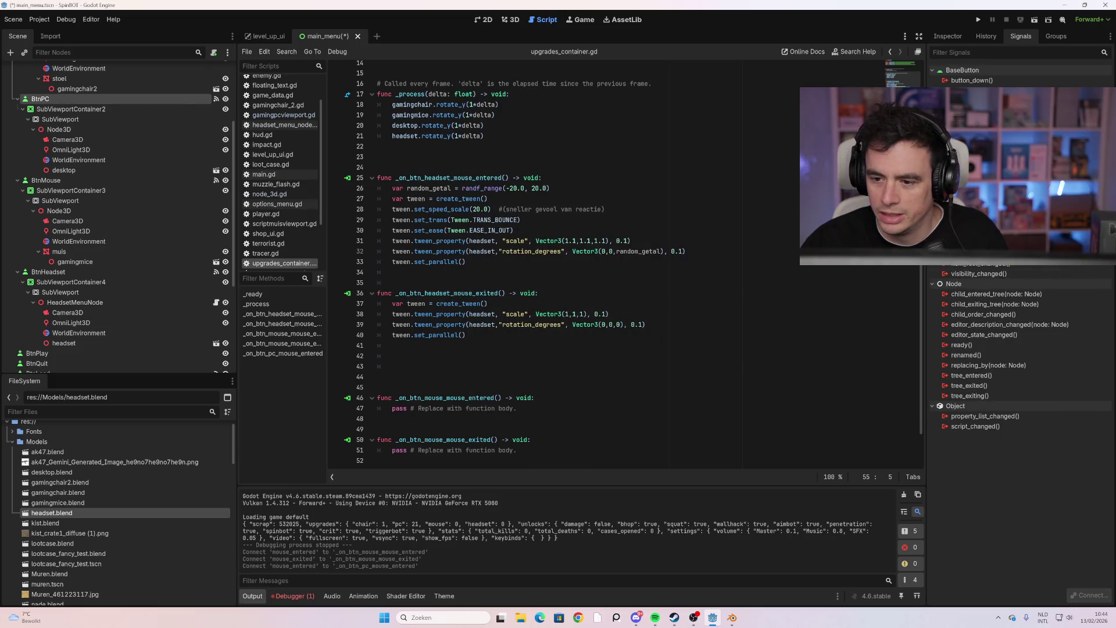
{"action": "double_click", "coordinate": [976, 181]}
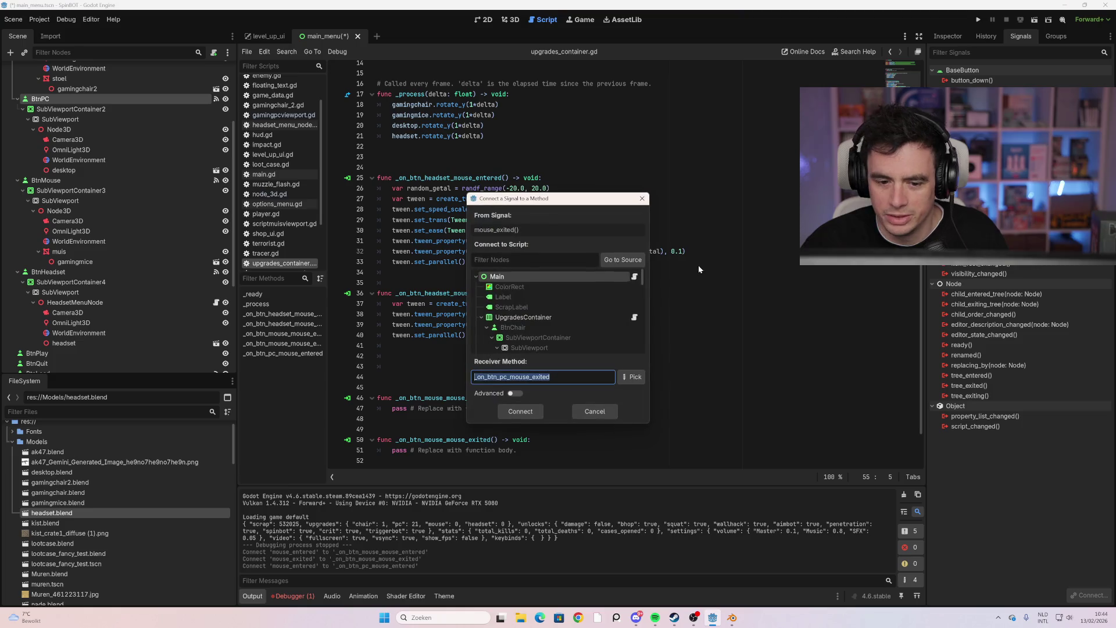
{"action": "left_click", "coordinate": [534, 413]}
Connect BtnChair's mouse_entered and mouse_exited signals, then select the headset tween code on lines 26–33
{"action": "scroll", "coordinate": [116, 187], "scroll_direction": "up", "scroll_amount": 5}
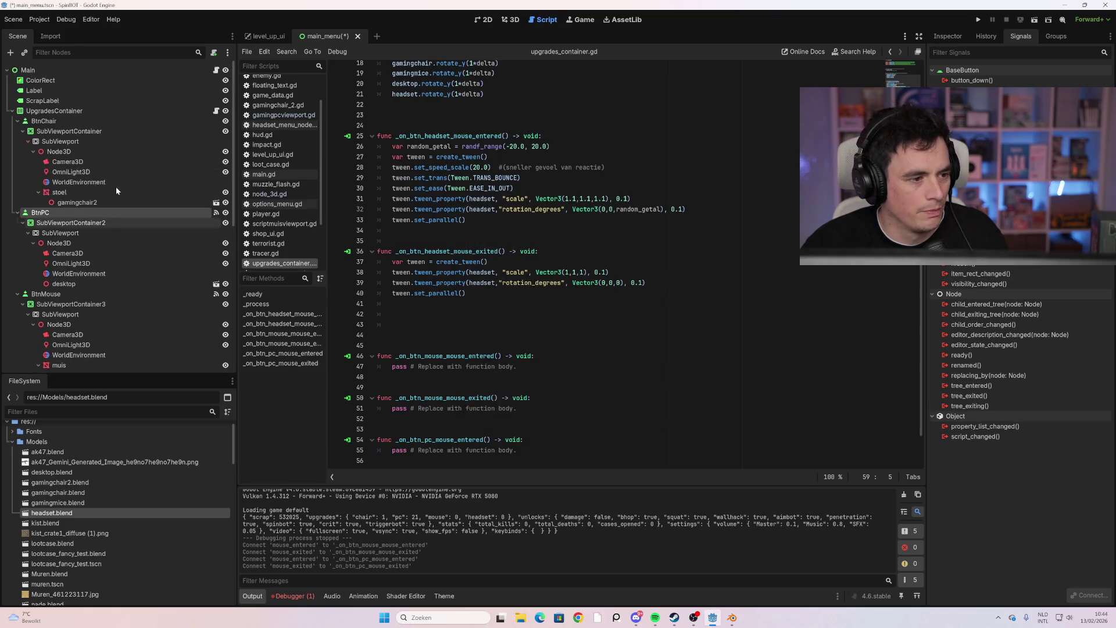
{"action": "left_click", "coordinate": [44, 121]}
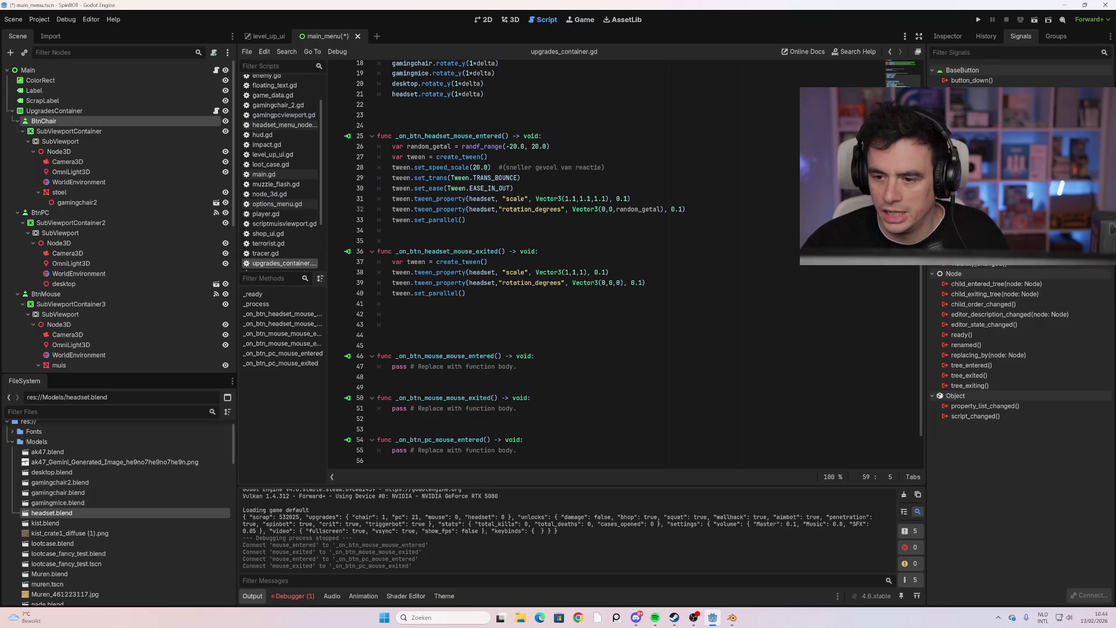
{"action": "double_click", "coordinate": [977, 172]}
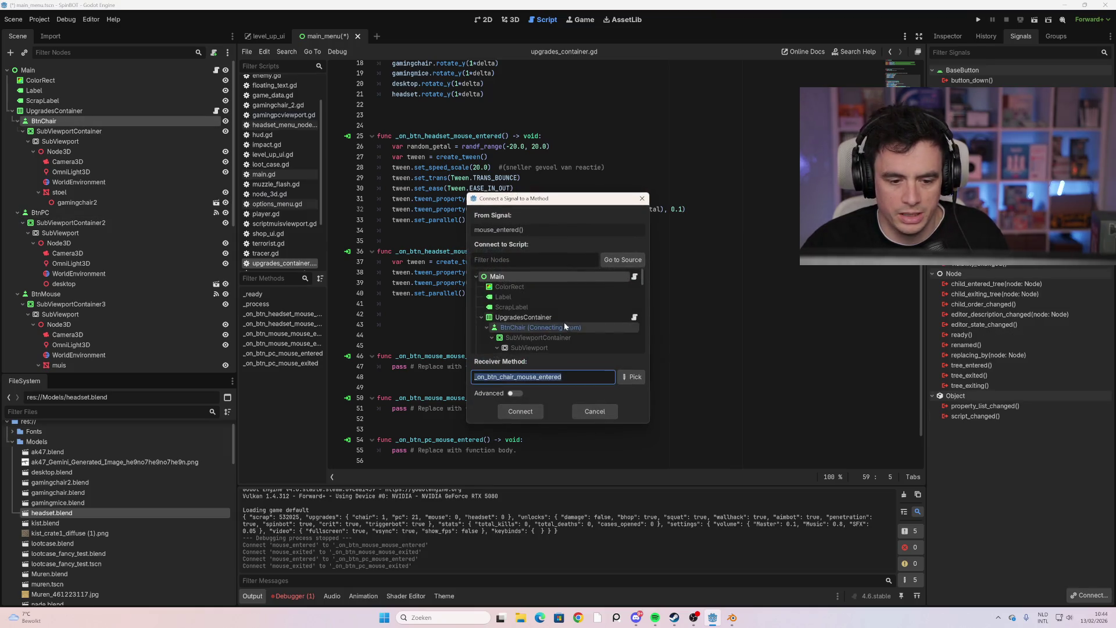
{"action": "left_click", "coordinate": [527, 412]}
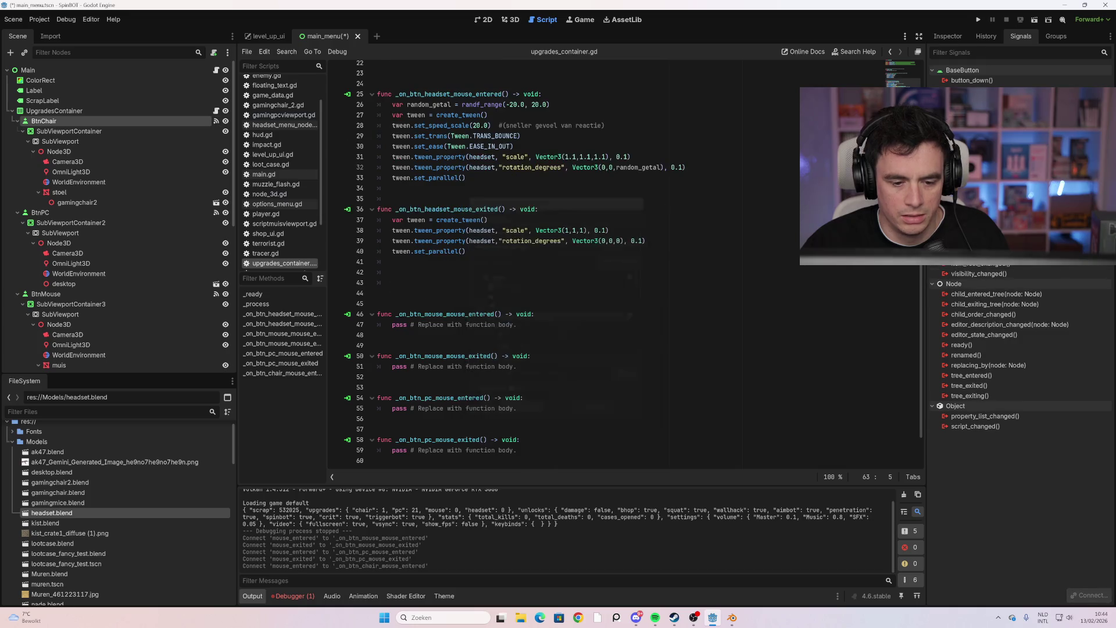
{"action": "double_click", "coordinate": [977, 192]}
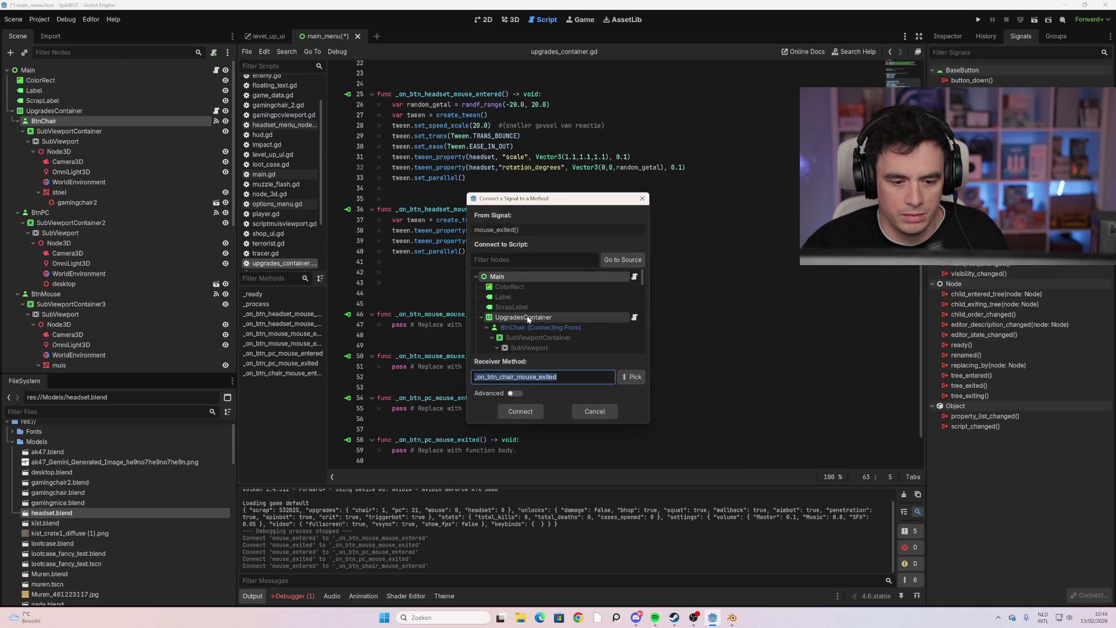
{"action": "left_click", "coordinate": [528, 413]}
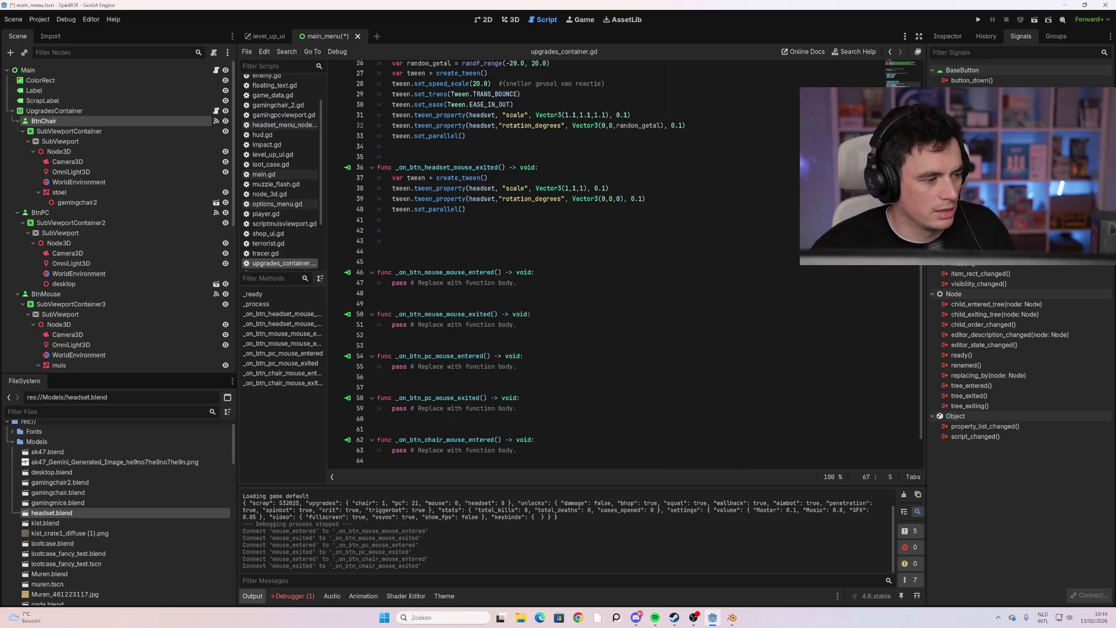
{"action": "scroll", "coordinate": [581, 261], "scroll_direction": "up", "scroll_amount": 3}
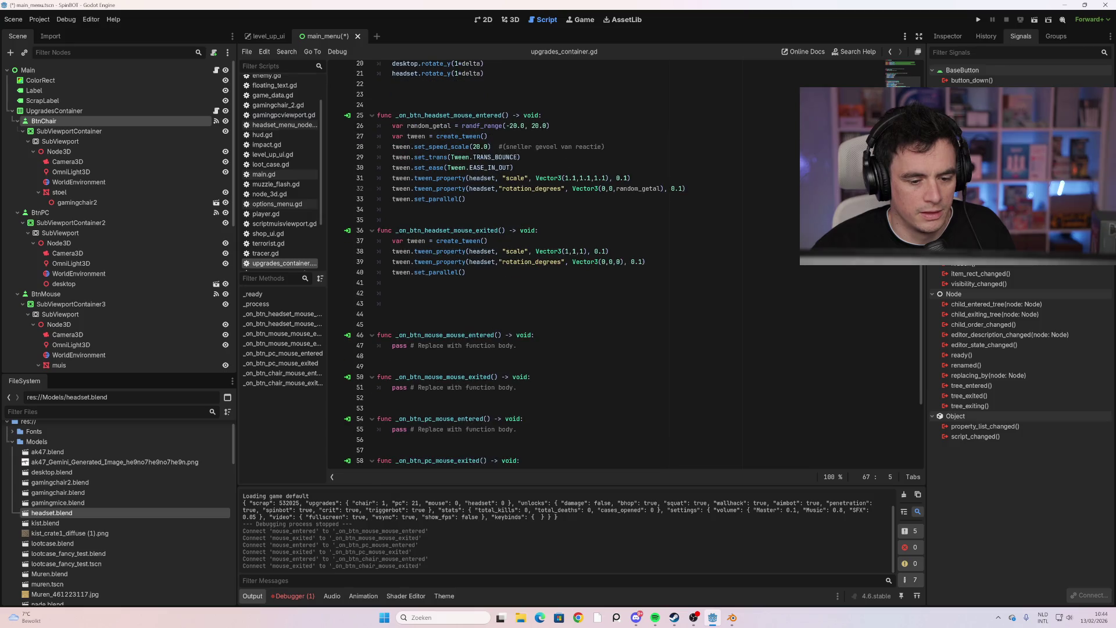
{"action": "left_click_drag", "start_coordinate": [466, 230], "coordinate": [377, 162]}
Copy the headset tween code into the mouse-entered handler, then undo that paste
{"action": "key", "text": "ctrl+c"}
{"action": "left_click", "coordinate": [517, 377]}
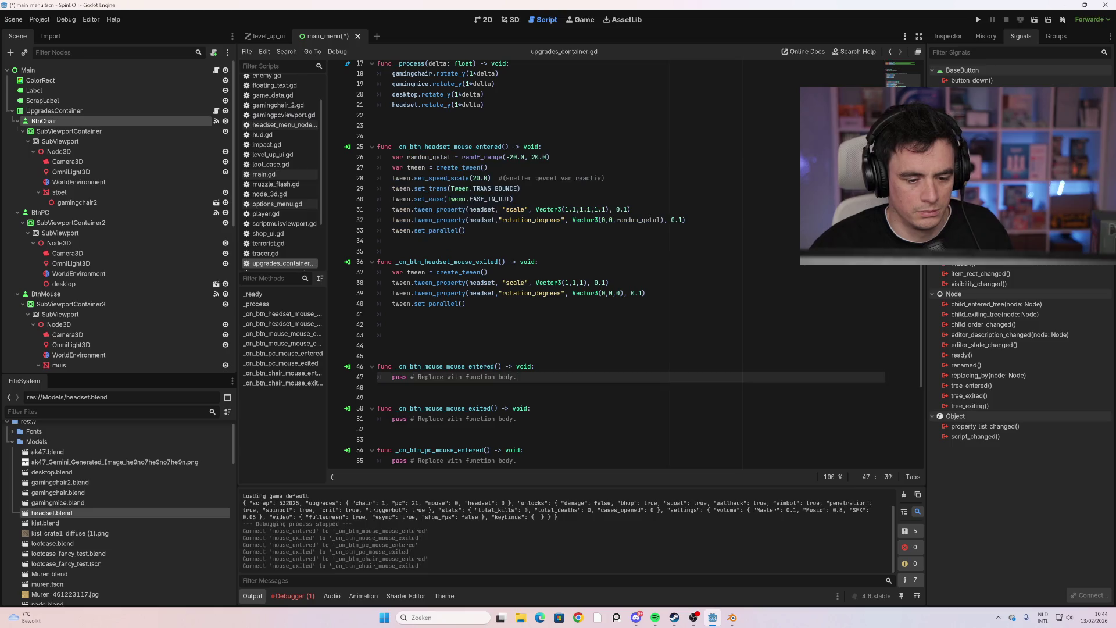
{"action": "key", "text": "shift+Home"}
{"action": "key", "text": "ctrl+v"}
{"action": "scroll", "coordinate": [581, 262], "scroll_direction": "down", "scroll_amount": 6}
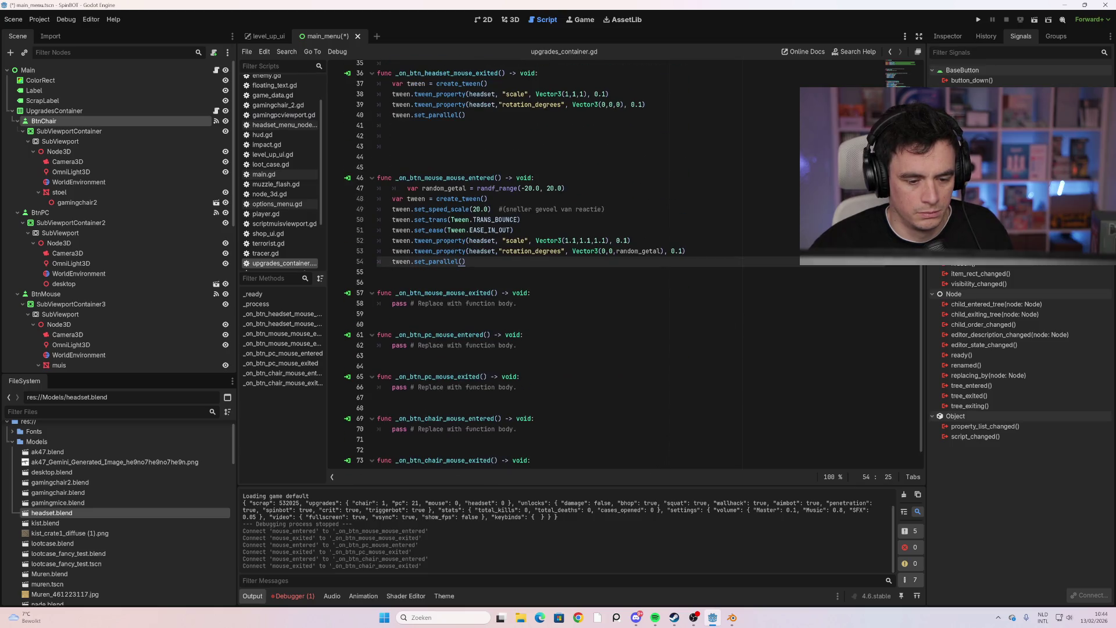
{"action": "left_click", "coordinate": [393, 188]}
{"action": "scroll", "coordinate": [581, 261], "scroll_direction": "up", "scroll_amount": 10}
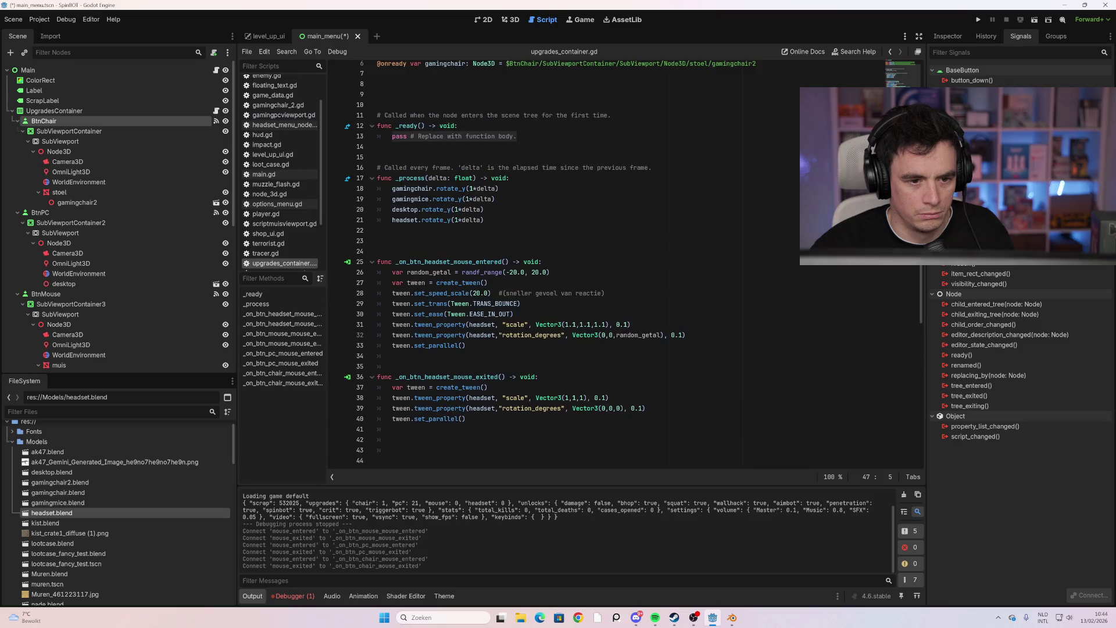
{"action": "key", "text": "ctrl+z"}
Recopy lines 26–33 and paste them over the mouse-entered handler's pass placeholder
{"action": "left_click_drag", "start_coordinate": [468, 283], "coordinate": [392, 209]}
{"action": "right_click", "coordinate": [406, 217]}
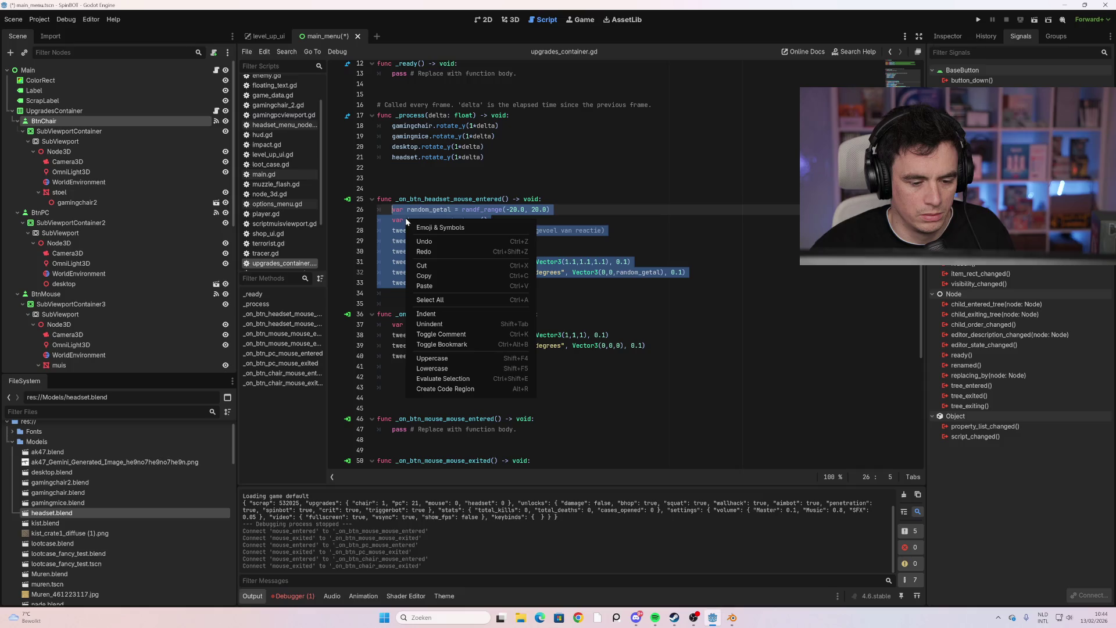
{"action": "left_click", "coordinate": [436, 271]}
{"action": "scroll", "coordinate": [436, 271], "scroll_direction": "down", "scroll_amount": 2}
{"action": "scroll", "coordinate": [436, 270], "scroll_direction": "down", "scroll_amount": 2}
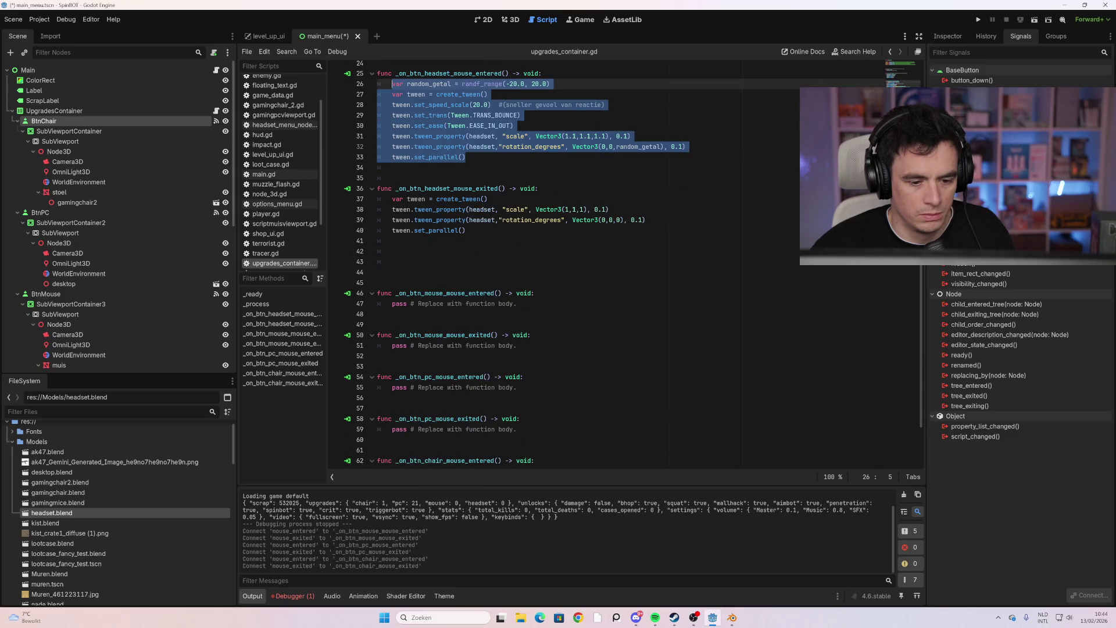
{"action": "left_click_drag", "start_coordinate": [515, 303], "coordinate": [392, 304]}
{"action": "key", "text": "ctrl+v"}
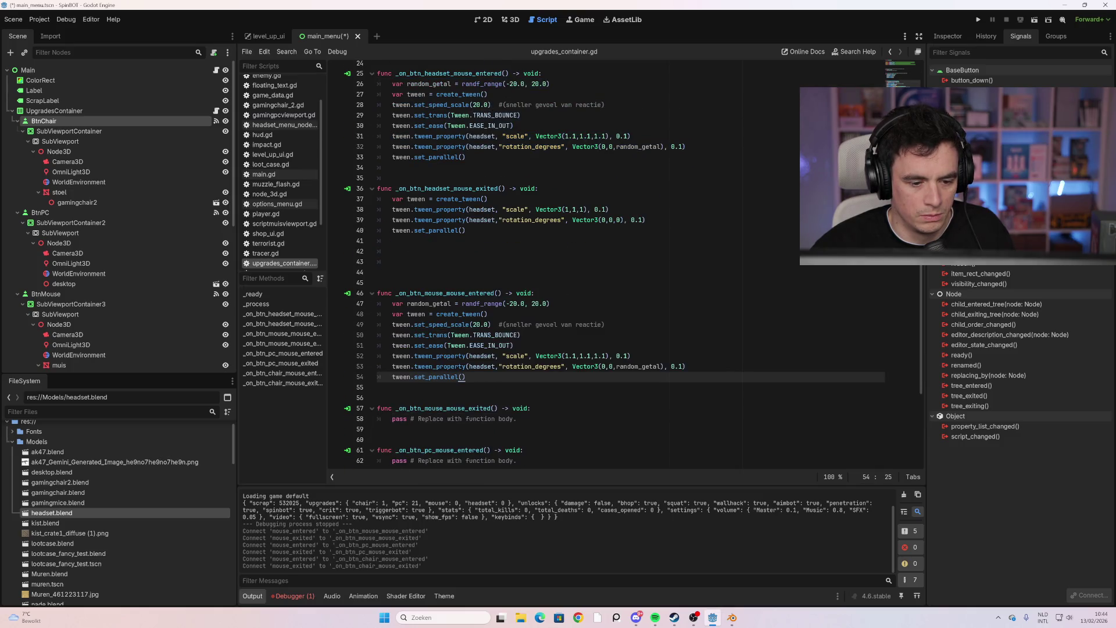
Paste the same tween code into the PC and chair mouse_entered handlers and on line 74
{"action": "scroll", "coordinate": [436, 332], "scroll_direction": "down", "scroll_amount": 3}
{"action": "left_click_drag", "start_coordinate": [516, 325], "coordinate": [391, 324]}
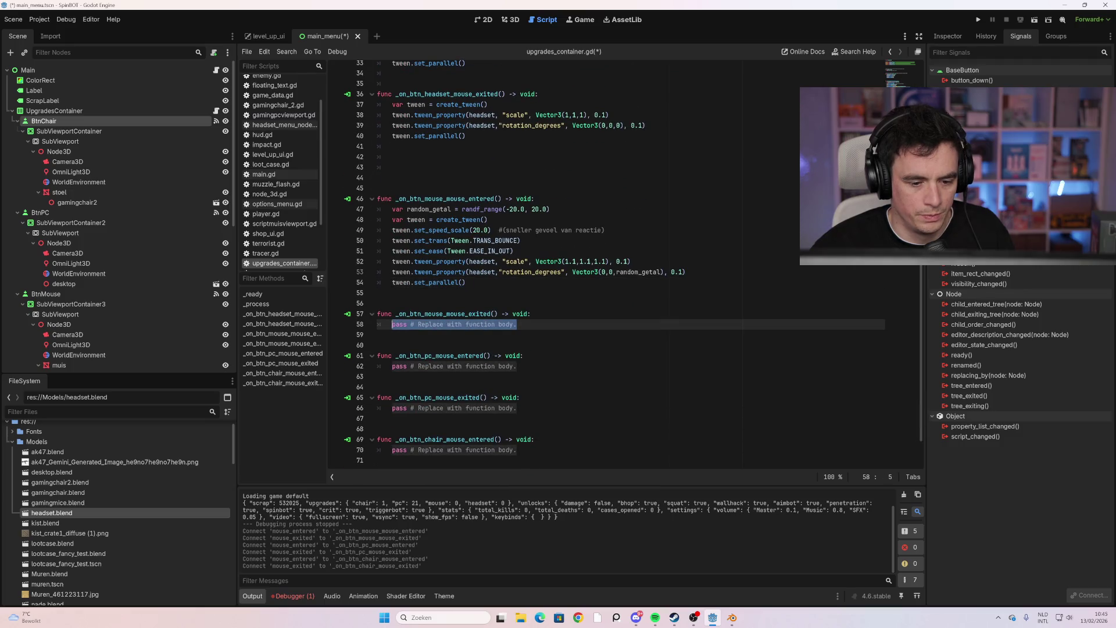
{"action": "left_click_drag", "start_coordinate": [516, 366], "coordinate": [392, 366]}
{"action": "key", "text": "ctrl+v"}
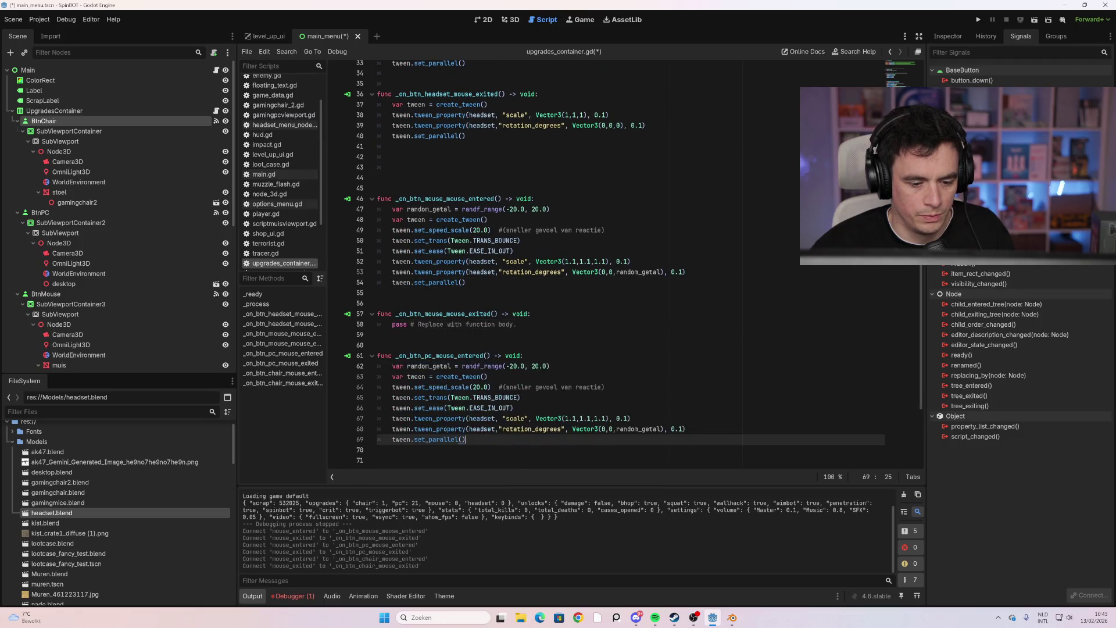
{"action": "scroll", "coordinate": [392, 366], "scroll_direction": "down", "scroll_amount": 4}
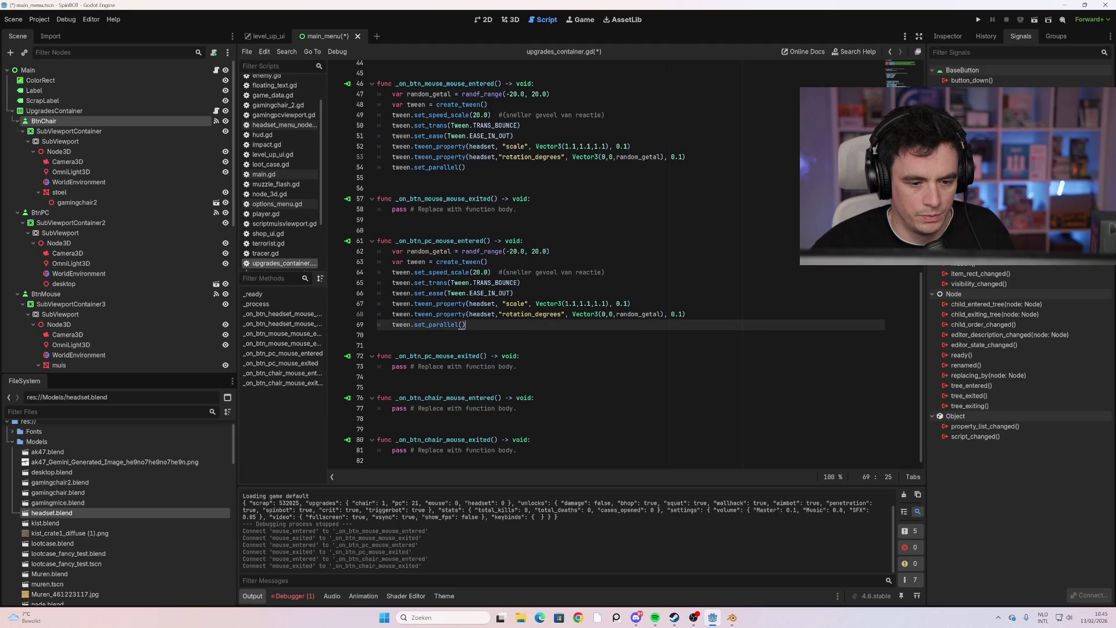
{"action": "left_click_drag", "start_coordinate": [516, 408], "coordinate": [392, 408]}
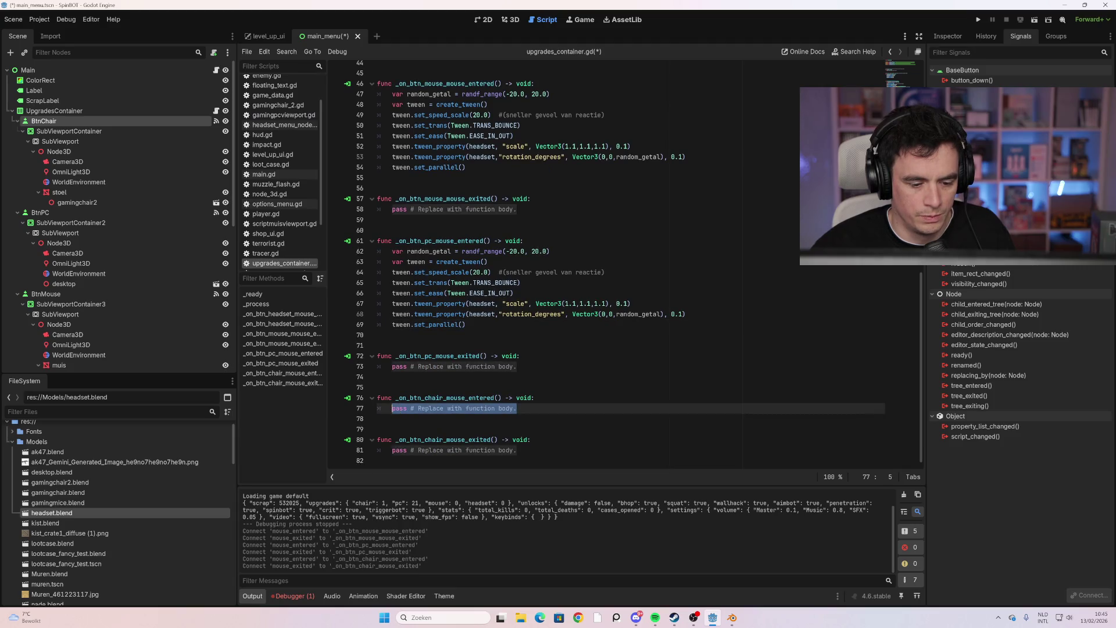
{"action": "key", "text": "ctrl+v"}
{"action": "left_click", "coordinate": [377, 356]}
{"action": "key", "text": "ctrl+v"}
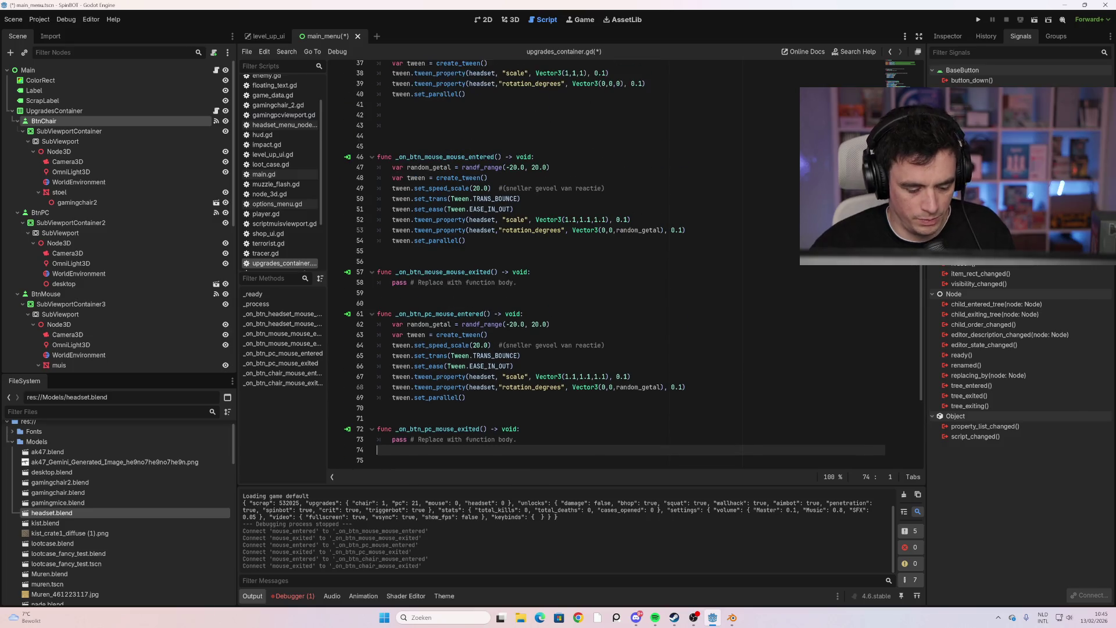
{"action": "key", "text": "F5"}
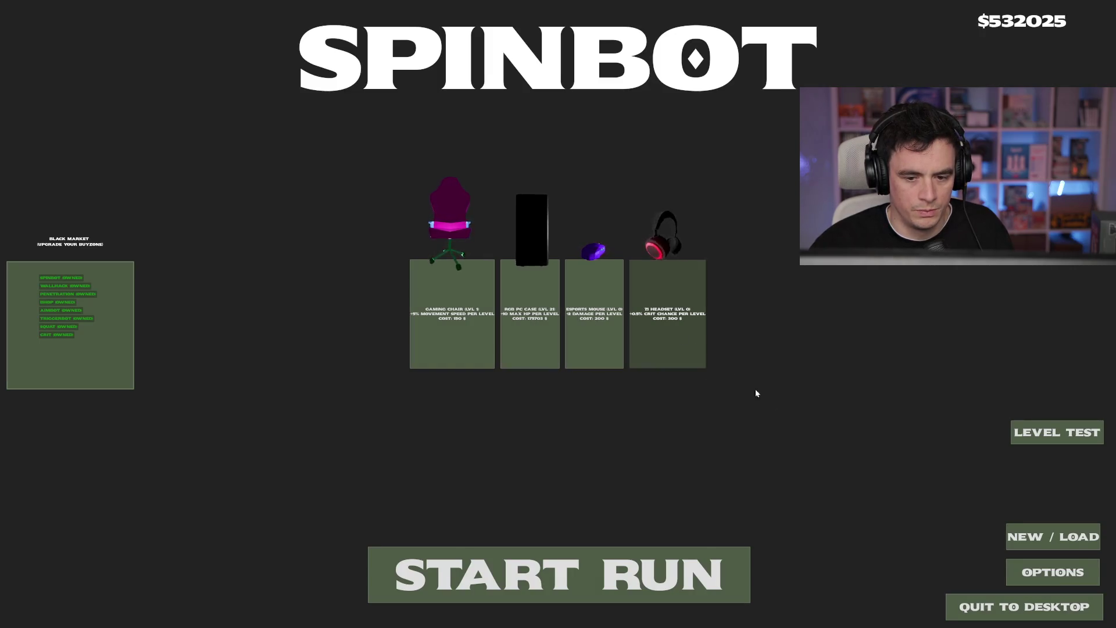
{"action": "key", "text": "F8"}
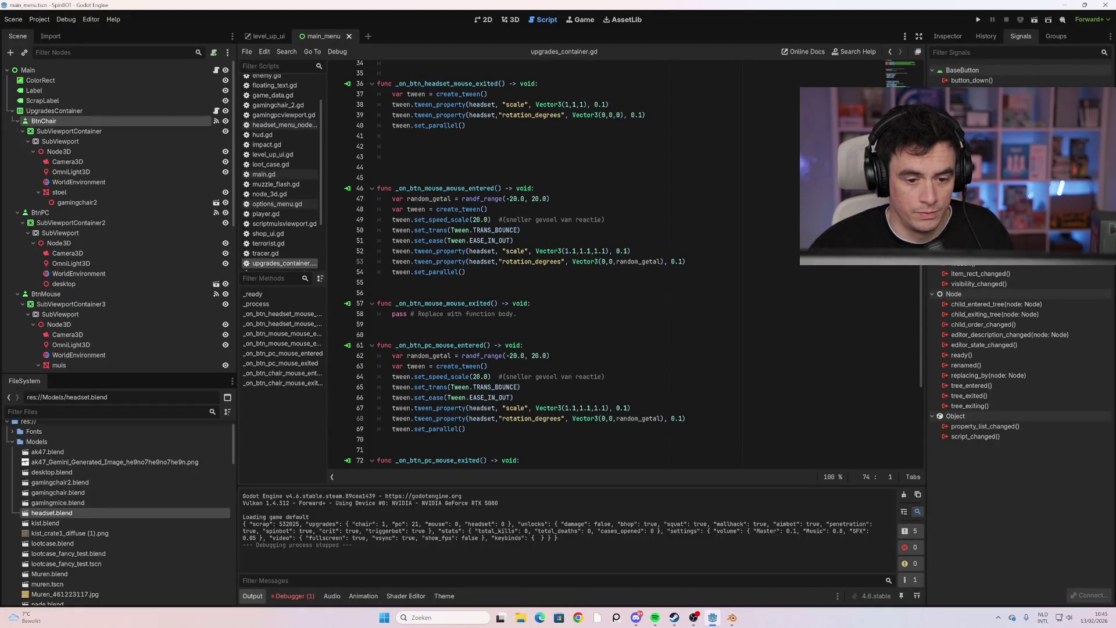
{"action": "scroll", "coordinate": [633, 267], "scroll_direction": "up", "scroll_amount": 6}
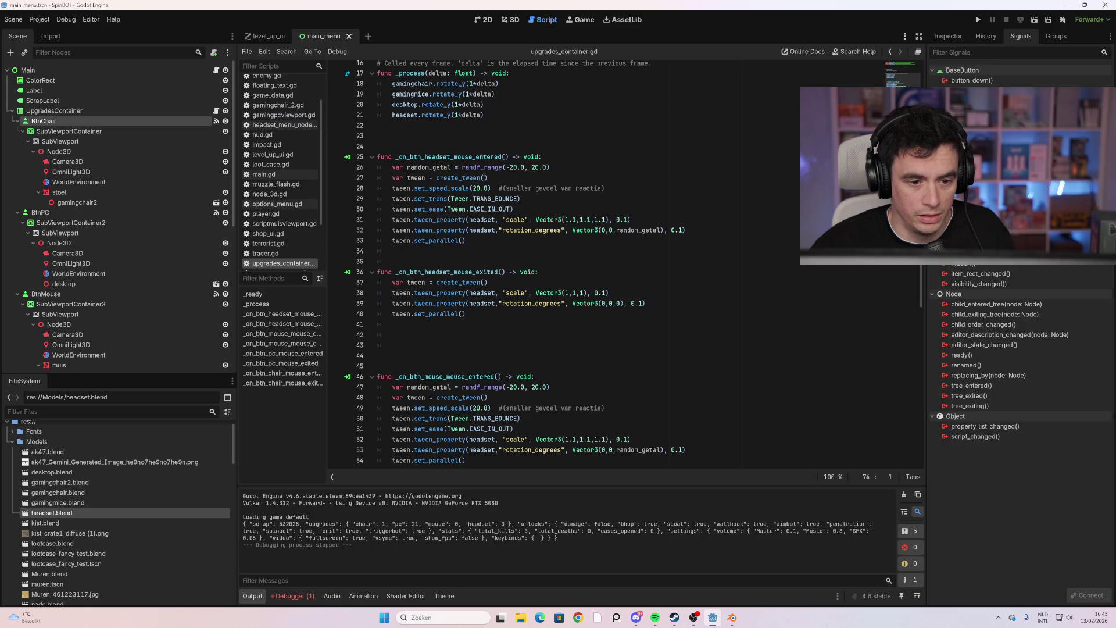
{"action": "scroll", "coordinate": [633, 266], "scroll_direction": "down", "scroll_amount": 2}
{"action": "scroll", "coordinate": [633, 267], "scroll_direction": "down", "scroll_amount": 2}
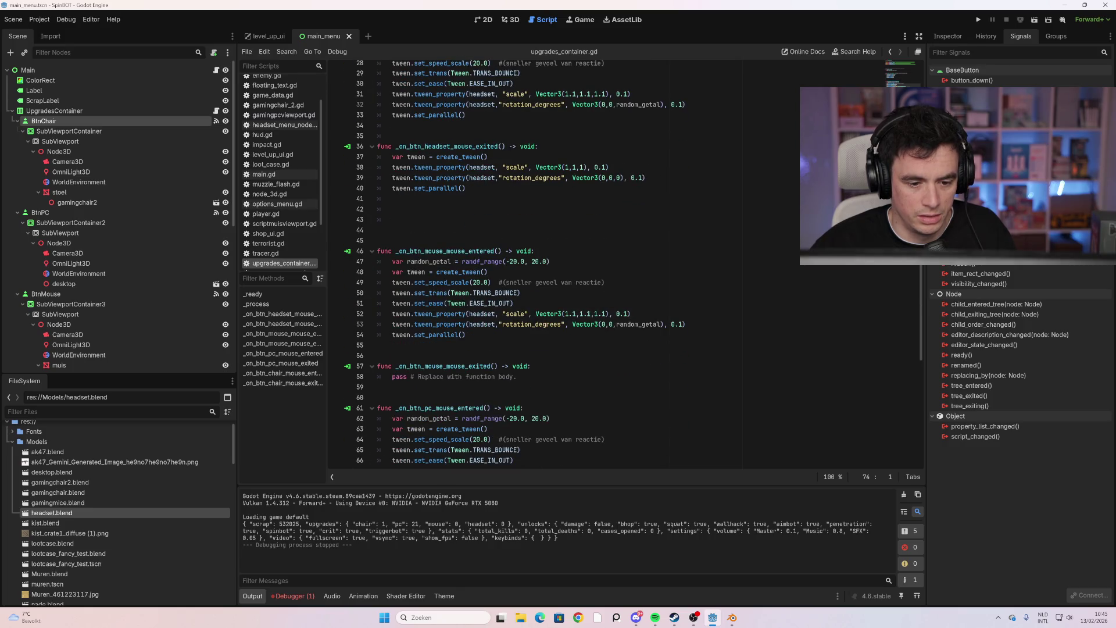
{"action": "double_click", "coordinate": [484, 314]}
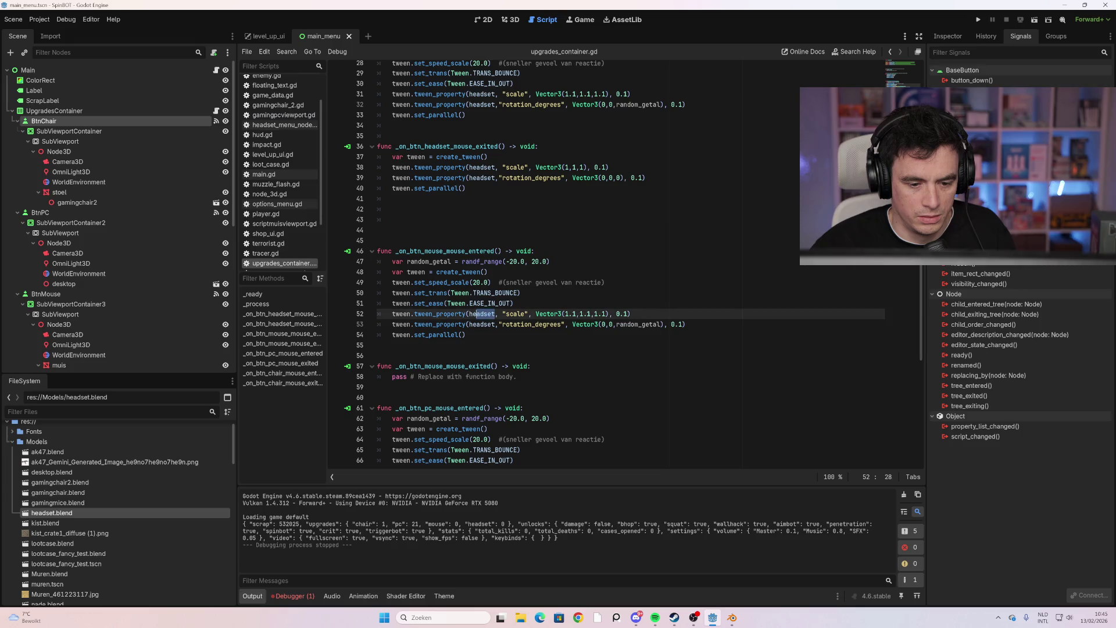
Make the mouse hover tweens on lines 52–53 animate gamingmice instead of headset
{"action": "type", "text": "mouse"}
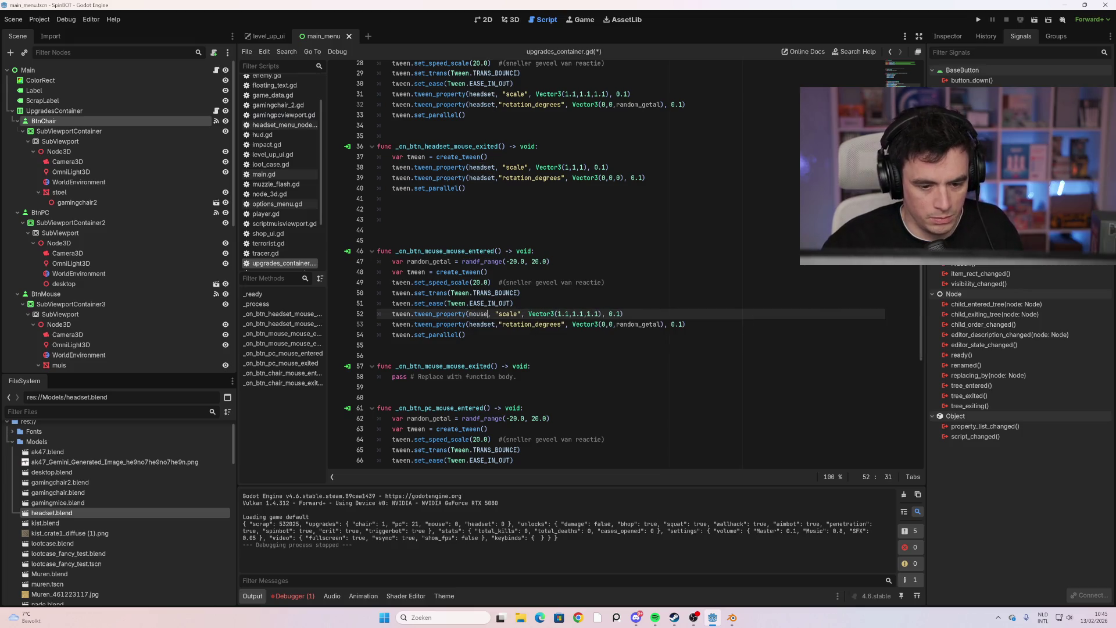
{"action": "key", "text": "Escape"}
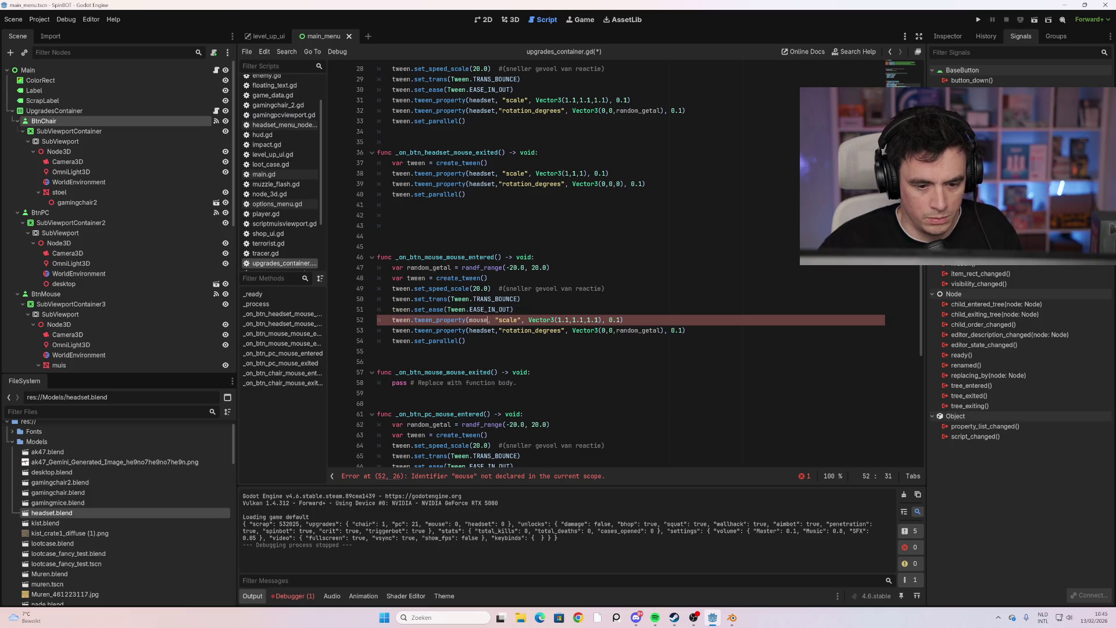
{"action": "key", "text": "BackSpace"}
{"action": "key", "text": "BackSpace"}
{"action": "key", "text": "BackSpace"}
{"action": "type", "text": "gami"}
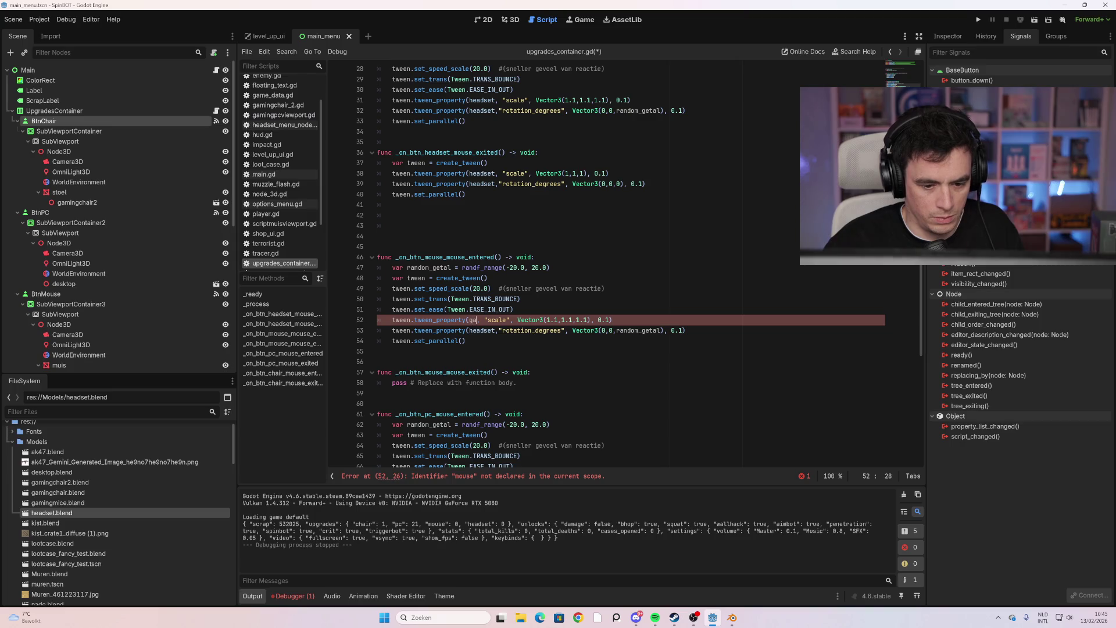
{"action": "key", "text": "Down"}
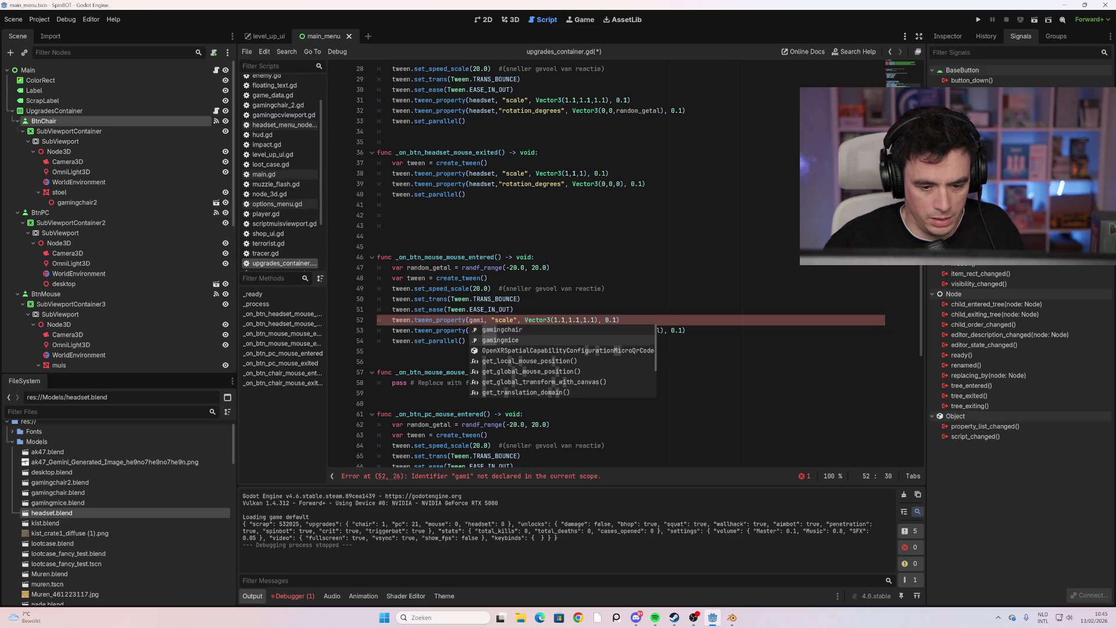
{"action": "key", "text": "Return"}
{"action": "left_click_drag", "start_coordinate": [494, 331], "coordinate": [469, 331]}
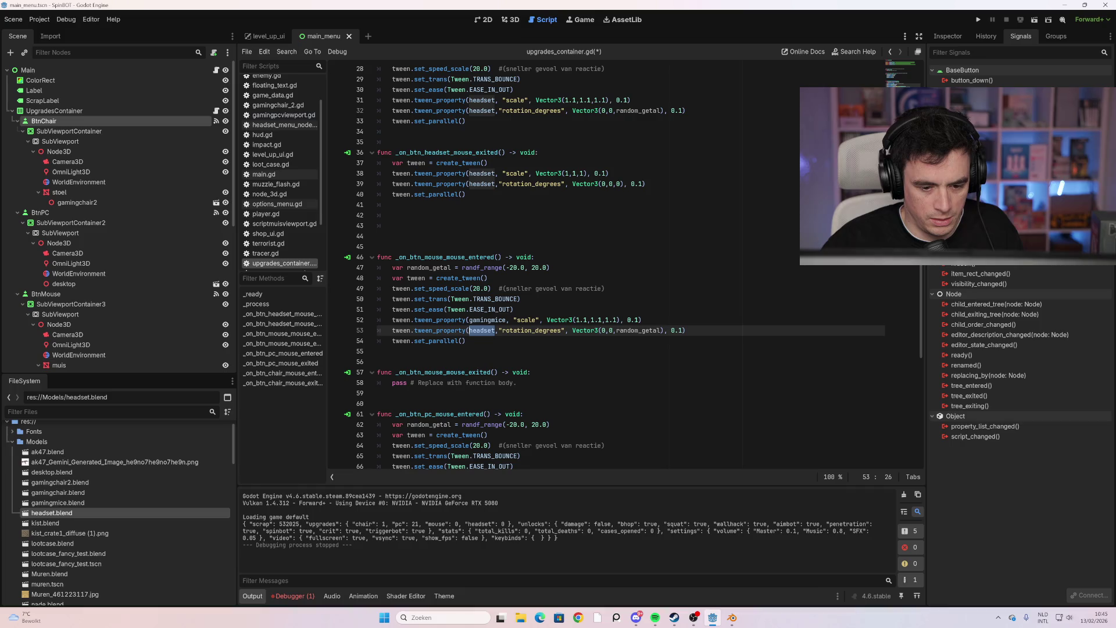
{"action": "type", "text": "gamingmice"}
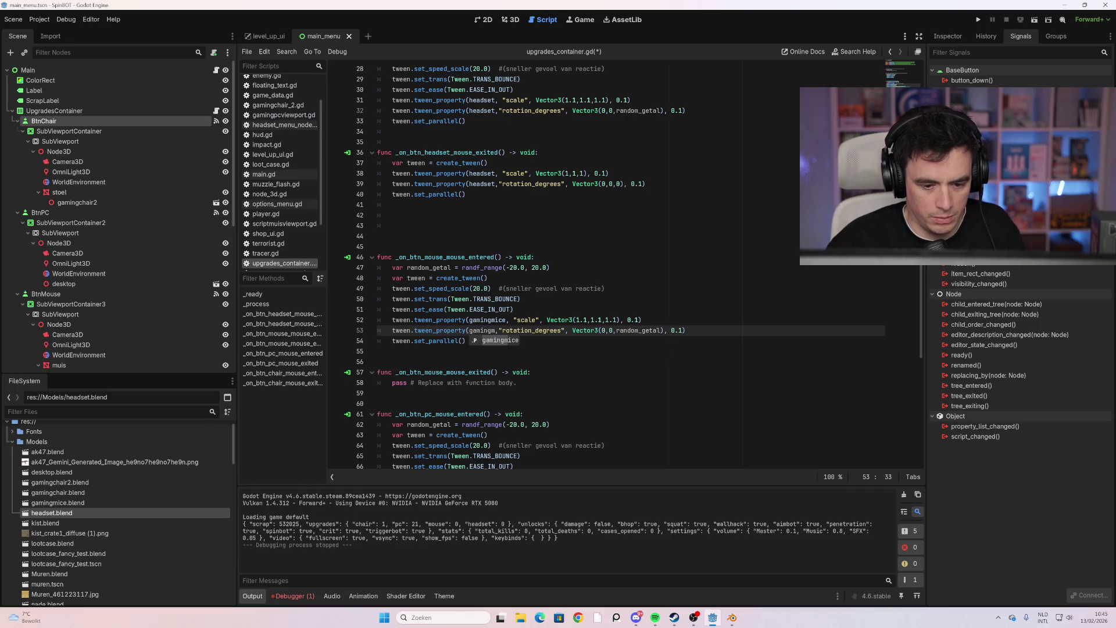
Replace headset with desktop on lines 67–68, then run the game with F5
{"action": "scroll", "coordinate": [581, 267], "scroll_direction": "down", "scroll_amount": 2}
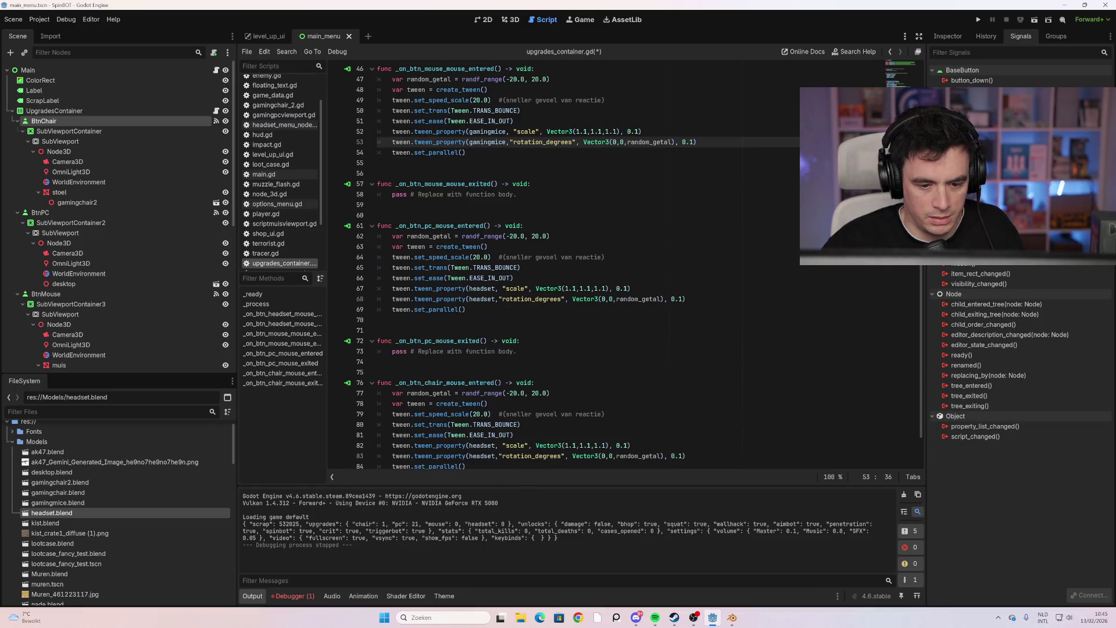
{"action": "left_click", "coordinate": [496, 289]}
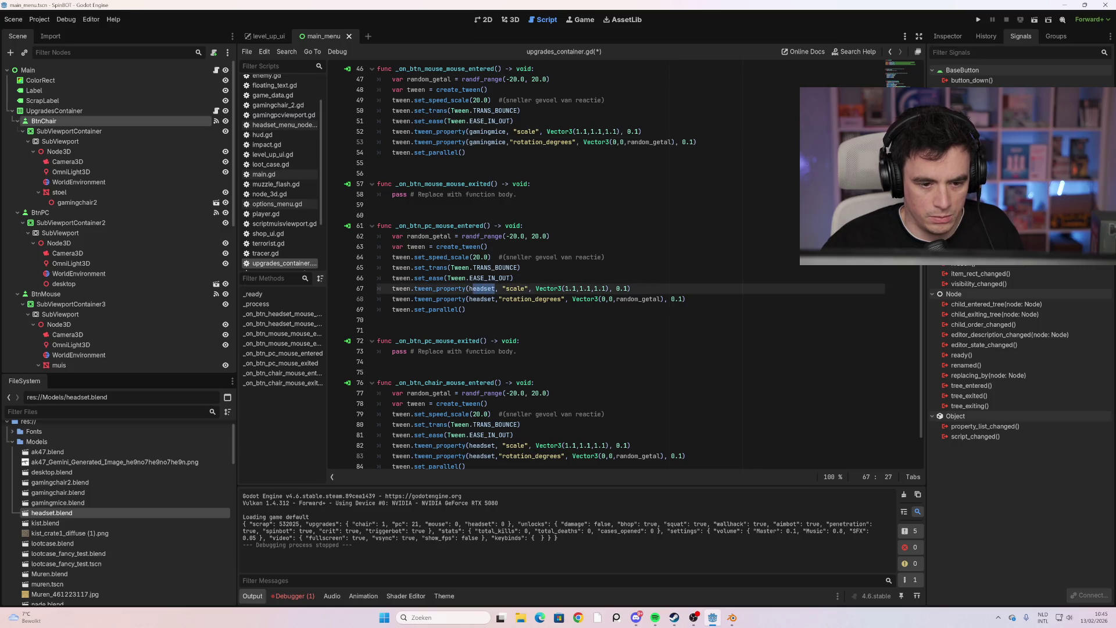
{"action": "mouse_move", "coordinate": [474, 289]}
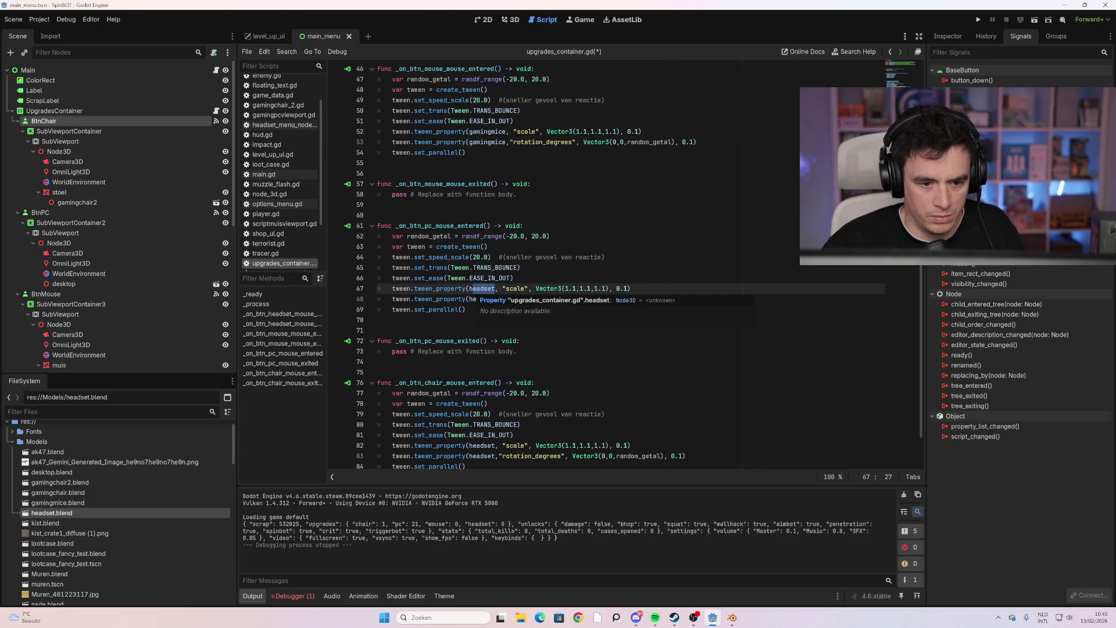
{"action": "scroll", "coordinate": [474, 289], "scroll_direction": "up", "scroll_amount": 3}
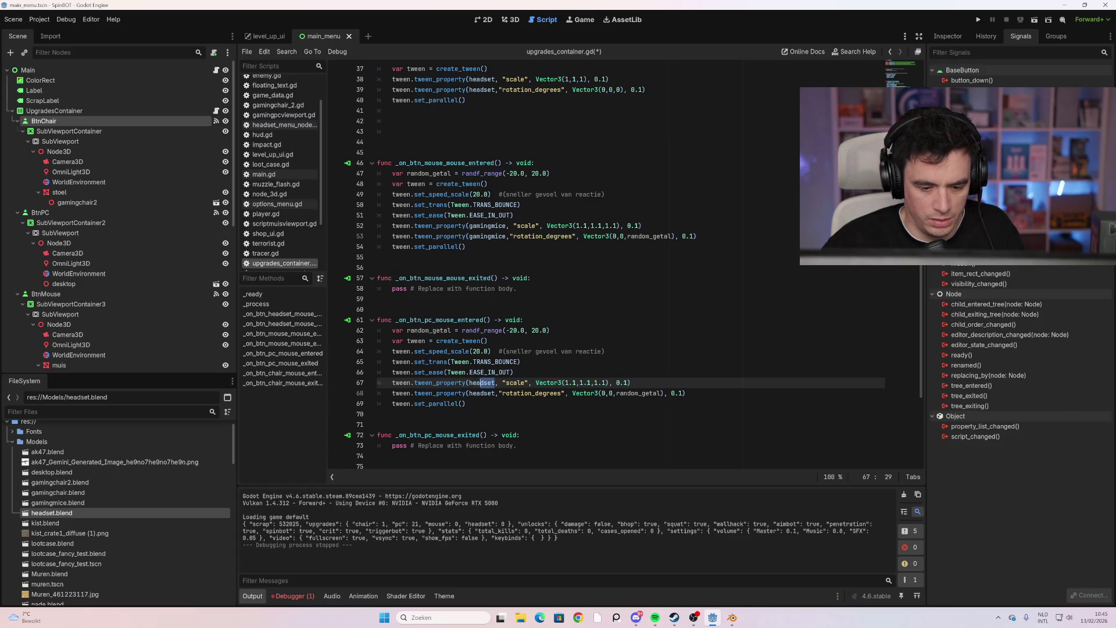
{"action": "double_click", "coordinate": [481, 382]}
{"action": "type", "text": "desk"}
{"action": "key", "text": "Return"}
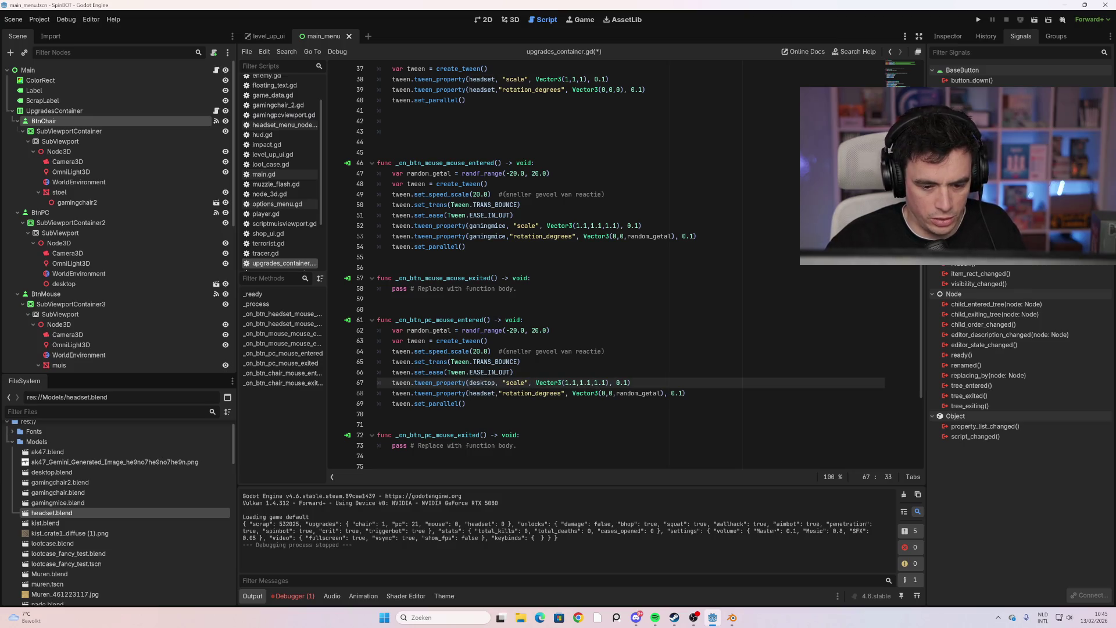
{"action": "key", "text": "Down"}
{"action": "key", "text": "ctrl+shift+Left"}
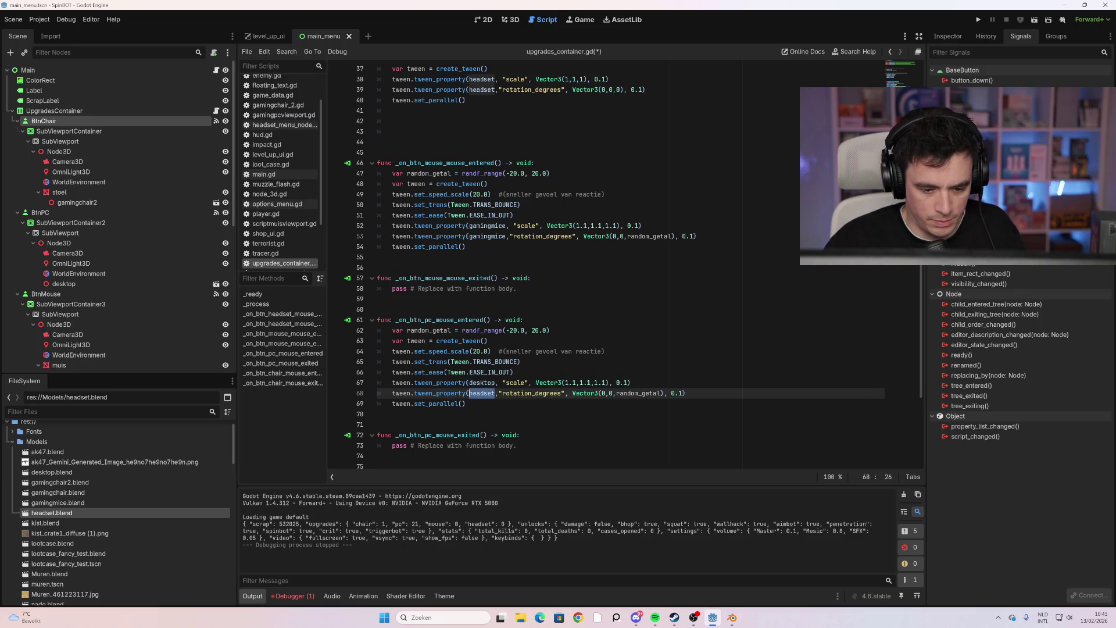
{"action": "type", "text": "deskto"}
{"action": "key", "text": "Return"}
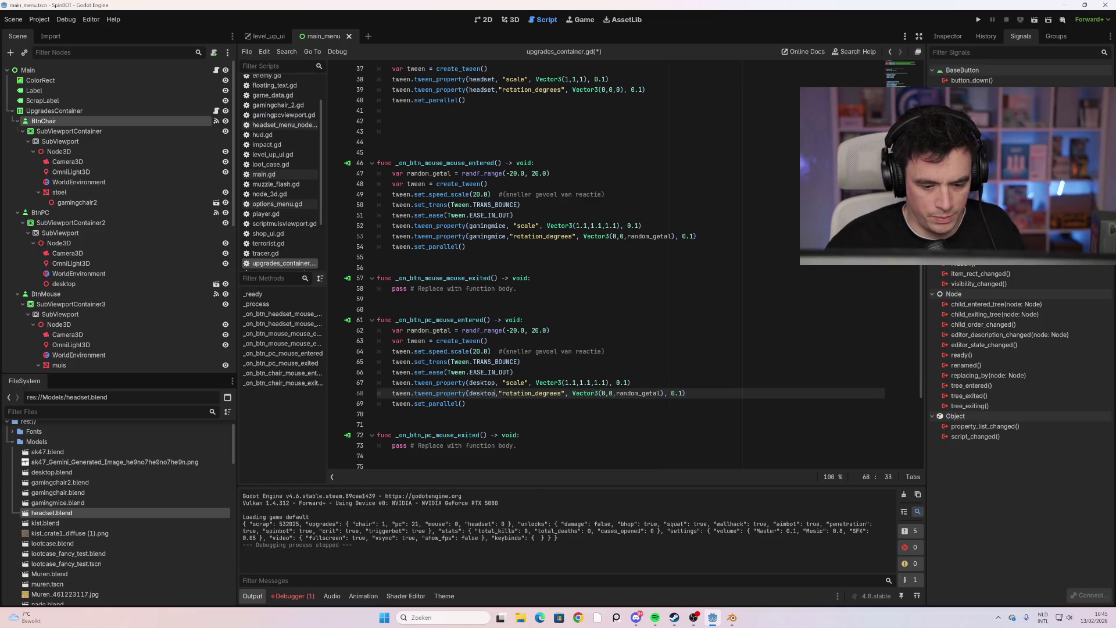
{"action": "left_click", "coordinate": [487, 341]}
{"action": "key", "text": "F5"}
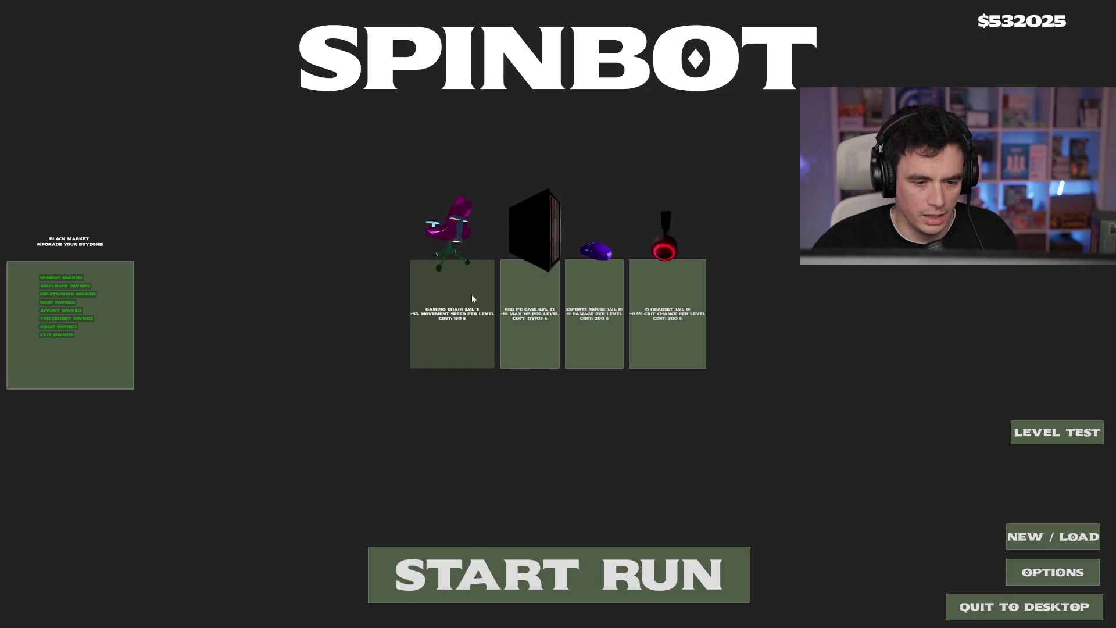
Close the SpinBot window with Alt+F4 and scroll down in upgrades_container.gd
{"action": "key", "text": "alt+F4"}
{"action": "scroll", "coordinate": [582, 262], "scroll_direction": "down", "scroll_amount": 2}
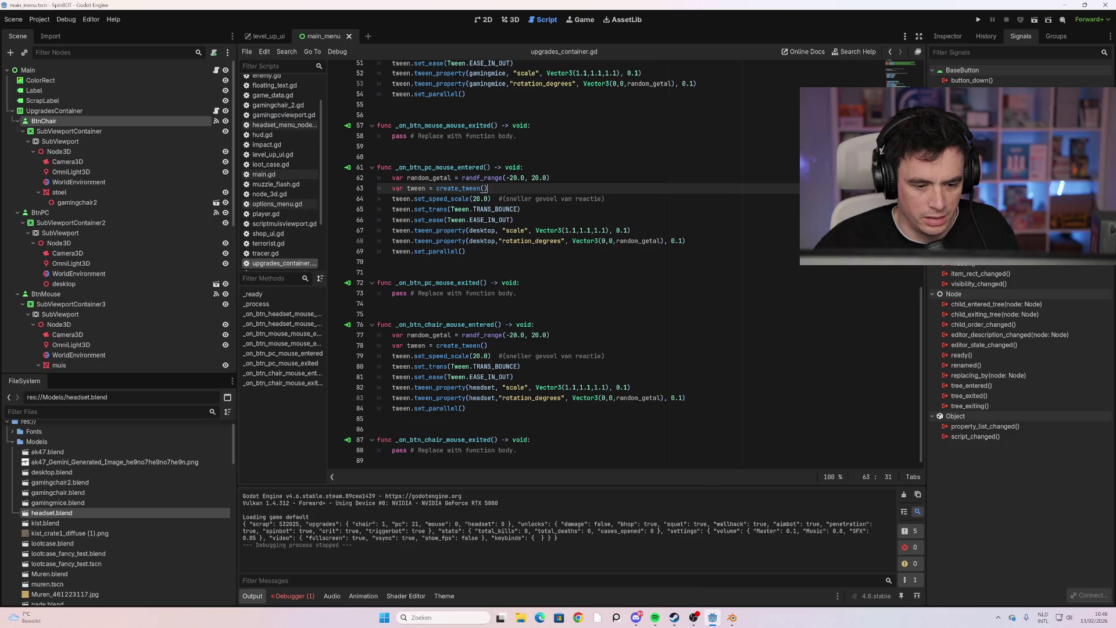
Replace headset with gamingchair on lines 82 and 83 of the chair hover handler, then run with F5
{"action": "left_click_drag", "start_coordinate": [476, 387], "coordinate": [493, 387]}
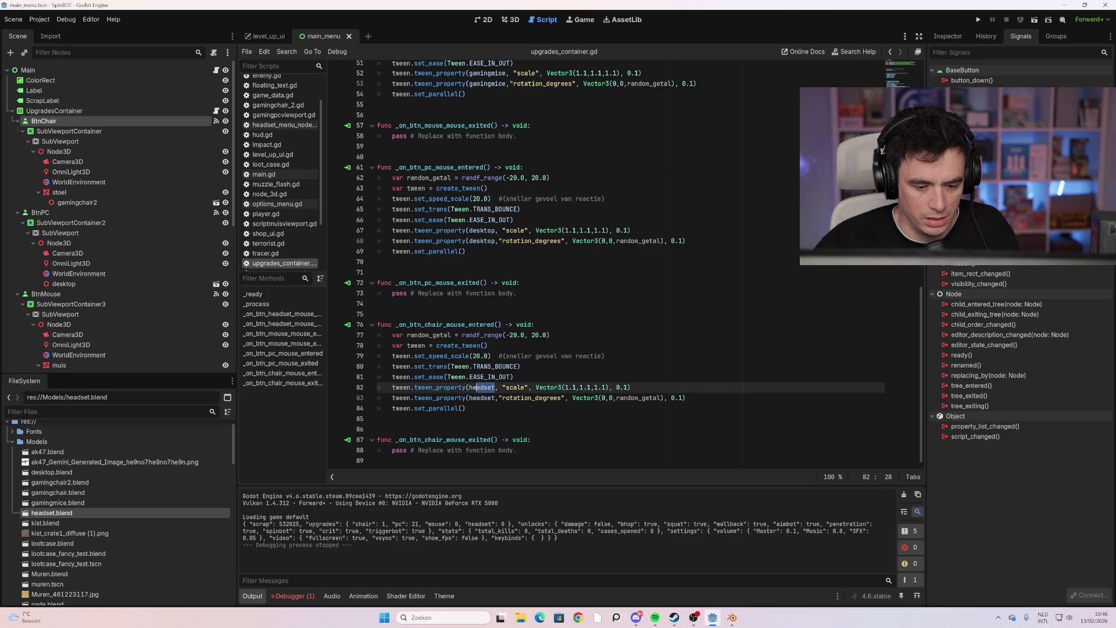
{"action": "type", "text": "gaming"}
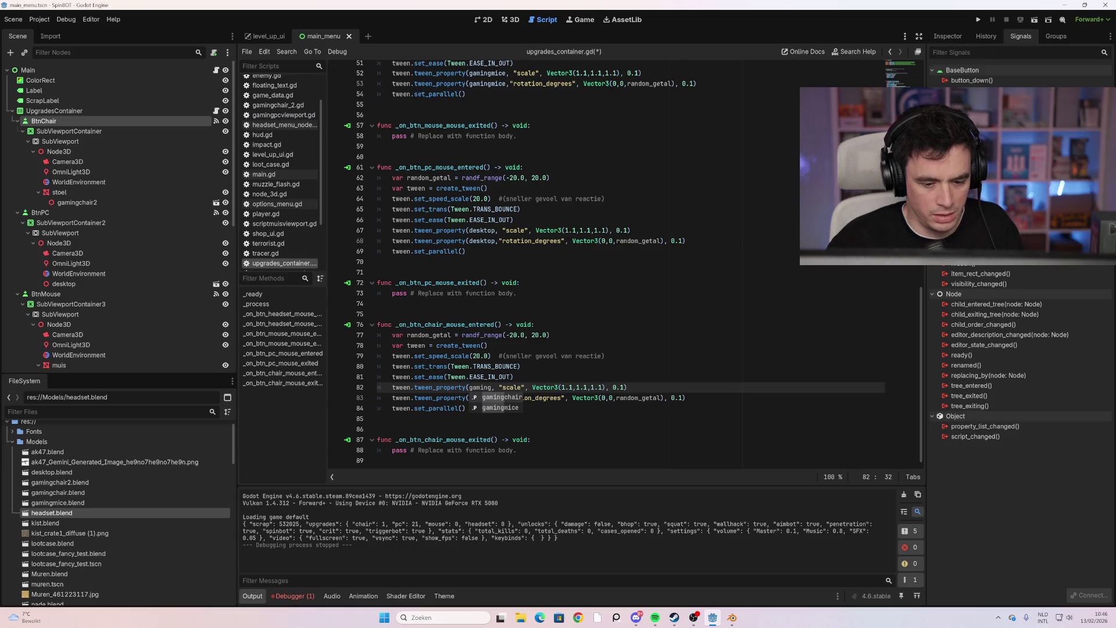
{"action": "key", "text": "Return"}
{"action": "left_click", "coordinate": [495, 397]}
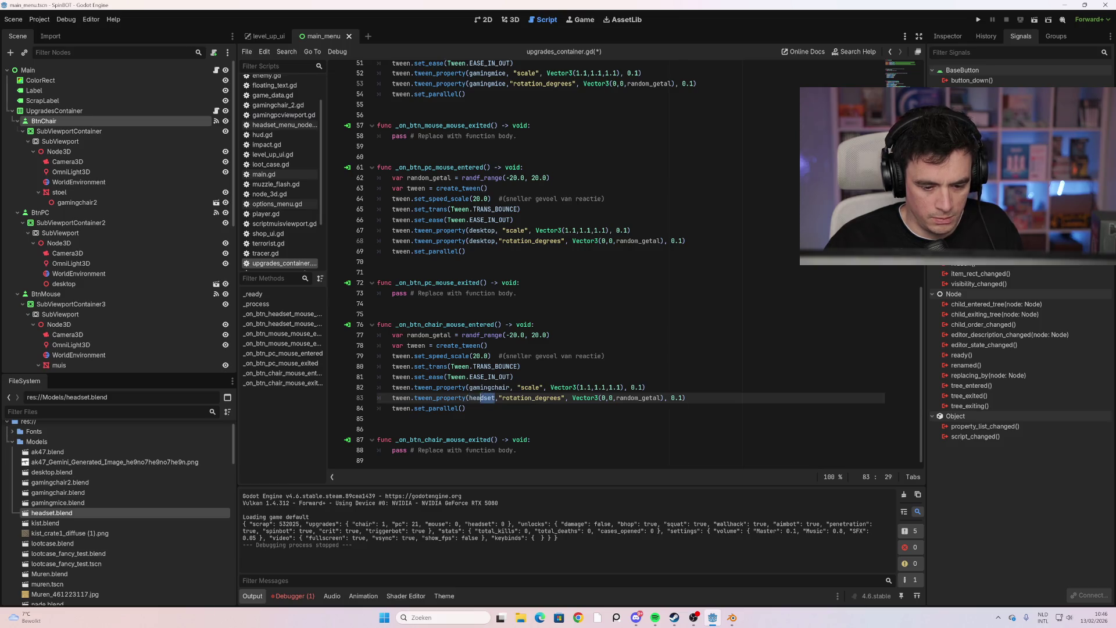
{"action": "type", "text": "gamingchair"}
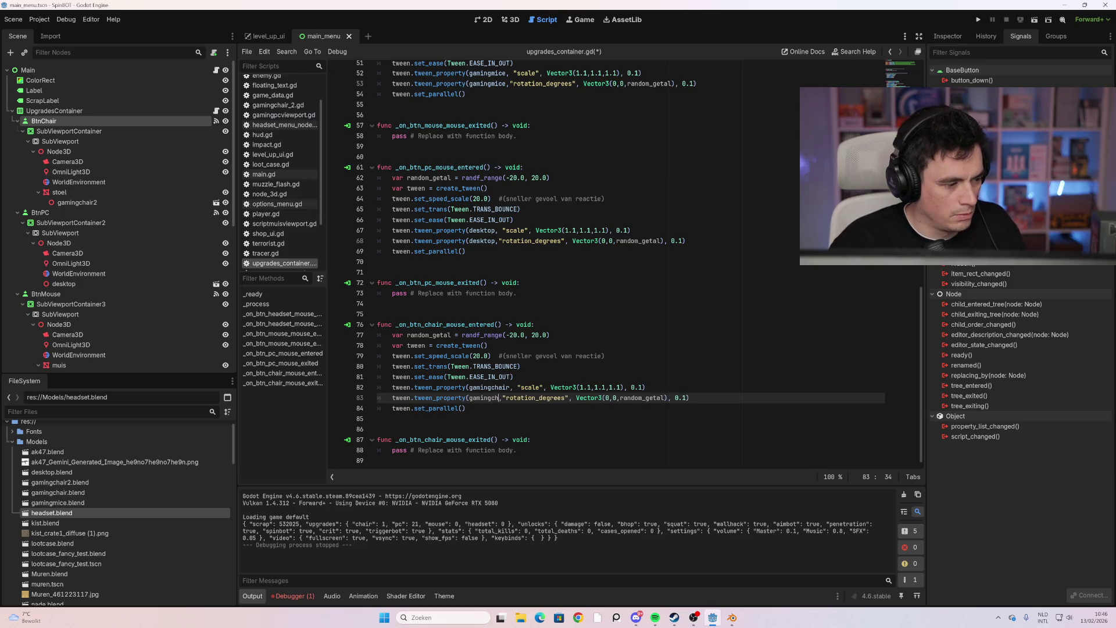
{"action": "key", "text": "Return"}
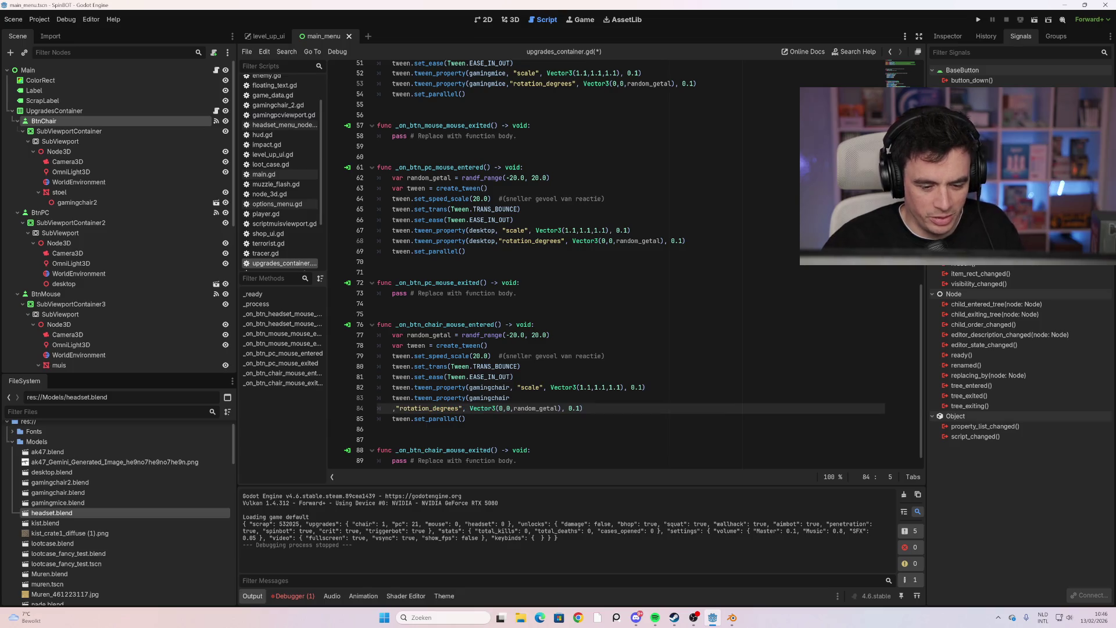
{"action": "key", "text": "ctrl+z"}
{"action": "left_click", "coordinate": [378, 418]}
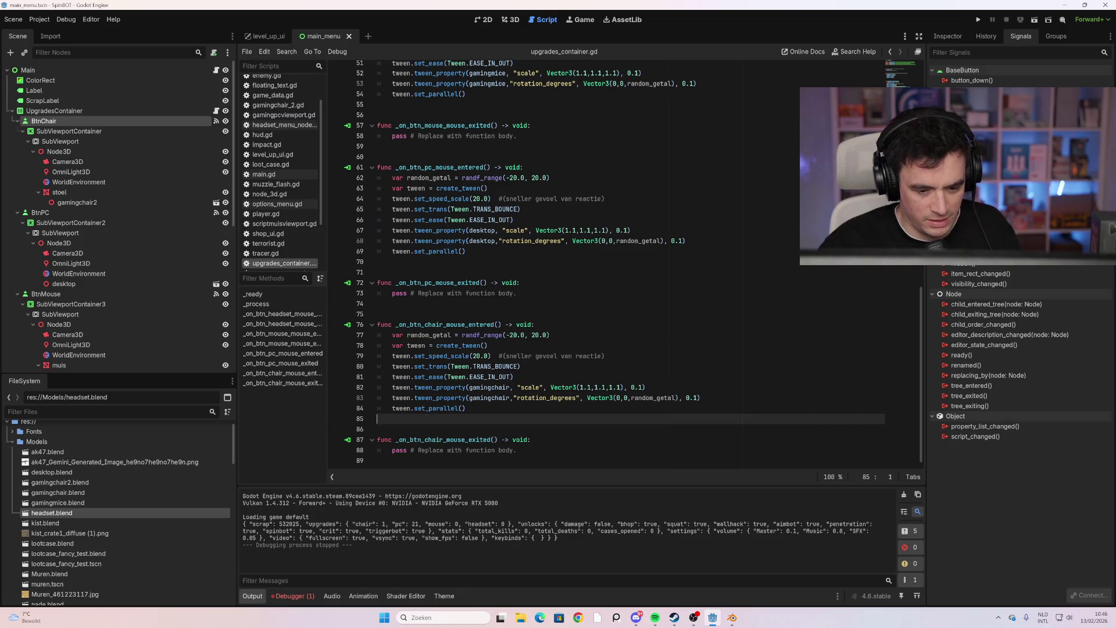
{"action": "left_click", "coordinate": [514, 376]}
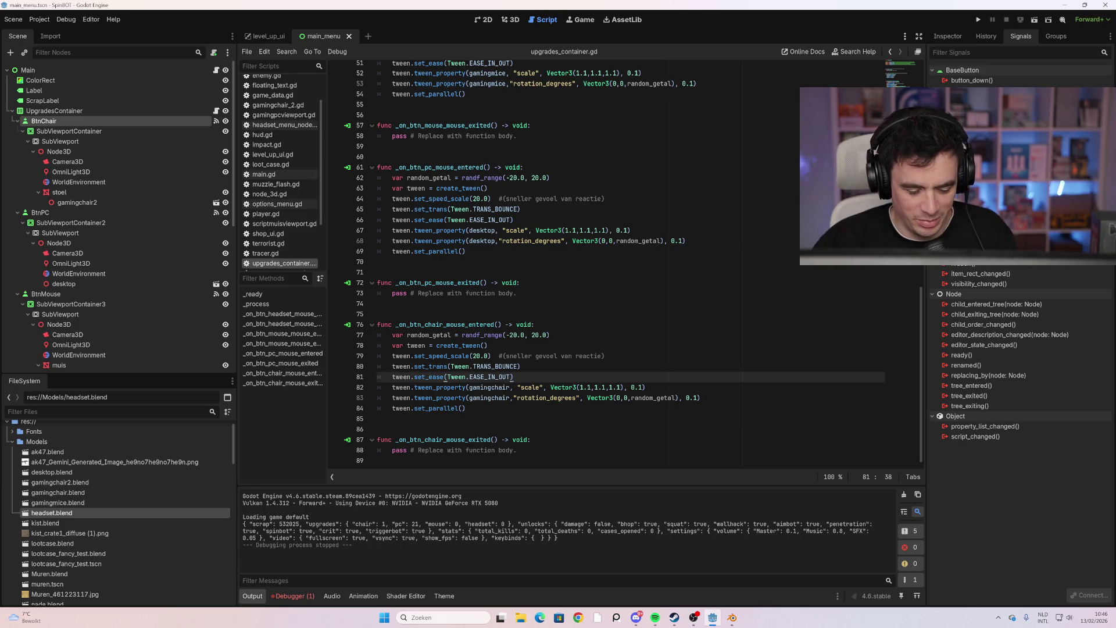
{"action": "key", "text": "F5"}
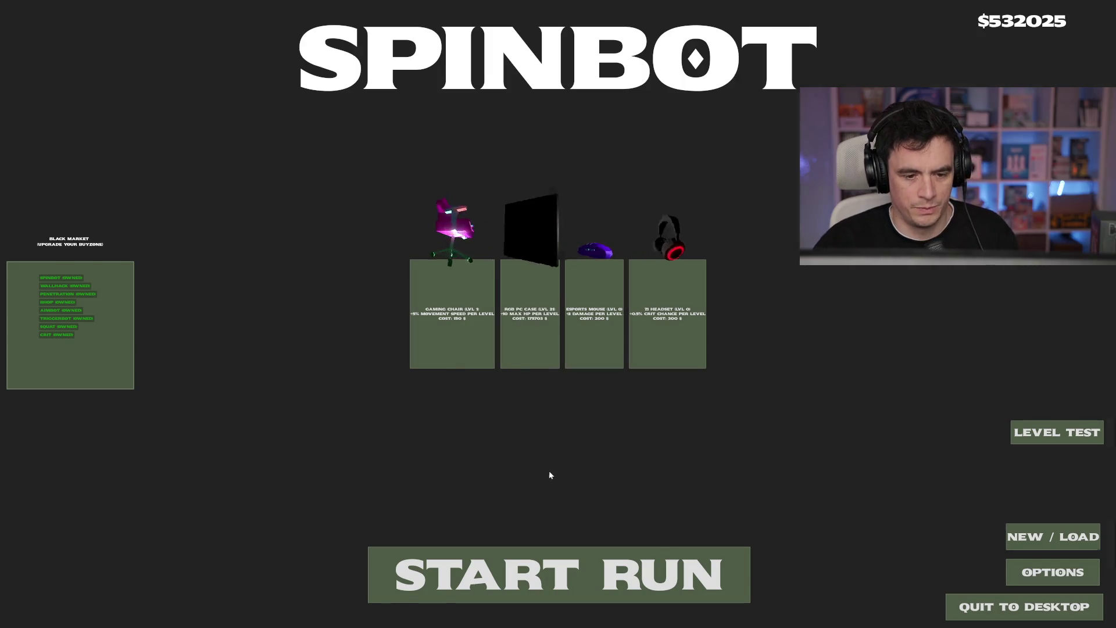
Close the SpinBot window with Alt+F4 and scroll up in upgrades_container.gd
{"action": "key", "text": "alt+F4"}
{"action": "scroll", "coordinate": [581, 262], "scroll_direction": "up", "scroll_amount": 3}
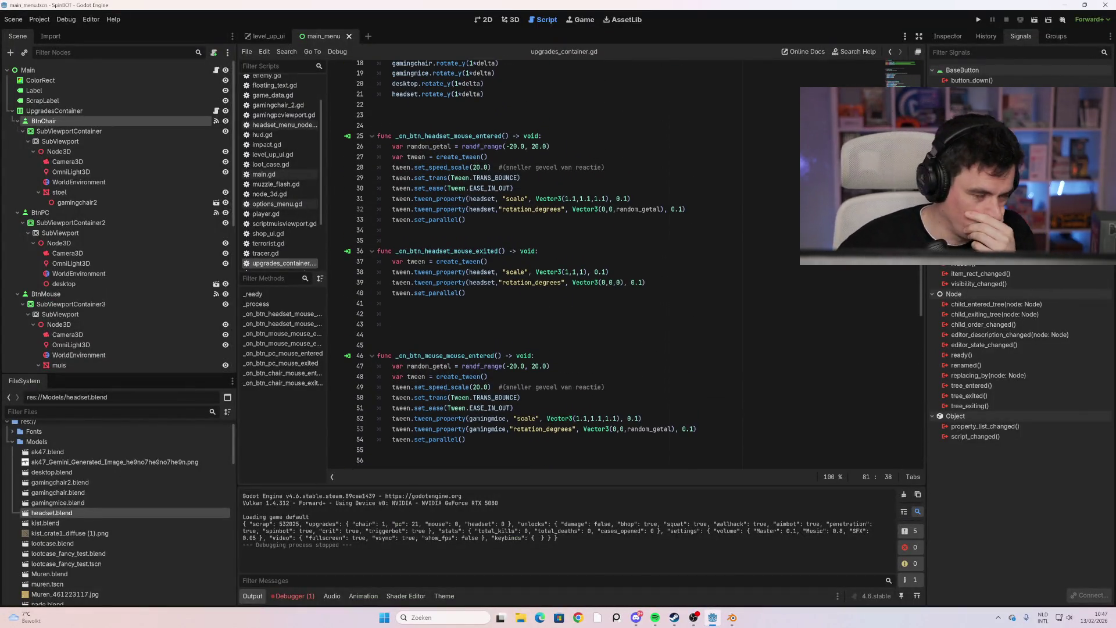
Copy the headset reset tween lines 37–40 into _on_btn_mouse_exited
{"action": "scroll", "coordinate": [633, 264], "scroll_direction": "up", "scroll_amount": 6}
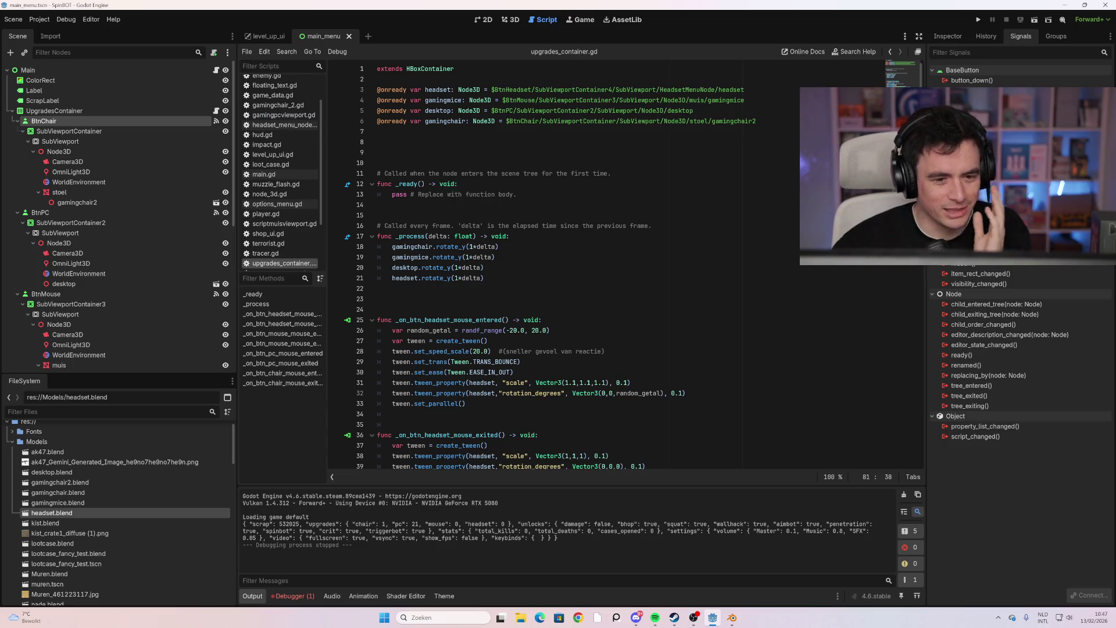
{"action": "scroll", "coordinate": [550, 266], "scroll_direction": "down", "scroll_amount": 6}
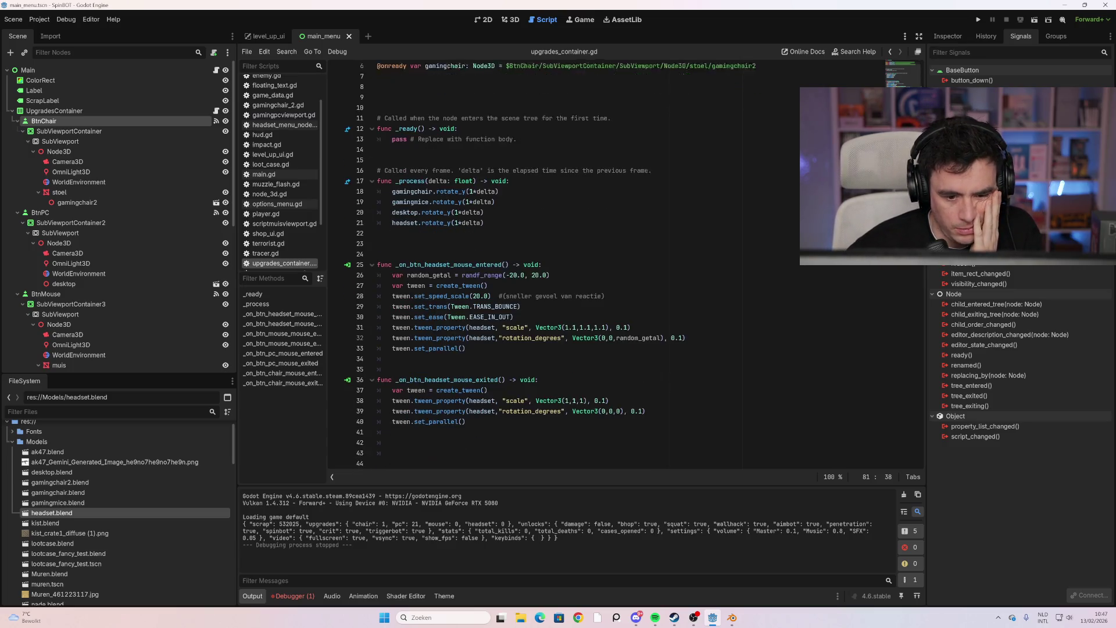
{"action": "scroll", "coordinate": [633, 265], "scroll_direction": "down", "scroll_amount": 6}
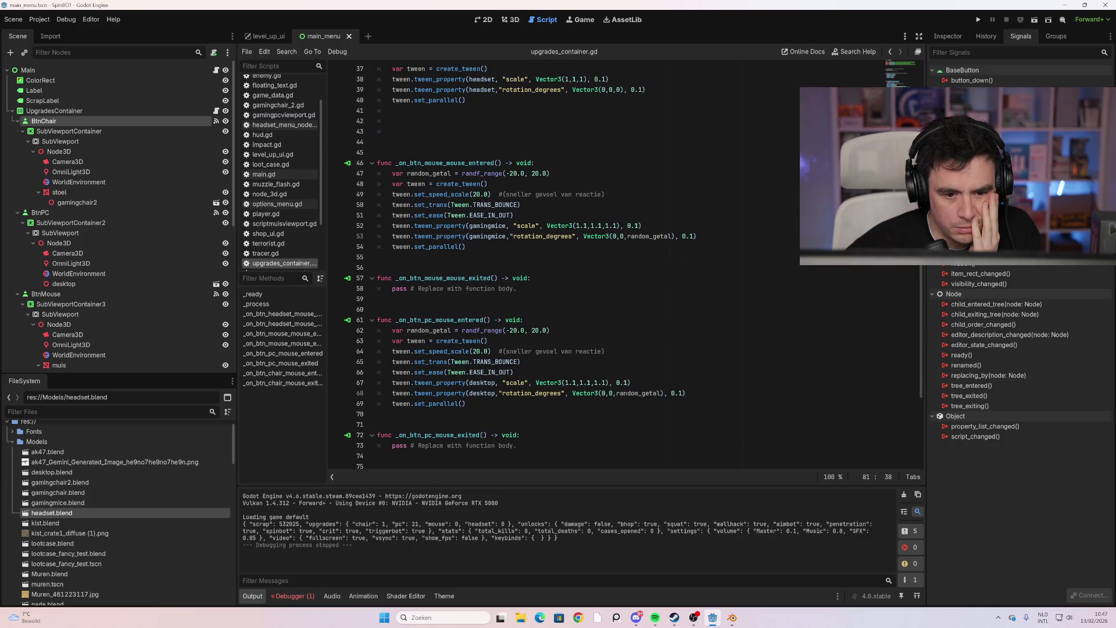
{"action": "scroll", "coordinate": [625, 267], "scroll_direction": "up", "scroll_amount": 2}
{"action": "scroll", "coordinate": [624, 267], "scroll_direction": "up", "scroll_amount": 3}
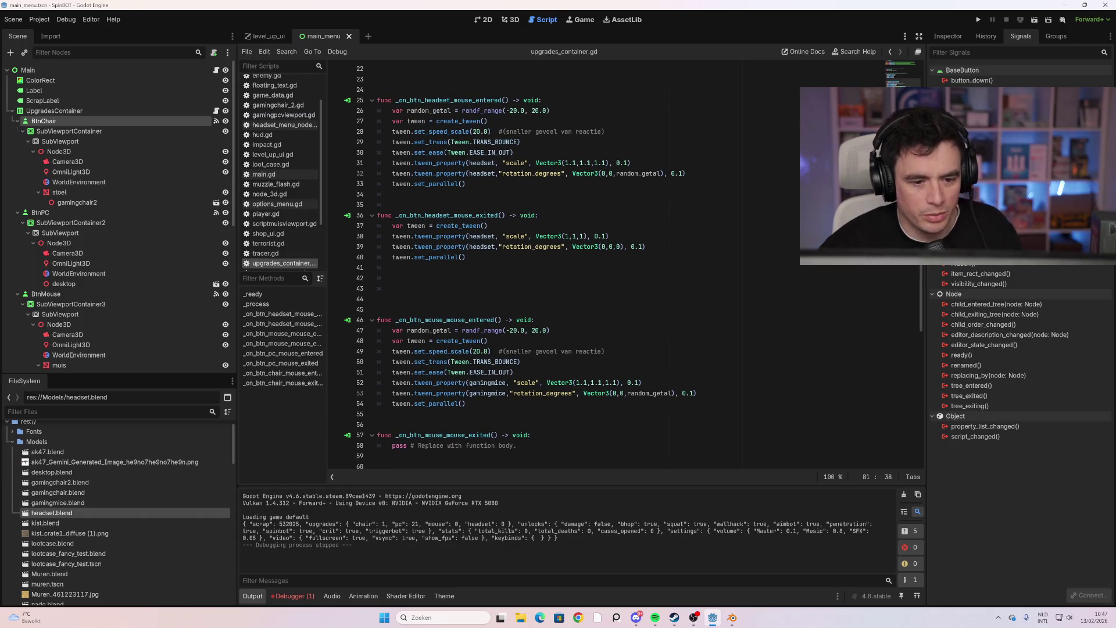
{"action": "left_click_drag", "start_coordinate": [467, 257], "coordinate": [392, 226]}
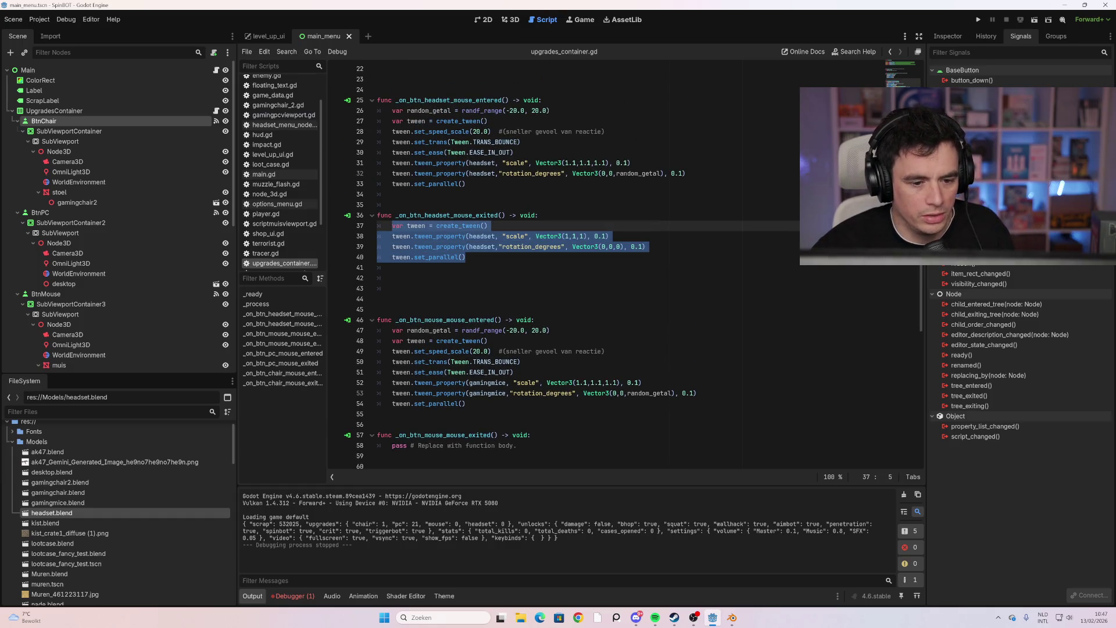
{"action": "scroll", "coordinate": [625, 267], "scroll_direction": "down", "scroll_amount": 3}
{"action": "key", "text": "ctrl+c"}
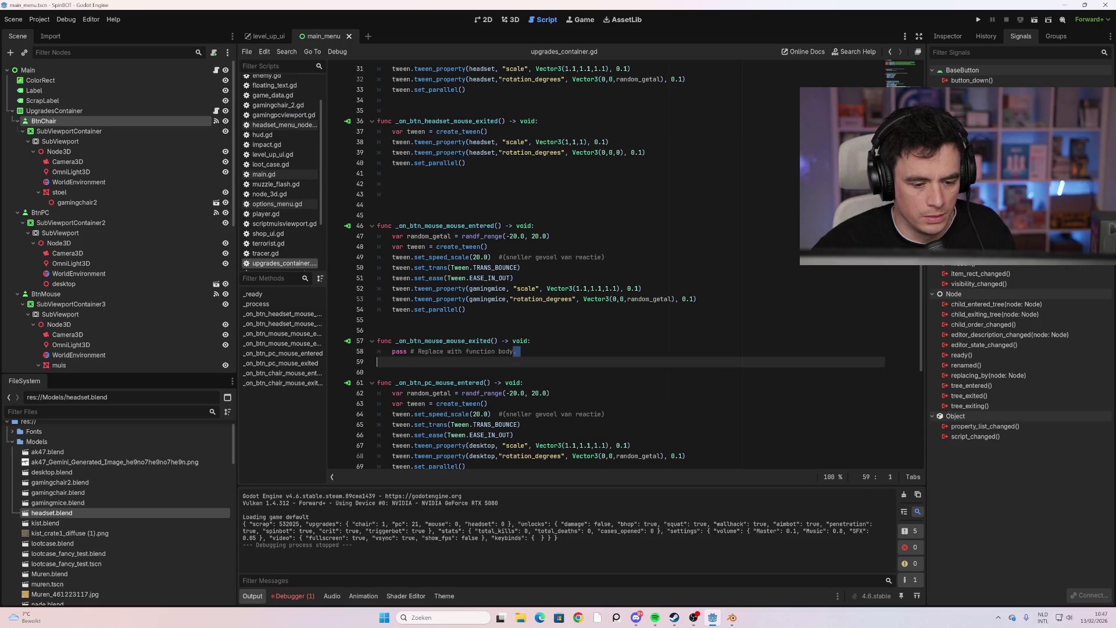
{"action": "left_click_drag", "start_coordinate": [392, 351], "coordinate": [516, 351]}
{"action": "key", "text": "ctrl+v"}
Paste the same reset tween into the PC and chair mouse-exited handlers
{"action": "scroll", "coordinate": [578, 268], "scroll_direction": "down", "scroll_amount": 8}
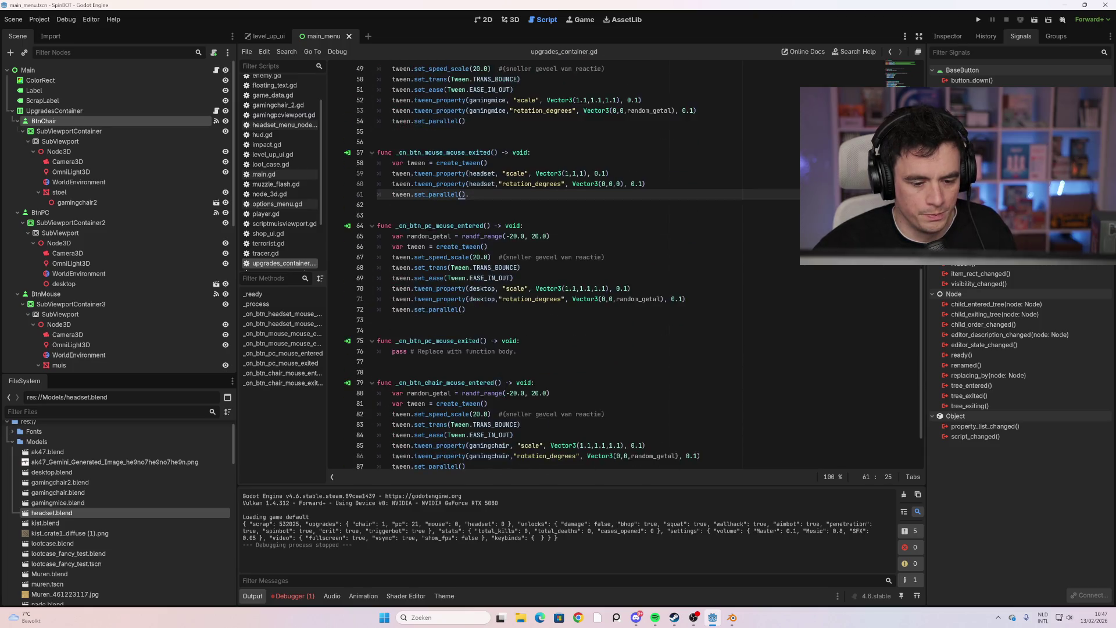
{"action": "left_click_drag", "start_coordinate": [520, 288], "coordinate": [437, 289]}
{"action": "left_click_drag", "start_coordinate": [517, 299], "coordinate": [391, 299]}
{"action": "key", "text": "ctrl+v"}
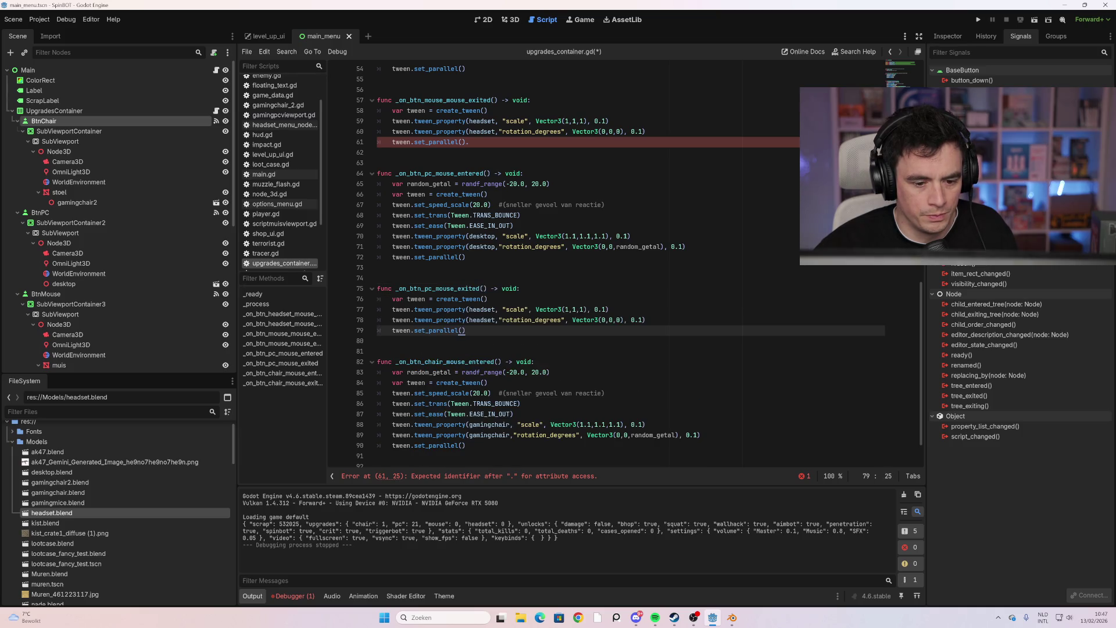
{"action": "left_click", "coordinate": [470, 142]}
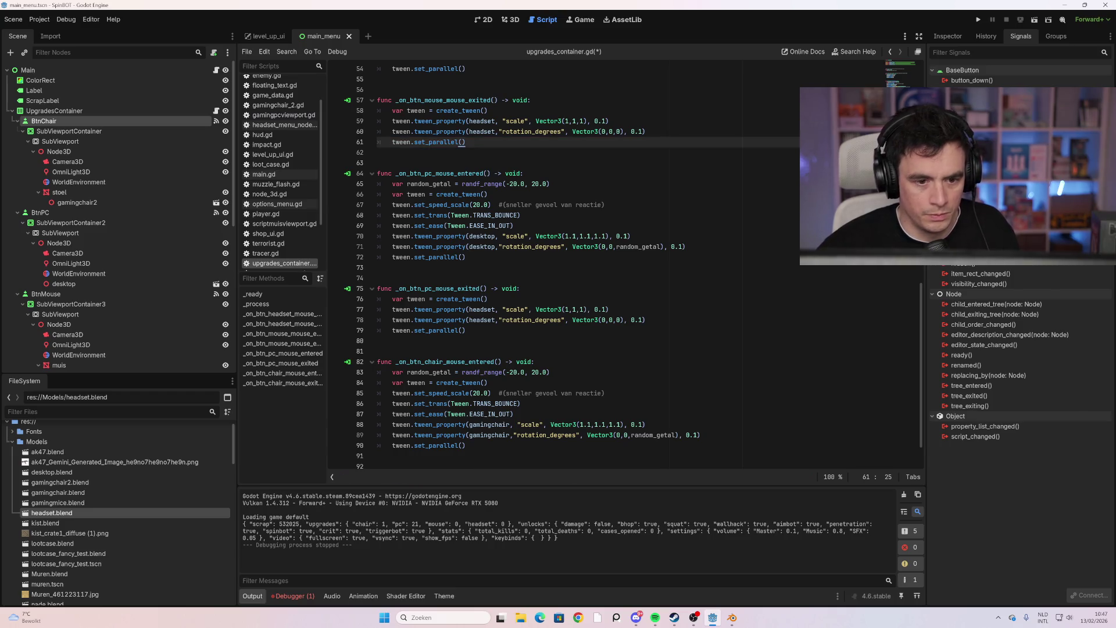
{"action": "left_click_drag", "start_coordinate": [516, 450], "coordinate": [392, 450]}
{"action": "key", "text": "ctrl+v"}
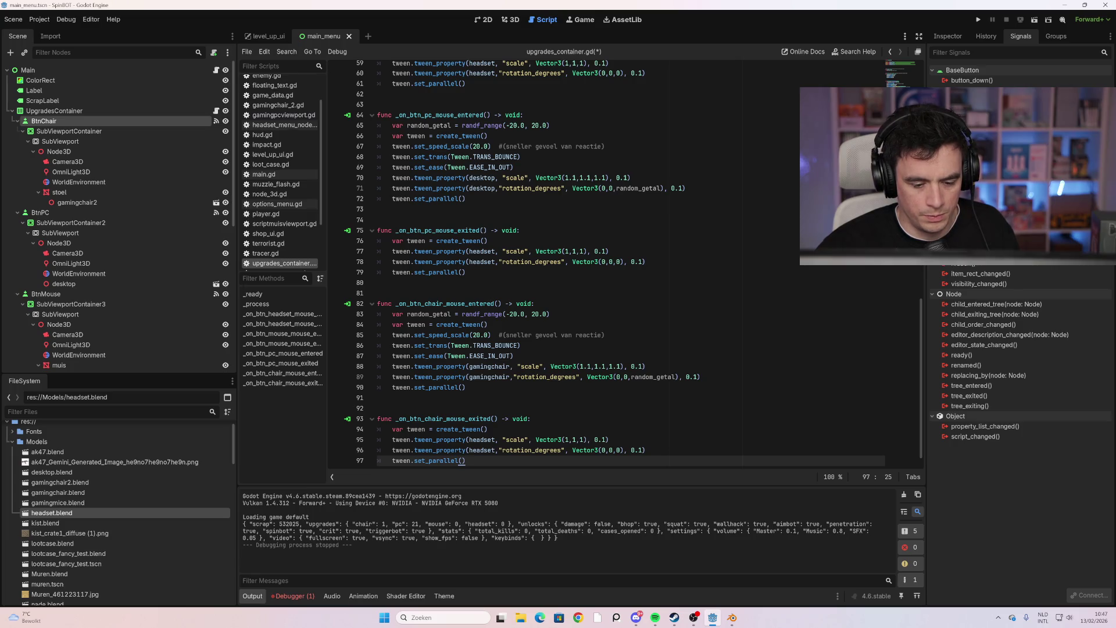
Replace headset with gamingchair on both reset lines of the chair exit handler
{"action": "left_click_drag", "start_coordinate": [494, 440], "coordinate": [480, 440]}
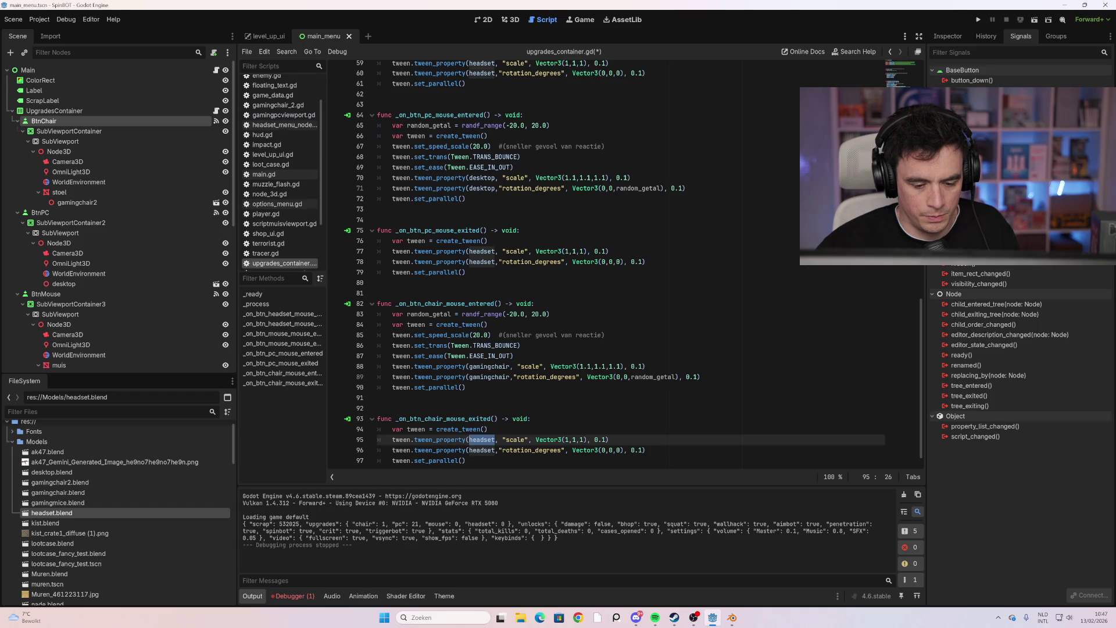
{"action": "type", "text": "gaming"}
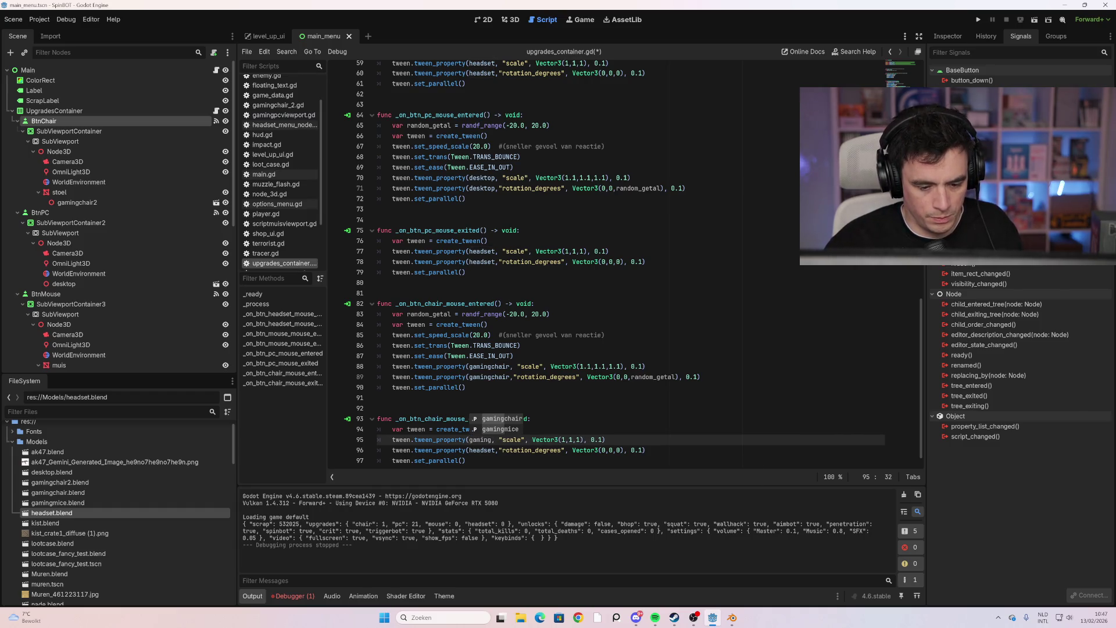
{"action": "key", "text": "Return"}
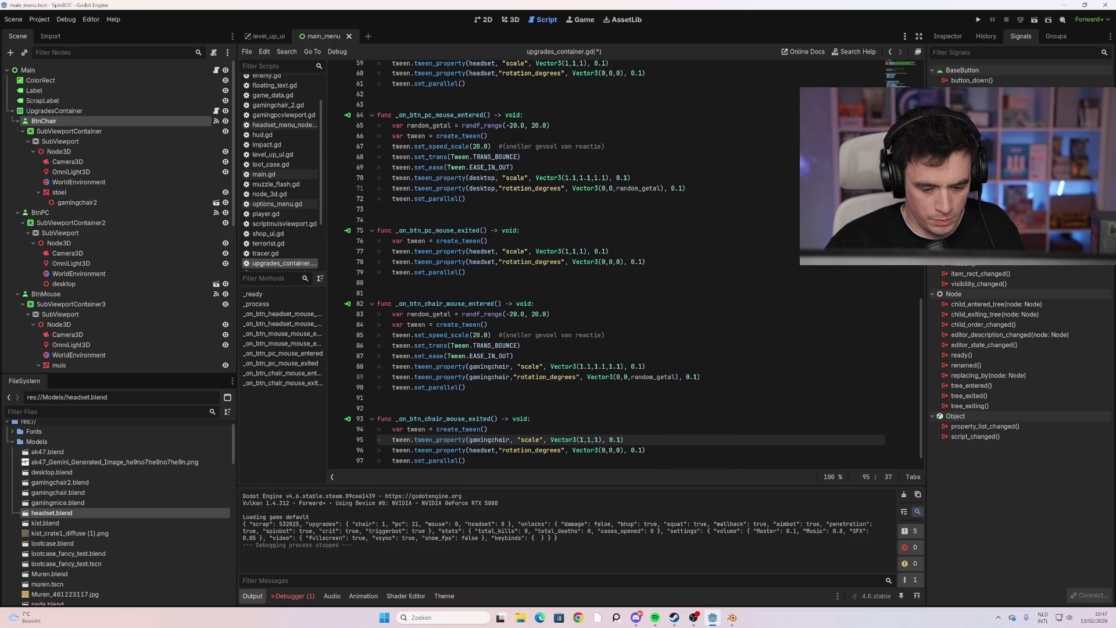
{"action": "left_click_drag", "start_coordinate": [495, 449], "coordinate": [469, 450]}
{"action": "type", "text": "gami"}
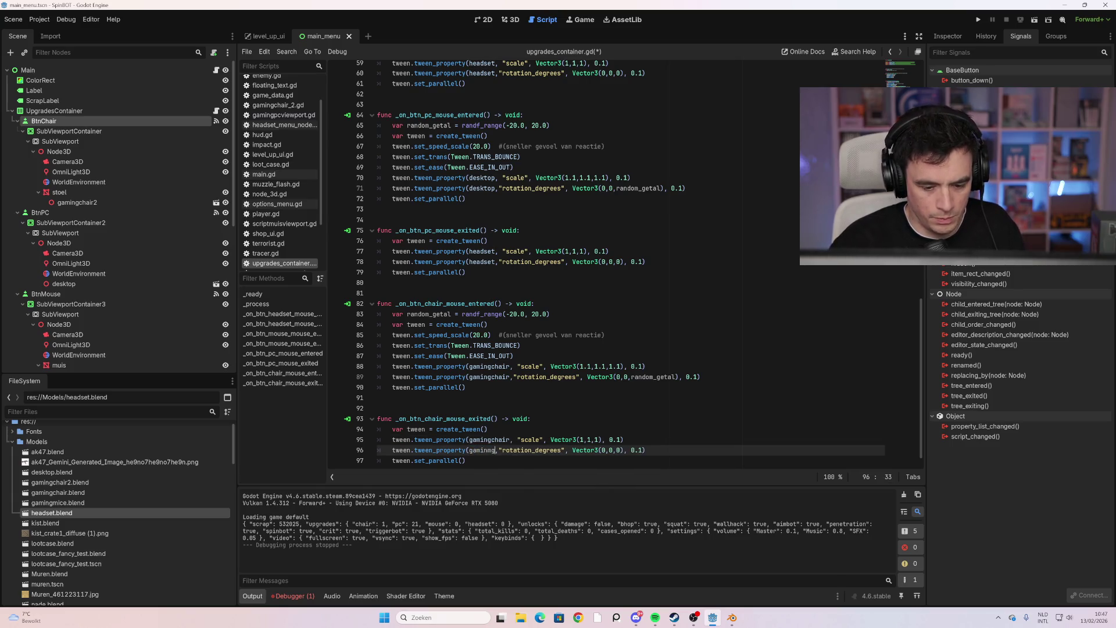
{"action": "type", "text": "ngcha"}
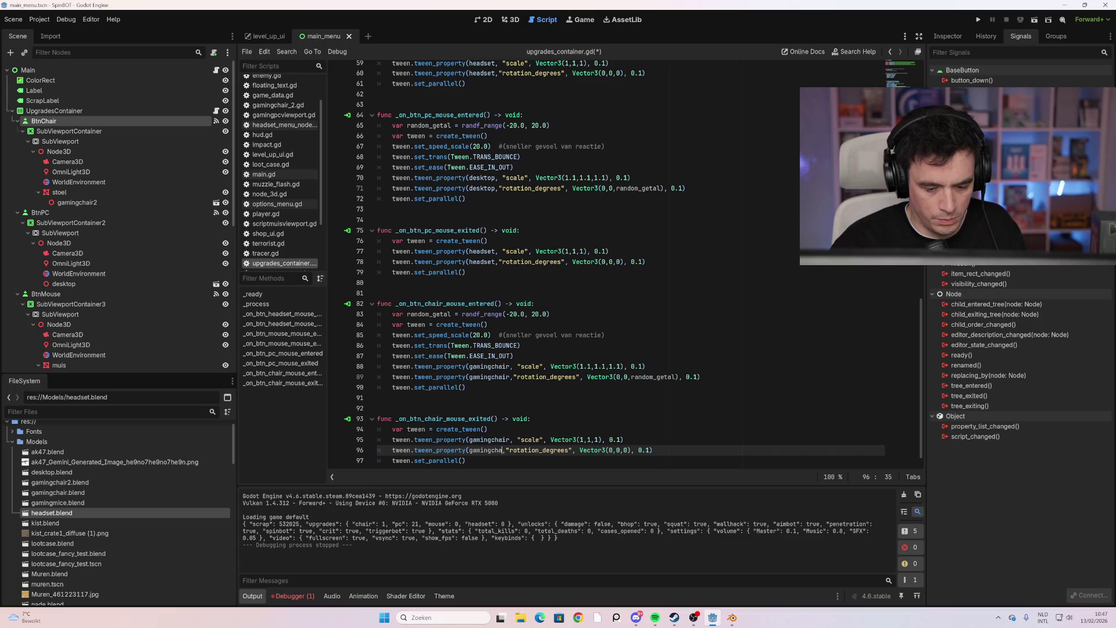
{"action": "type", "text": "ir"}
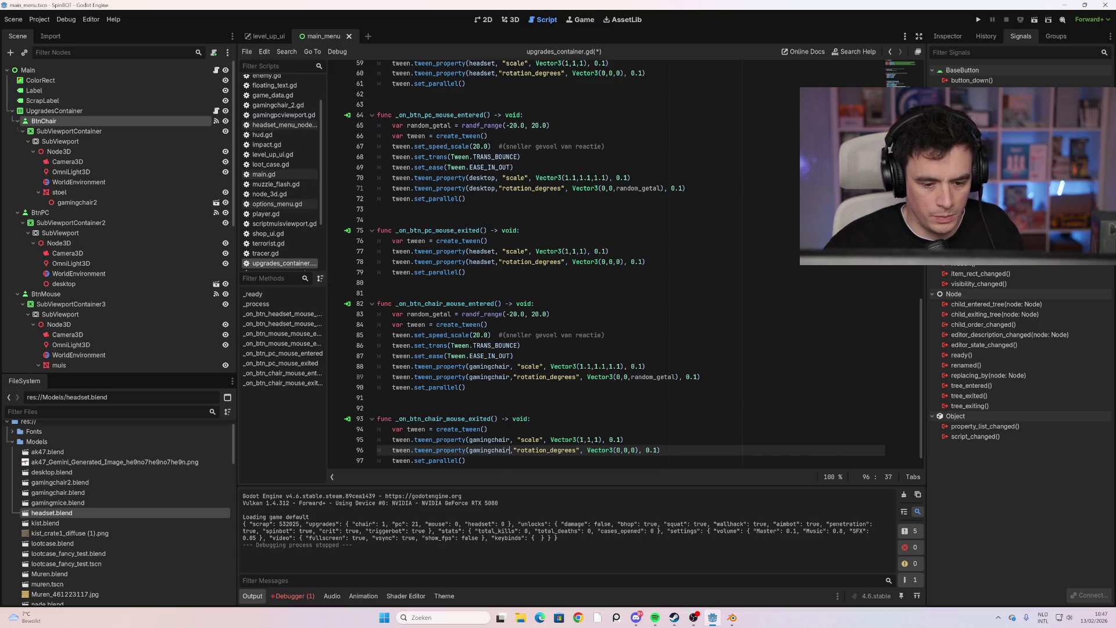
Replace headset with desktop on lines 77–78 of the PC exit handler
{"action": "left_click", "coordinate": [473, 262]}
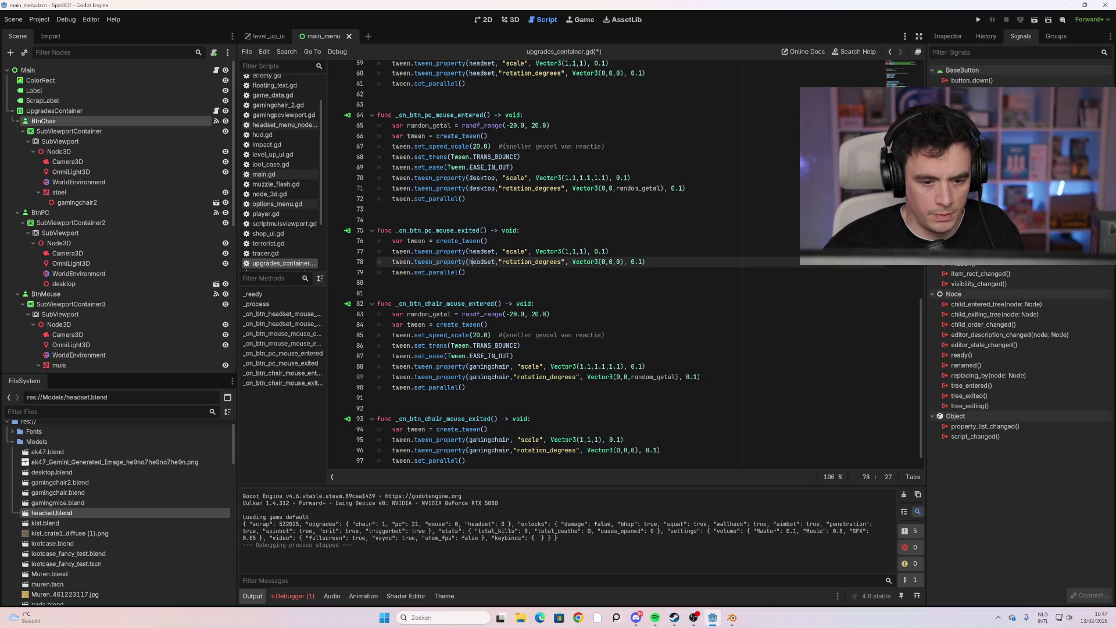
{"action": "left_click", "coordinate": [483, 251]}
{"action": "left_click_drag", "start_coordinate": [478, 251], "coordinate": [469, 251]}
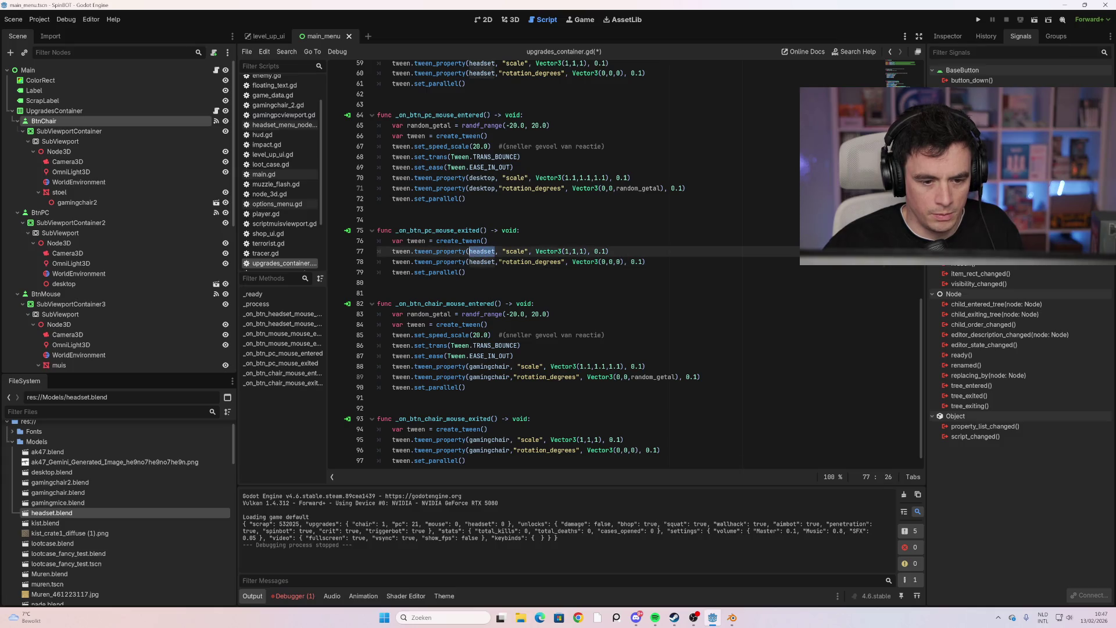
{"action": "type", "text": "gaming"}
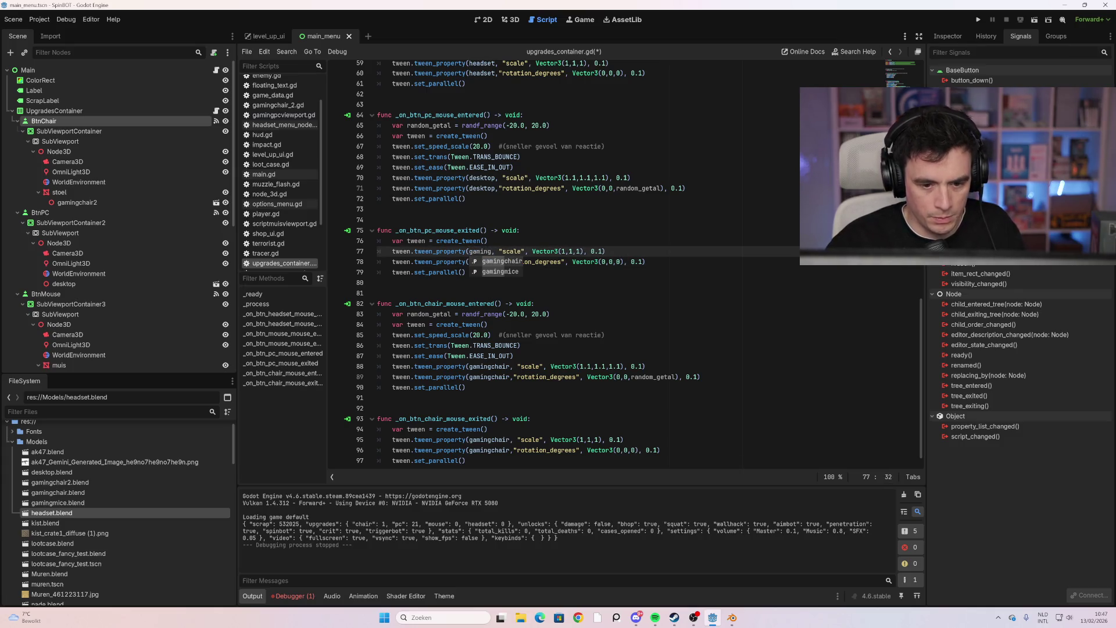
{"action": "key", "text": "BackSpace"}
{"action": "key", "text": "BackSpace"}
{"action": "key", "text": "BackSpace"}
{"action": "type", "text": "desktop"}
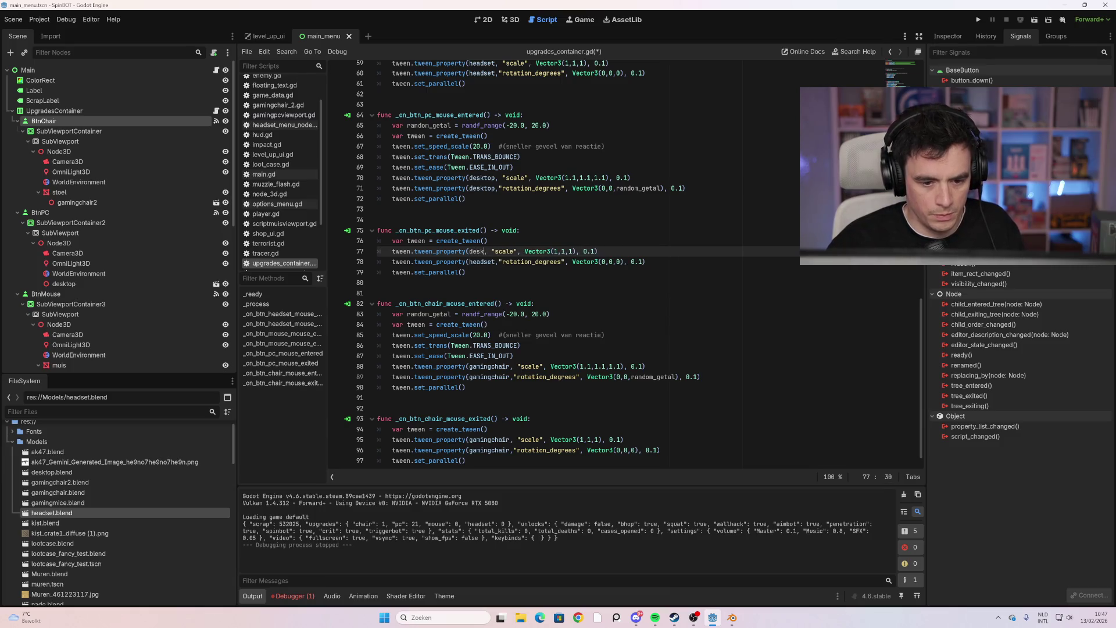
{"action": "double_click", "coordinate": [480, 262]}
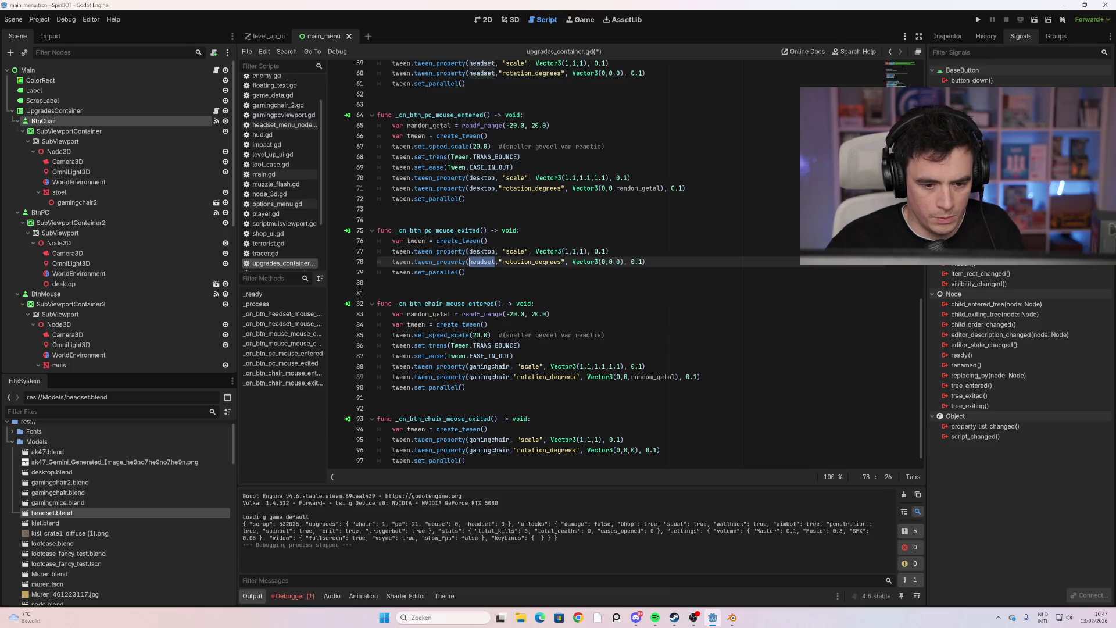
{"action": "type", "text": "desktop"}
{"action": "left_click", "coordinate": [523, 293]}
{"action": "scroll", "coordinate": [523, 293], "scroll_direction": "up", "scroll_amount": 2}
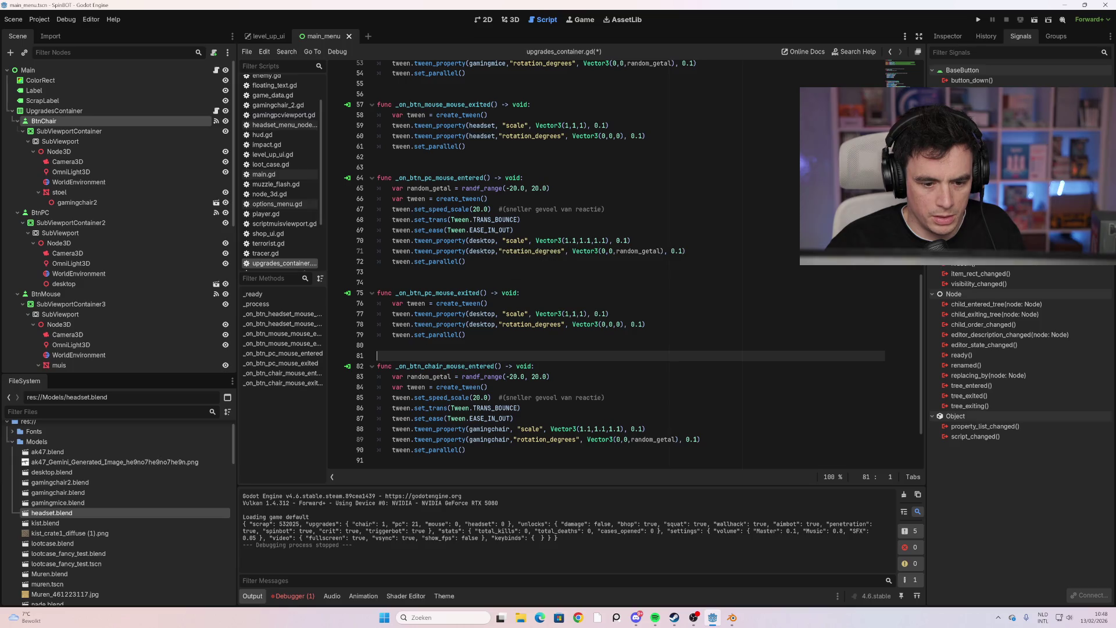
Replace headset with gamingmice on both tween lines of _on_btn_mouse_mouse_exited
{"action": "scroll", "coordinate": [615, 262], "scroll_direction": "up", "scroll_amount": 2}
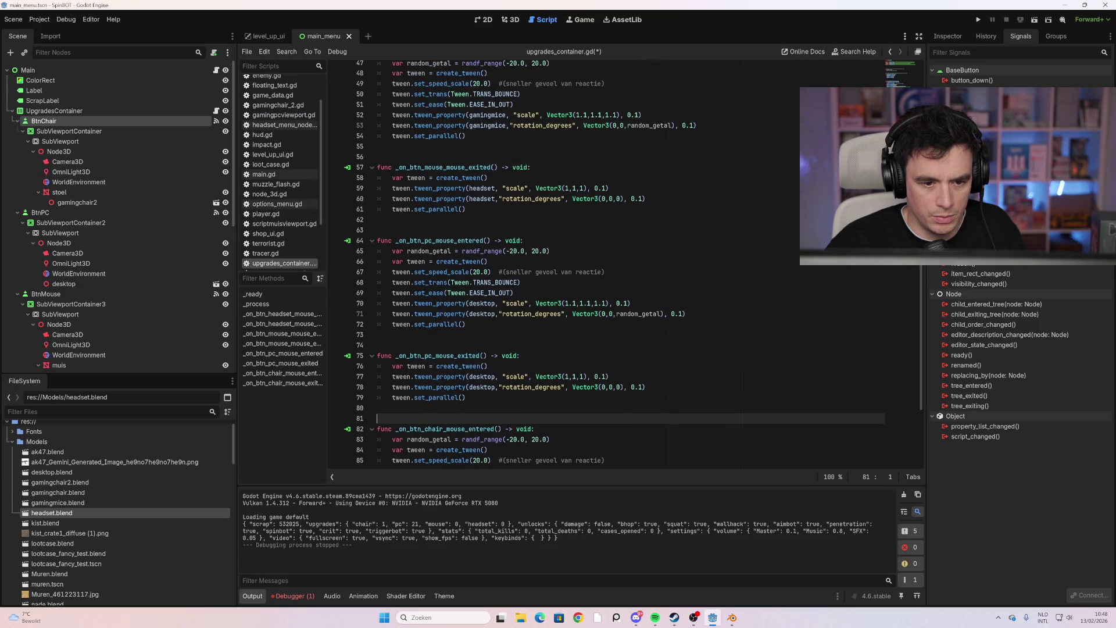
{"action": "double_click", "coordinate": [483, 188]}
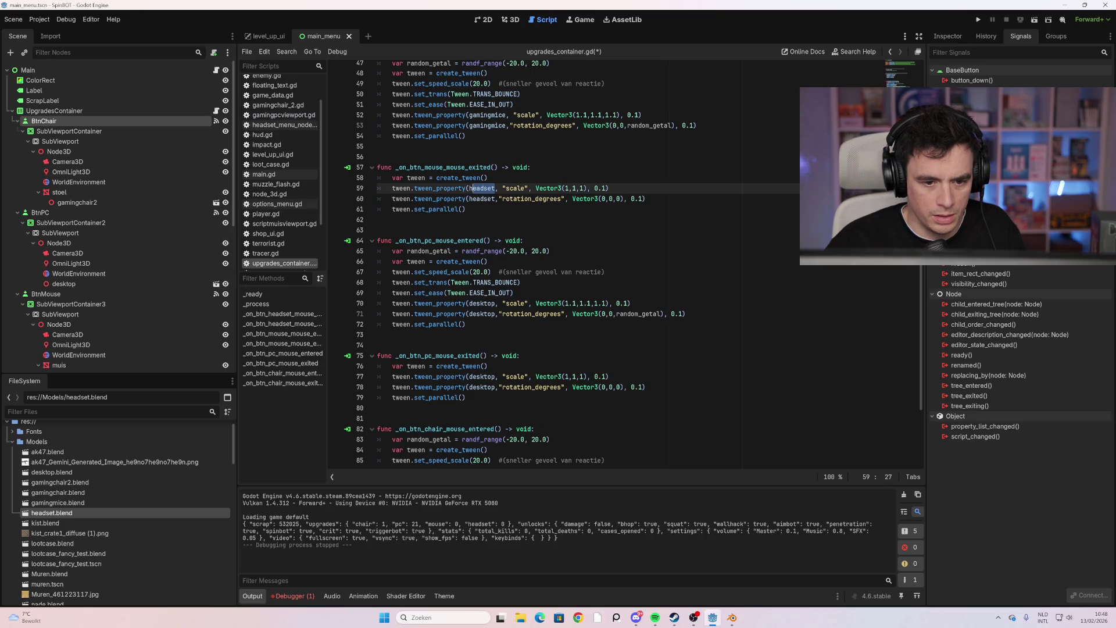
{"action": "type", "text": "gaming"}
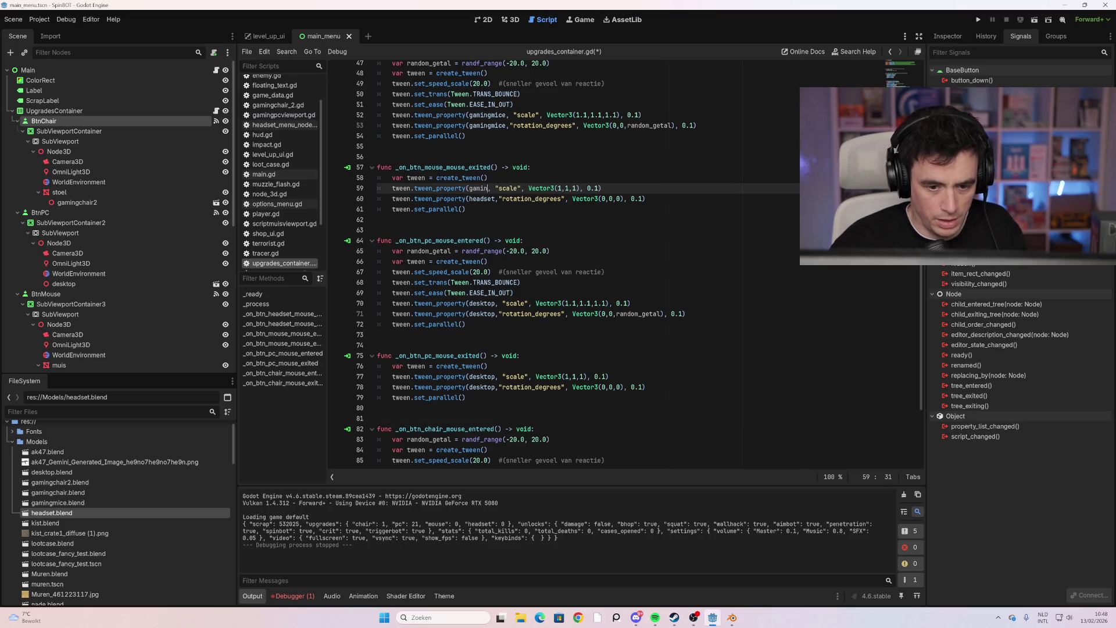
{"action": "key", "text": "Down"}
{"action": "key", "text": "Return"}
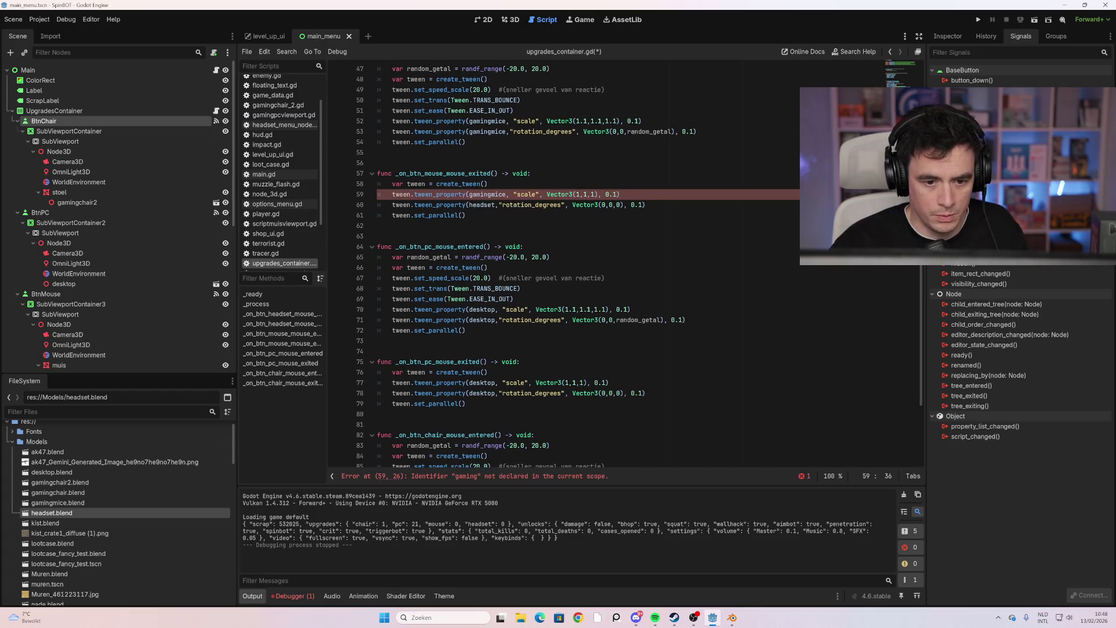
{"action": "key", "text": "Down"}
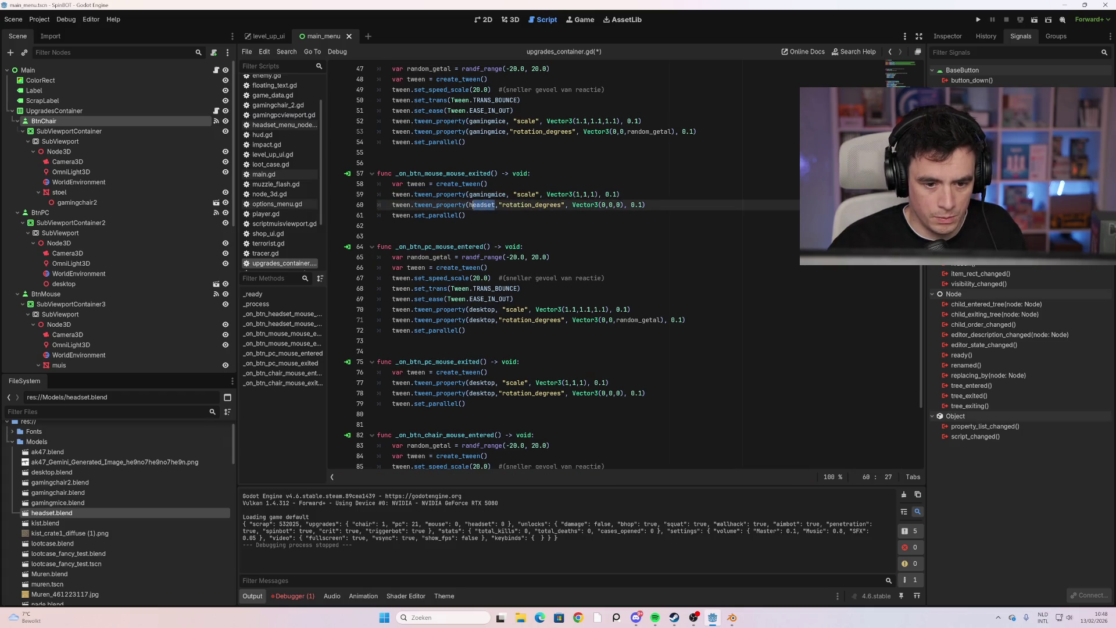
{"action": "type", "text": "gaming"}
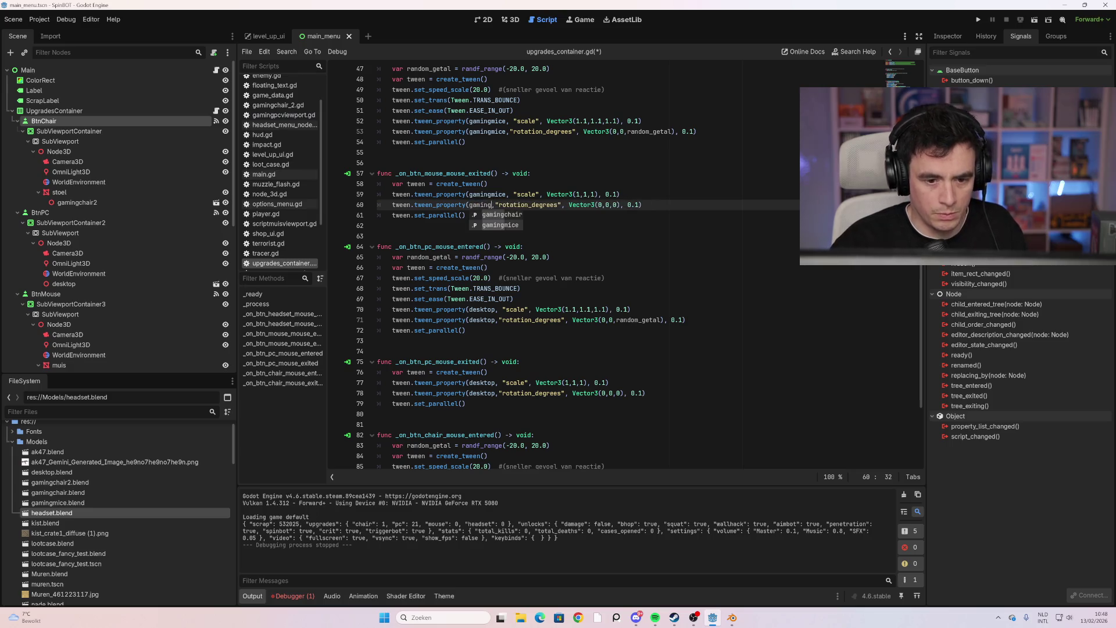
{"action": "key", "text": "Down"}
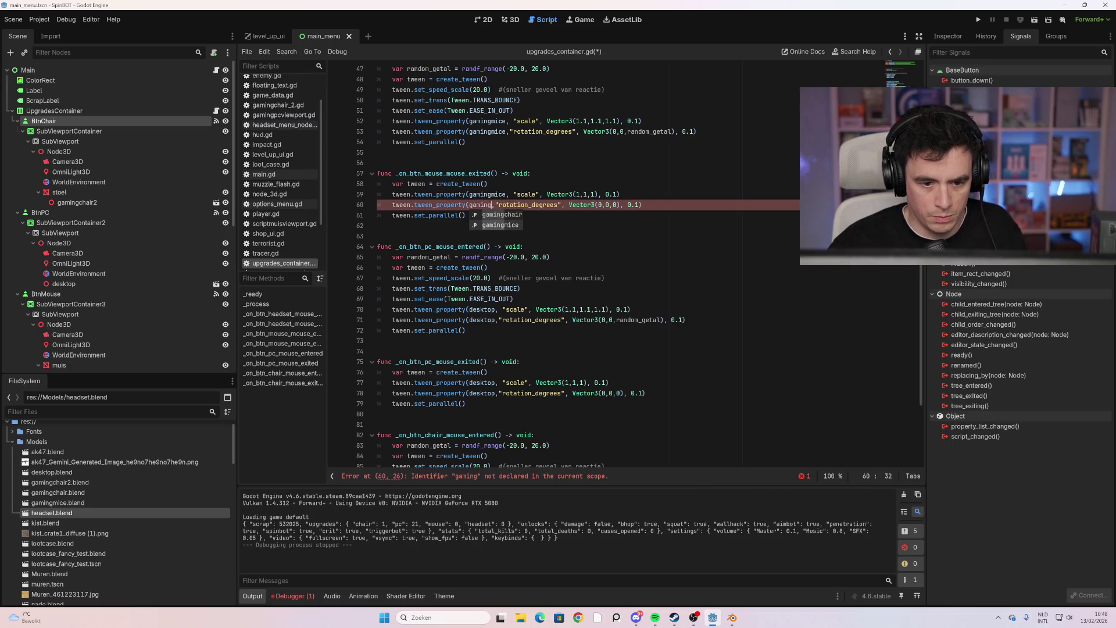
{"action": "key", "text": "Return"}
Delete the surplus blank lines between the handlers, save and run the project with F5
{"action": "key", "text": "Down"}
{"action": "key", "text": "Down"}
{"action": "key", "text": "Down"}
{"action": "scroll", "coordinate": [625, 265], "scroll_direction": "up", "scroll_amount": 7}
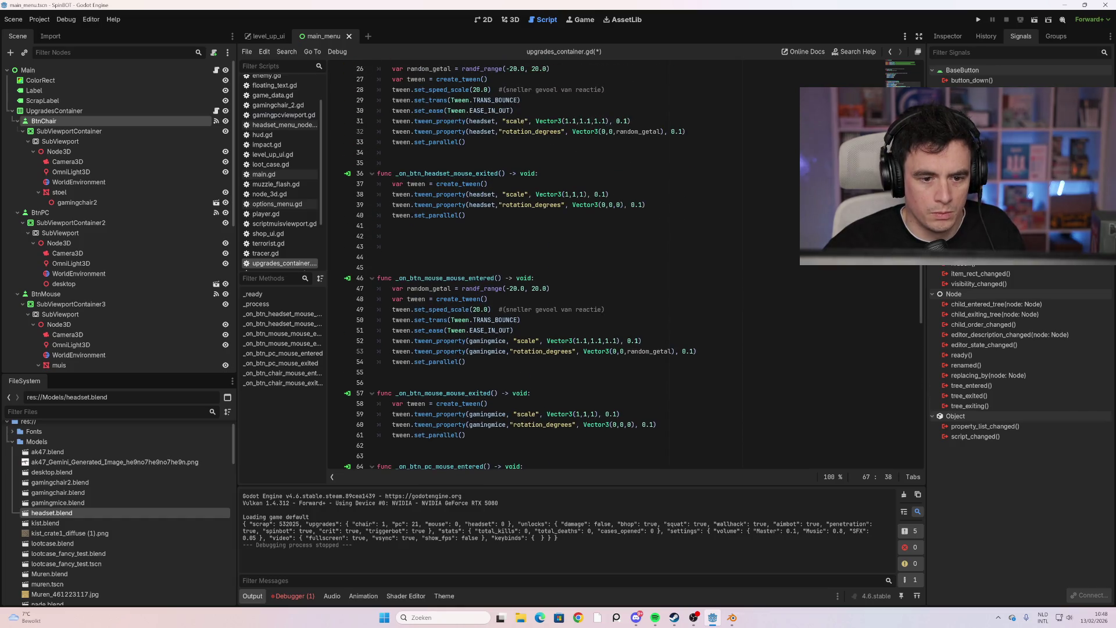
{"action": "left_click", "coordinate": [383, 256]}
{"action": "key", "text": "Up"}
{"action": "key", "text": "Up"}
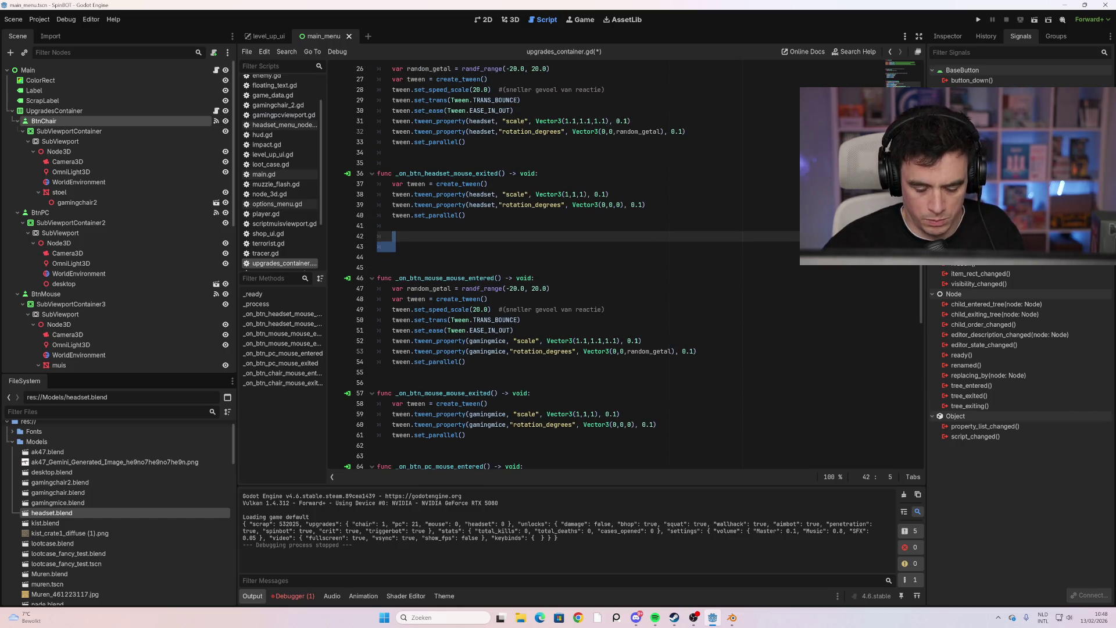
{"action": "key", "text": "Delete"}
{"action": "key", "text": "Delete"}
{"action": "key", "text": "BackSpace"}
{"action": "key", "text": "BackSpace"}
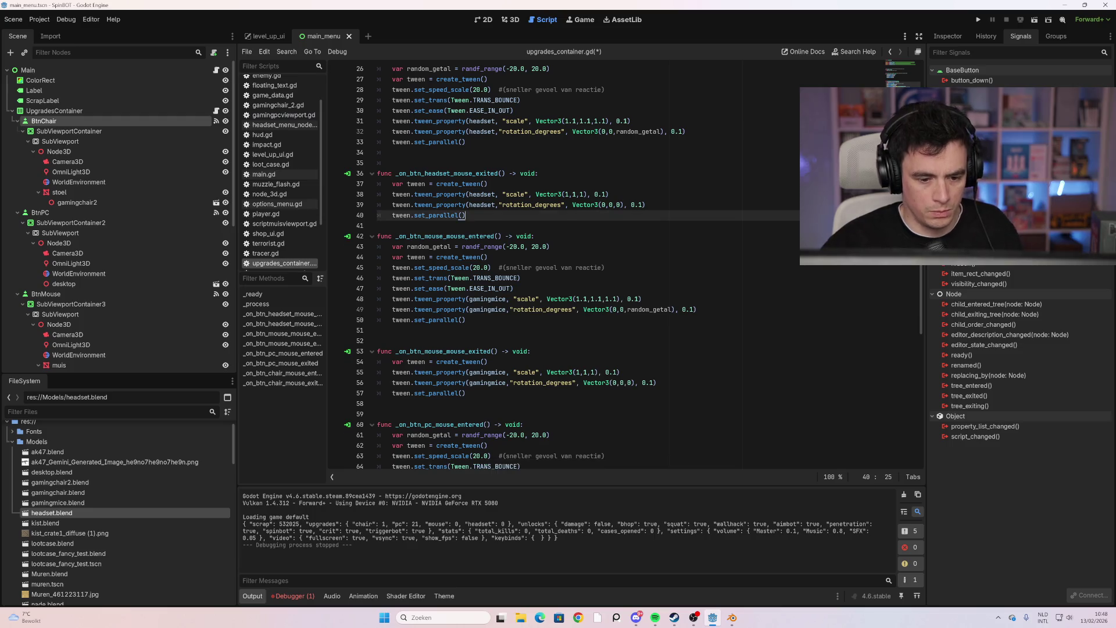
{"action": "key", "text": "F5"}
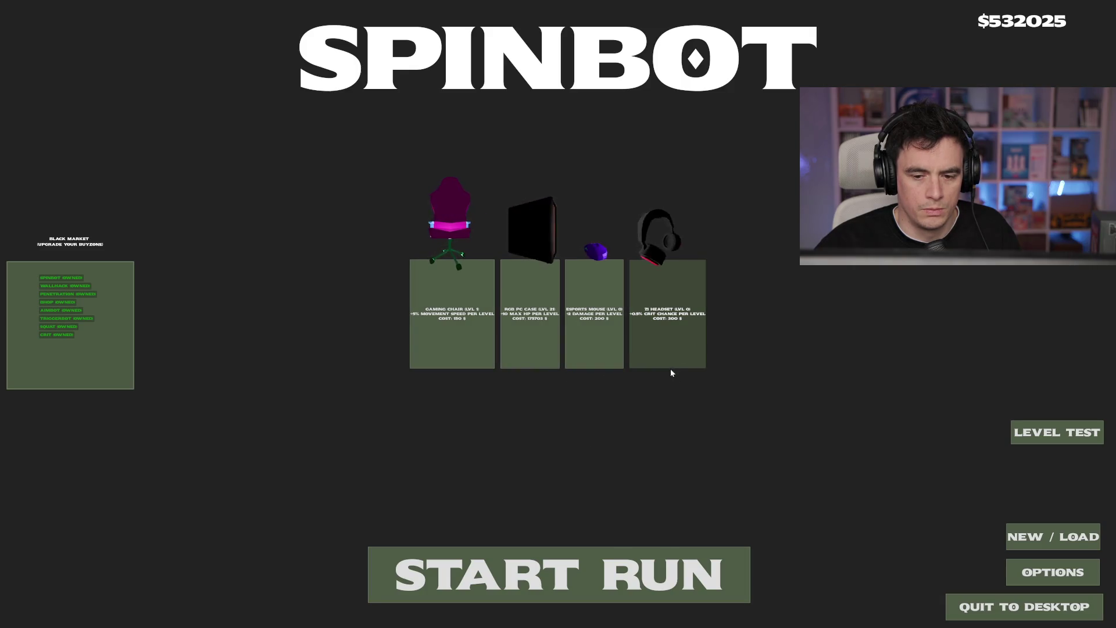
Close the running game with Alt+F4 to return to the editor
{"action": "key", "text": "alt+F4"}
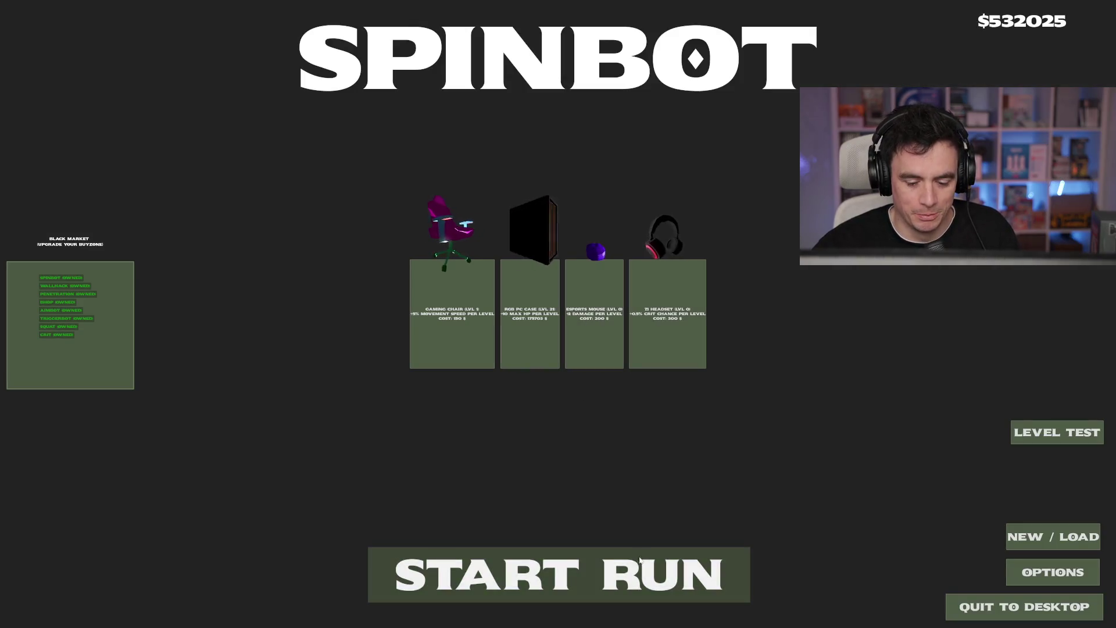
Start a new run and fight the first enemies, including the pink chair enemy
{"action": "left_click", "coordinate": [601, 573]}
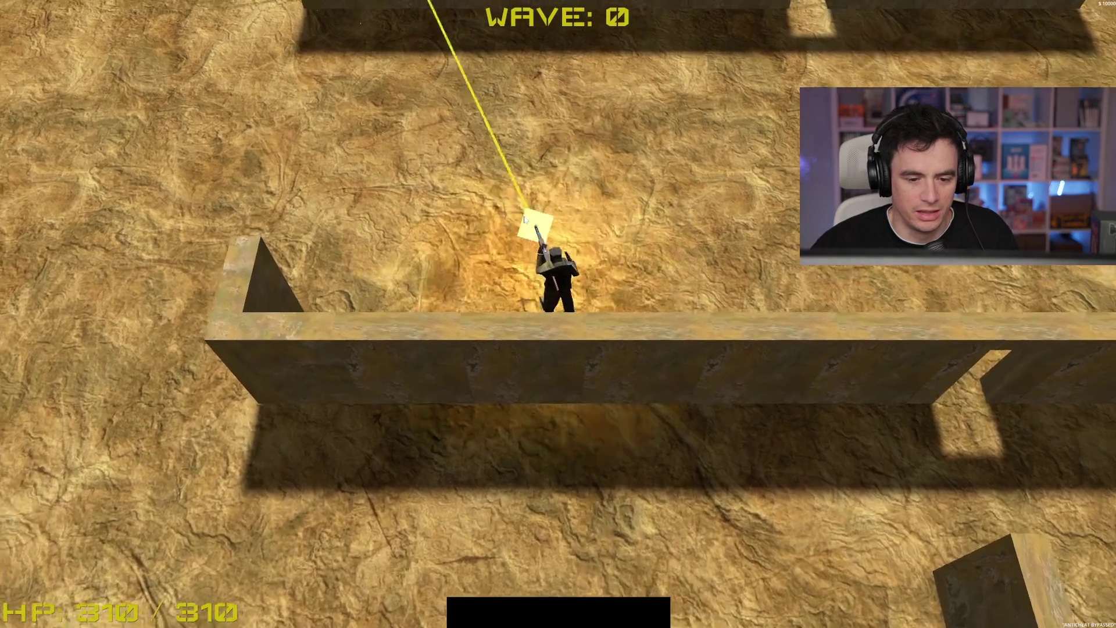
{"action": "key", "text": "w"}
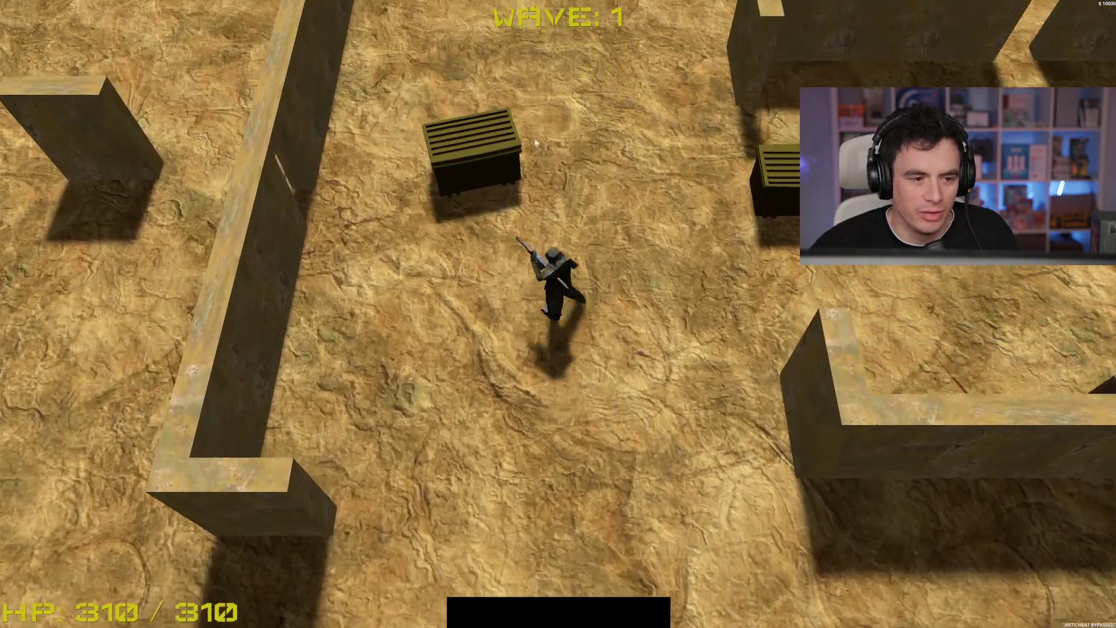
{"action": "key", "text": "w"}
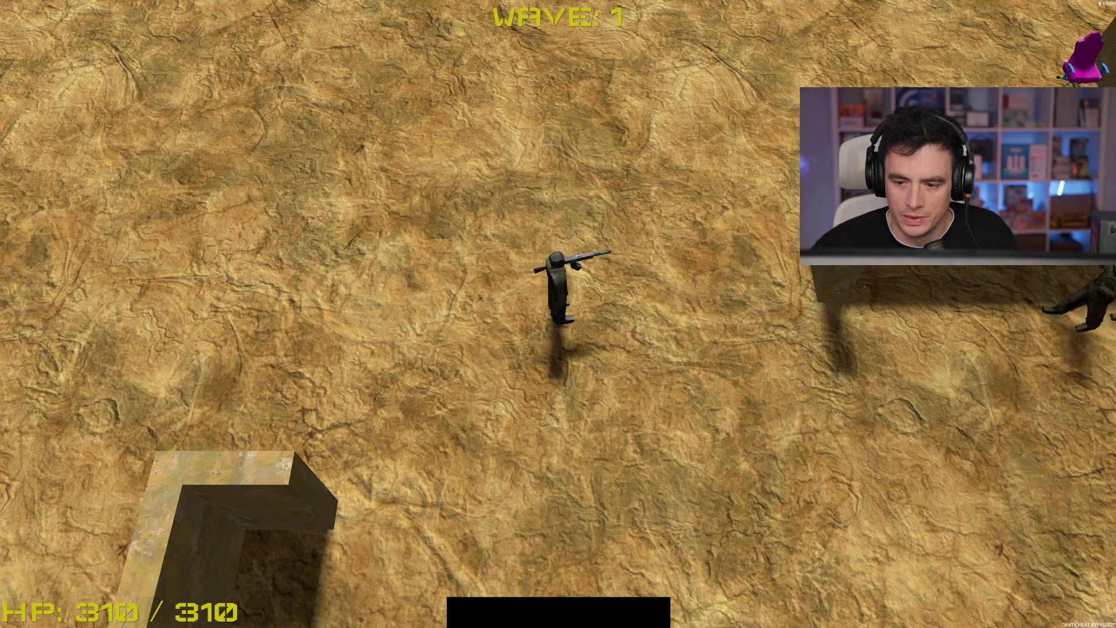
{"action": "key", "text": "a"}
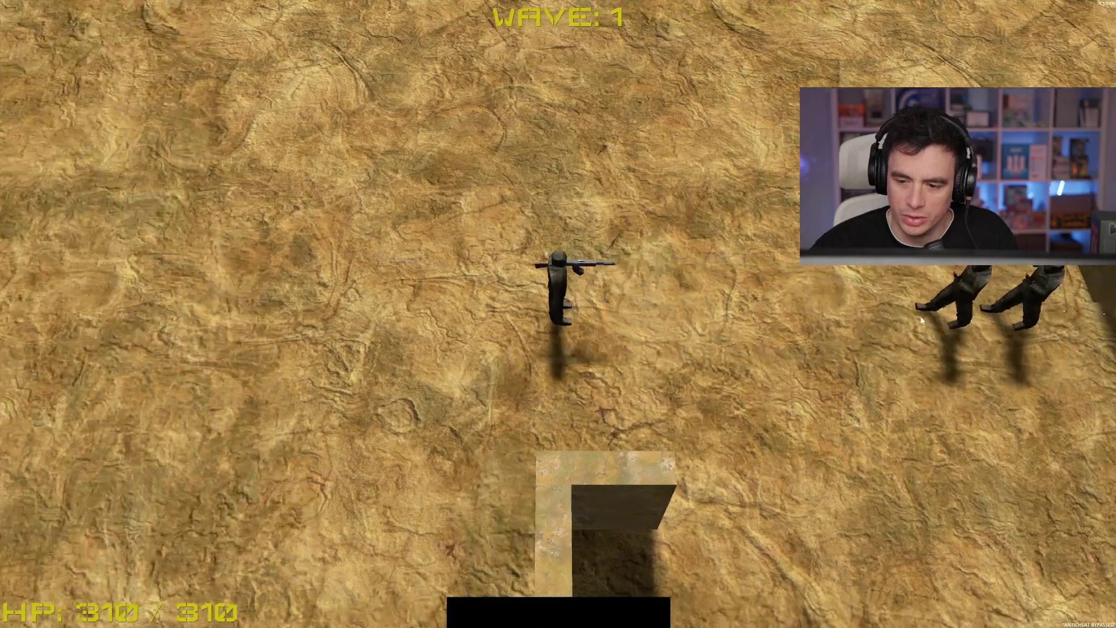
{"action": "key", "text": "s"}
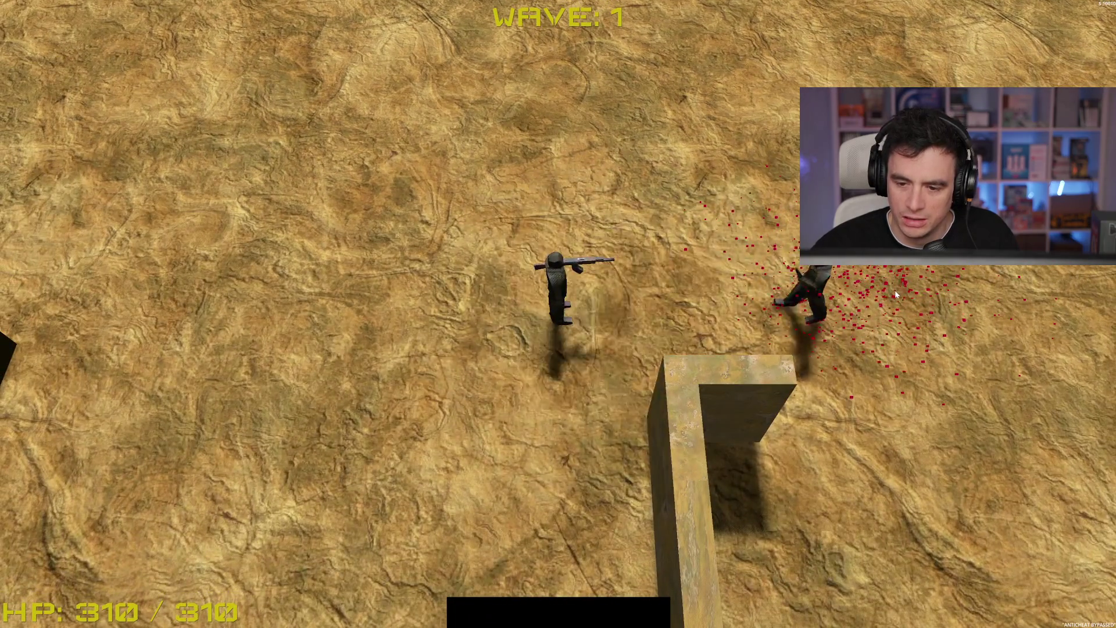
{"action": "key", "text": "d"}
{"action": "left_click", "coordinate": [772, 153]}
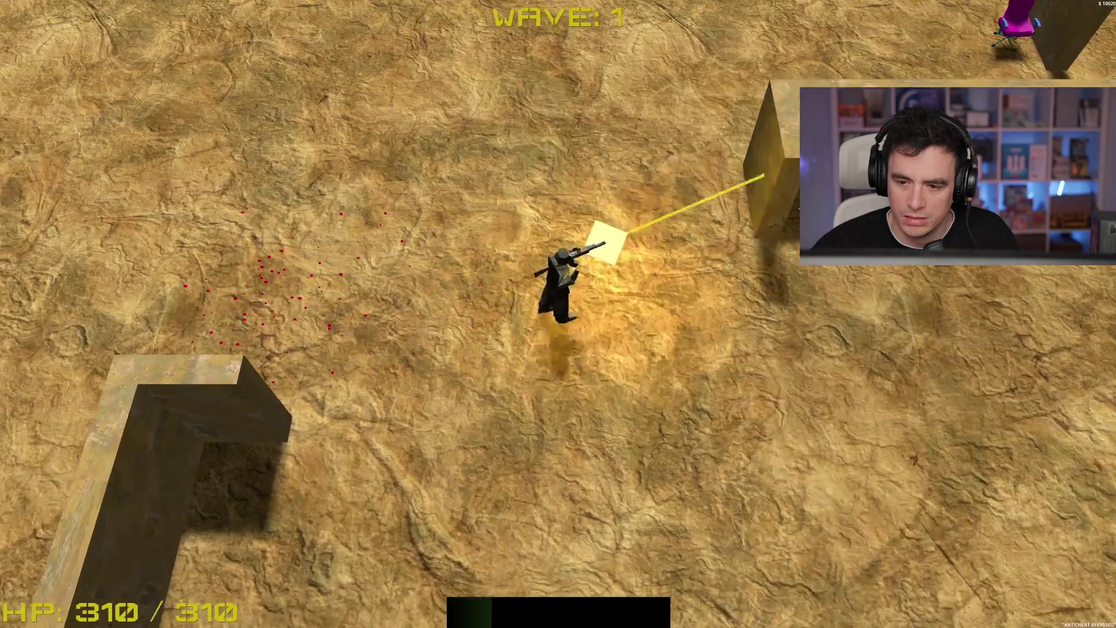
{"action": "key", "text": "w"}
{"action": "key", "text": "d"}
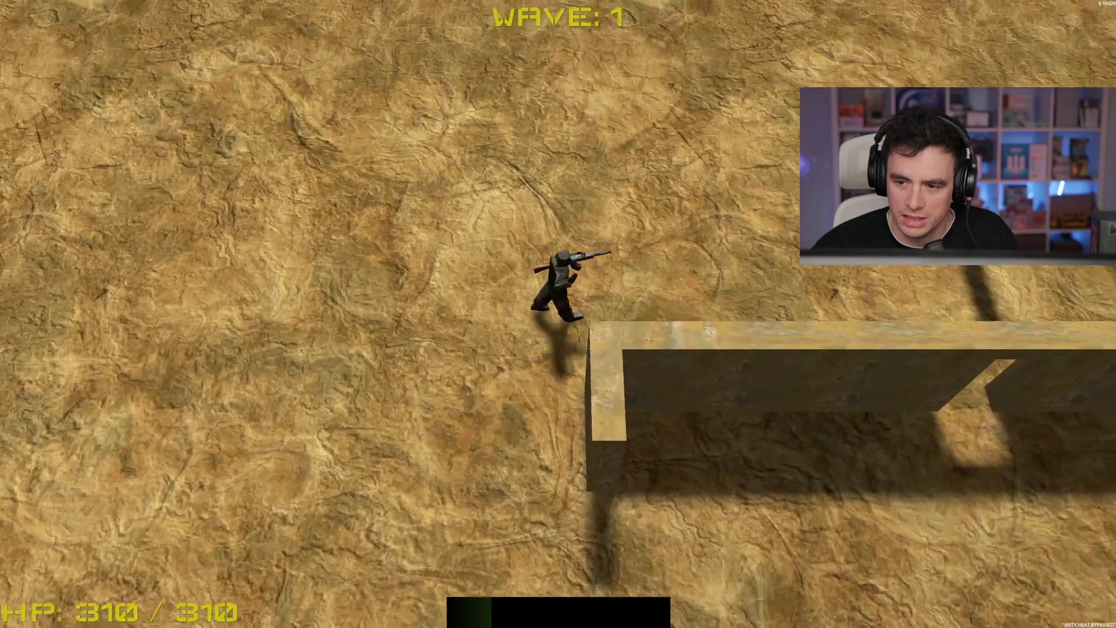
{"action": "key", "text": "d"}
{"action": "left_click", "coordinate": [640, 367]}
Keep firing toward the top of the arena while moving, then collect the crate loot
{"action": "key", "text": "w"}
{"action": "key", "text": "a"}
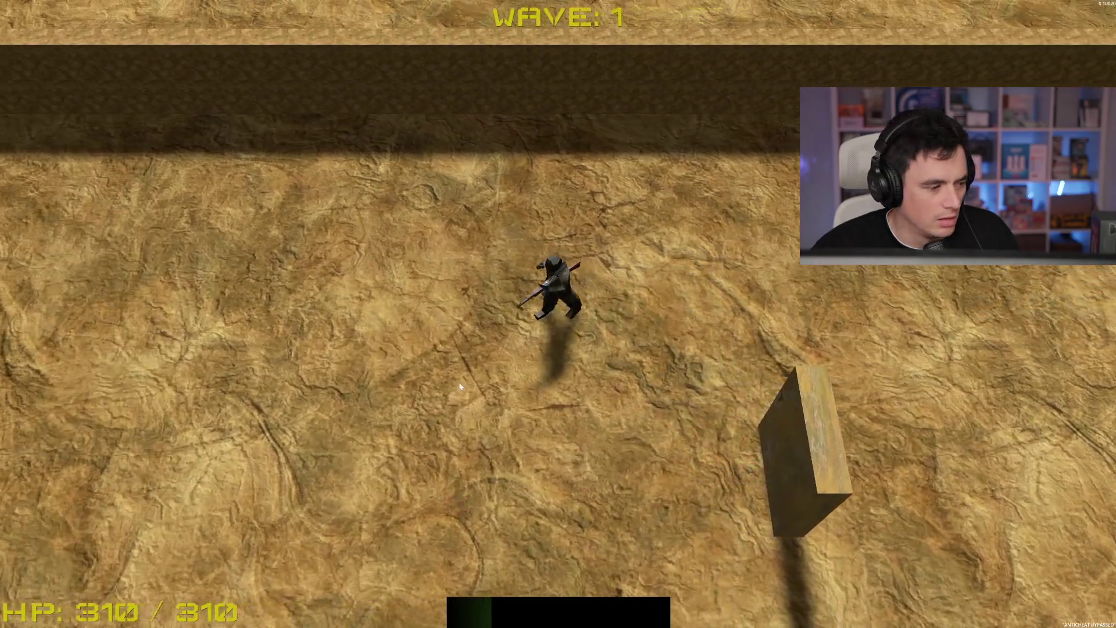
{"action": "left_click", "coordinate": [498, 180]}
{"action": "key", "text": "s"}
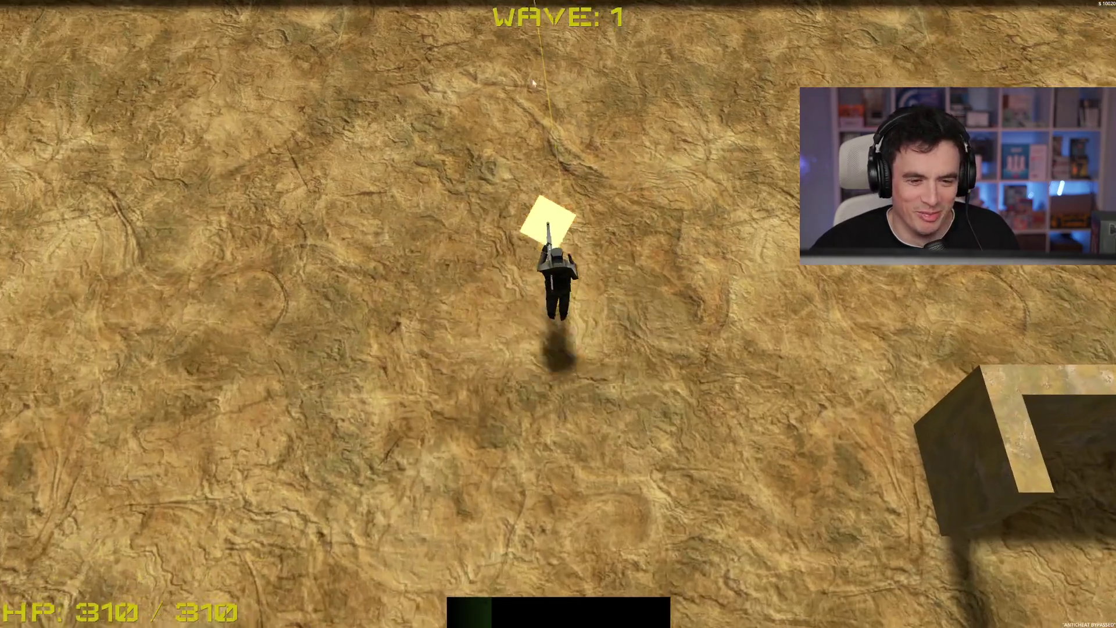
{"action": "left_click", "coordinate": [511, 51]}
{"action": "key", "text": "w"}
{"action": "left_click", "coordinate": [523, 49]}
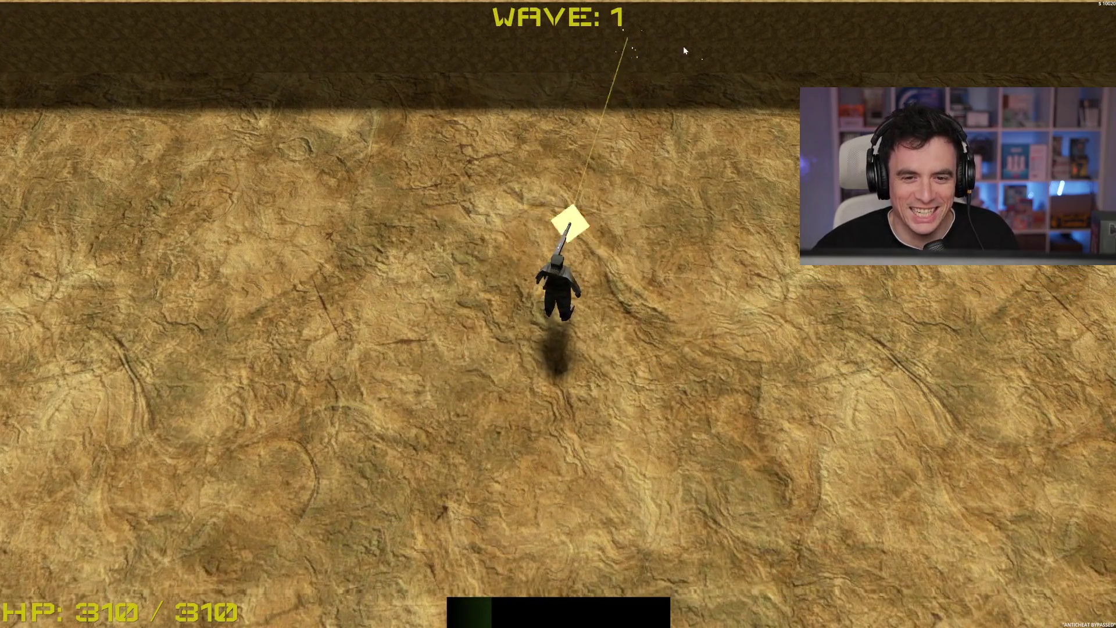
{"action": "left_click", "coordinate": [744, 116]}
{"action": "key", "text": "s"}
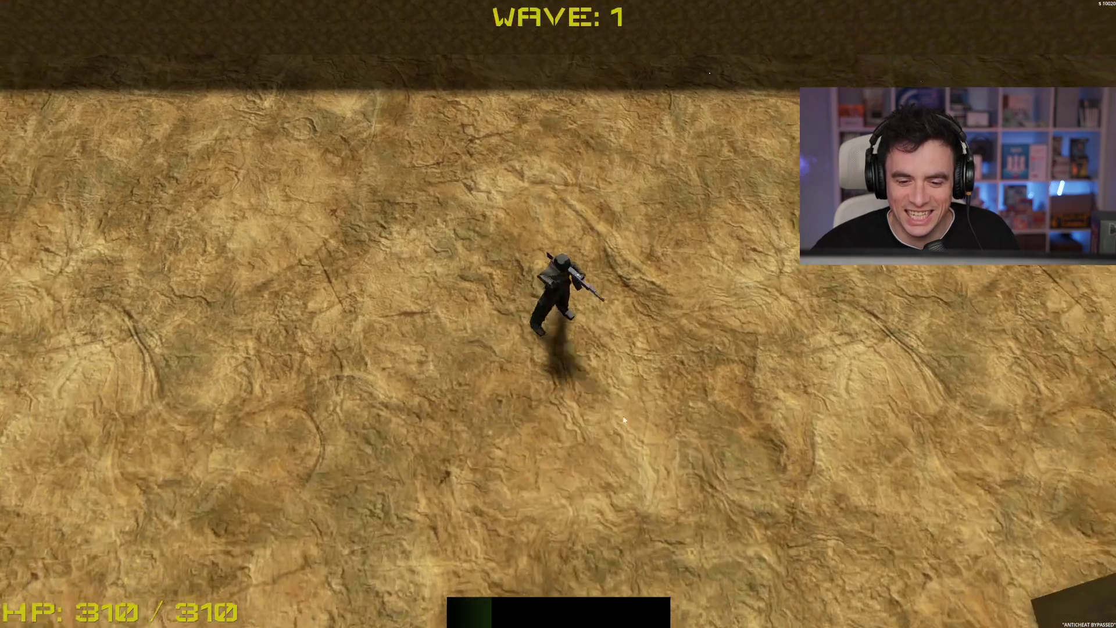
{"action": "left_click", "coordinate": [539, 375]}
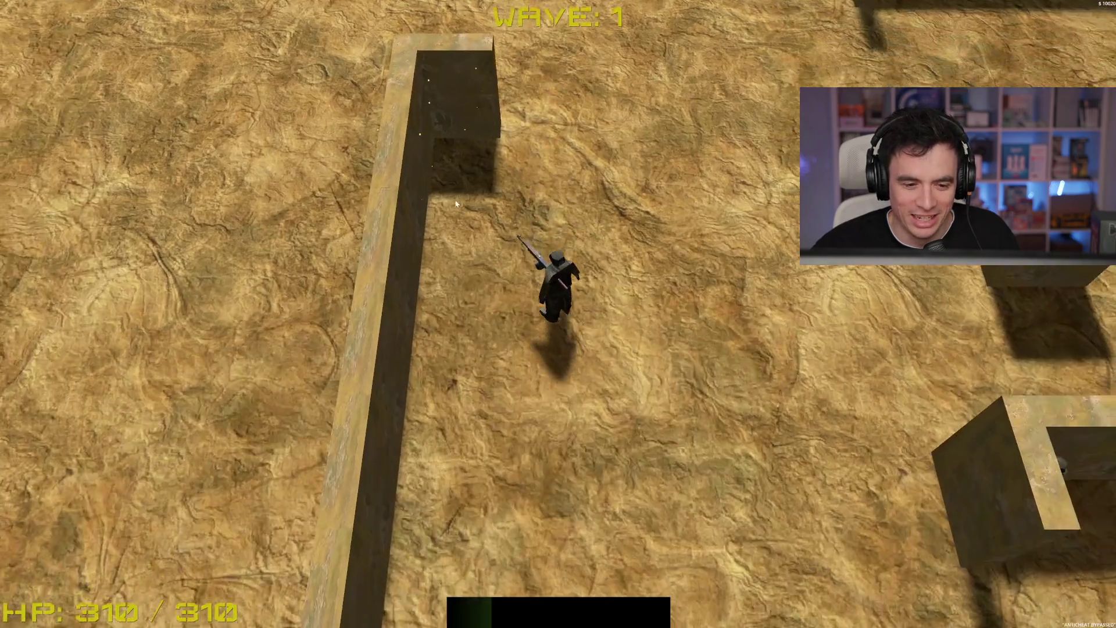
{"action": "left_click", "coordinate": [481, 100]}
{"action": "key", "text": "space"}
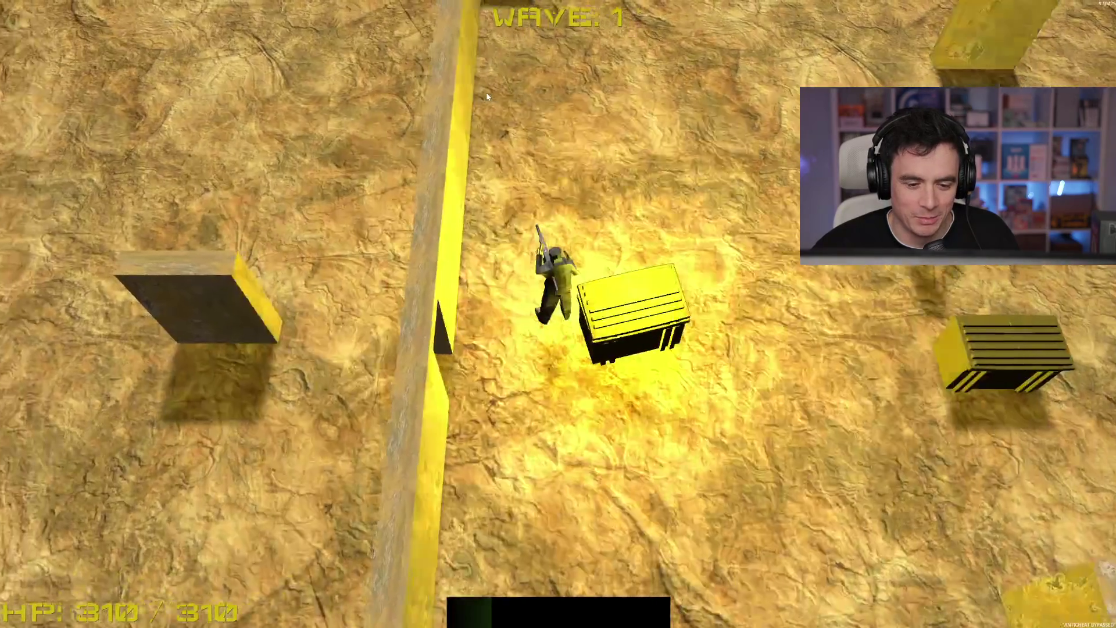
Walk through the maze past the wall bands, dodging the approaching enemies
{"action": "key", "text": "a"}
{"action": "key", "text": "s"}
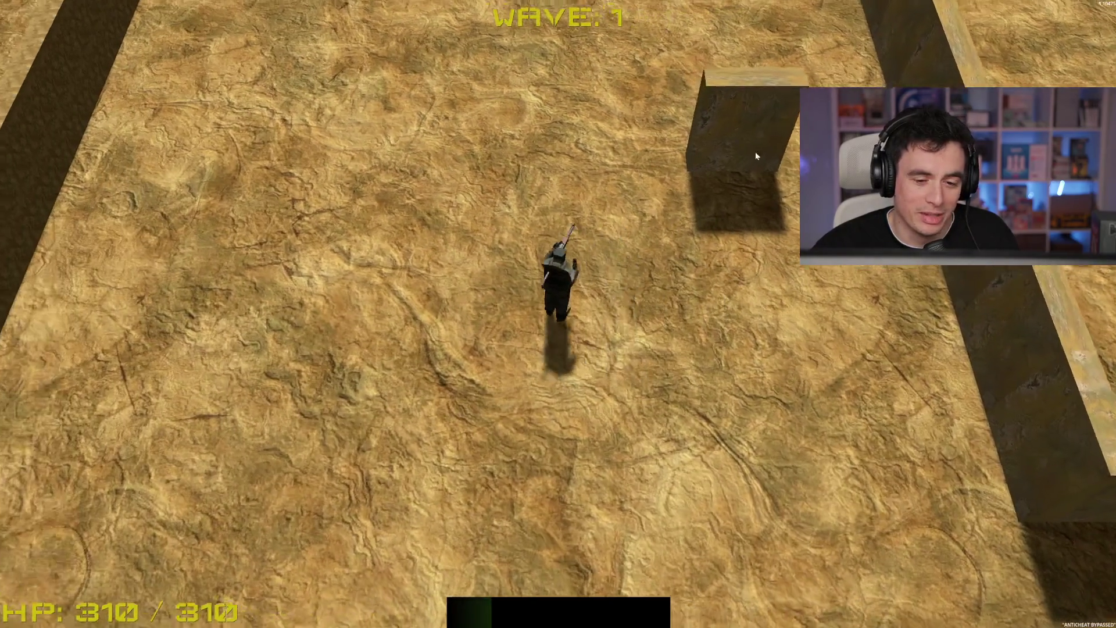
{"action": "left_click", "coordinate": [632, 58]}
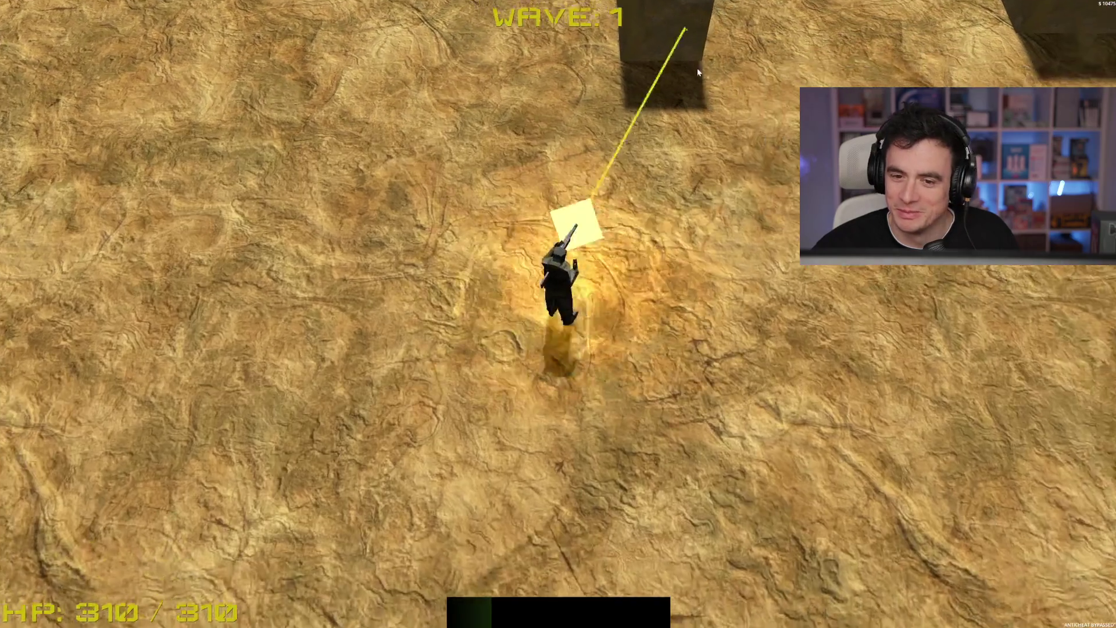
{"action": "key", "text": "d"}
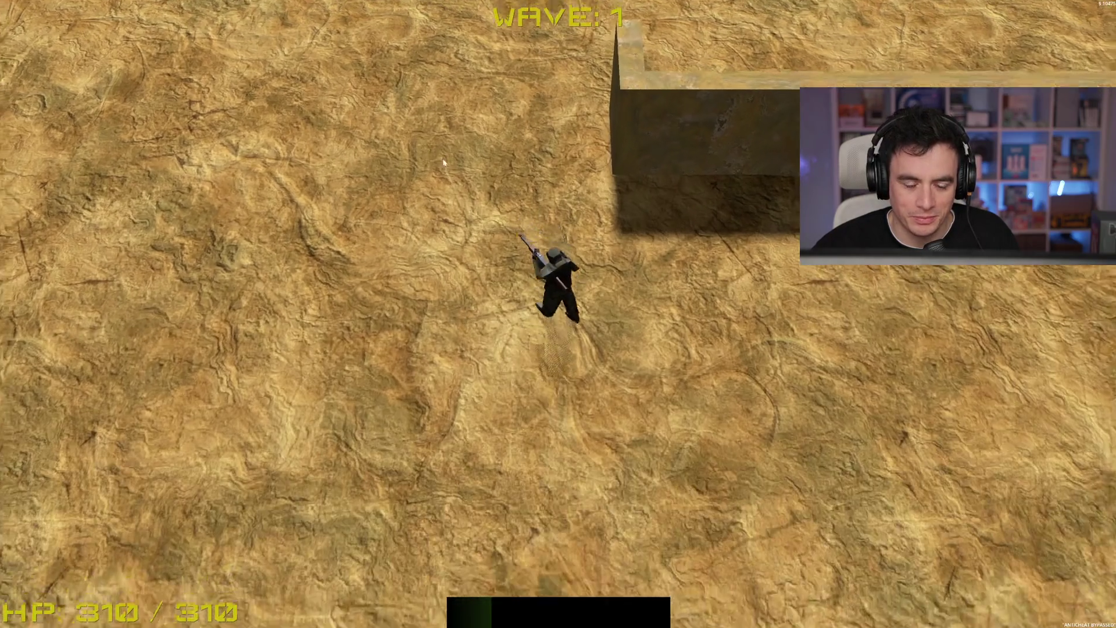
{"action": "key", "text": "s"}
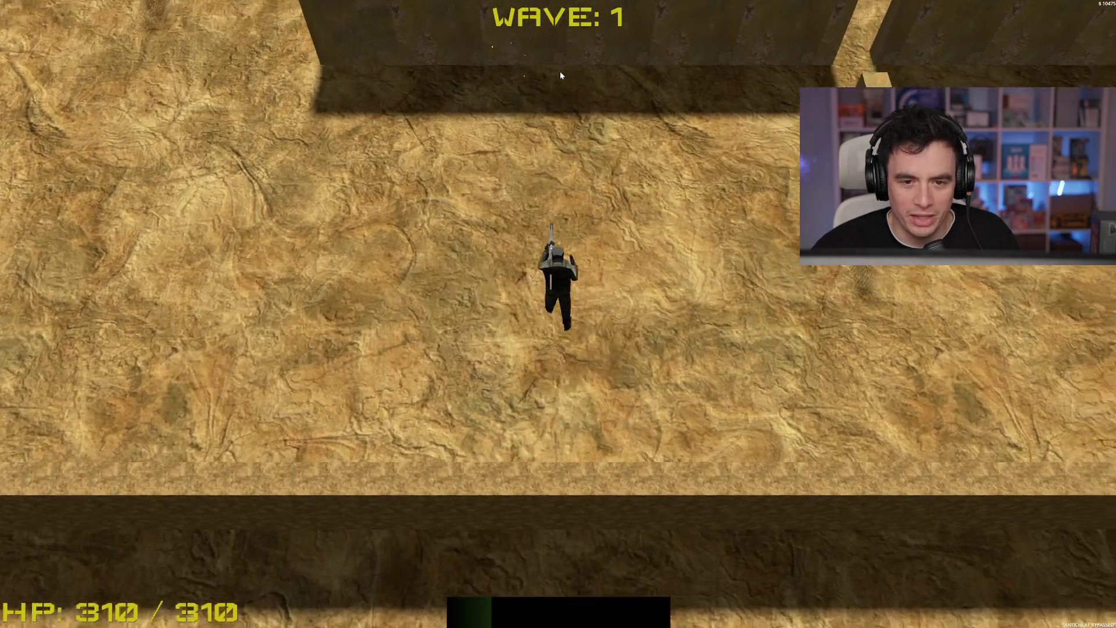
{"action": "key", "text": "d"}
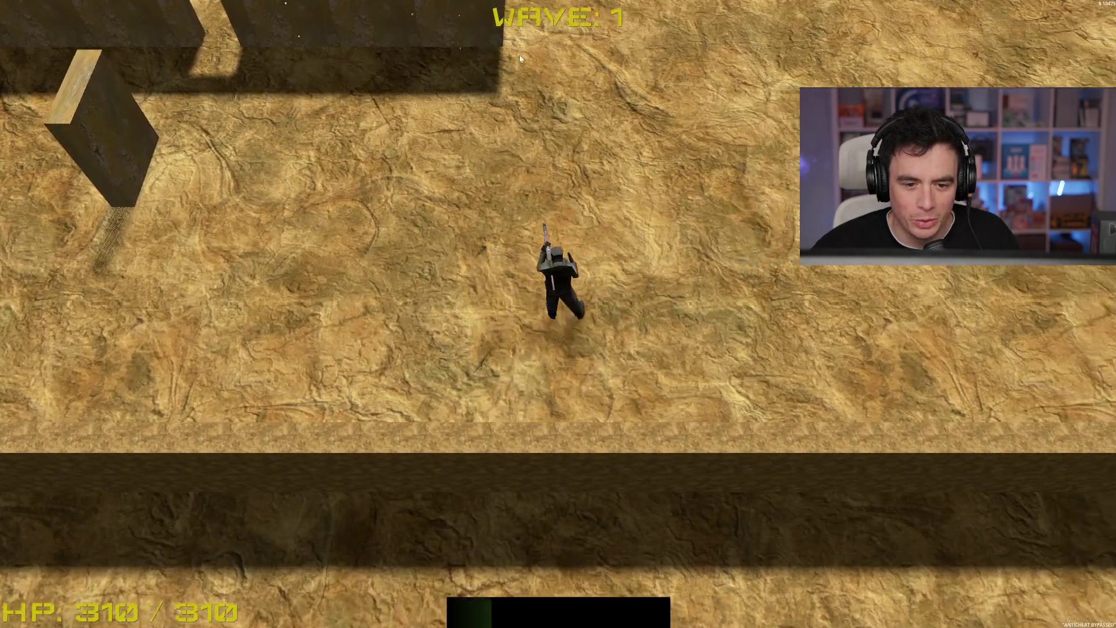
{"action": "key", "text": "w"}
{"action": "key", "text": "d"}
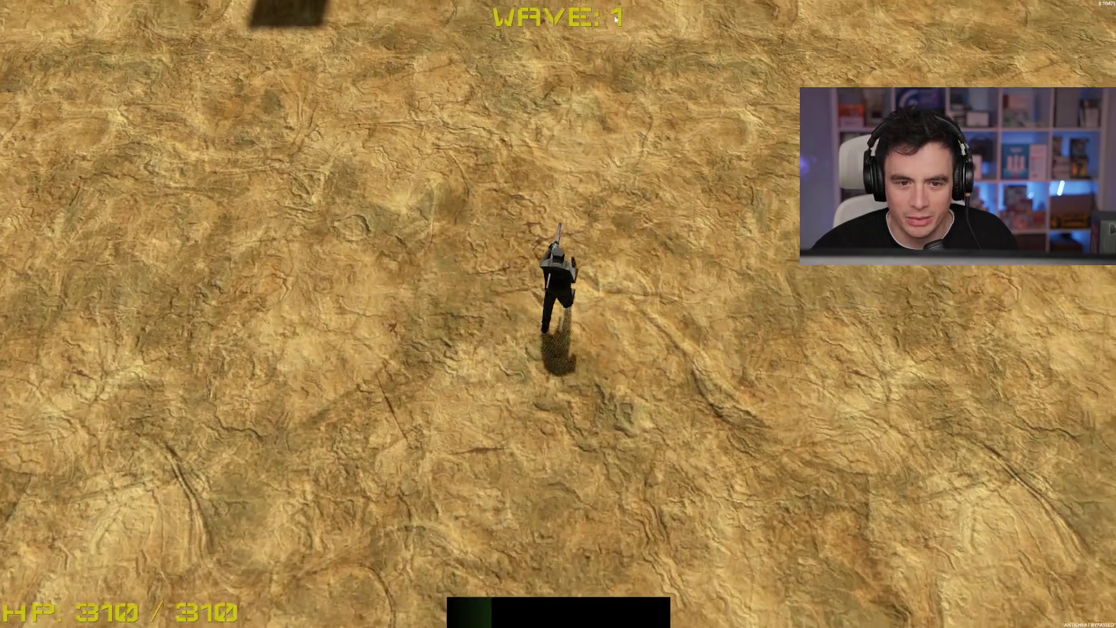
{"action": "key", "text": "w"}
{"action": "key", "text": "d"}
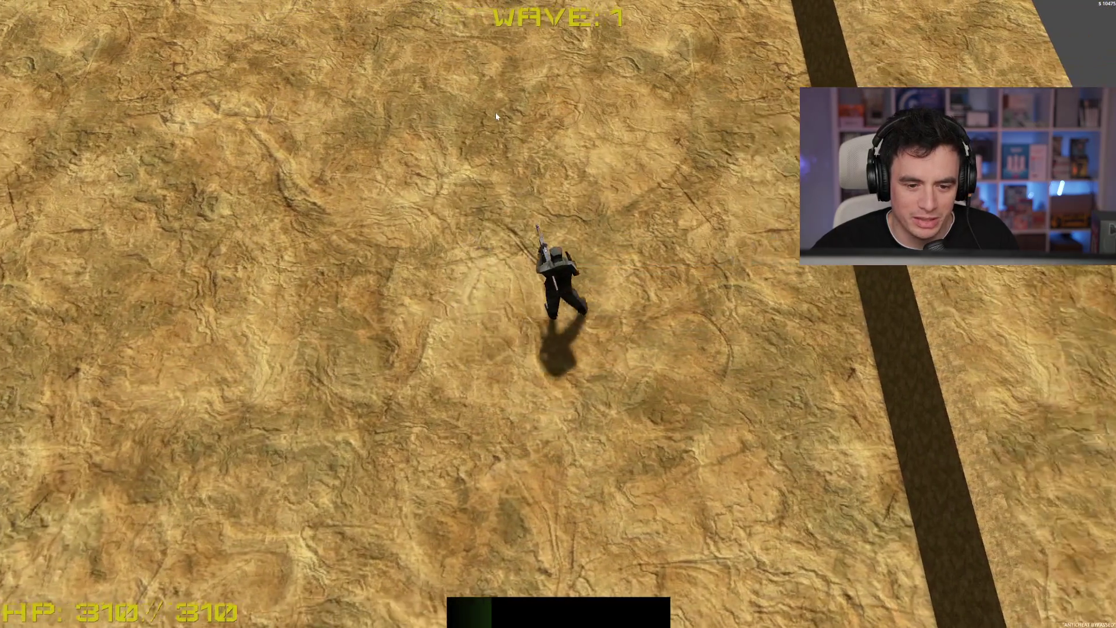
{"action": "key", "text": "a"}
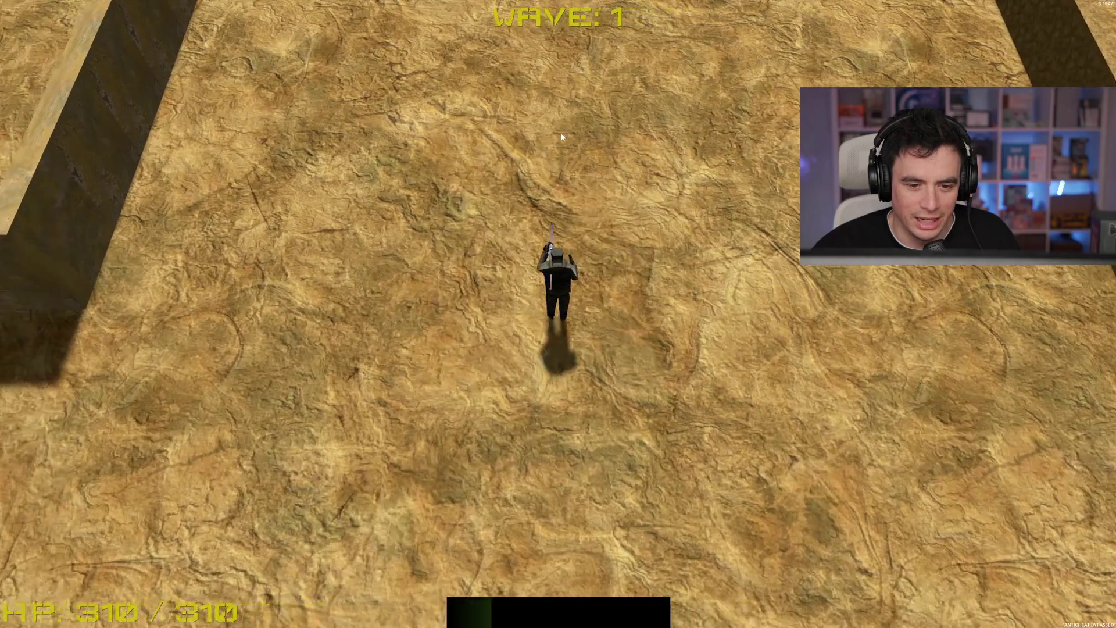
{"action": "key", "text": "d"}
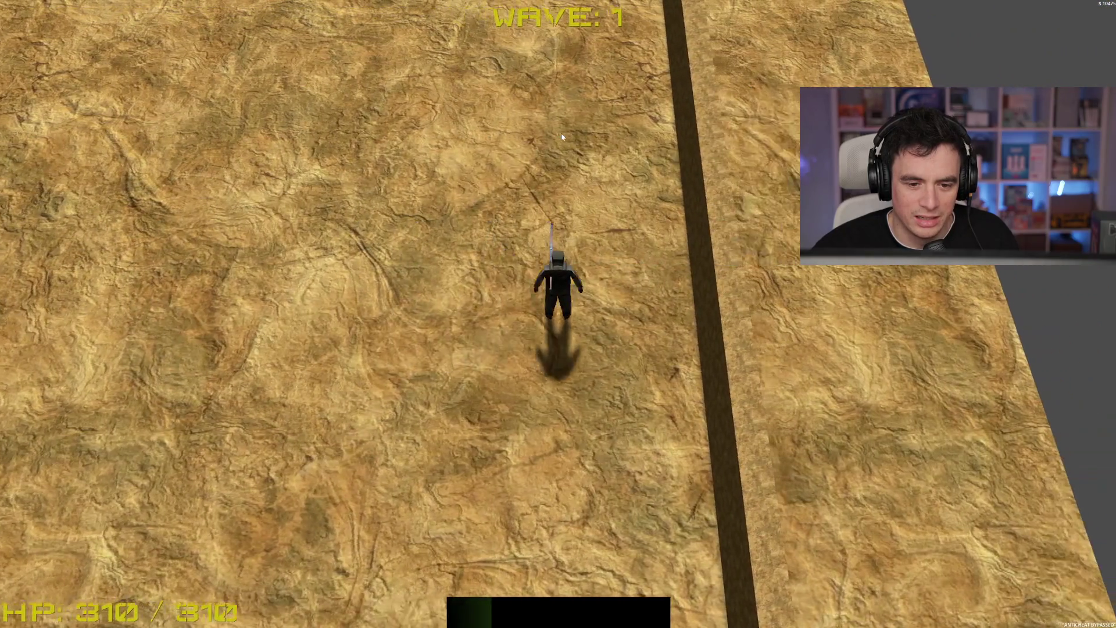
{"action": "key", "text": "a"}
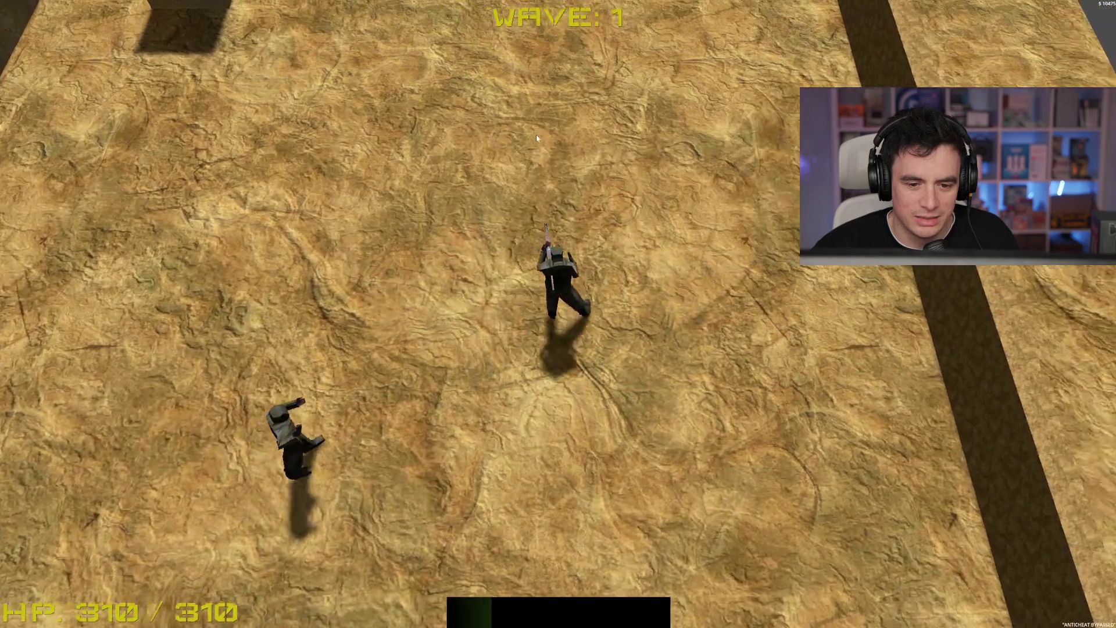
{"action": "key", "text": "d"}
{"action": "key", "text": "a"}
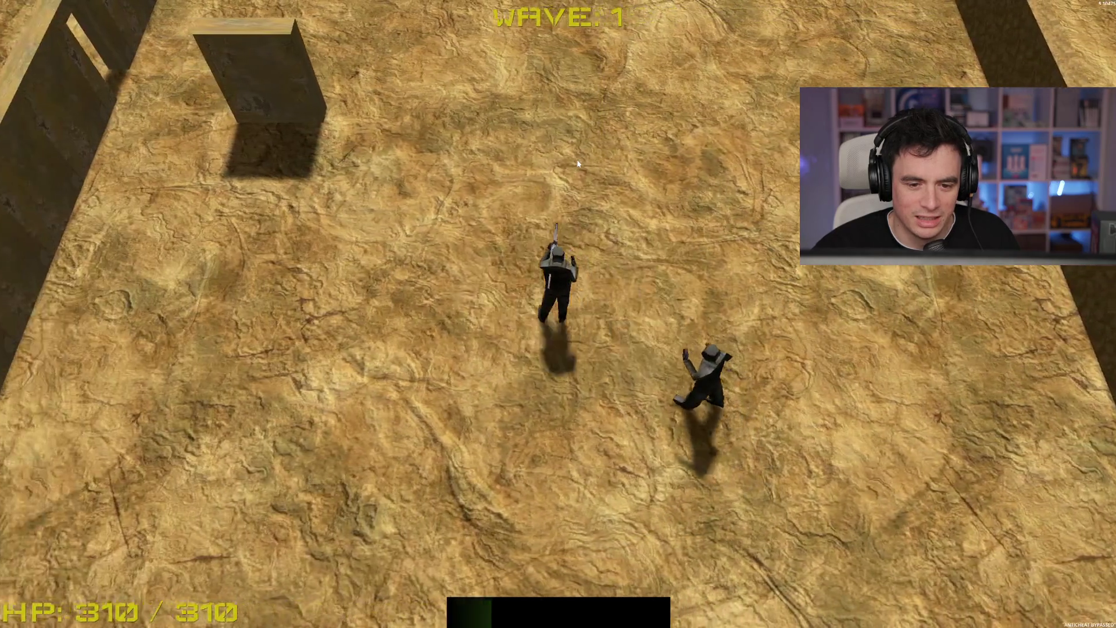
{"action": "key", "text": "a"}
{"action": "key", "text": "w"}
Laser the last nearby enemy until the lobby clears, then open fire on wave 2
{"action": "left_click", "coordinate": [645, 289]}
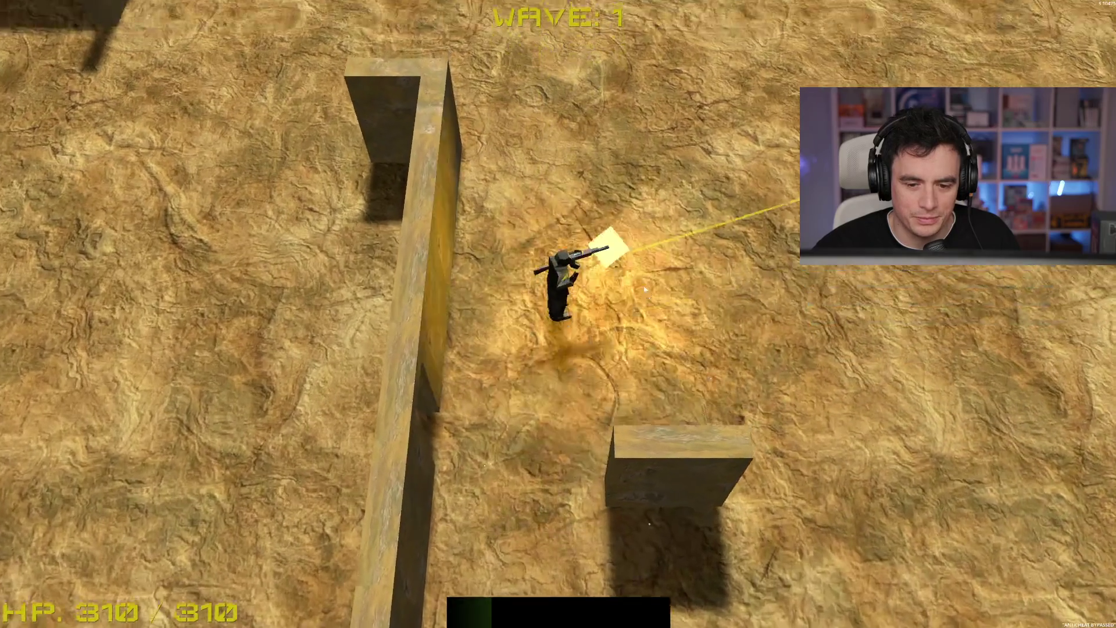
{"action": "key", "text": "d"}
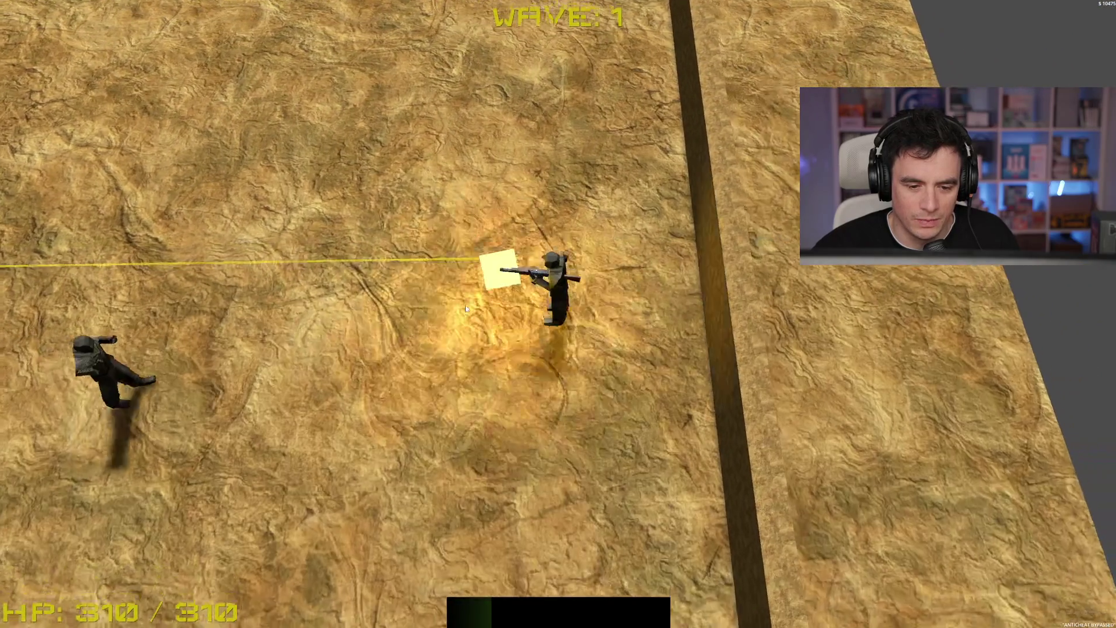
{"action": "key", "text": "s"}
{"action": "key", "text": "d"}
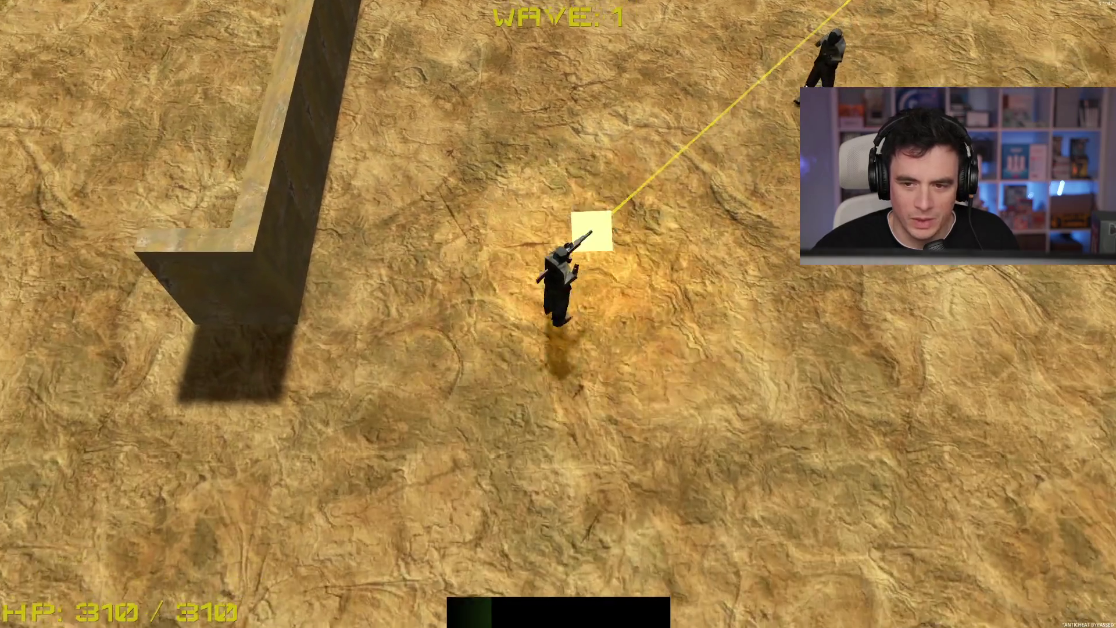
{"action": "key", "text": "a"}
{"action": "key", "text": "w"}
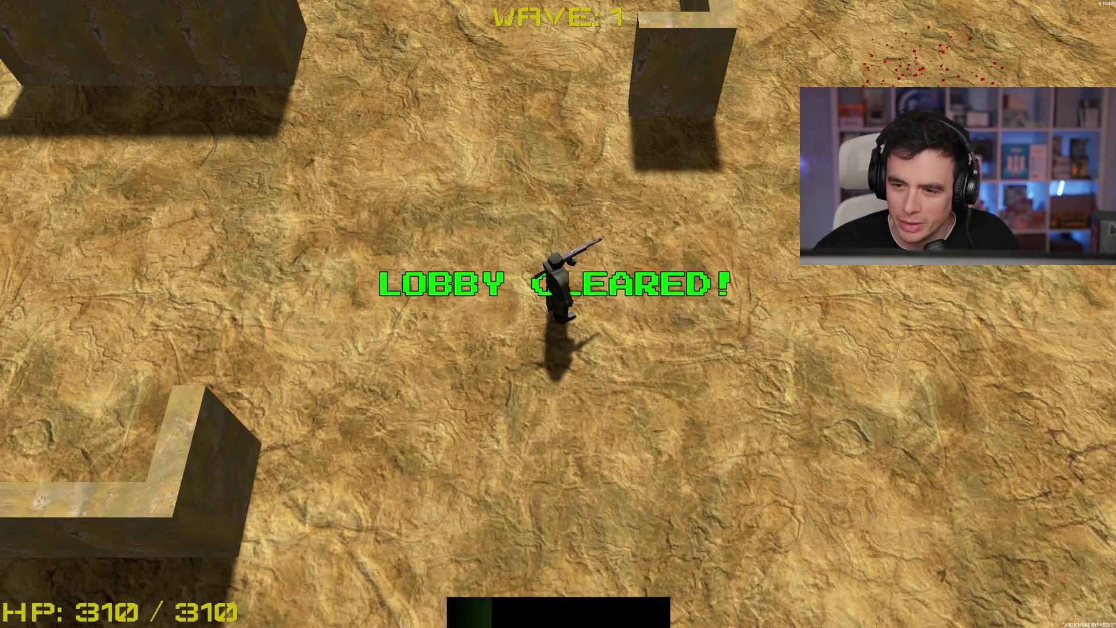
{"action": "key", "text": "s"}
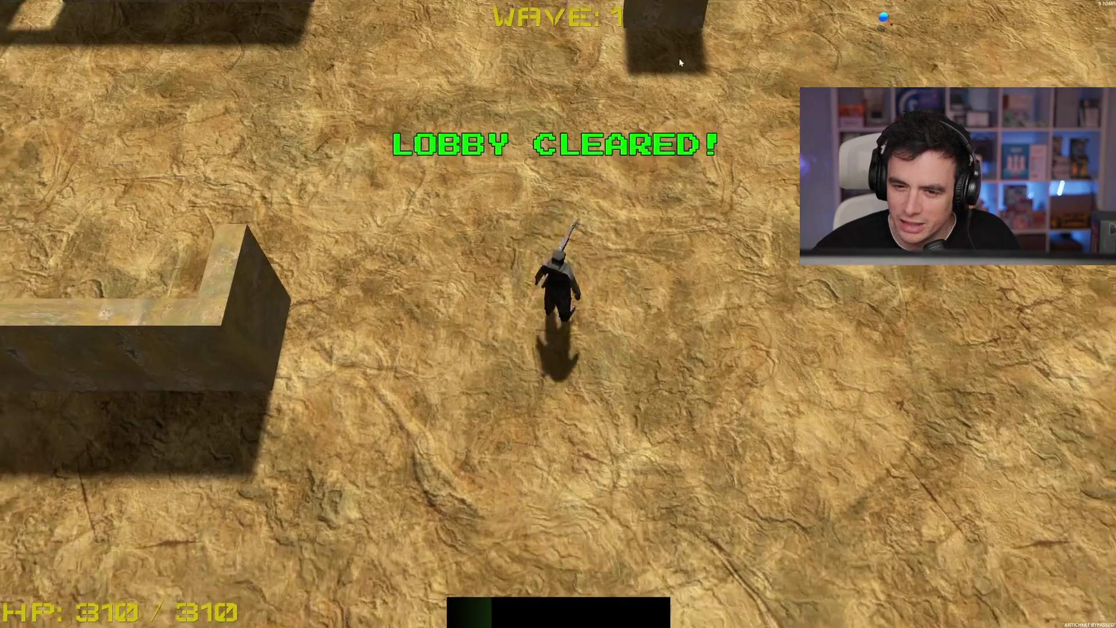
{"action": "left_click", "coordinate": [668, 41]}
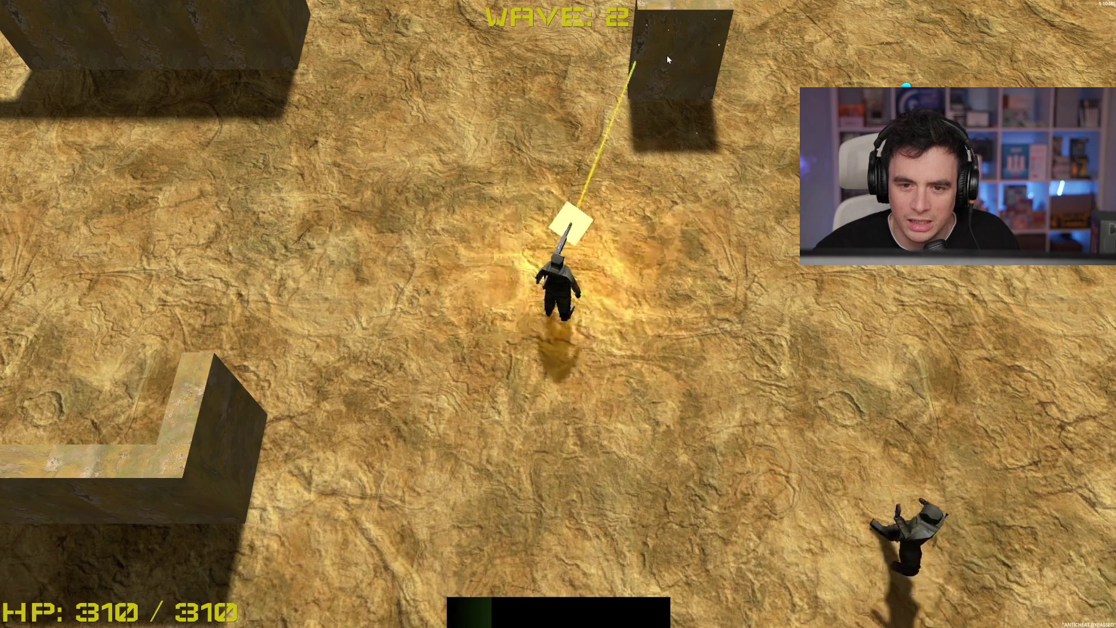
Move around the long wall, shooting the enemy on the left and the one above
{"action": "key", "text": "s"}
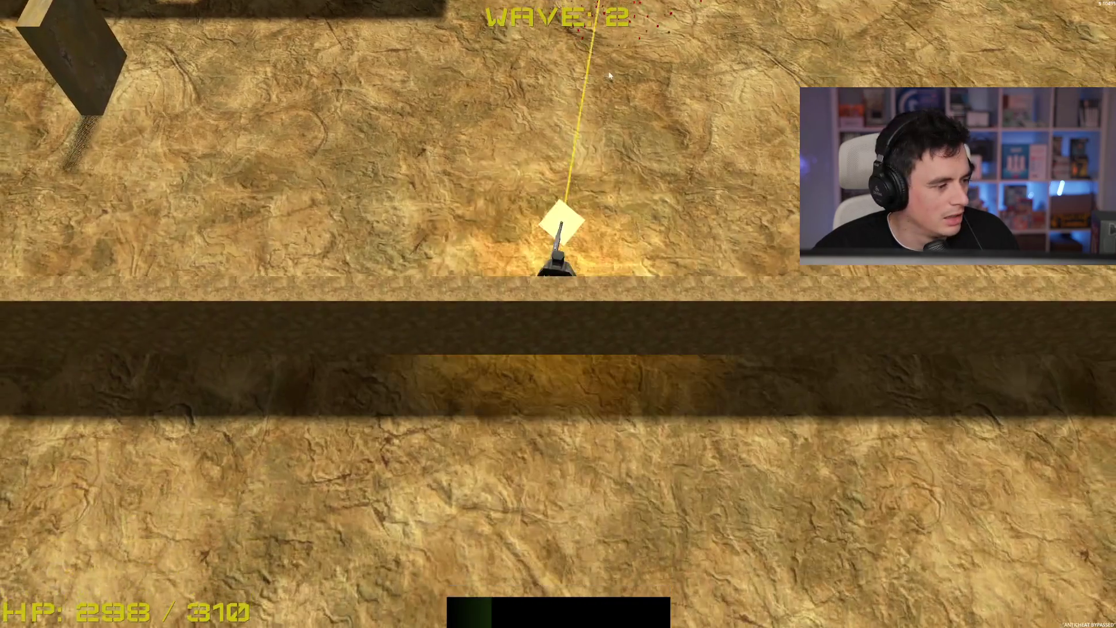
{"action": "key", "text": "a"}
{"action": "key", "text": "w"}
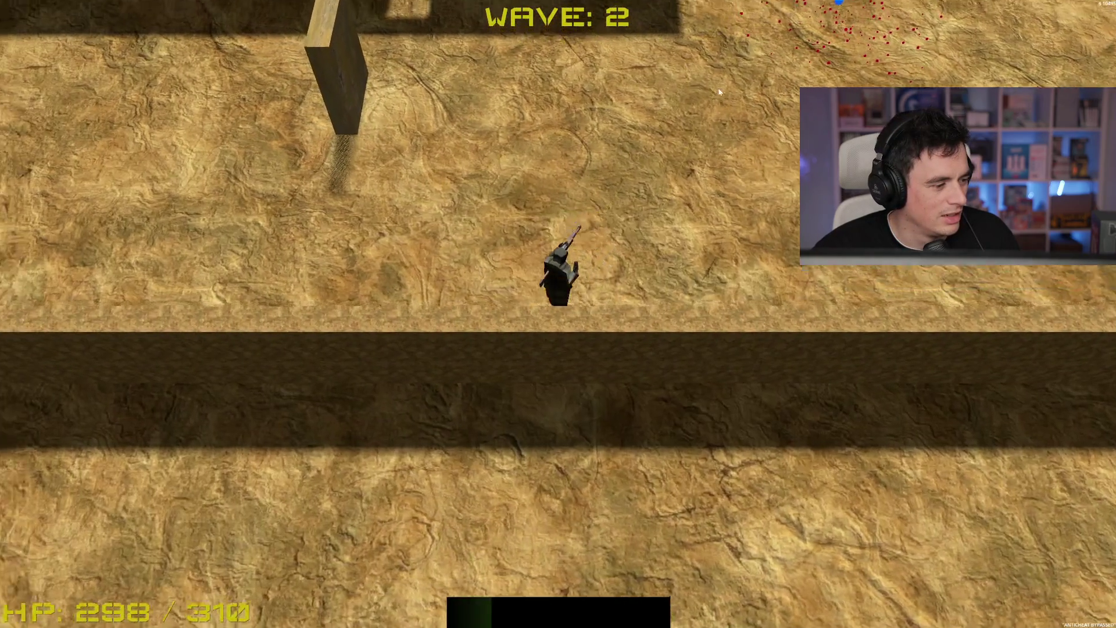
{"action": "key", "text": "d"}
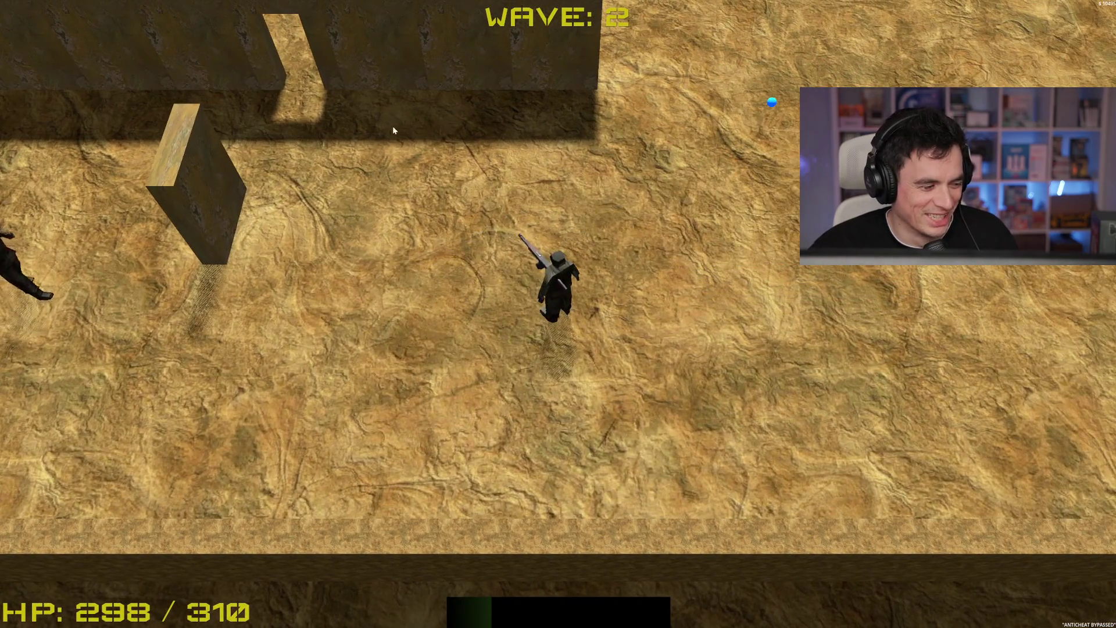
{"action": "left_click", "coordinate": [283, 273]}
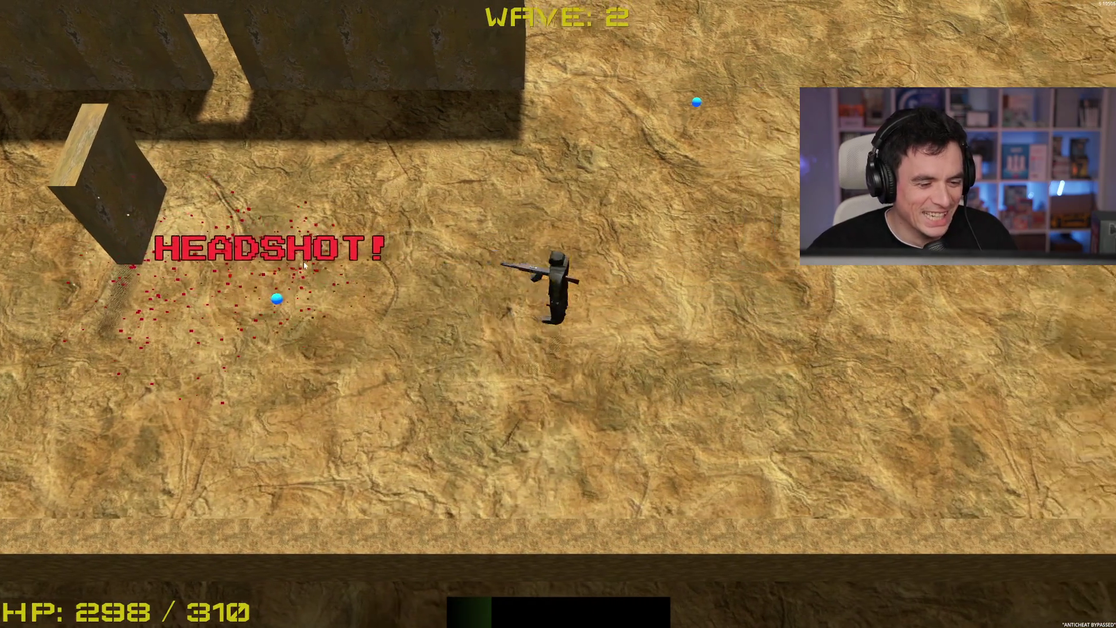
{"action": "key", "text": "a"}
{"action": "key", "text": "w"}
{"action": "key", "text": "d"}
{"action": "left_click", "coordinate": [610, 76]}
Shoot the enemies by the upper-left wall, then the last enemy on the left
{"action": "key", "text": "s"}
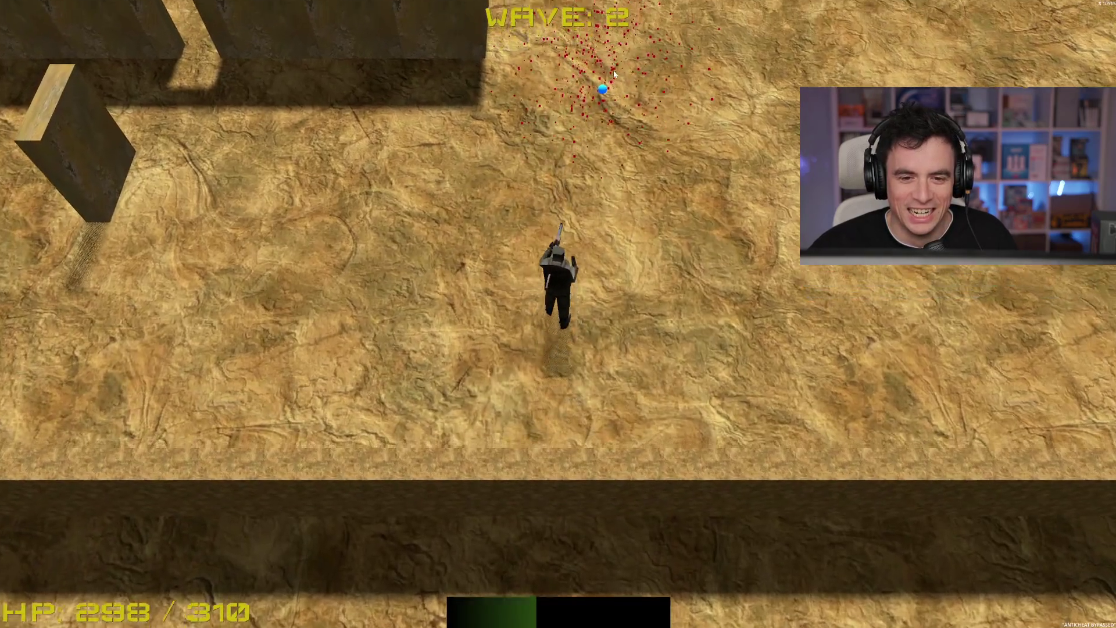
{"action": "key", "text": "w"}
{"action": "left_click", "coordinate": [454, 97]}
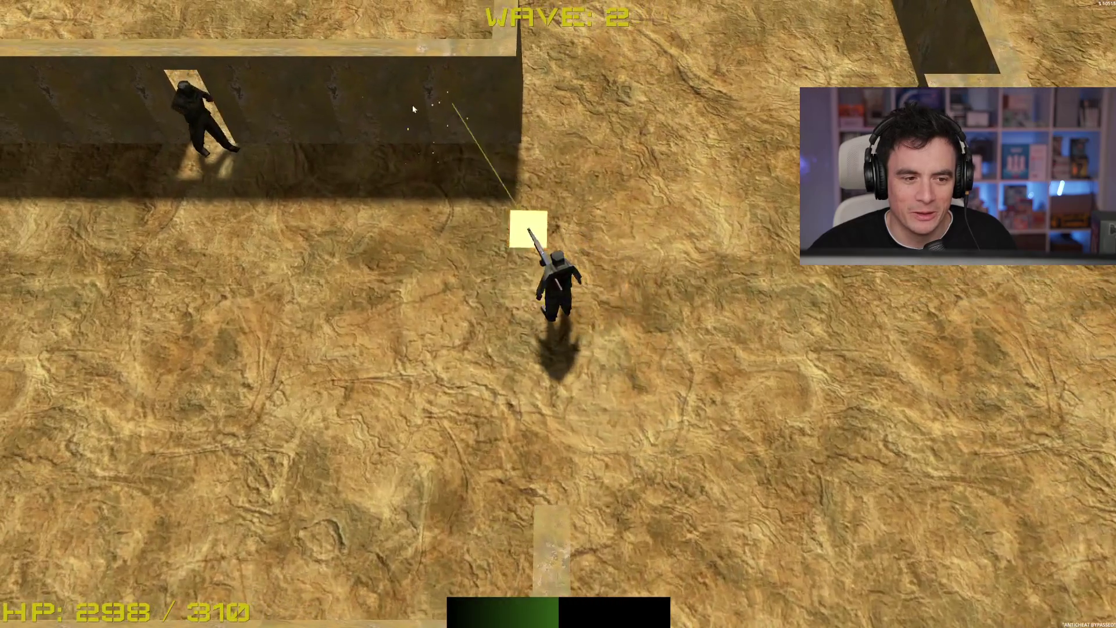
{"action": "key", "text": "a"}
{"action": "left_click", "coordinate": [348, 127]}
{"action": "key", "text": "d"}
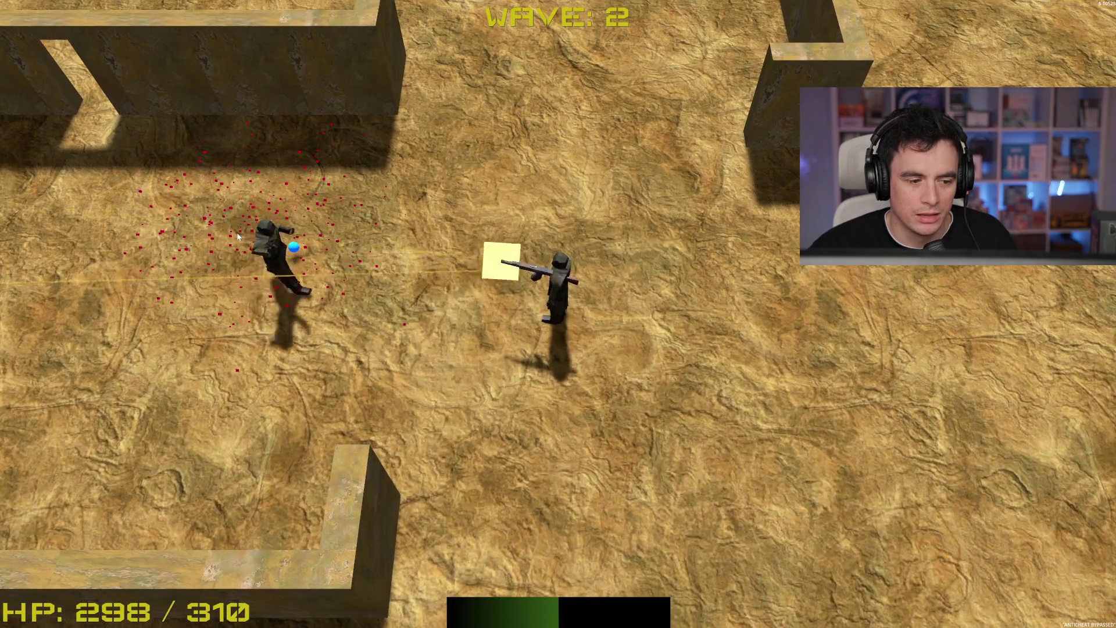
{"action": "key", "text": "d"}
{"action": "left_click", "coordinate": [273, 271]}
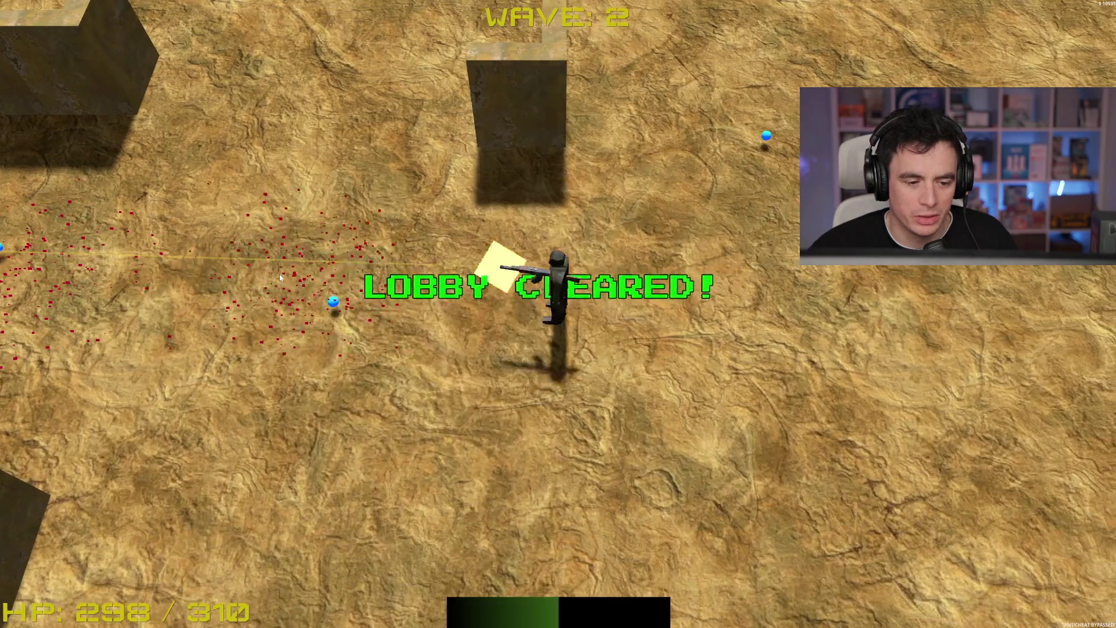
Head up and left past the walls toward the map's top edge, shooting the approaching wave 3 enemies
{"action": "key", "text": "a"}
{"action": "key", "text": "d"}
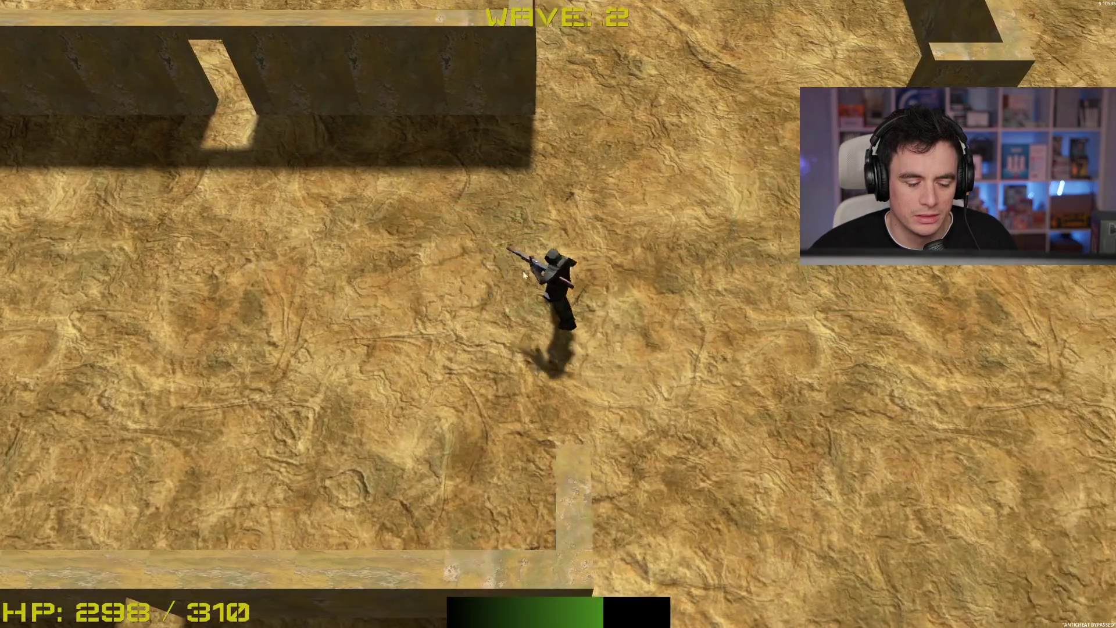
{"action": "key", "text": "d"}
{"action": "key", "text": "w"}
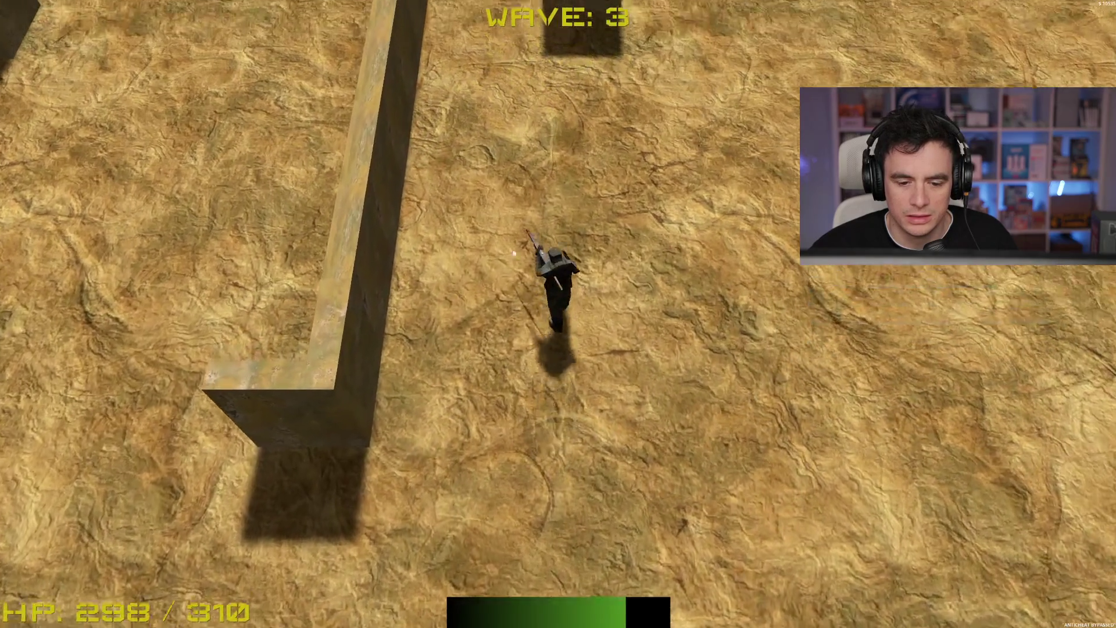
{"action": "key", "text": "w"}
{"action": "key", "text": "a"}
{"action": "left_click", "coordinate": [533, 358]}
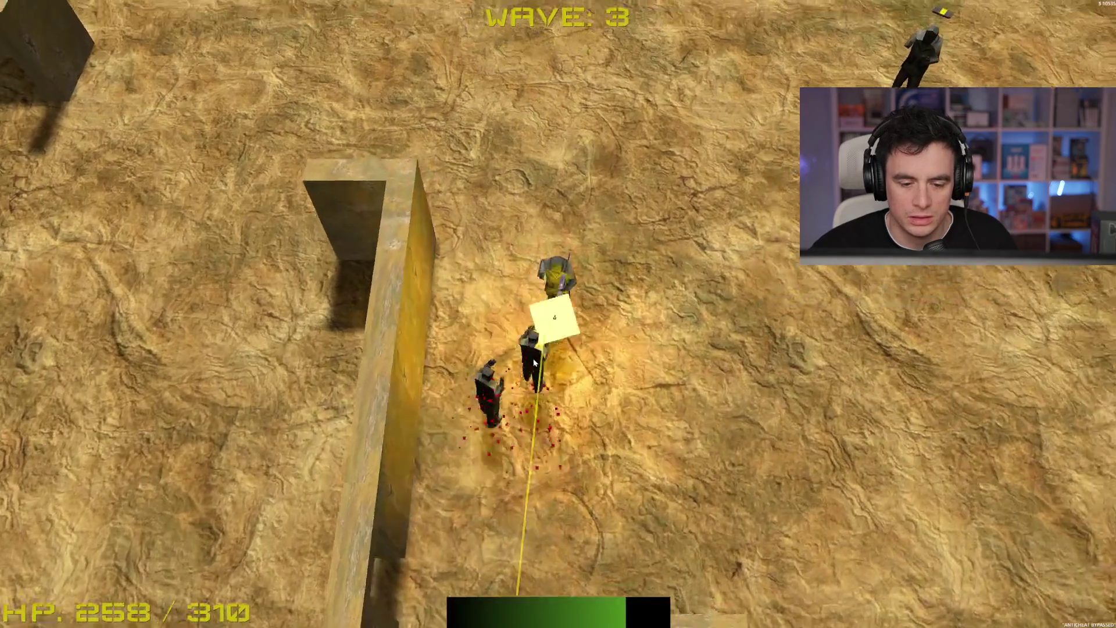
{"action": "key", "text": "w"}
{"action": "key", "text": "d"}
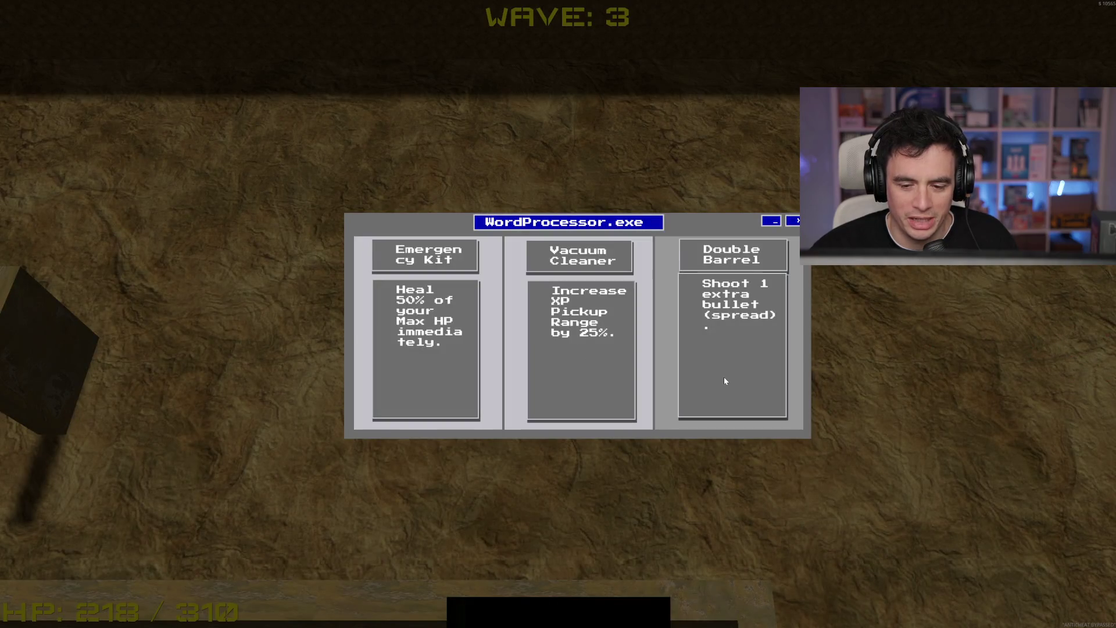
{"action": "left_click", "coordinate": [724, 377]}
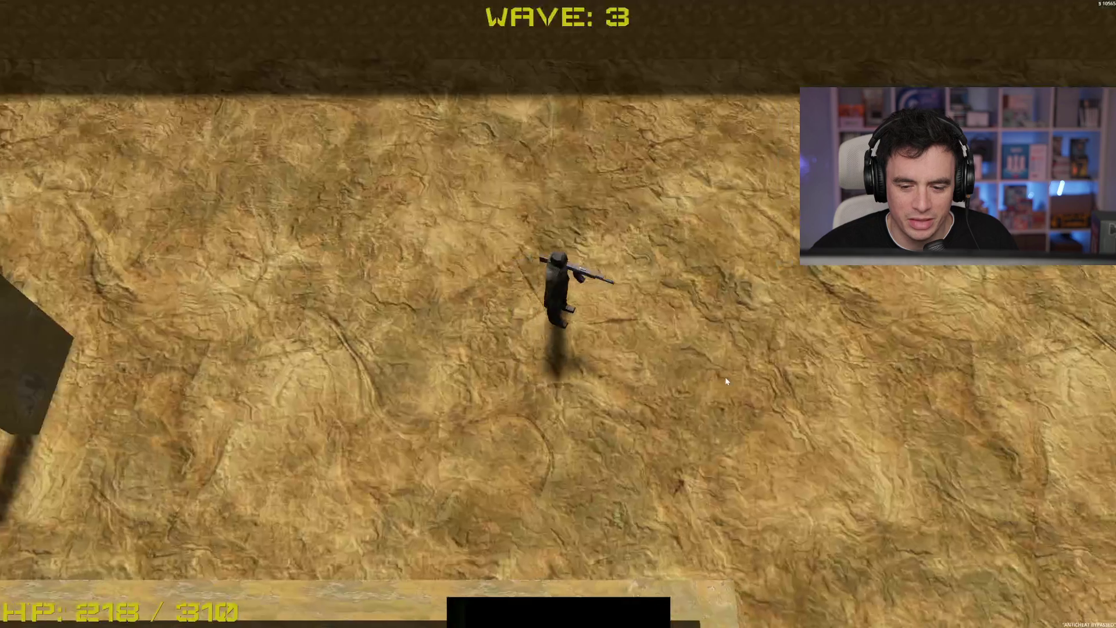
Step onto the green shop pad, then walk back away from it
{"action": "key", "text": "s"}
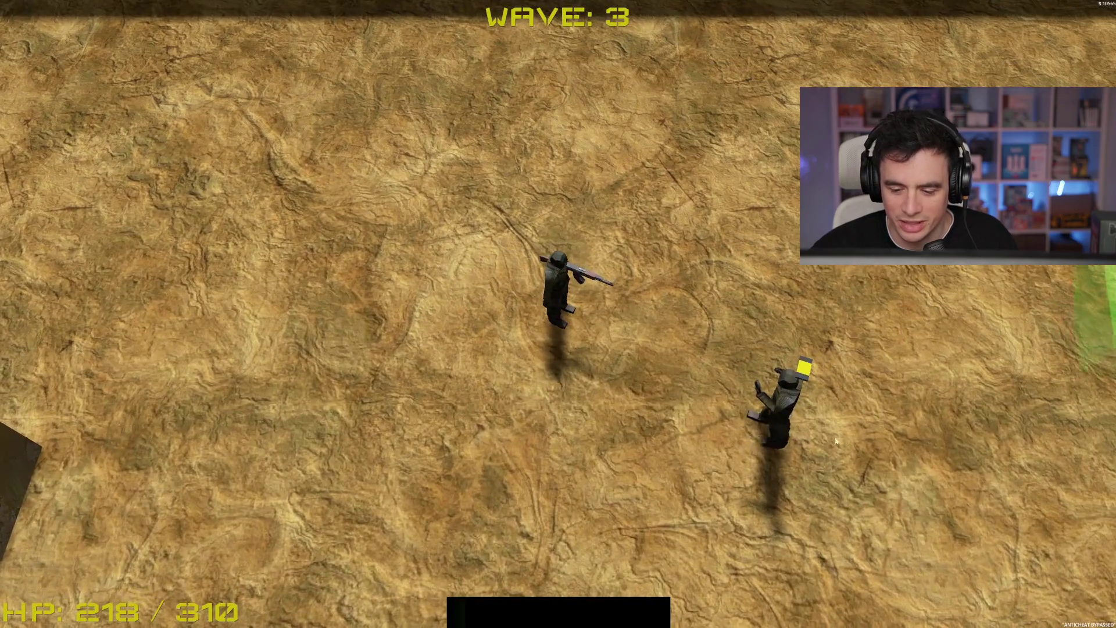
{"action": "key", "text": "w"}
{"action": "key", "text": "d"}
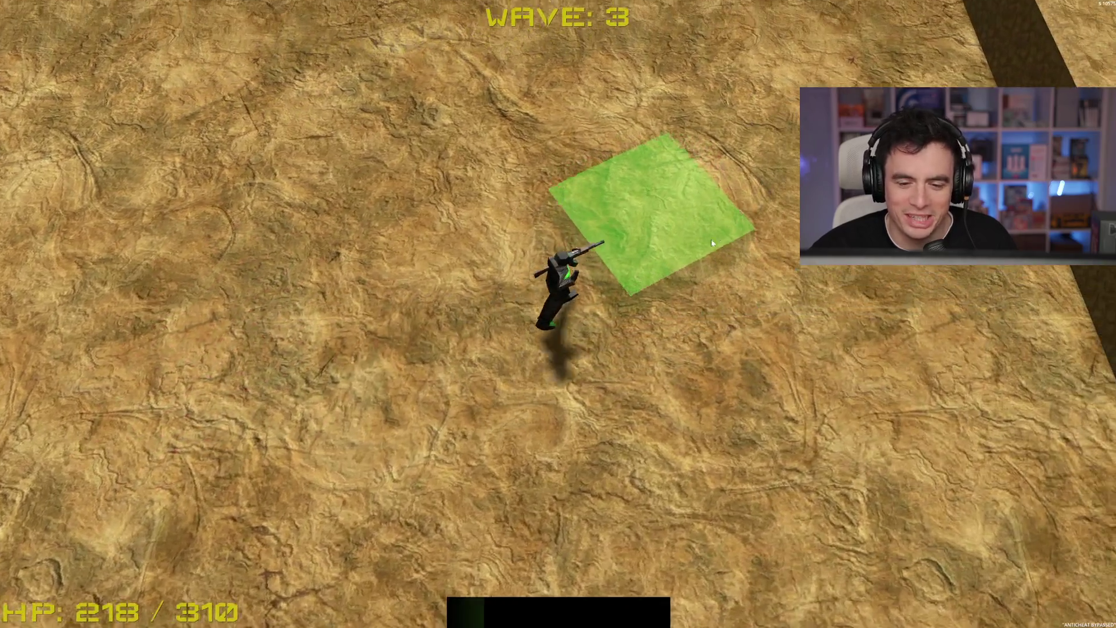
{"action": "key", "text": "w"}
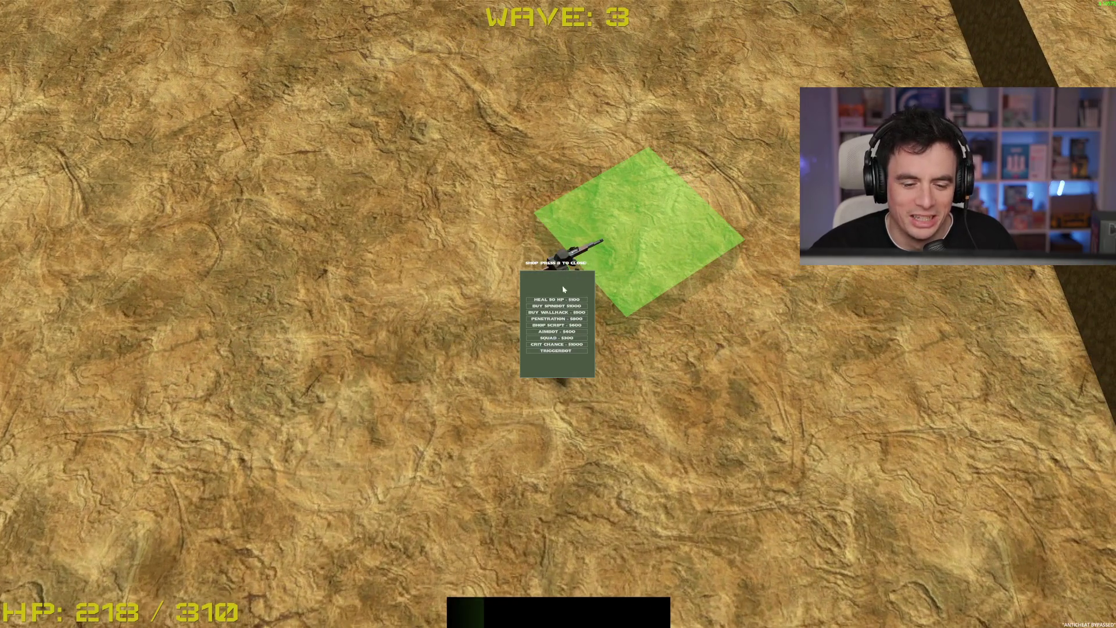
{"action": "key", "text": "s"}
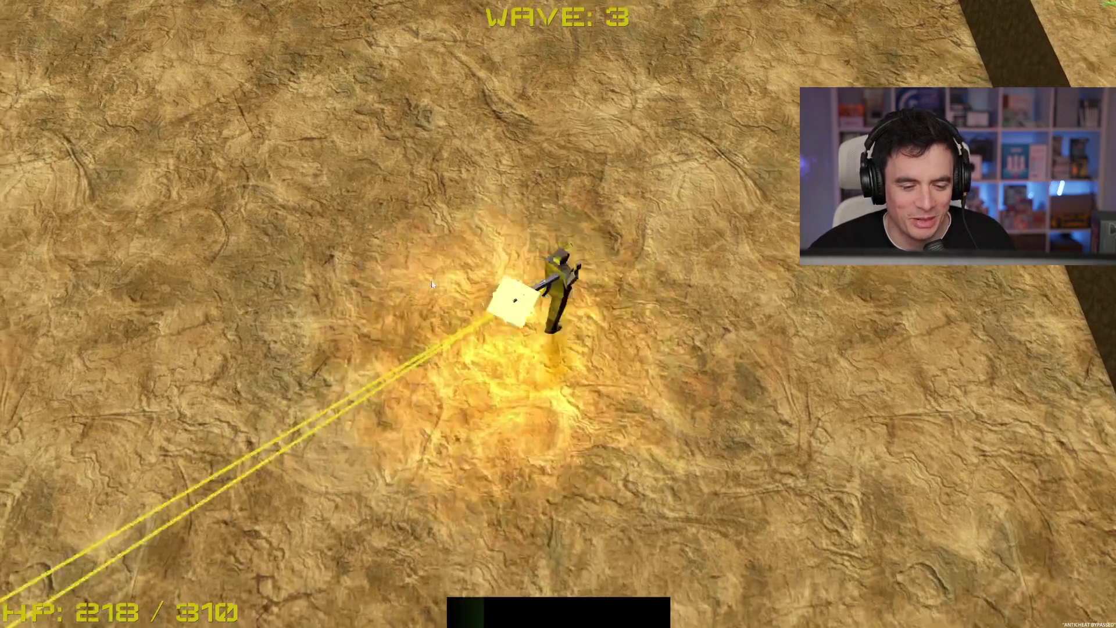
{"action": "key", "text": "a"}
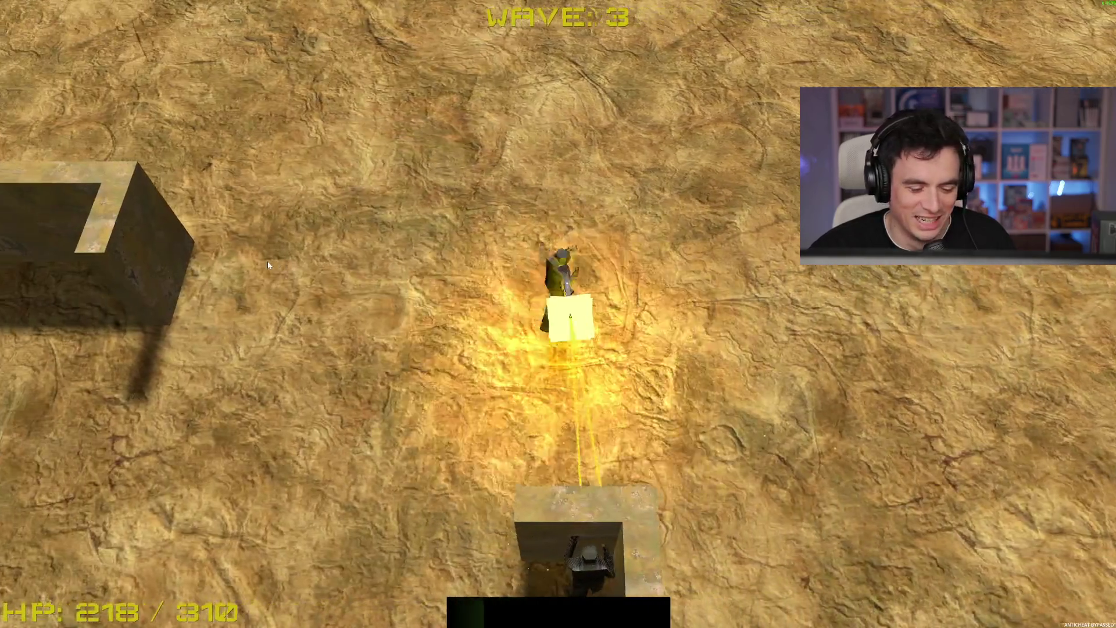
Strafe around enemies and move through the wall gaps into the next rooms toward the crate
{"action": "key", "text": "s"}
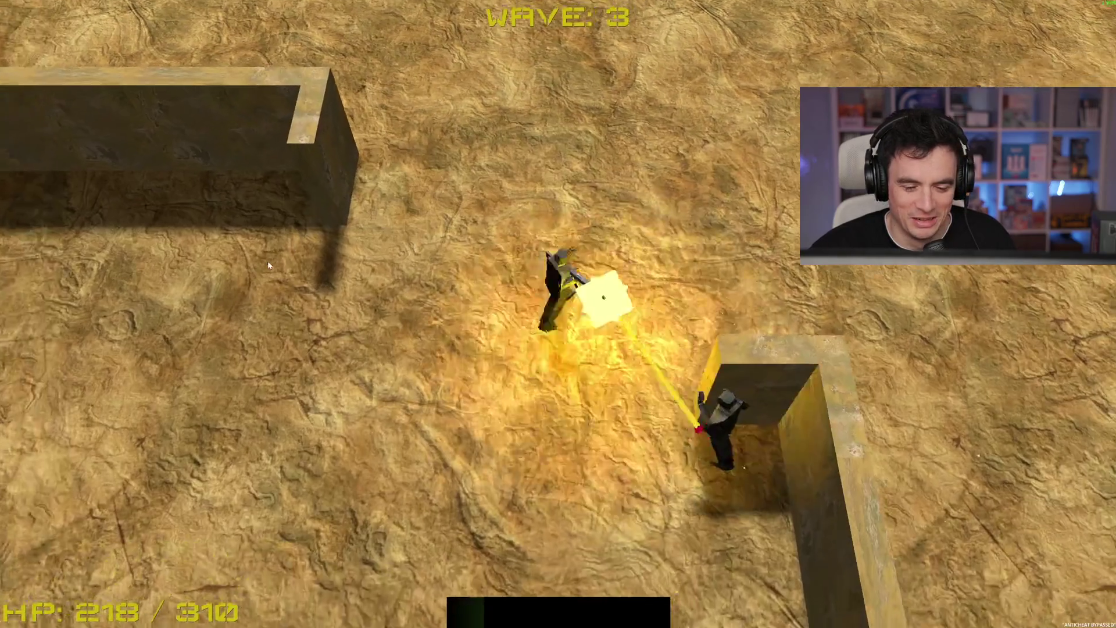
{"action": "key", "text": "d"}
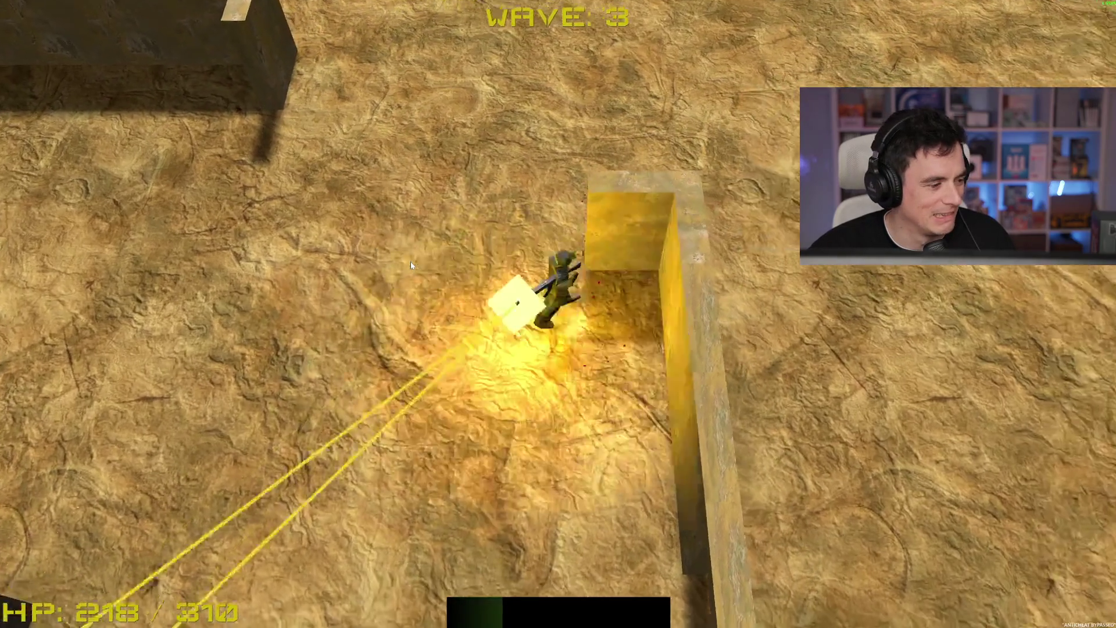
{"action": "key", "text": "a"}
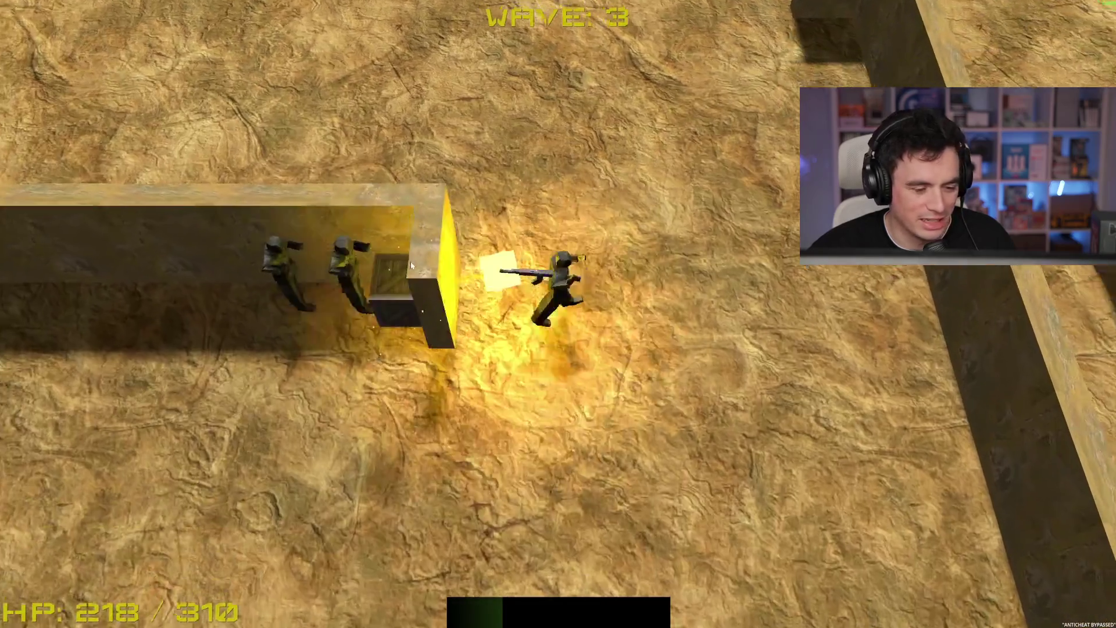
{"action": "key", "text": "s"}
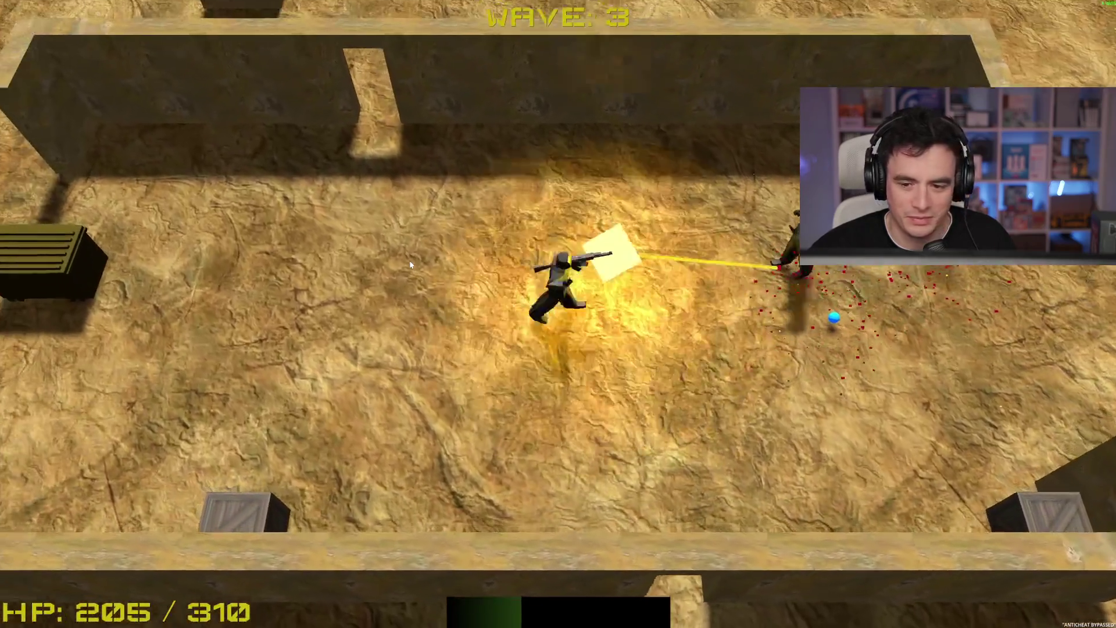
{"action": "key", "text": "w"}
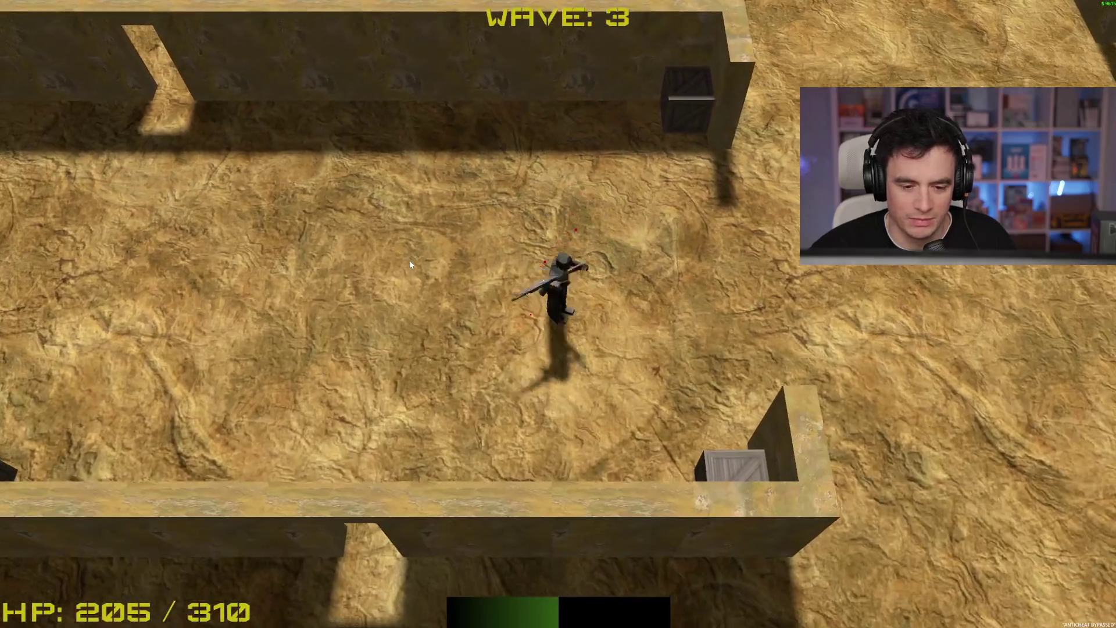
{"action": "key", "text": "s"}
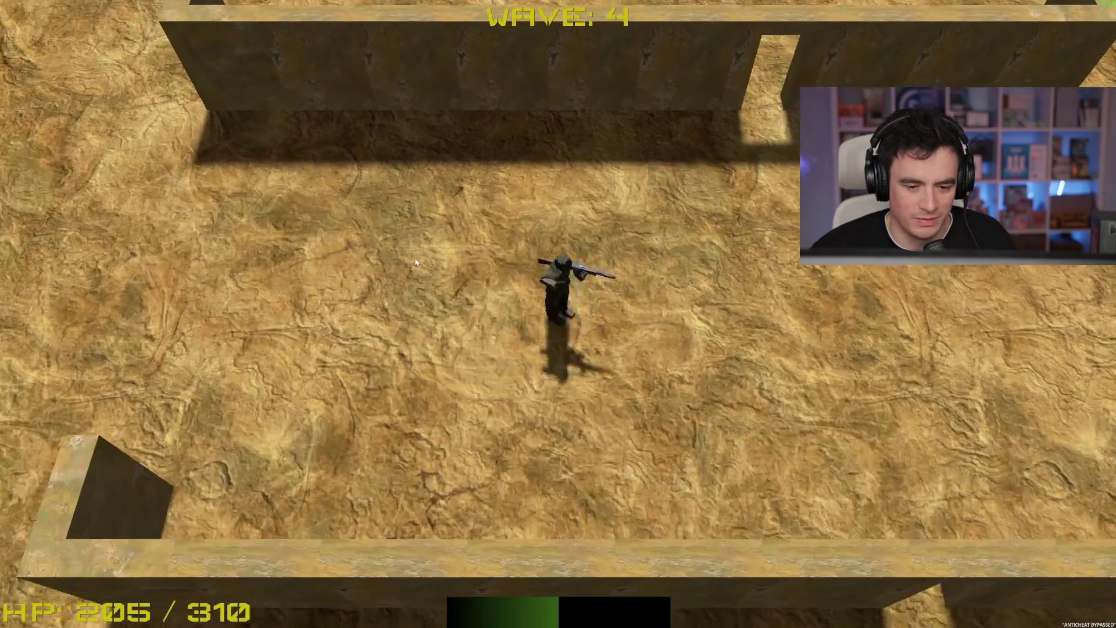
{"action": "key", "text": "a"}
{"action": "key", "text": "w"}
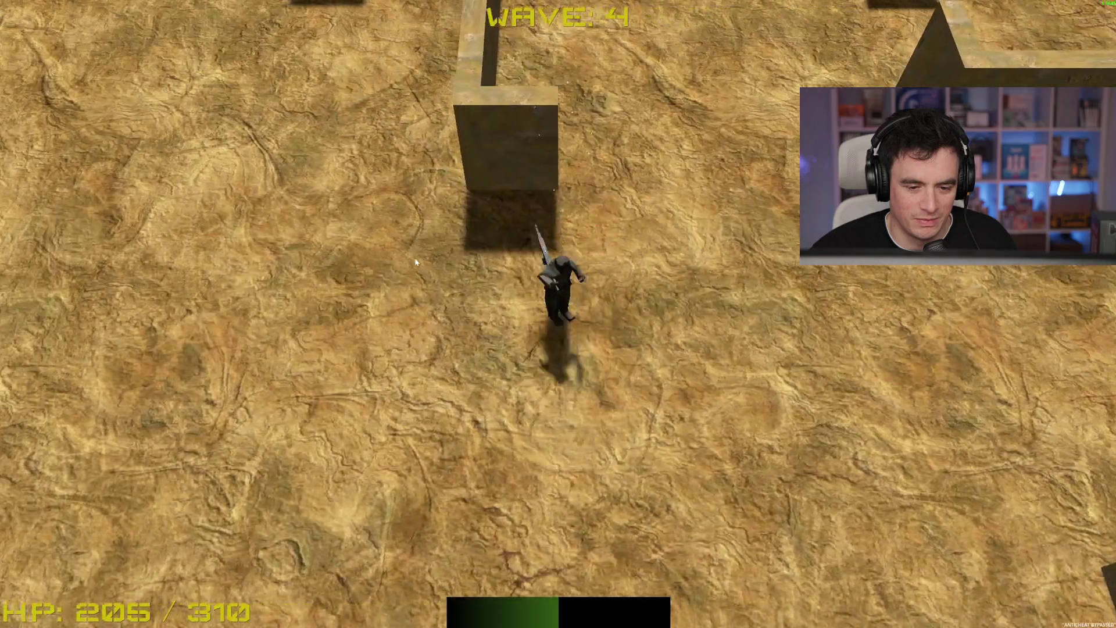
{"action": "key", "text": "a"}
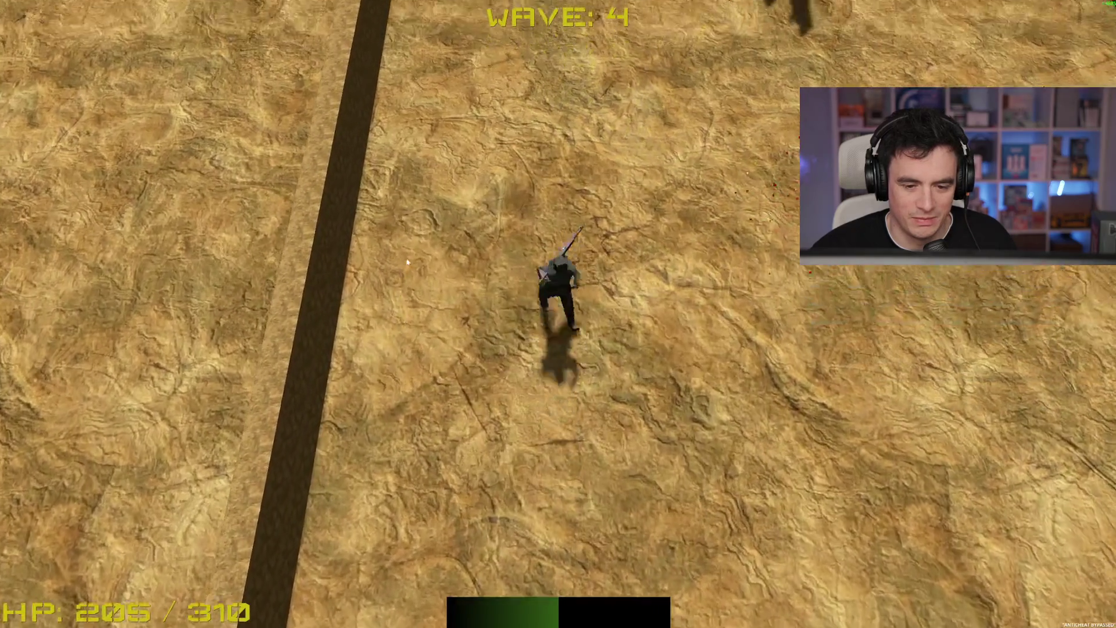
{"action": "key", "text": "d"}
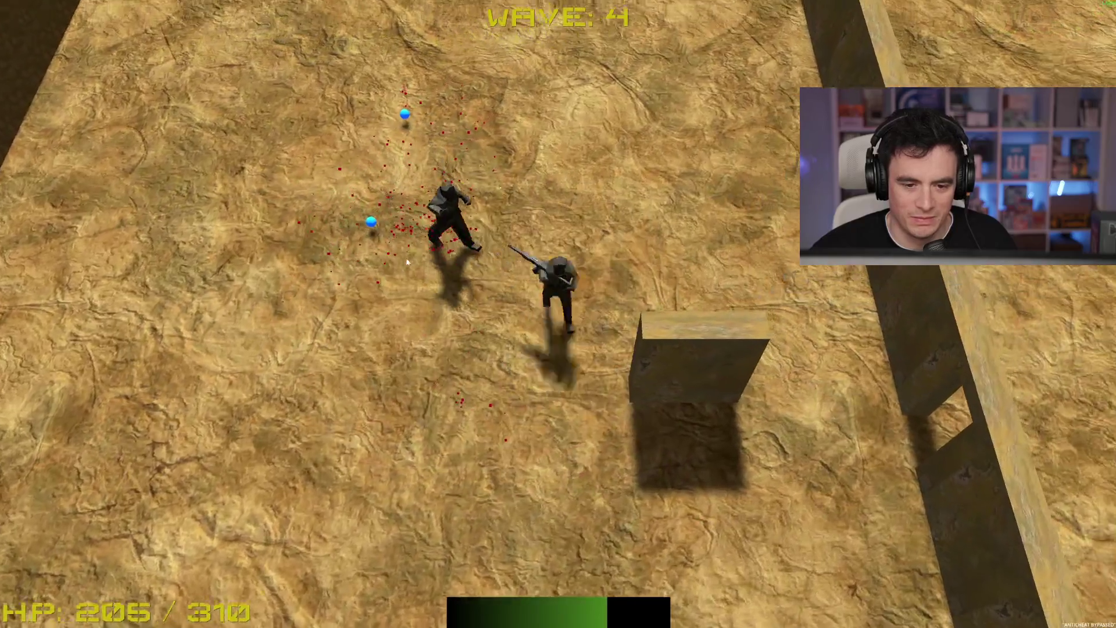
{"action": "key", "text": "w"}
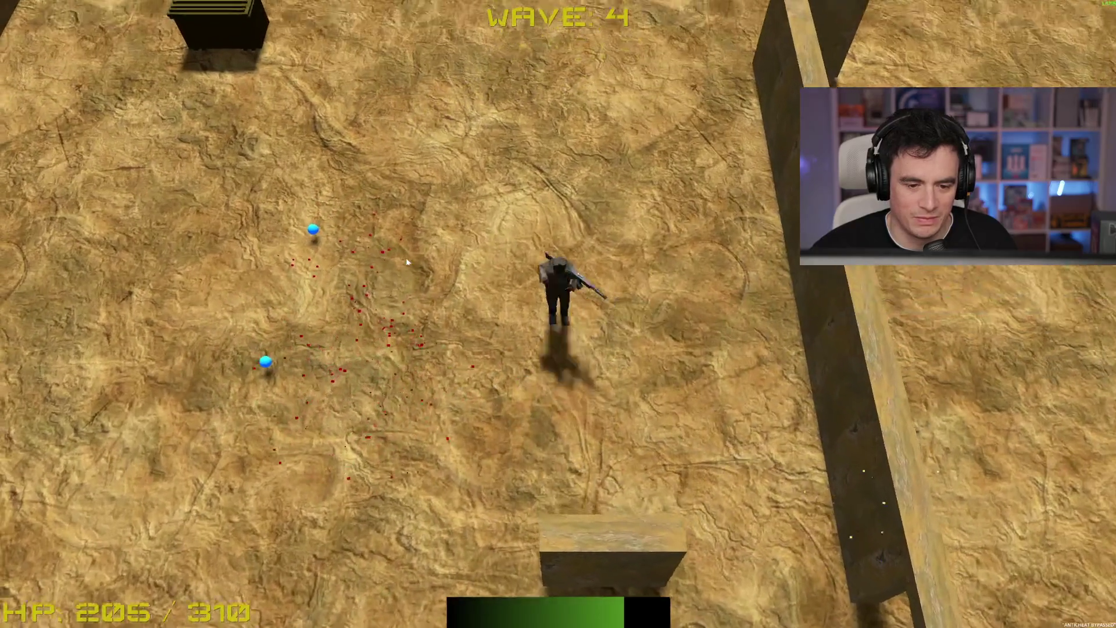
{"action": "key", "text": "a"}
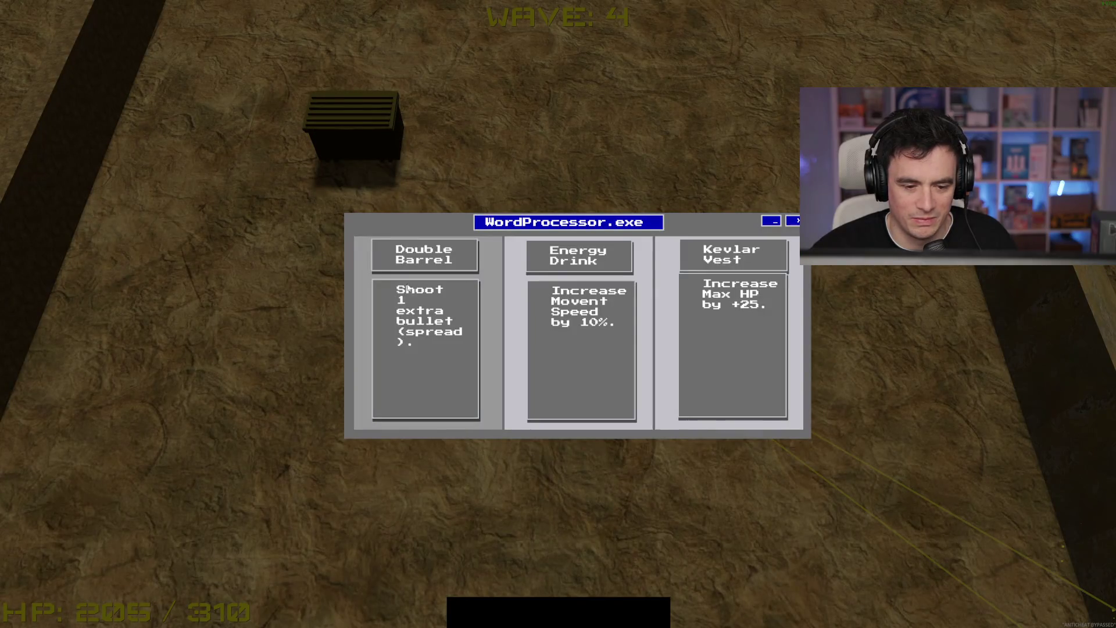
Take the Double Barrel upgrade and keep walking until wave 5 begins
{"action": "left_click", "coordinate": [444, 358]}
{"action": "key", "text": "w"}
{"action": "key", "text": "d"}
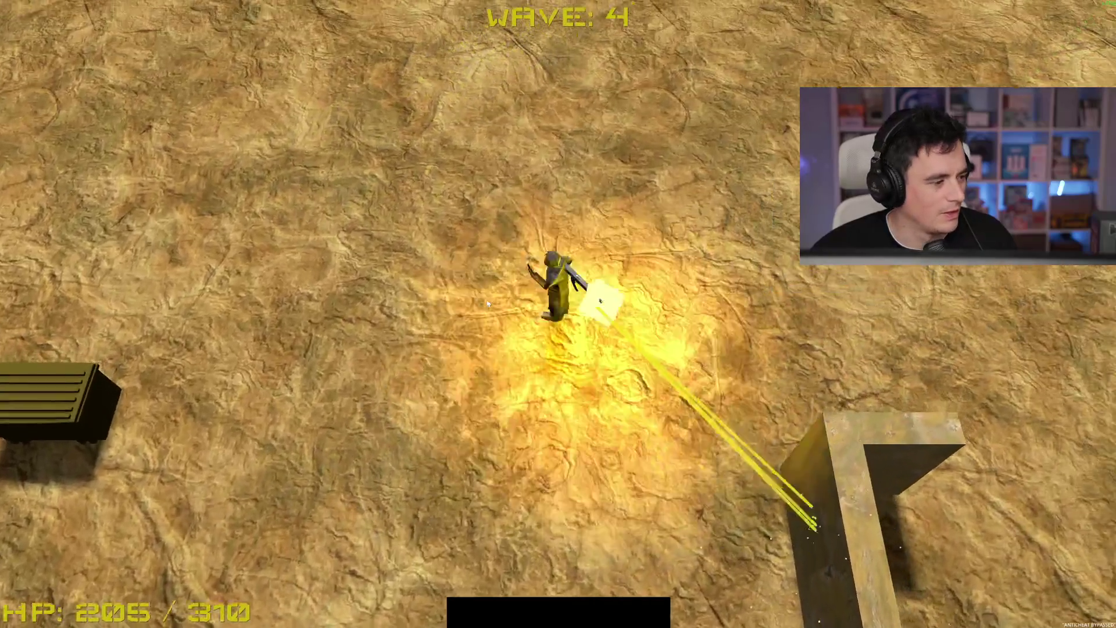
{"action": "key", "text": "d"}
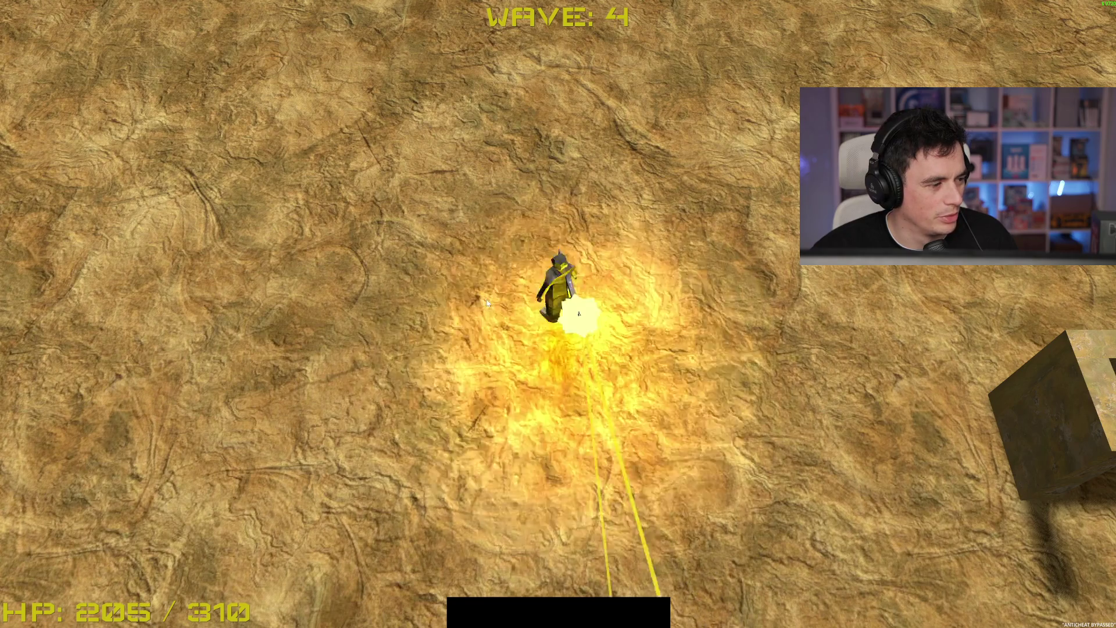
{"action": "key", "text": "a"}
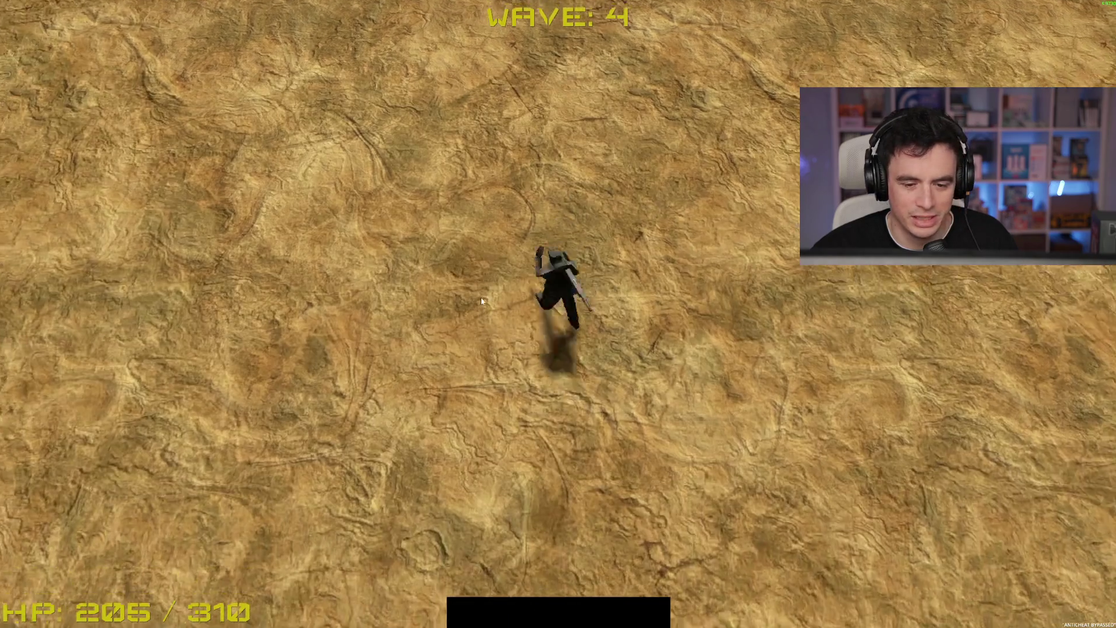
{"action": "key", "text": "s"}
{"action": "key", "text": "d"}
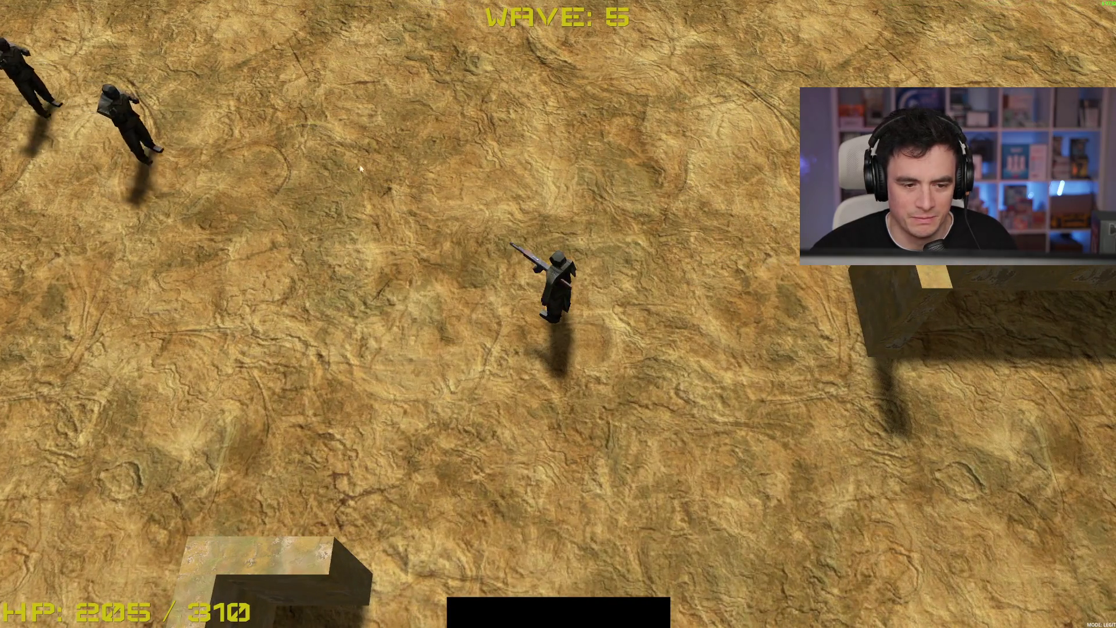
Walk the soldier down through the maze onto the green pad, briefly opening the shop, then step off
{"action": "key", "text": "s"}
{"action": "key", "text": "d"}
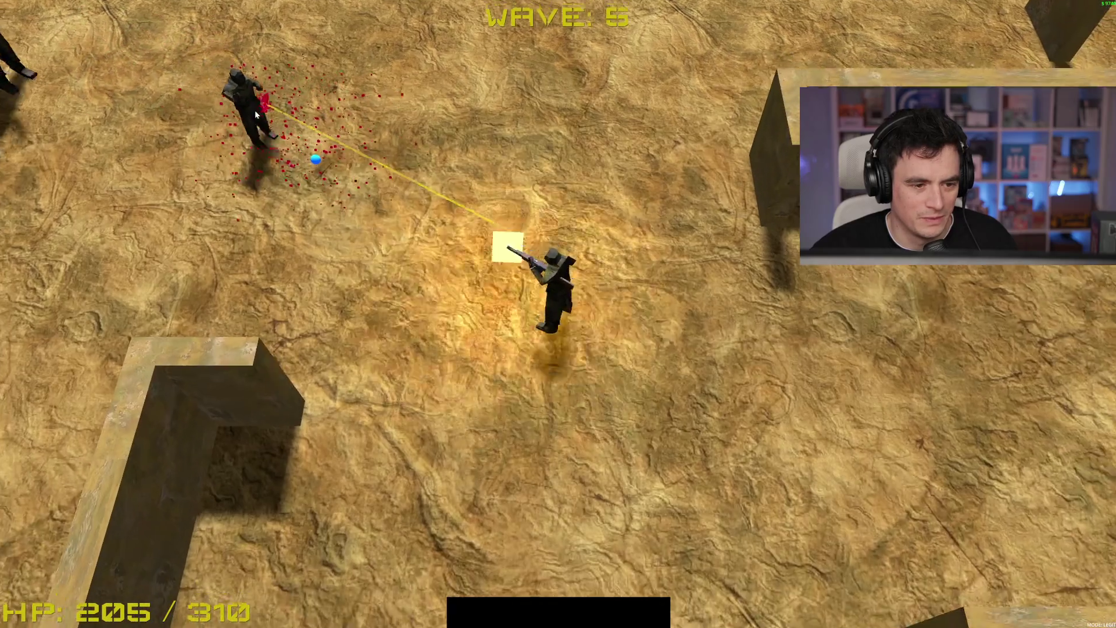
{"action": "key", "text": "s"}
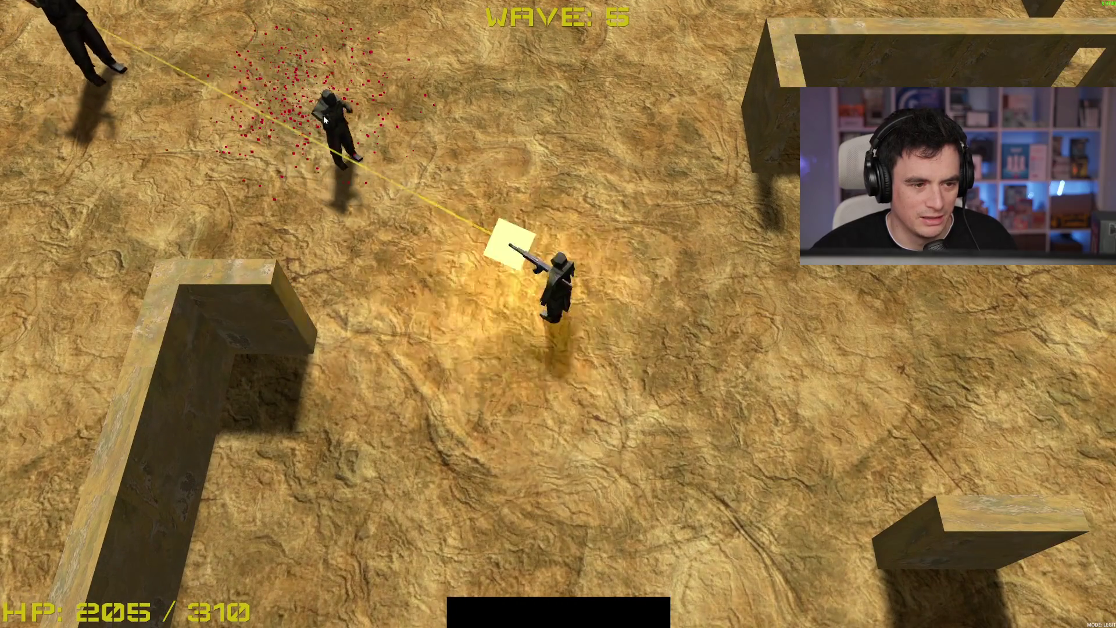
{"action": "key", "text": "s"}
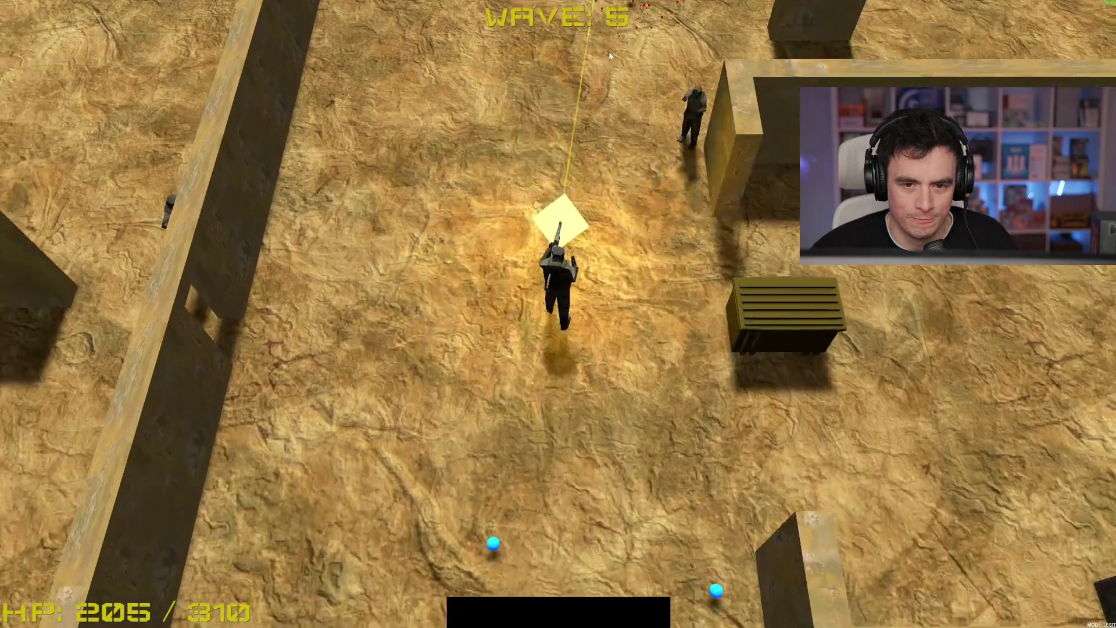
{"action": "key", "text": "s"}
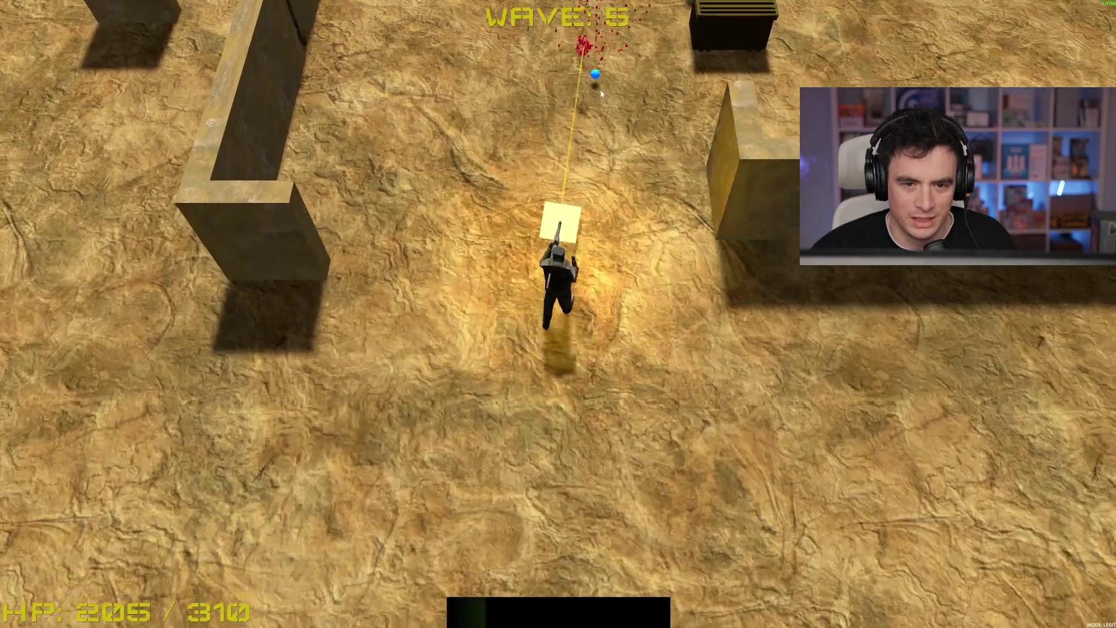
{"action": "key", "text": "s"}
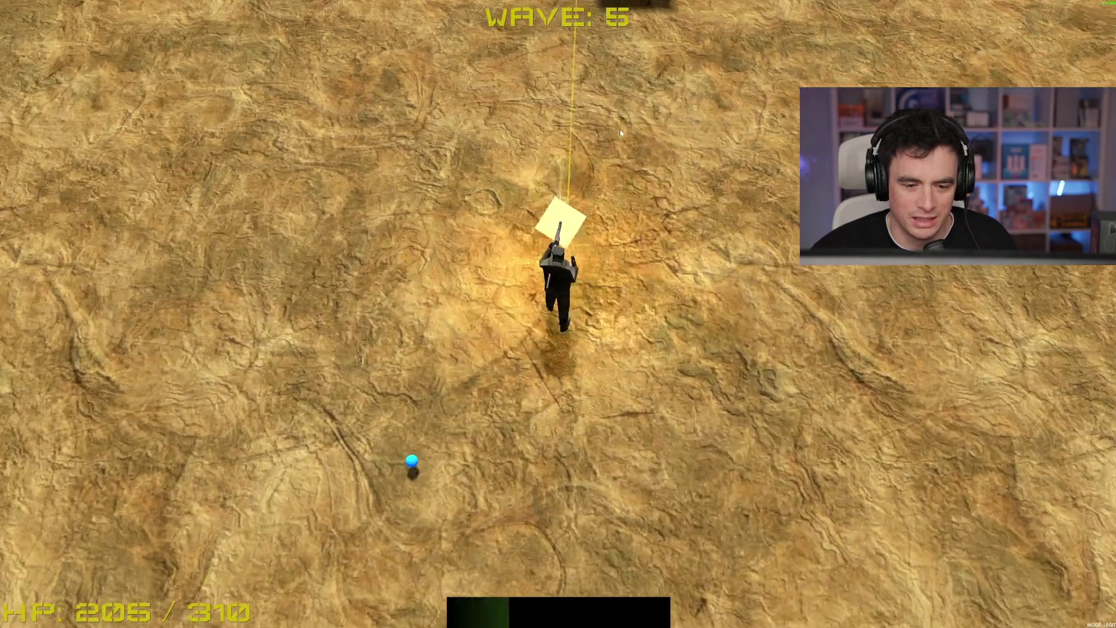
{"action": "key", "text": "s"}
{"action": "key", "text": "a"}
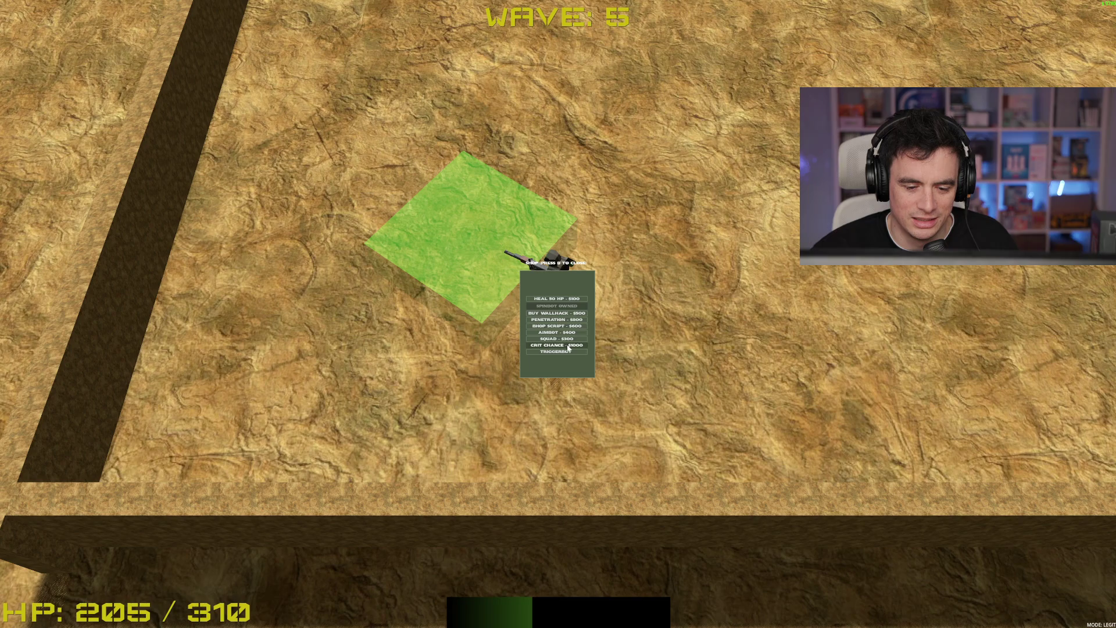
{"action": "key", "text": "a"}
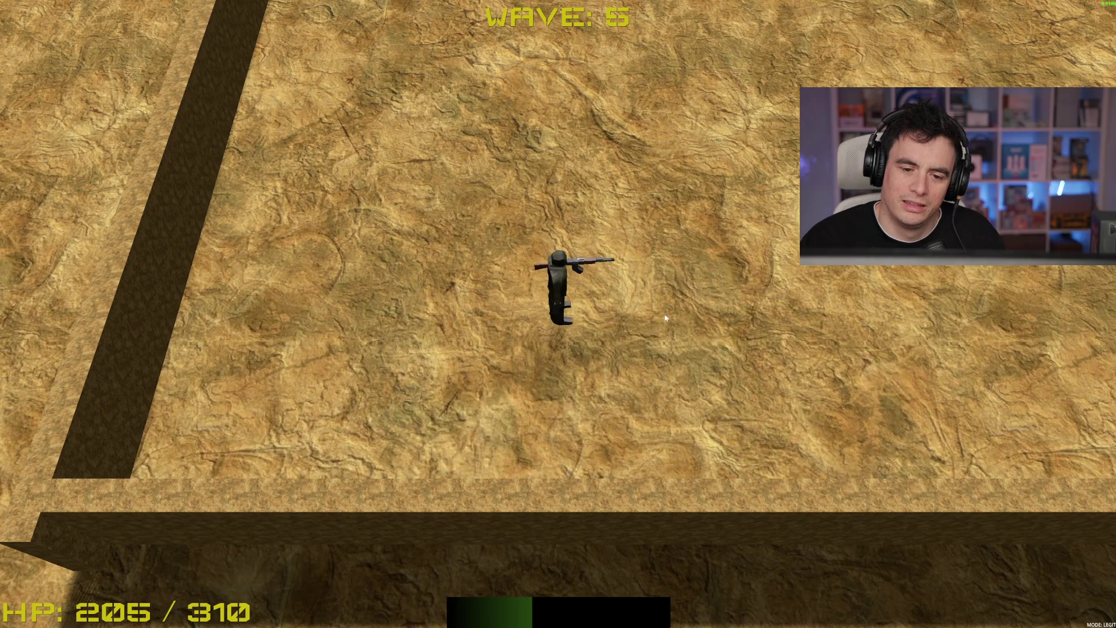
Move left to shoot the bleeding enemy, then head up and right toward an incoming enemy
{"action": "key", "text": "a"}
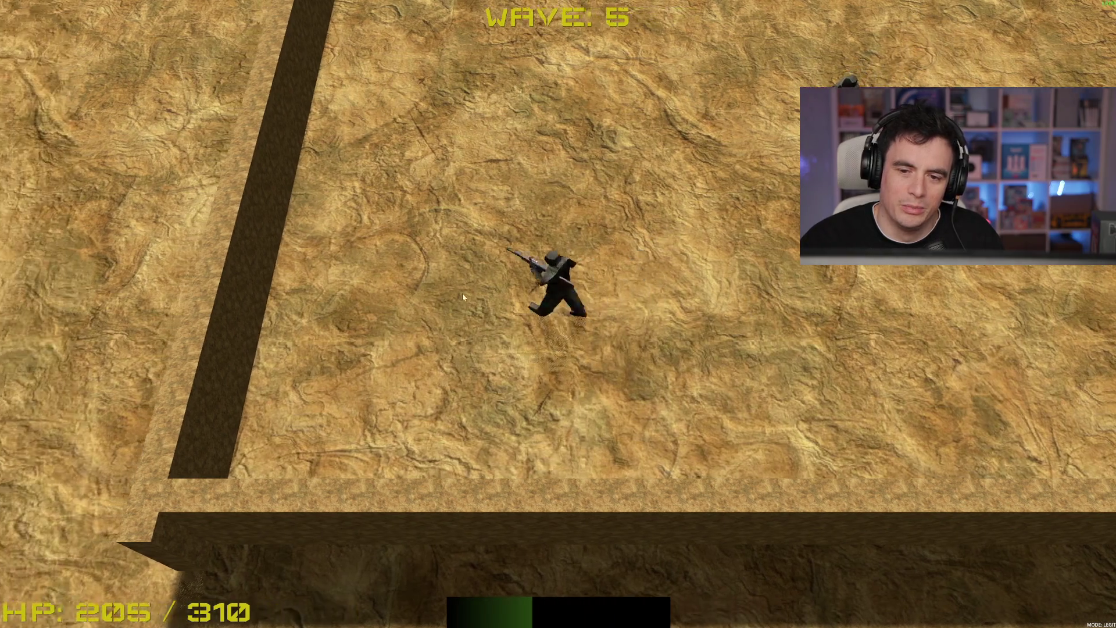
{"action": "left_click", "coordinate": [748, 213]}
{"action": "key", "text": "s"}
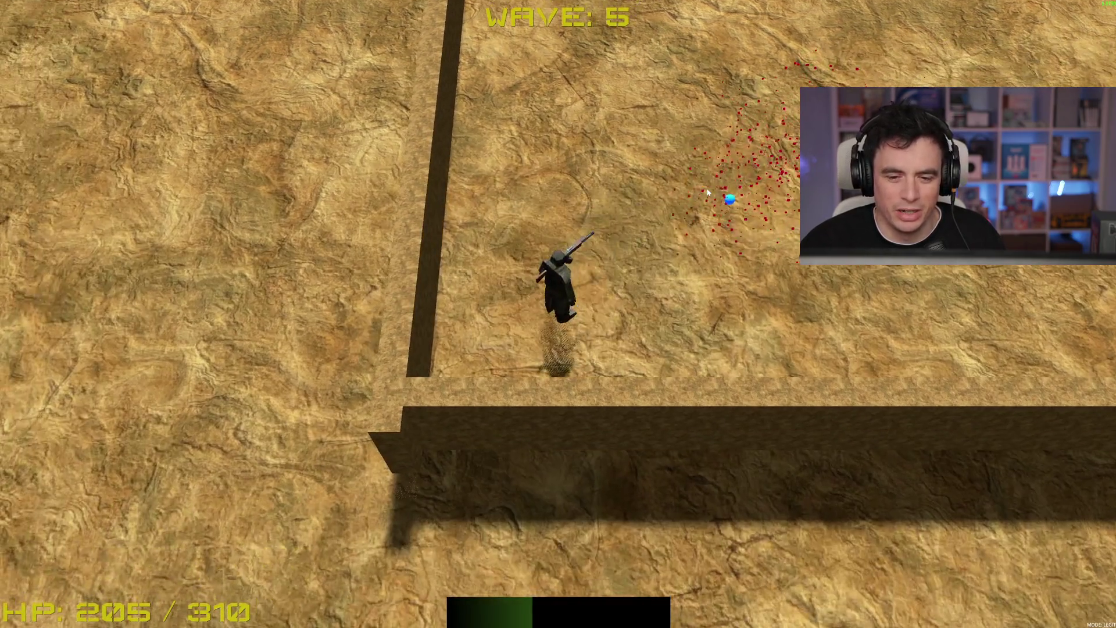
{"action": "key", "text": "d"}
{"action": "key", "text": "w"}
{"action": "key", "text": "w"}
{"action": "key", "text": "d"}
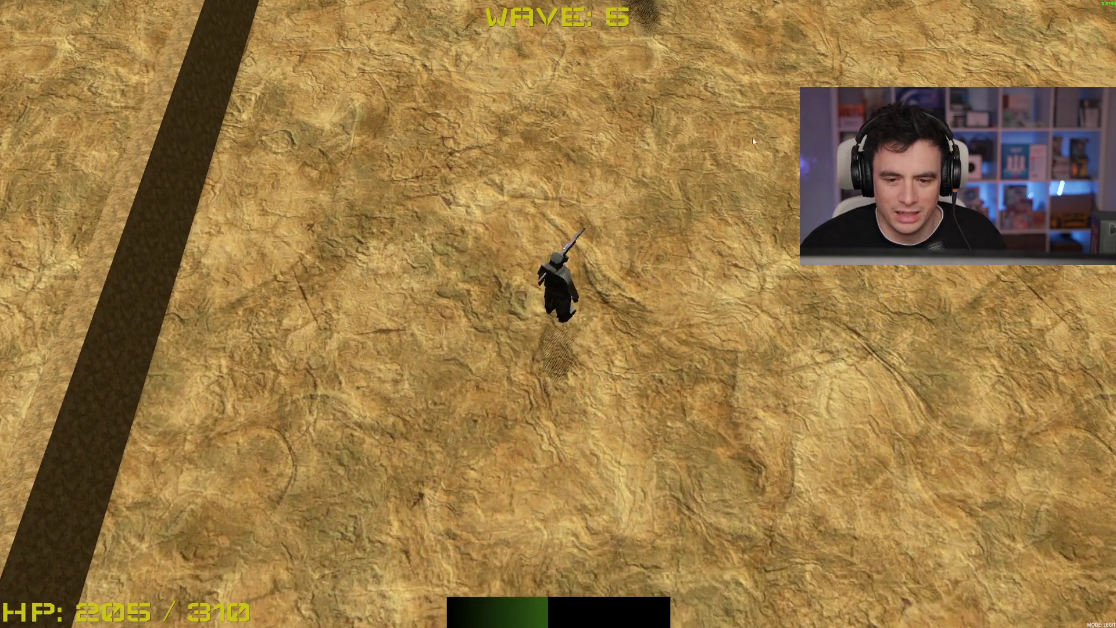
{"action": "key", "text": "d"}
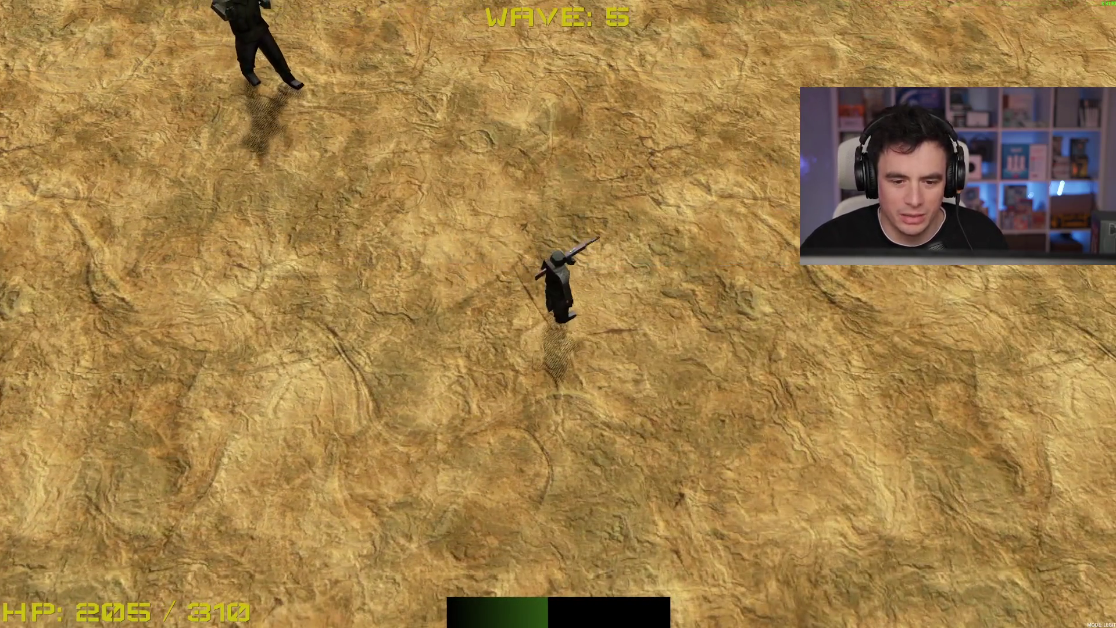
Keep shooting the approaching wave-5 enemies while moving right along the lower wall until they drop
{"action": "key", "text": "s"}
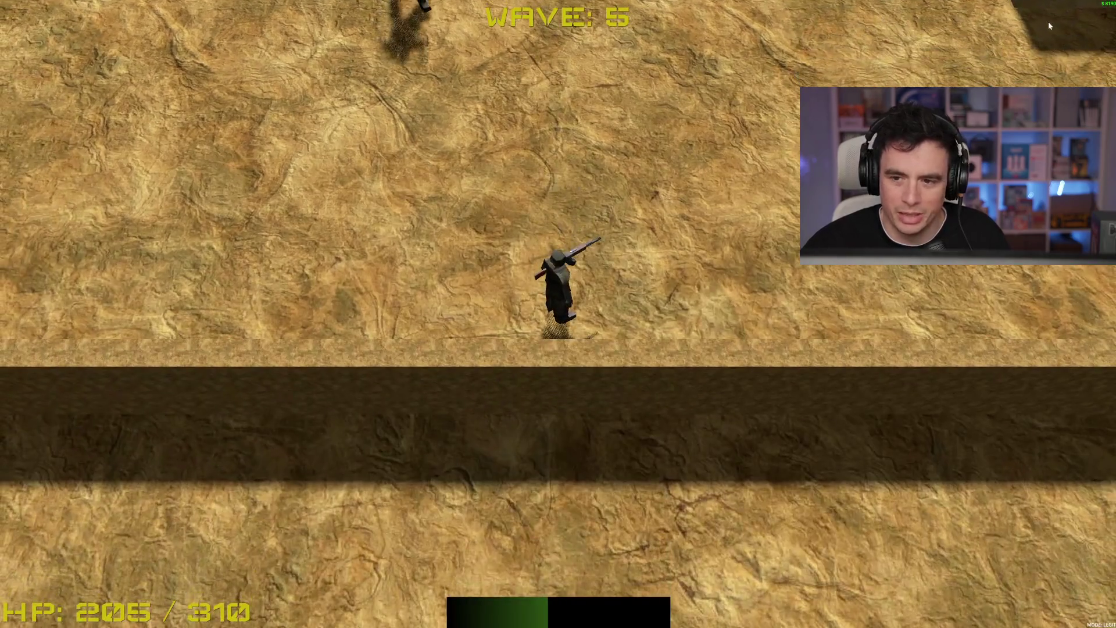
{"action": "key", "text": "d"}
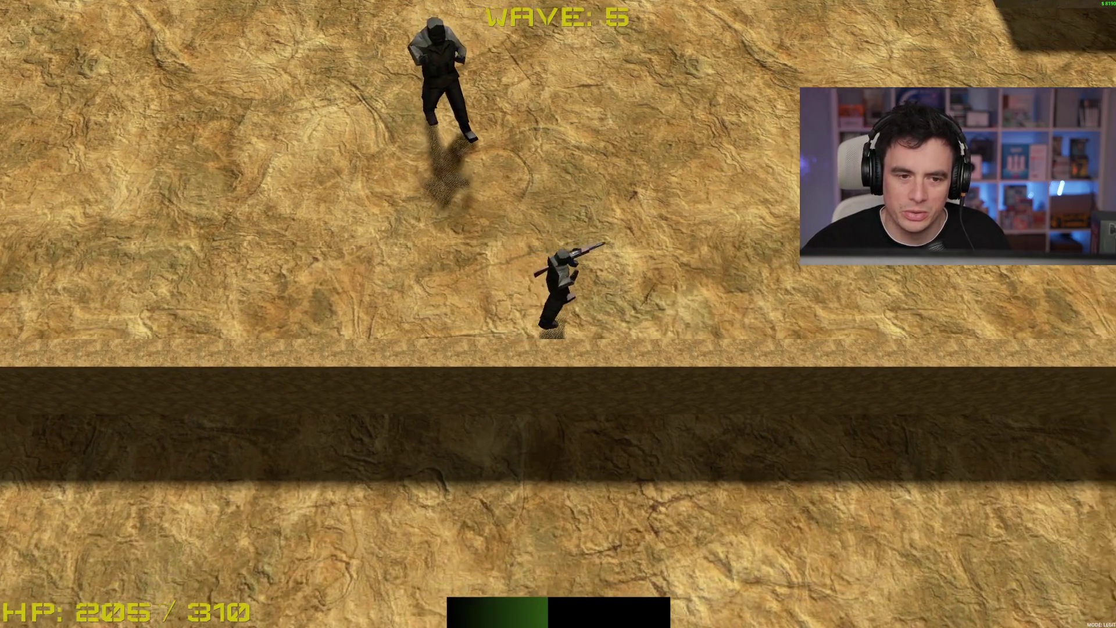
{"action": "left_click", "coordinate": [302, 129]}
{"action": "key", "text": "d"}
{"action": "left_click", "coordinate": [315, 122]}
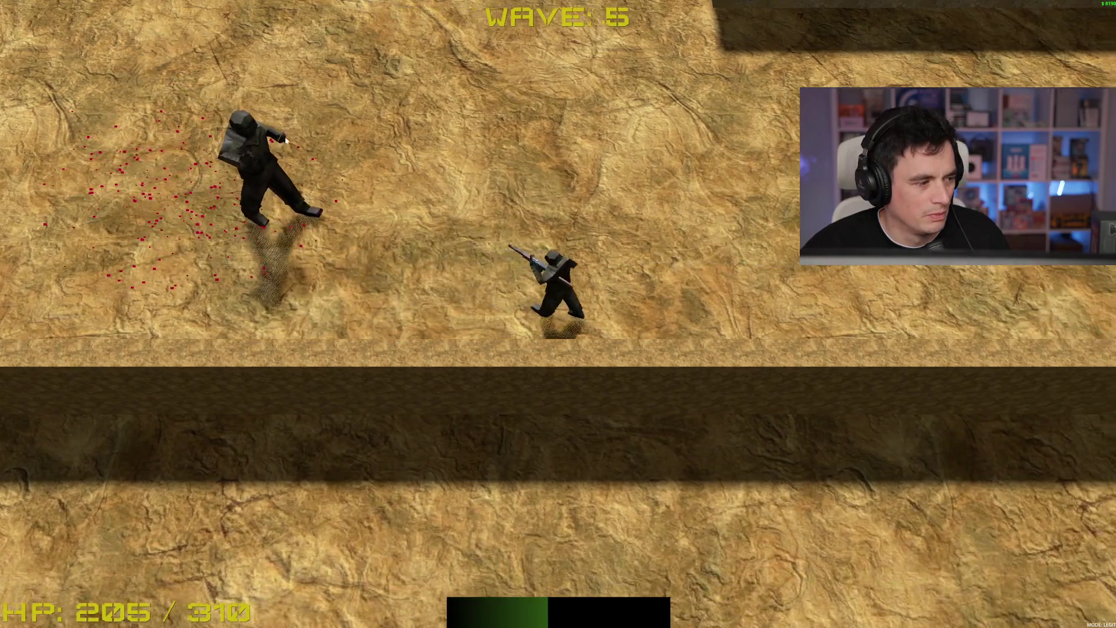
{"action": "key", "text": "d"}
{"action": "left_click", "coordinate": [274, 164]}
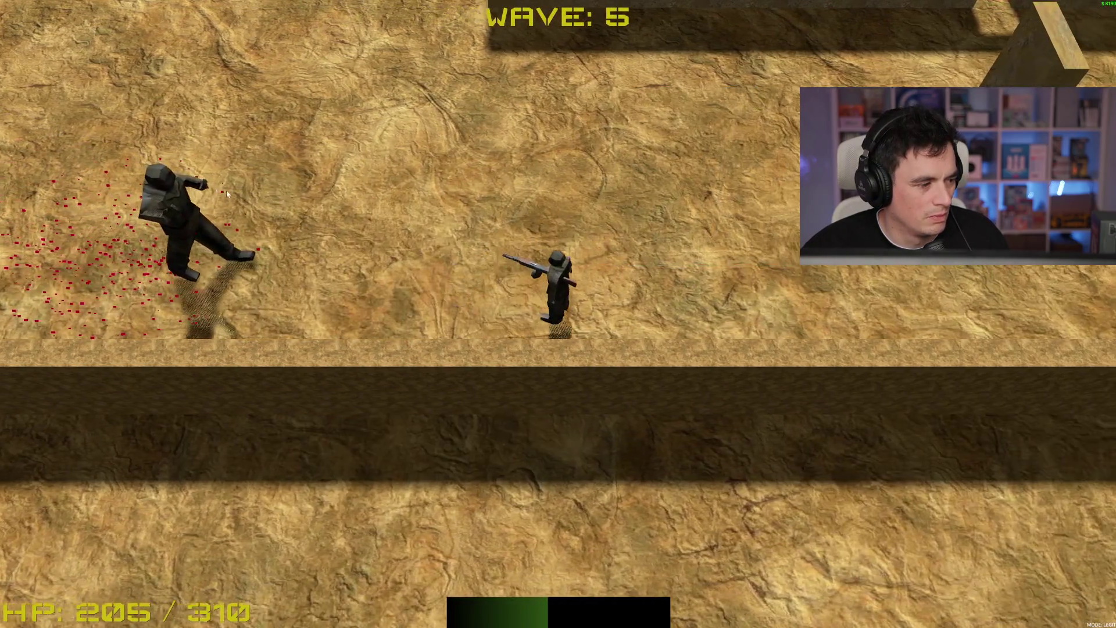
{"action": "key", "text": "d"}
{"action": "left_click", "coordinate": [211, 214]}
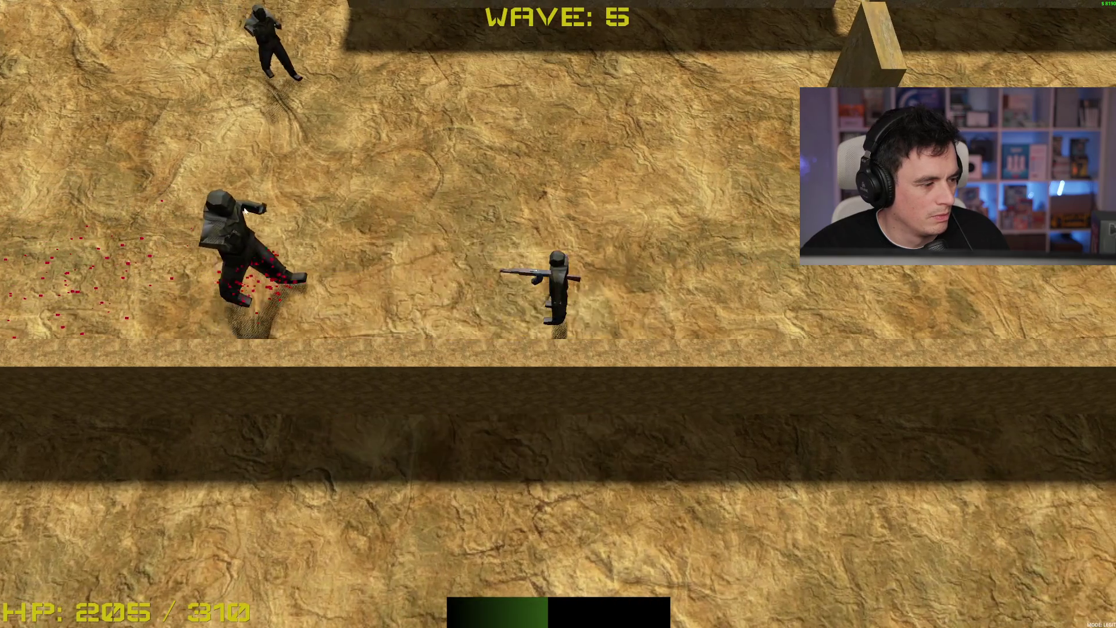
{"action": "key", "text": "d"}
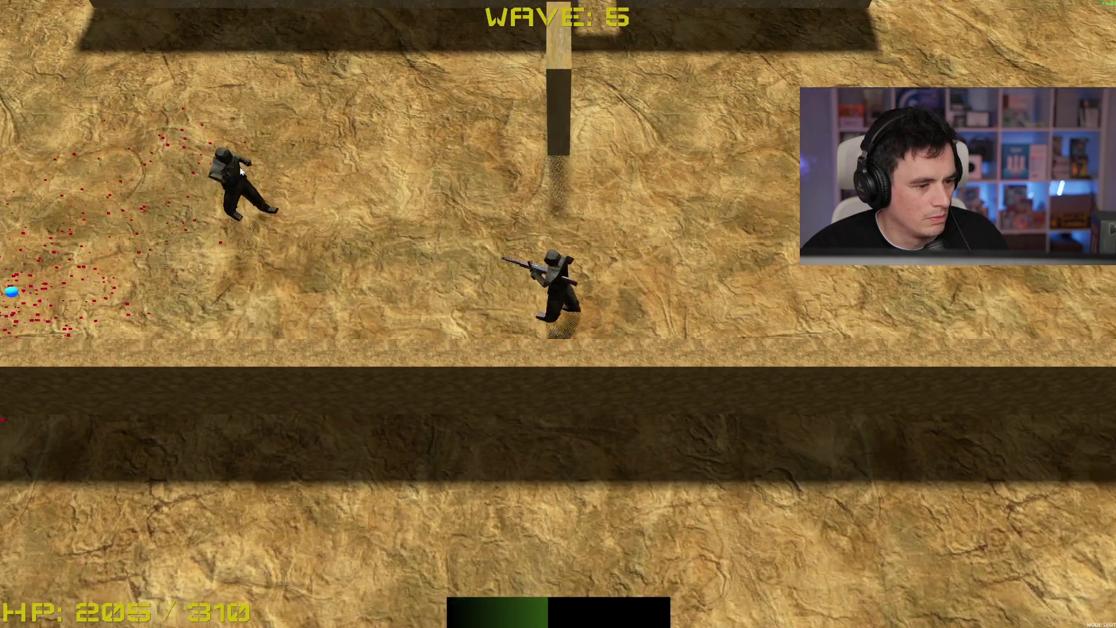
{"action": "left_click", "coordinate": [235, 176]}
Collect the blue XP drops and walk up-left through the maze to the green shop pad
{"action": "key", "text": "a"}
{"action": "key", "text": "d"}
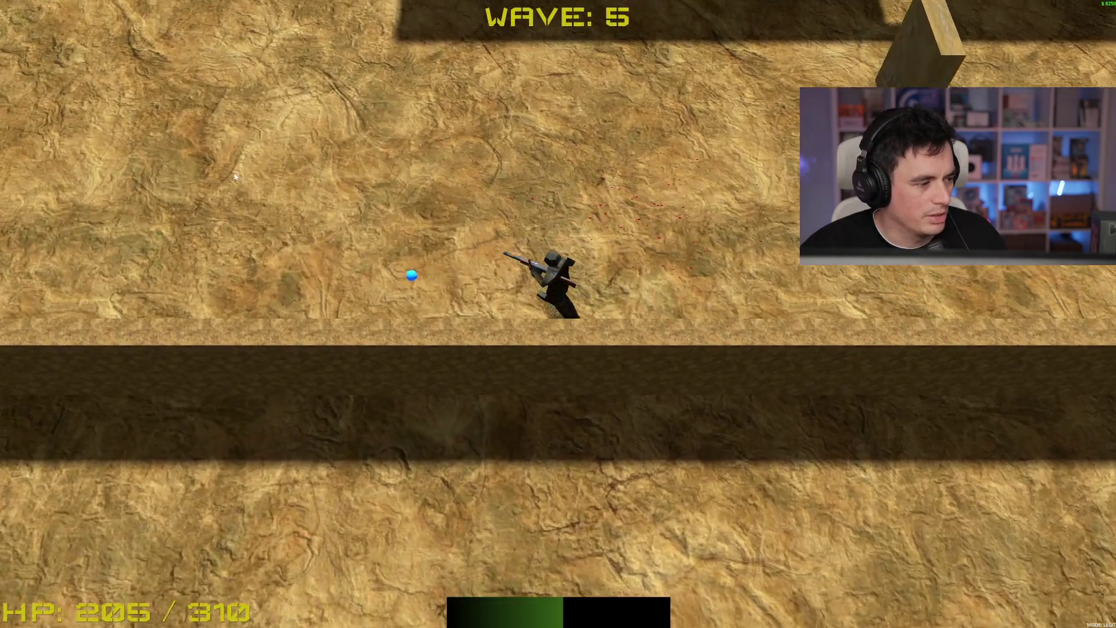
{"action": "key", "text": "w"}
{"action": "key", "text": "w"}
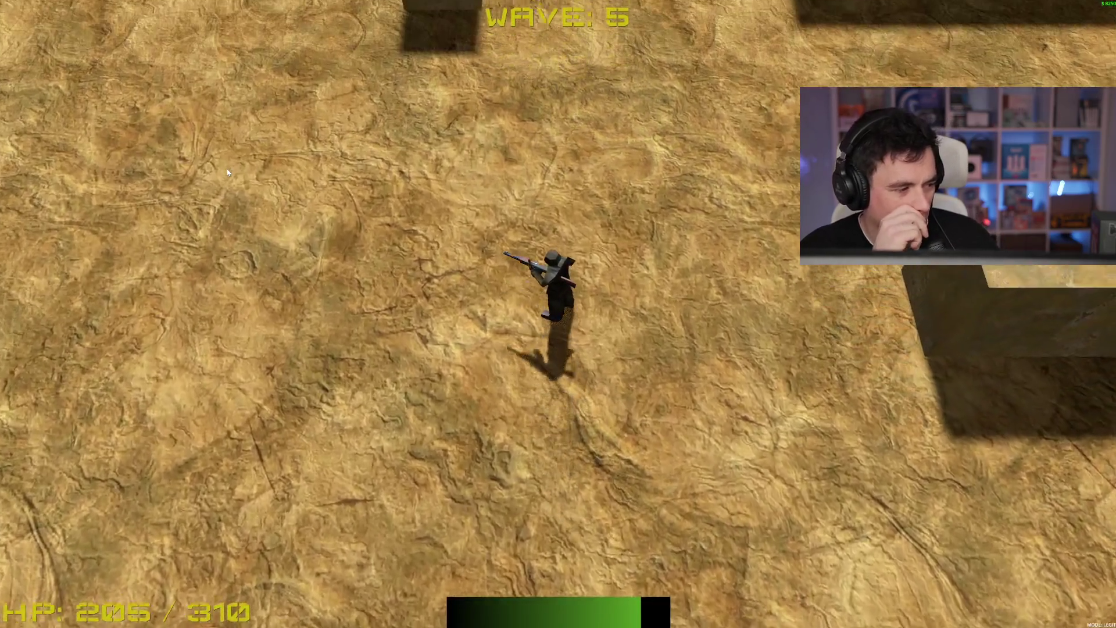
{"action": "key", "text": "a"}
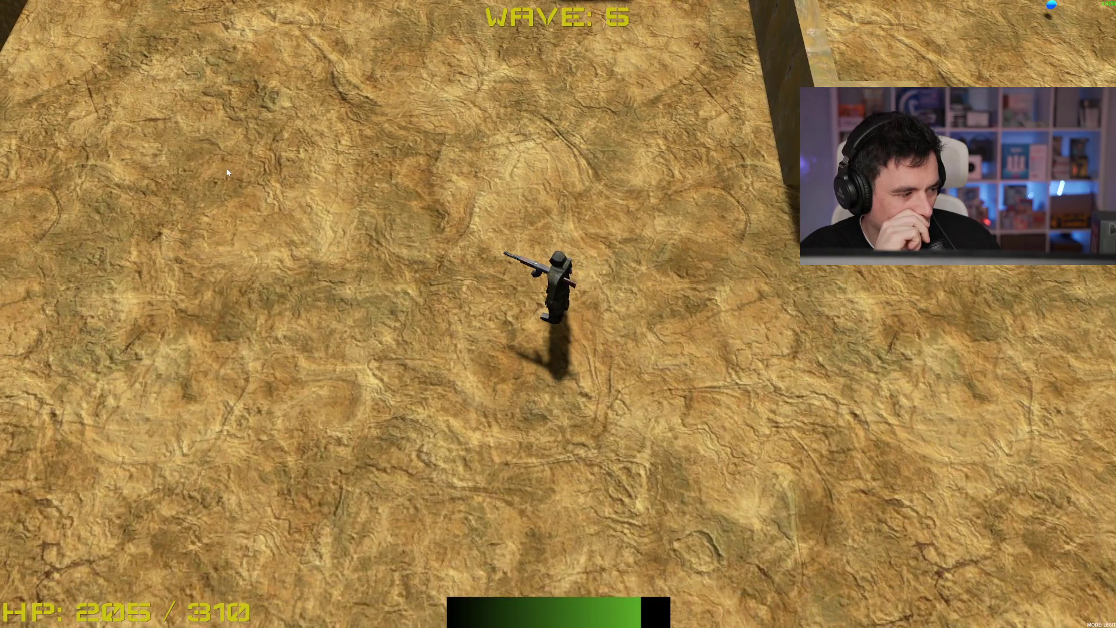
{"action": "key", "text": "a"}
{"action": "key", "text": "w"}
{"action": "key", "text": "a"}
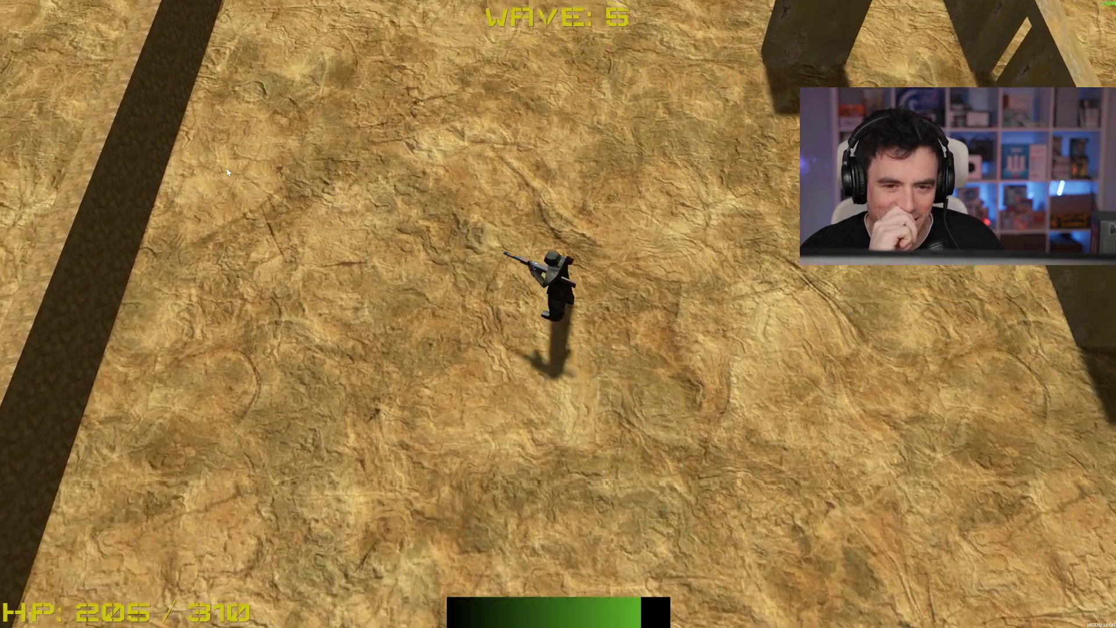
{"action": "key", "text": "w"}
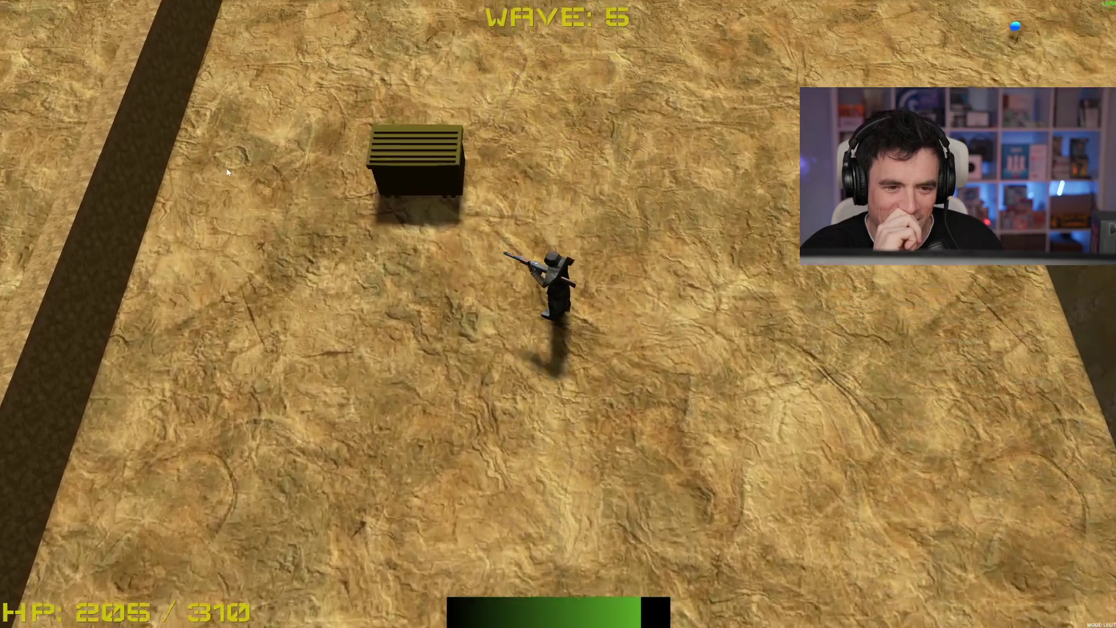
Step onto the green pad, open the shop with B, then close it to resume fighting
{"action": "key", "text": "w"}
{"action": "key", "text": "a"}
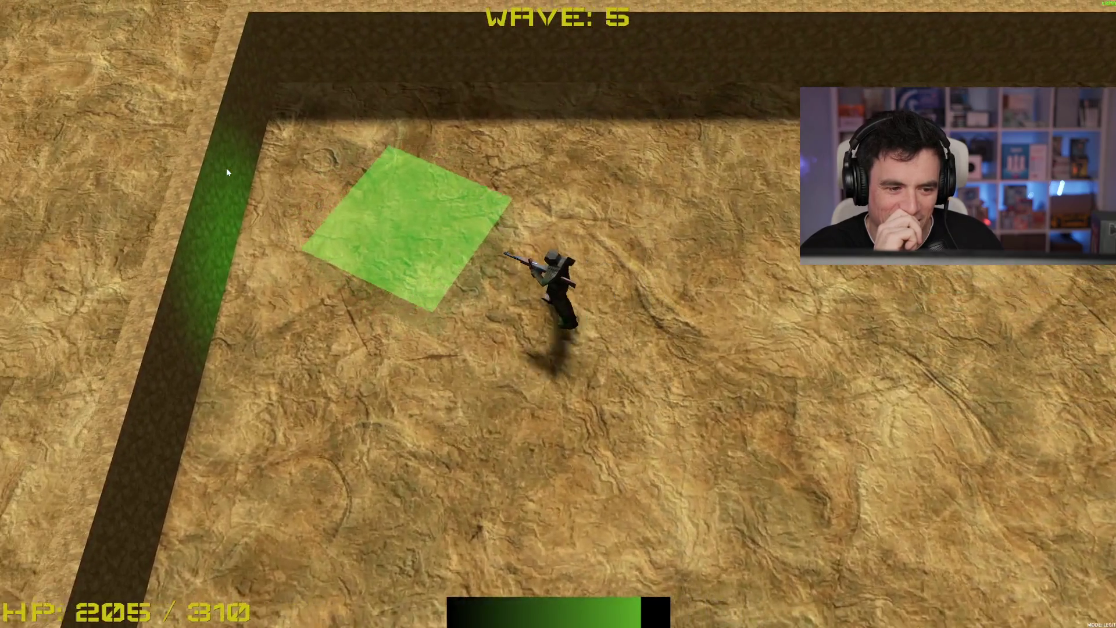
{"action": "key", "text": "b"}
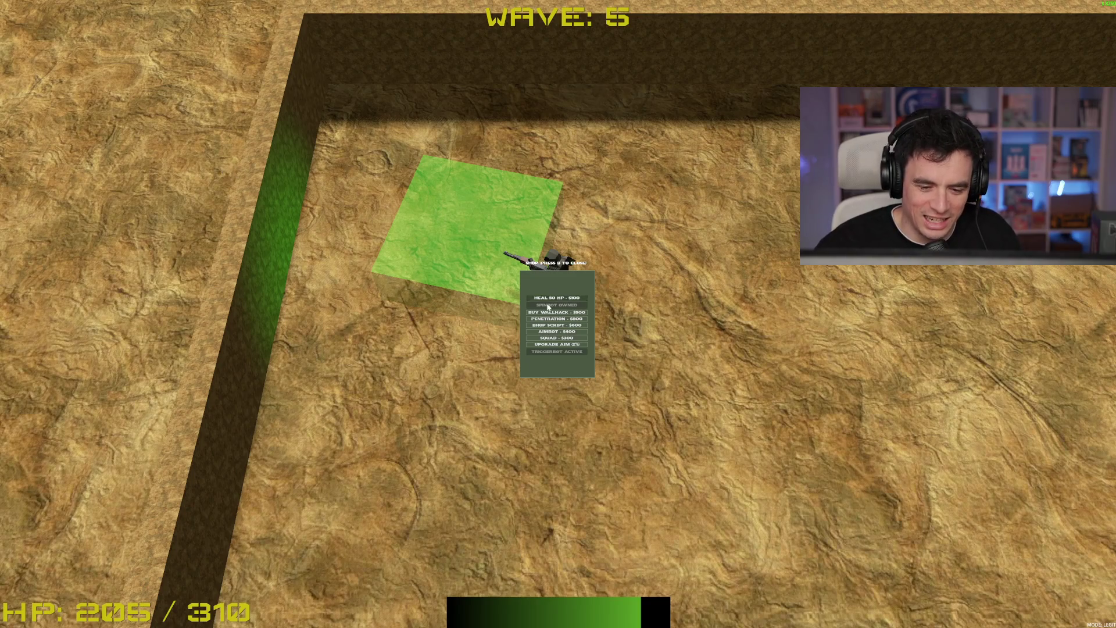
{"action": "left_click", "coordinate": [555, 319]}
Walk down to pick up the XP orbs and choose one of the three level-up upgrades
{"action": "key", "text": "s"}
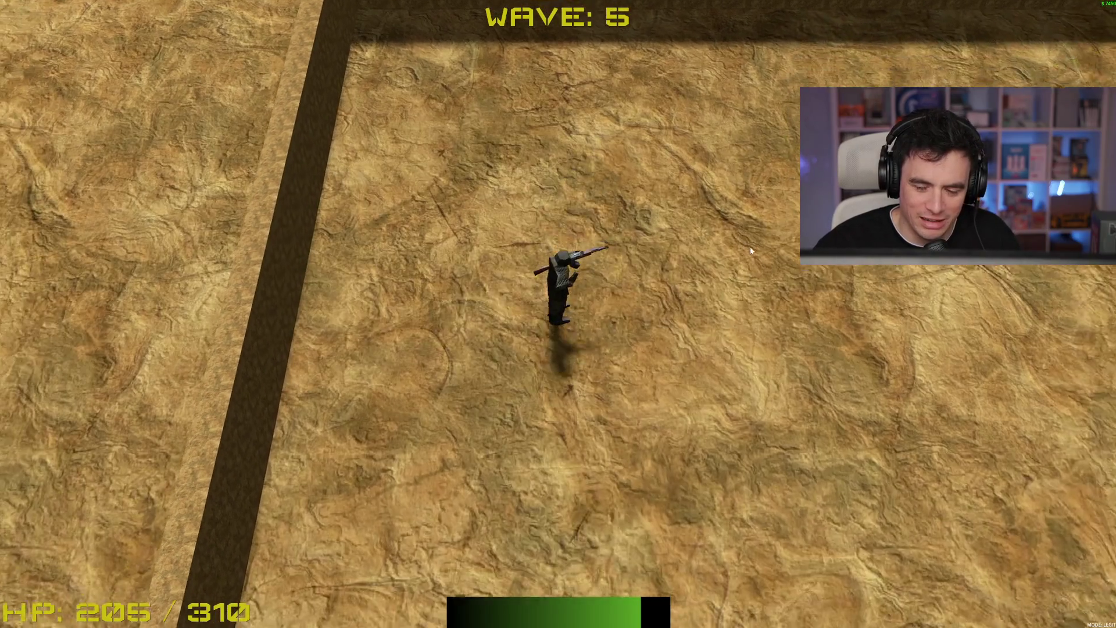
{"action": "key", "text": "d"}
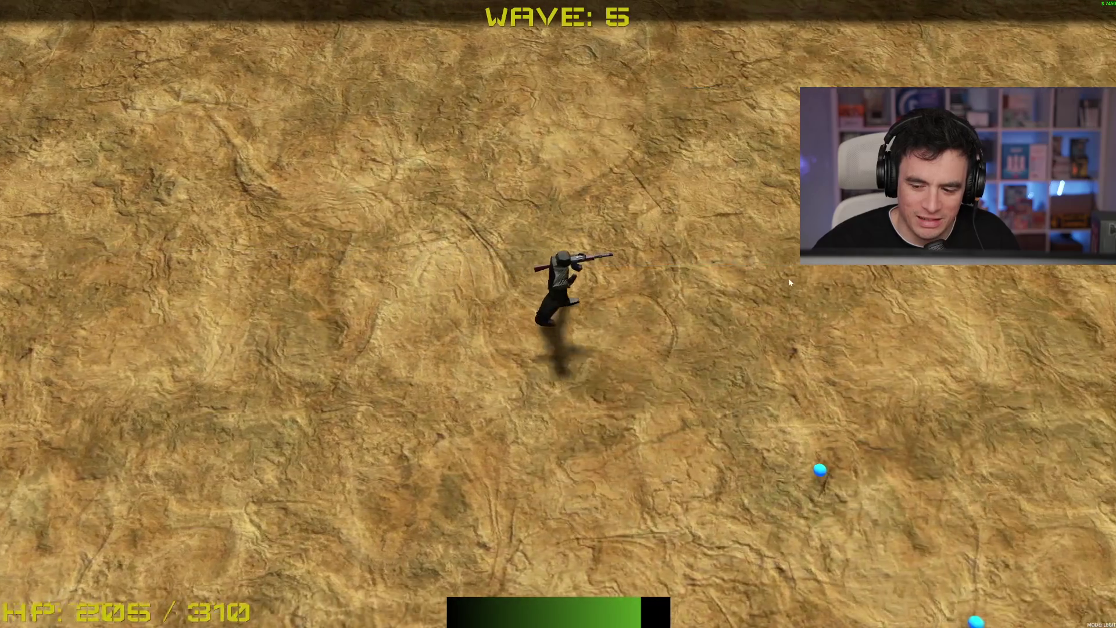
{"action": "key", "text": "s"}
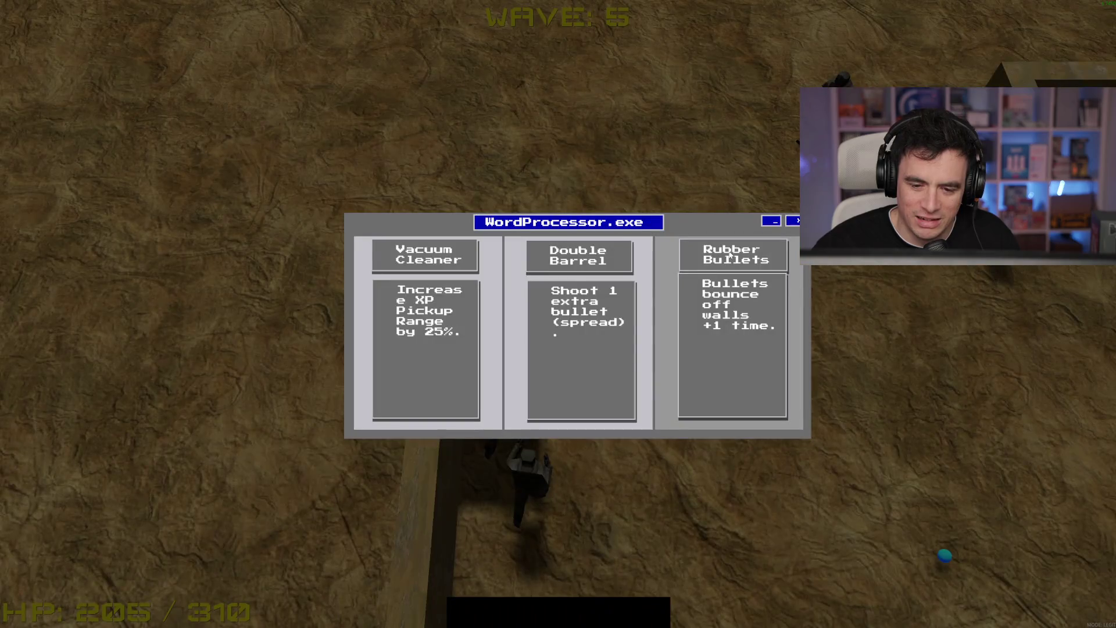
{"action": "left_click", "coordinate": [553, 358]}
{"action": "key", "text": "b"}
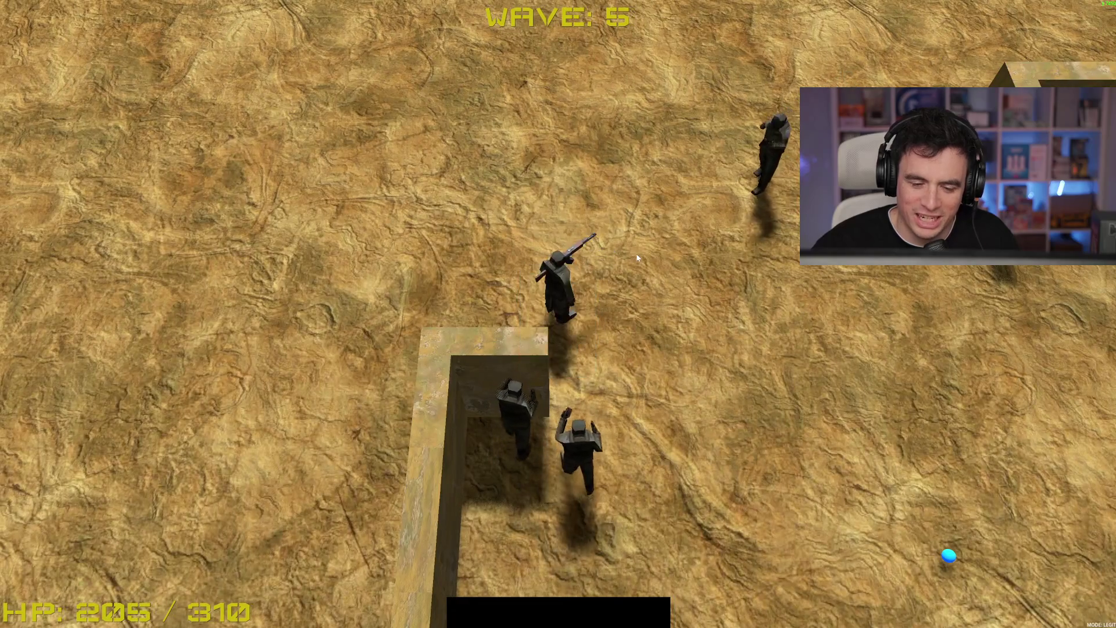
Fight the wave-5 enemies up-left, then sweep right and back to collect their XP orbs
{"action": "key", "text": "w"}
{"action": "key", "text": "a"}
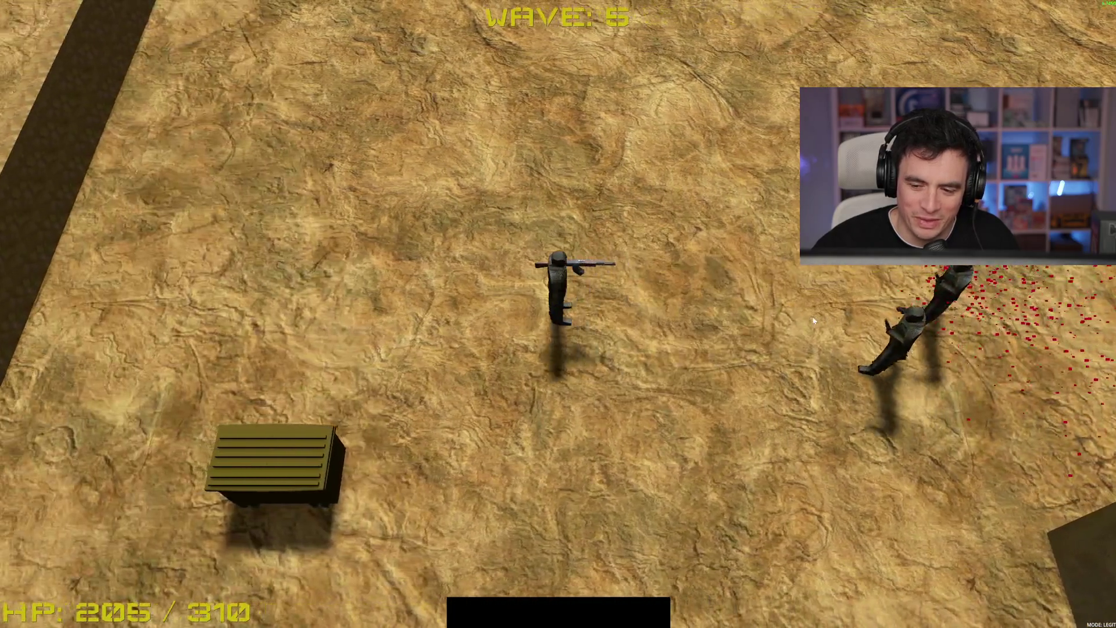
{"action": "key", "text": "a"}
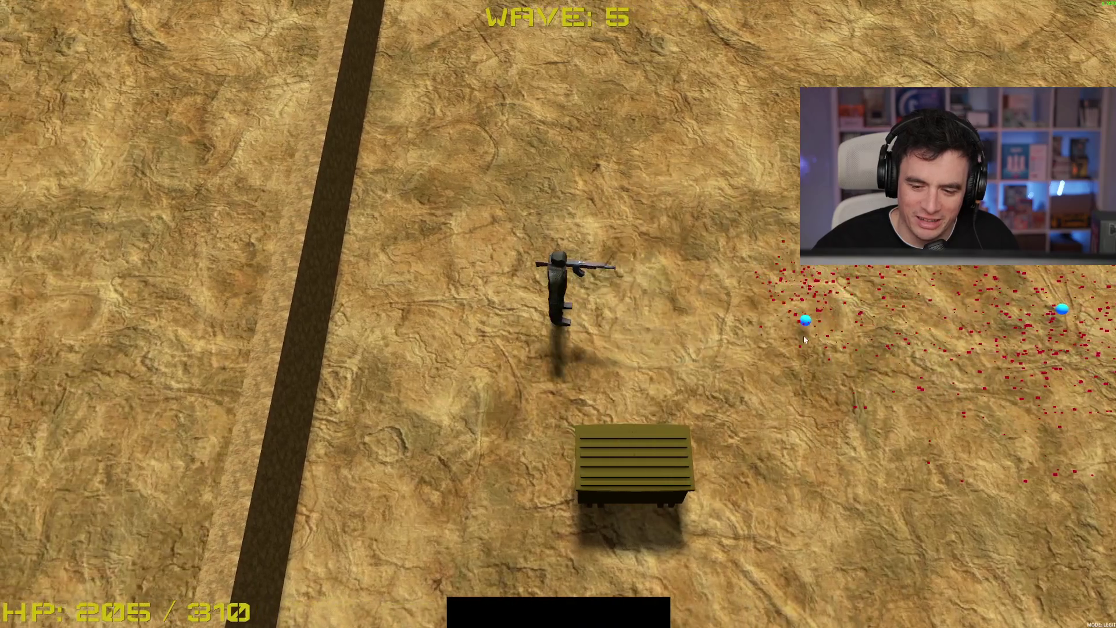
{"action": "key", "text": "d"}
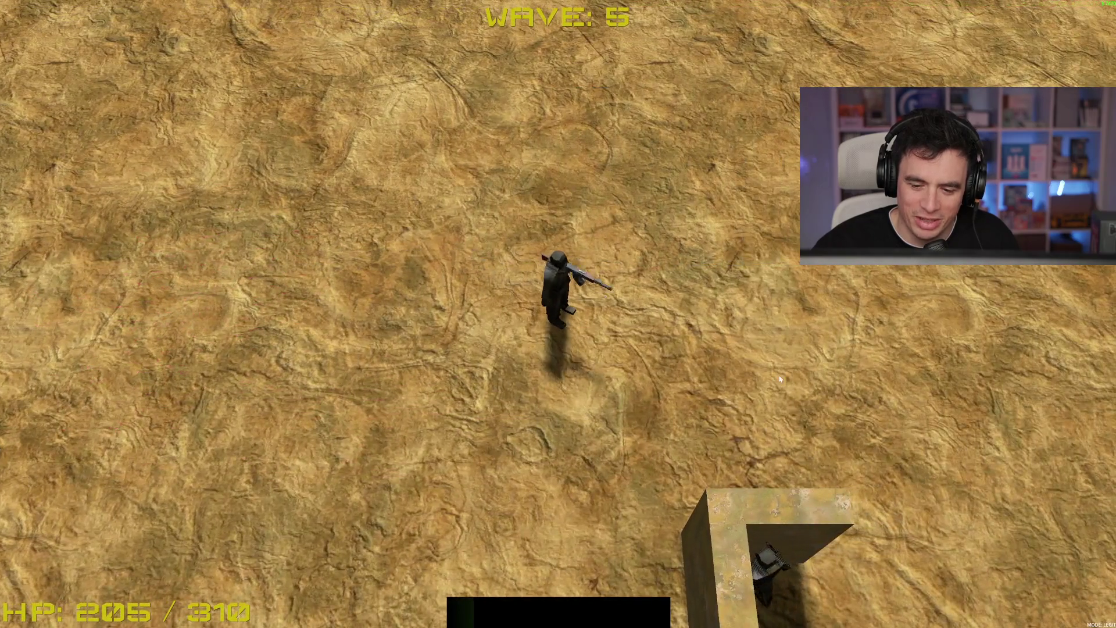
{"action": "key", "text": "d"}
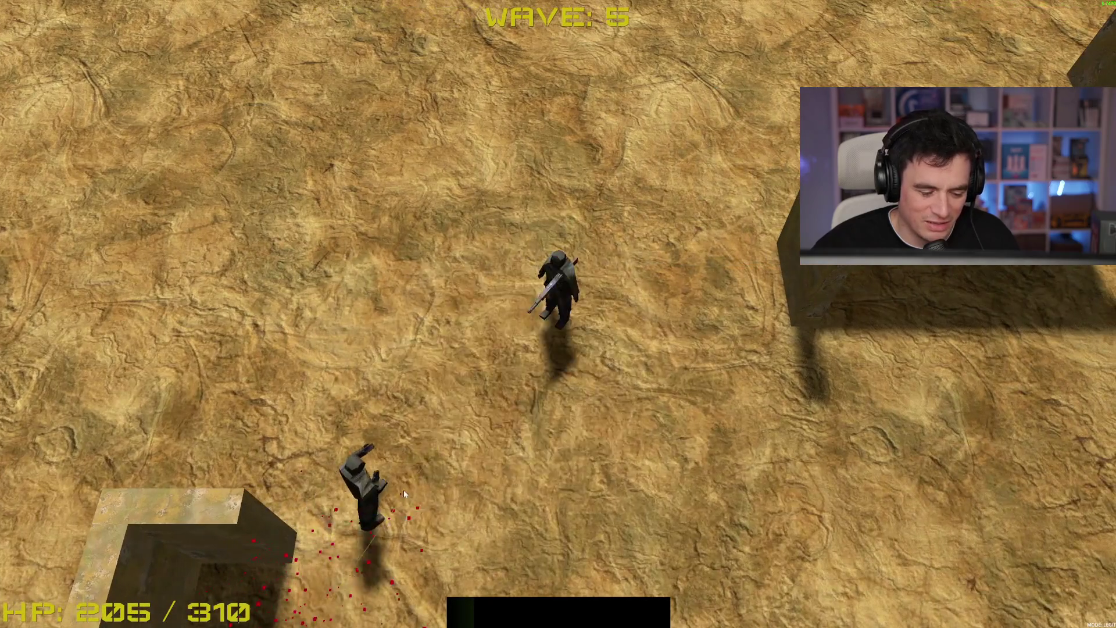
{"action": "key", "text": "w"}
{"action": "key", "text": "d"}
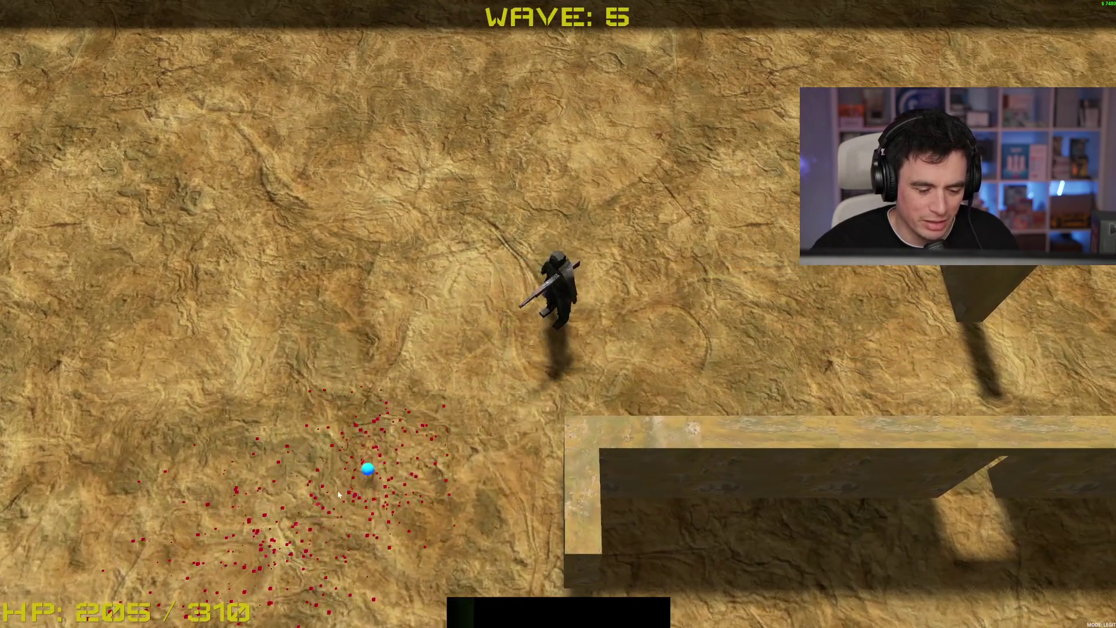
{"action": "key", "text": "s"}
{"action": "key", "text": "a"}
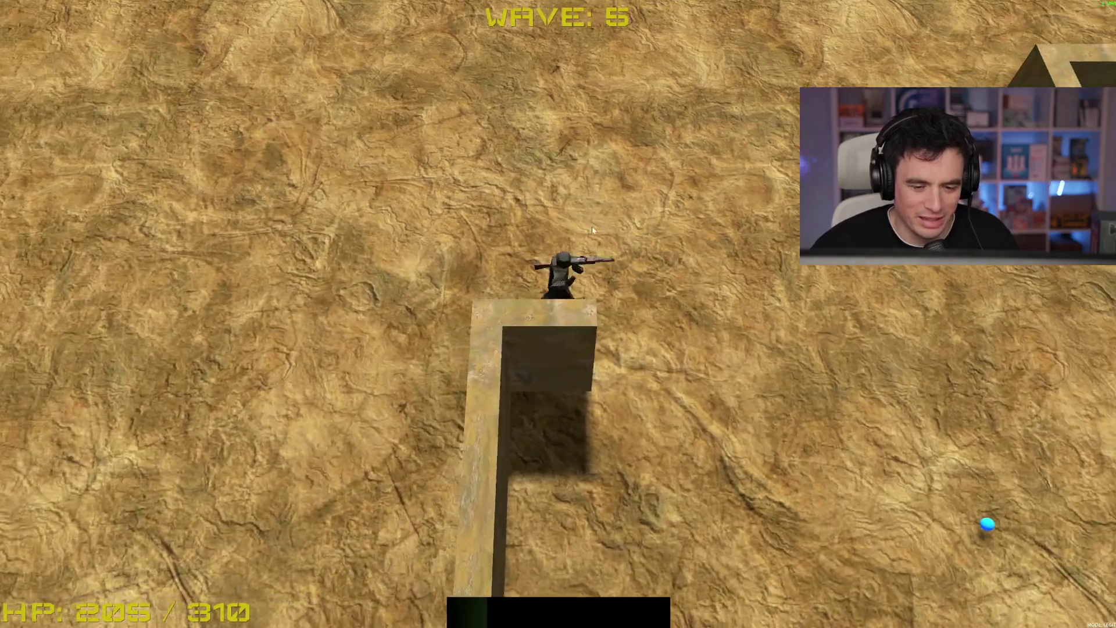
Weave around the wall corners and head up-left through the maze toward the outer wall
{"action": "key", "text": "a"}
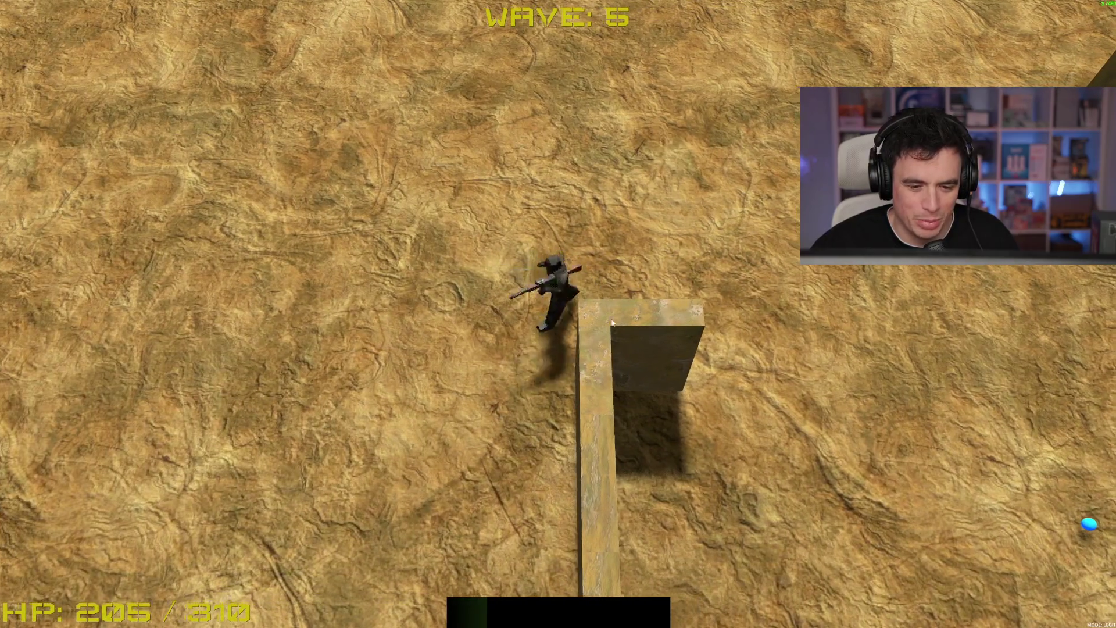
{"action": "key", "text": "d"}
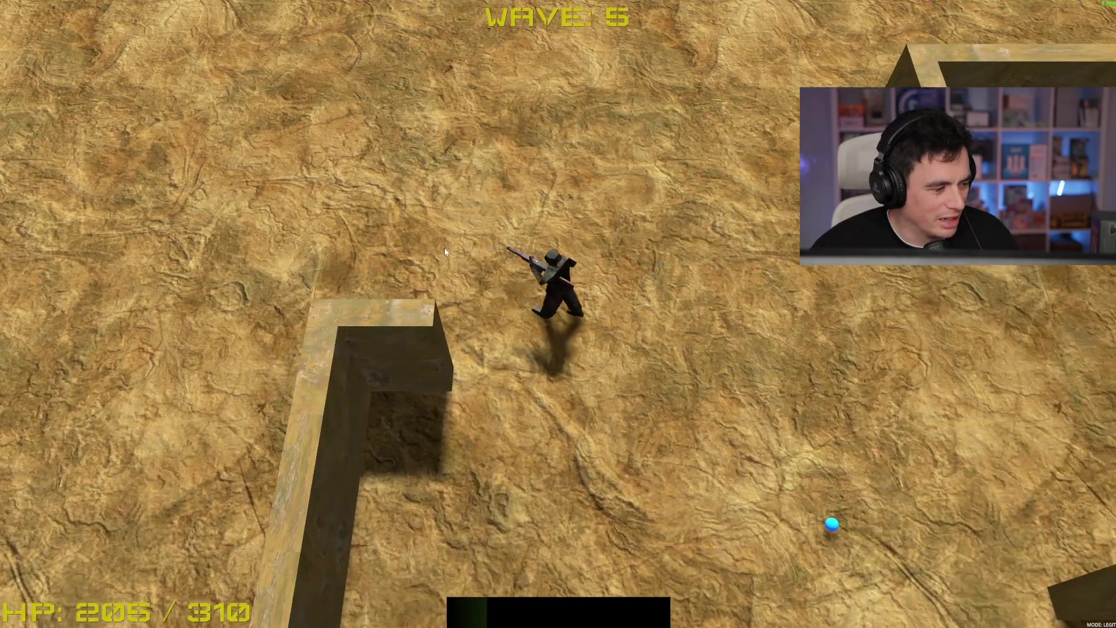
{"action": "key", "text": "s"}
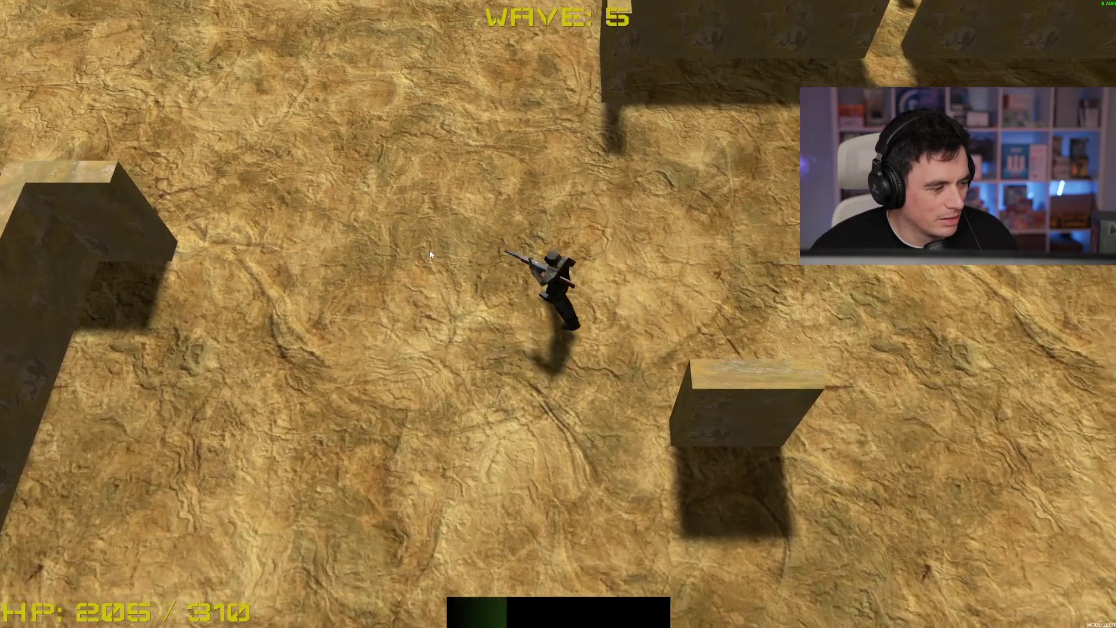
{"action": "key", "text": "w"}
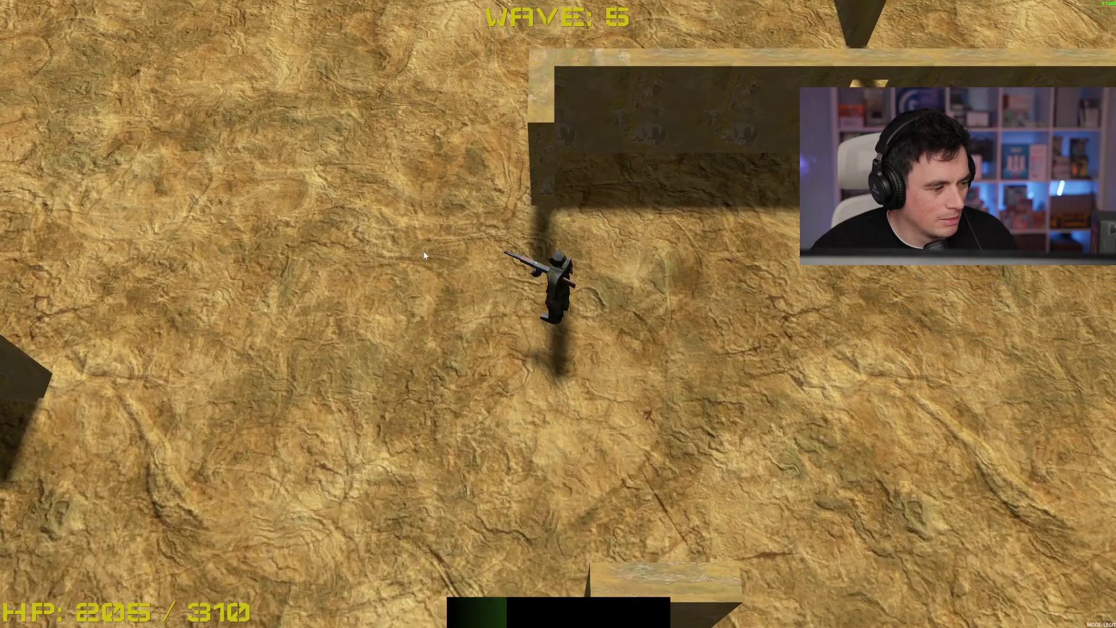
{"action": "key", "text": "a"}
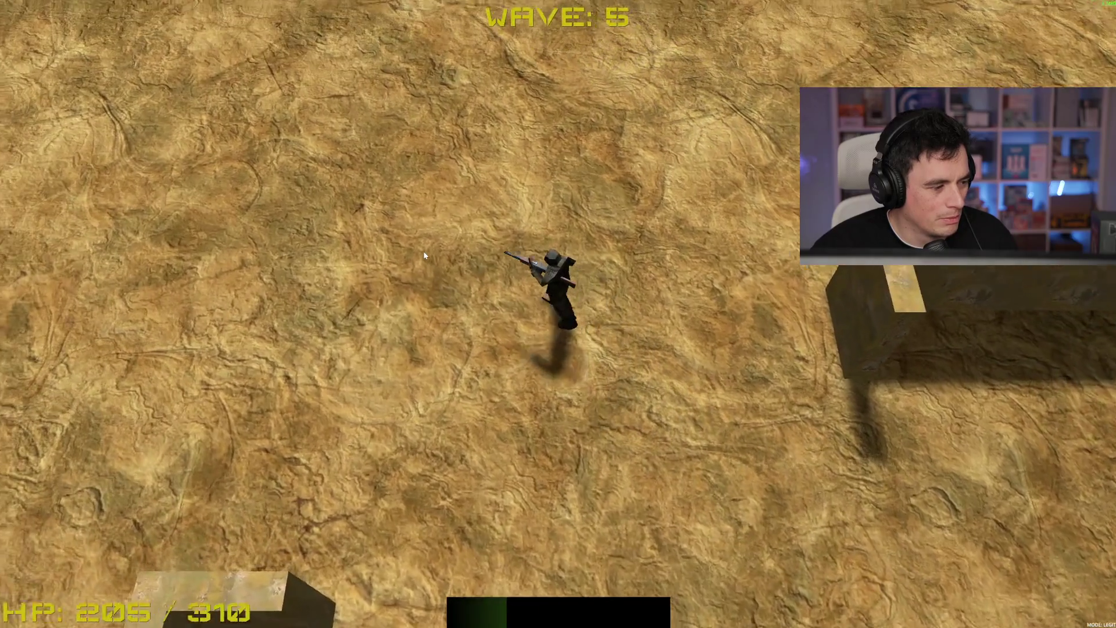
{"action": "key", "text": "w"}
{"action": "key", "text": "a"}
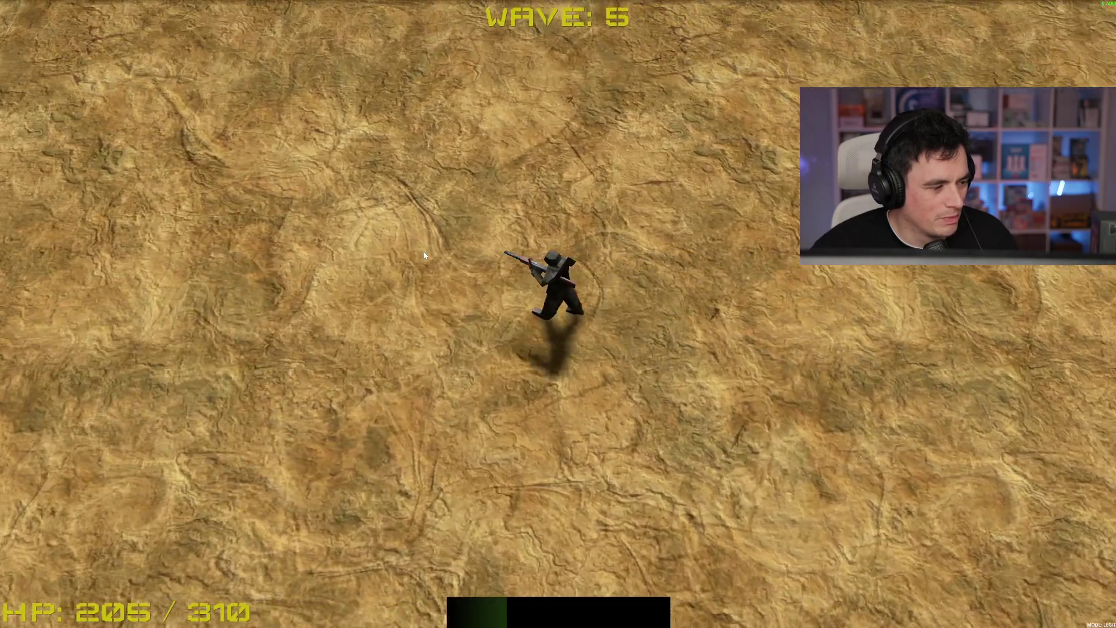
{"action": "key", "text": "w"}
{"action": "key", "text": "a"}
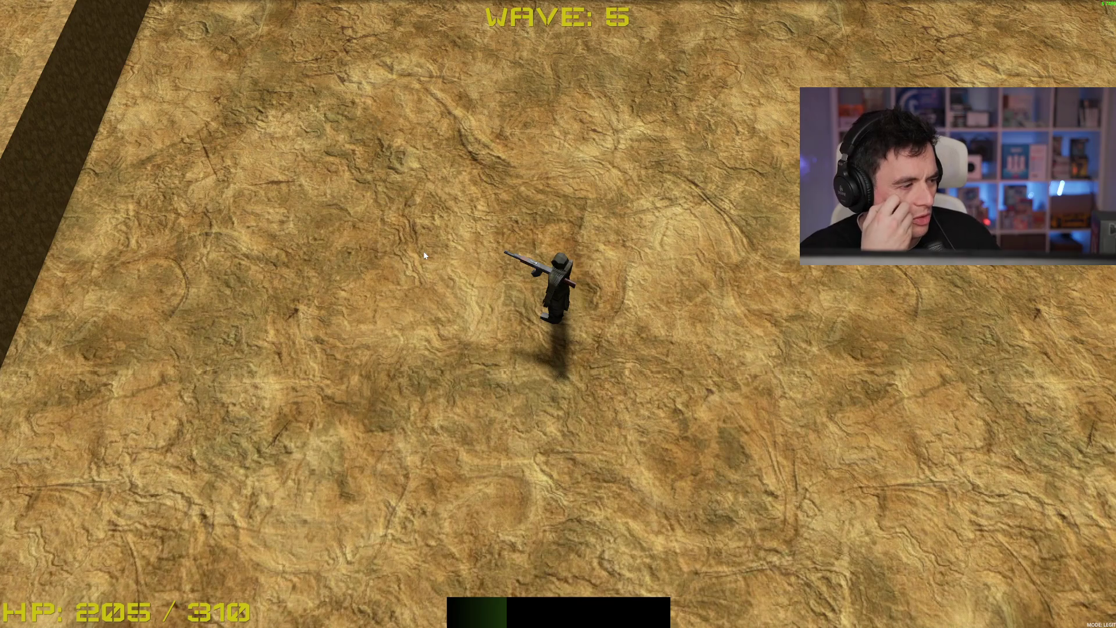
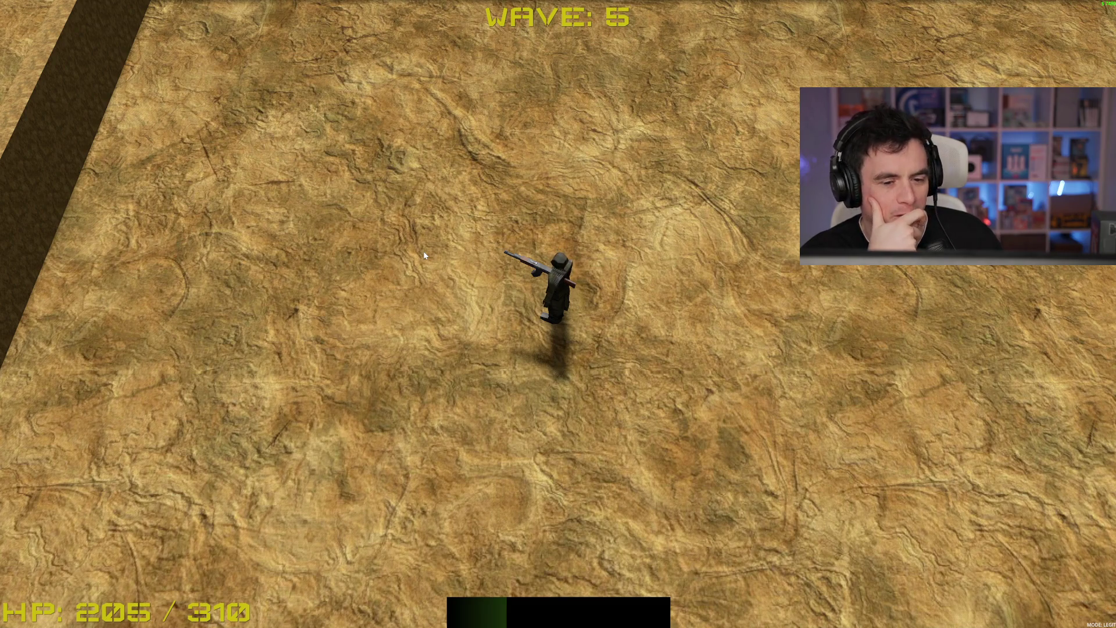
Run the character right, down and around the blocks toward the remaining wave 5 enemies
{"action": "key", "text": "d"}
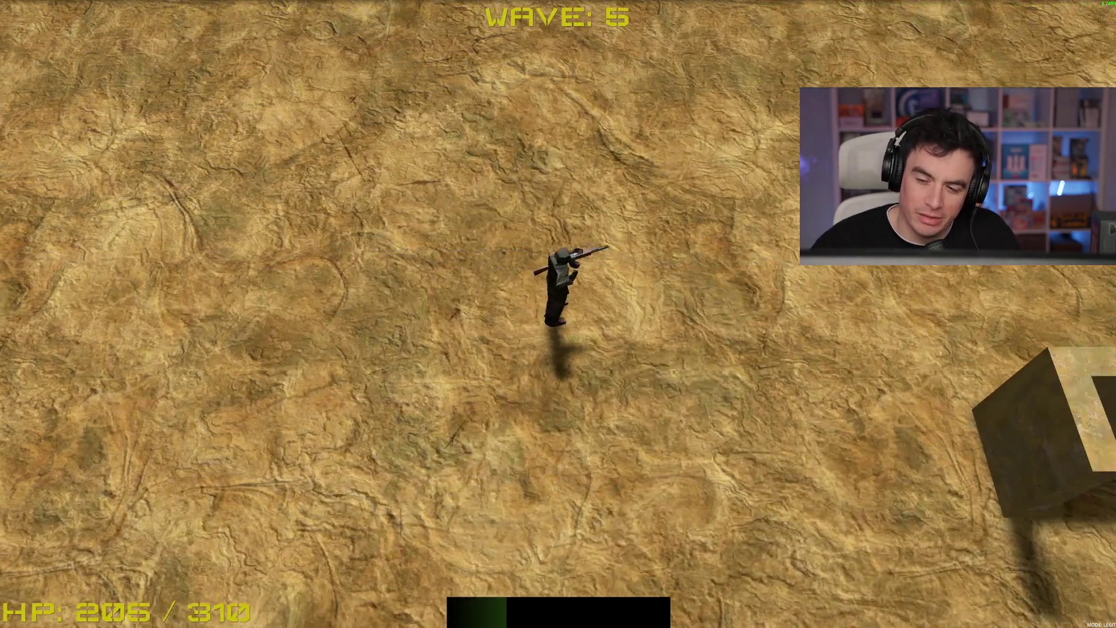
{"action": "key", "text": "d"}
{"action": "key", "text": "s"}
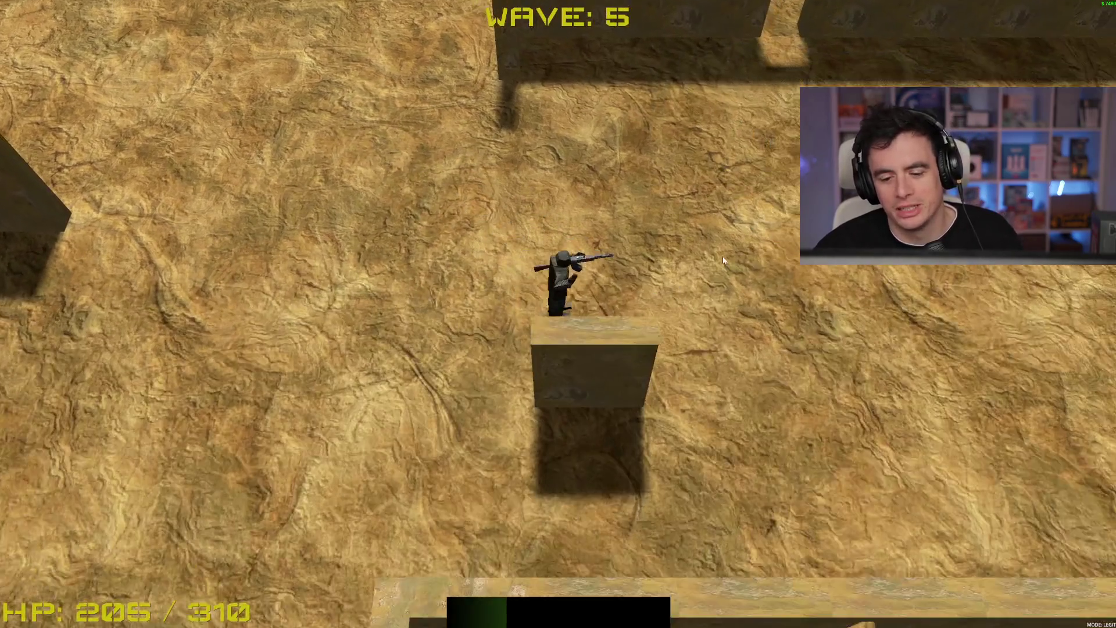
{"action": "key", "text": "s"}
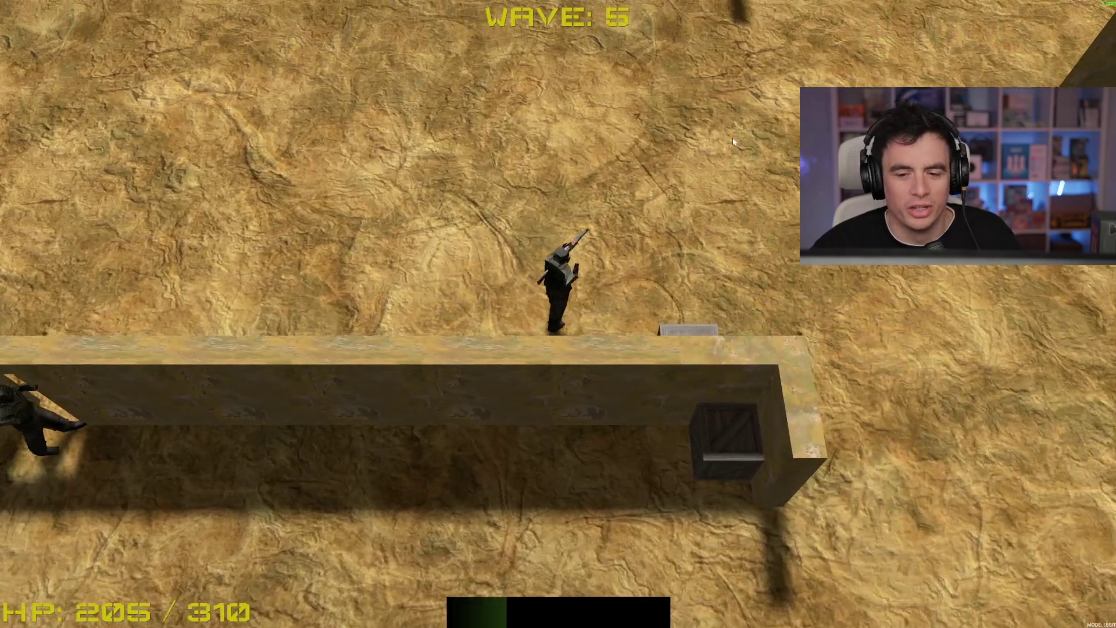
{"action": "key", "text": "w"}
{"action": "key", "text": "d"}
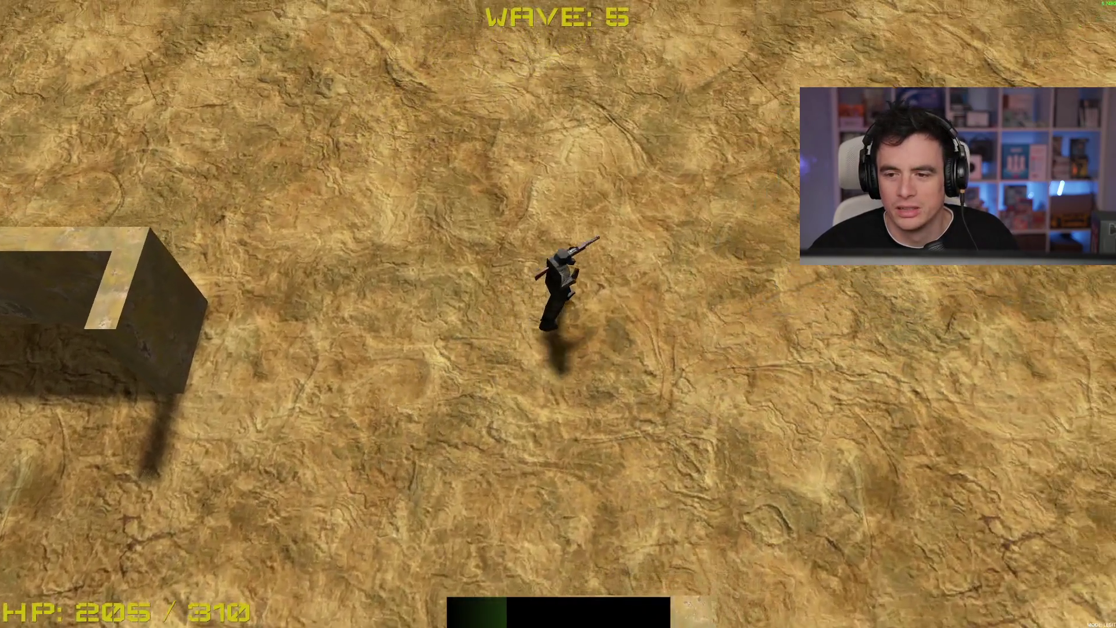
{"action": "key", "text": "d"}
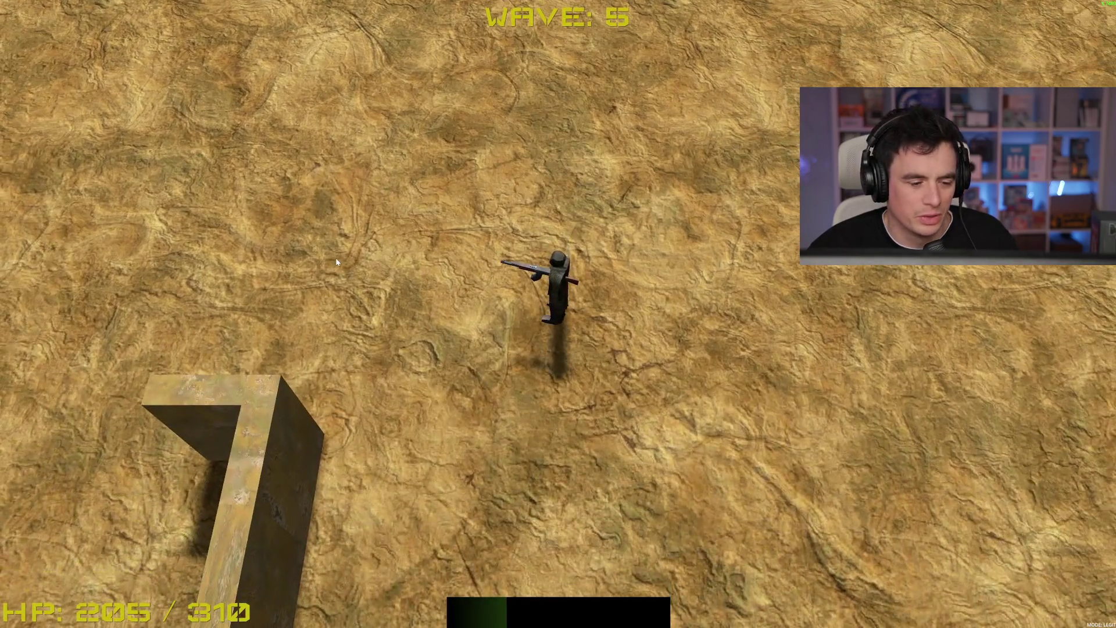
{"action": "key", "text": "a"}
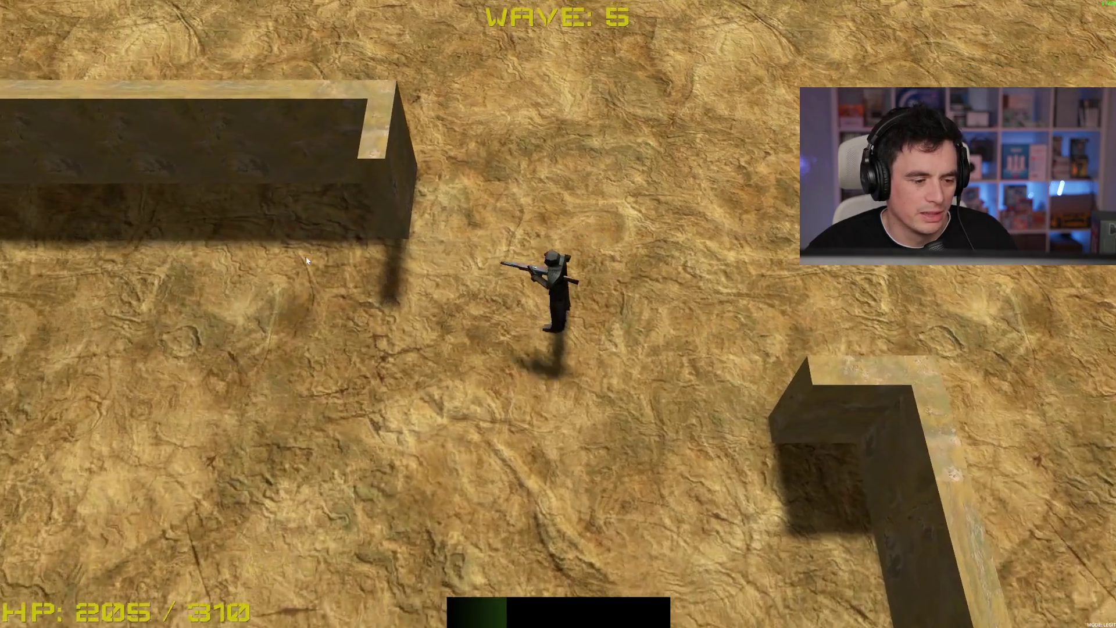
{"action": "key", "text": "s"}
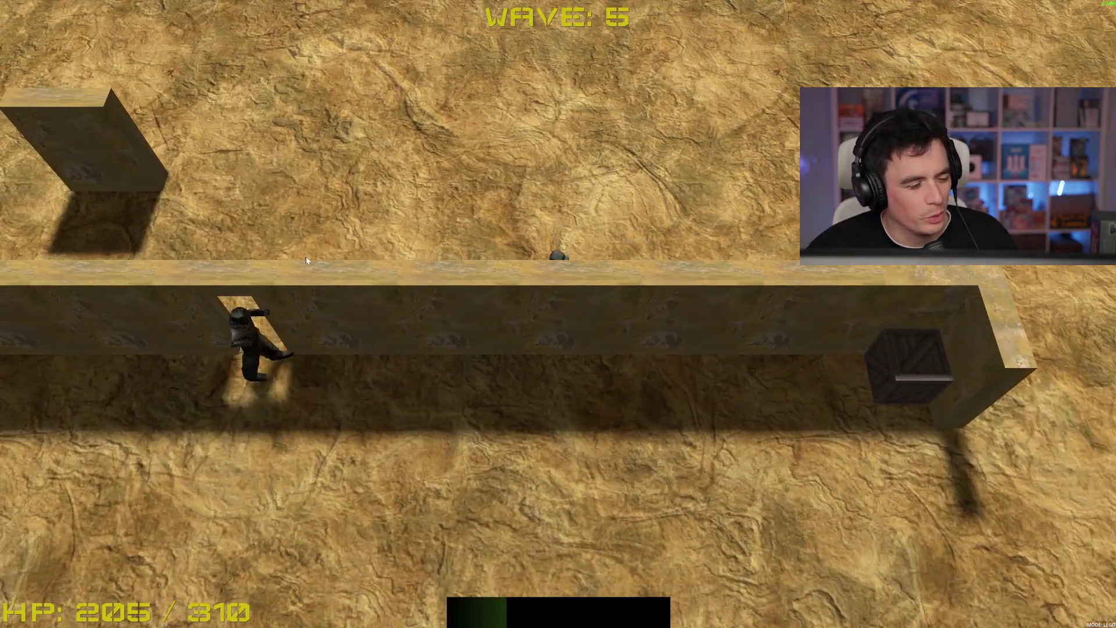
Go through the doorway and shoot the last enemies until LOBBY CLEARED appears
{"action": "key", "text": "w"}
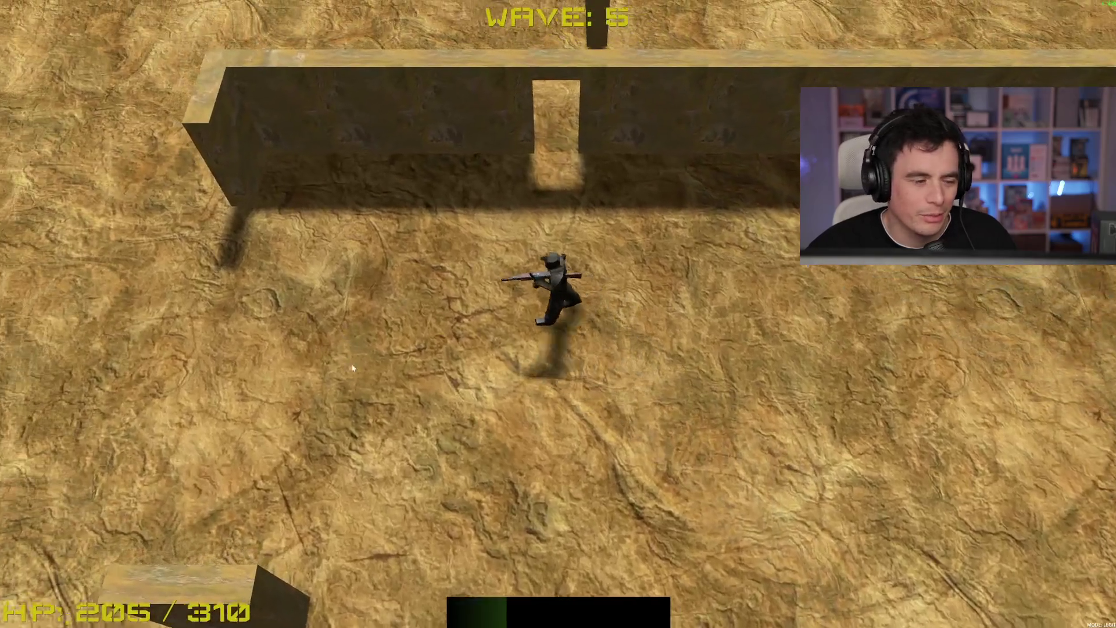
{"action": "key", "text": "s"}
{"action": "left_click", "coordinate": [685, 380]}
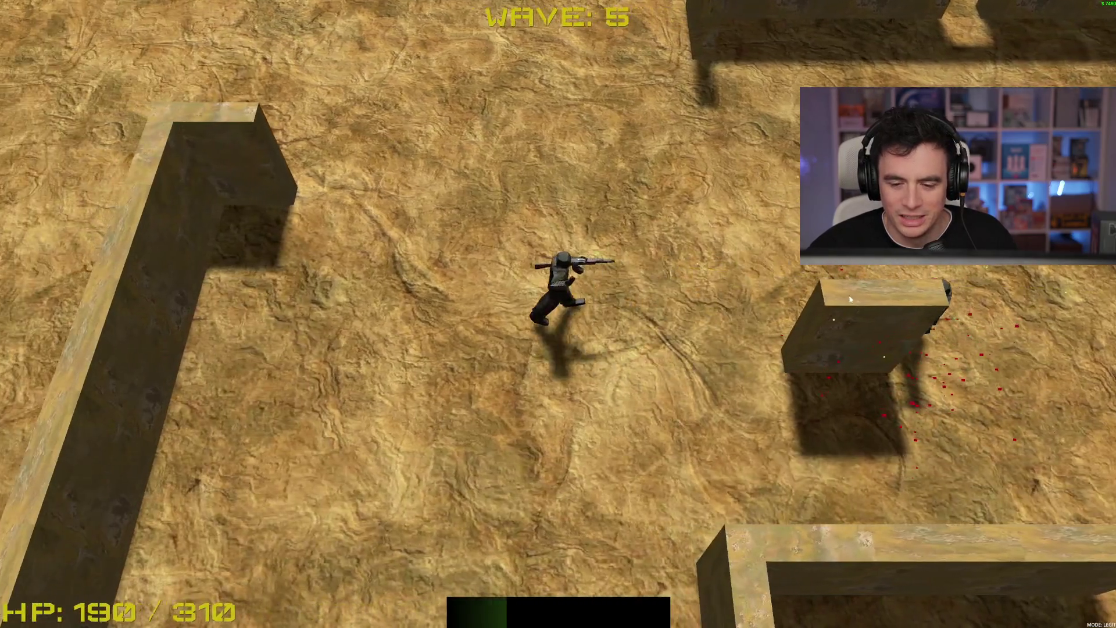
{"action": "key", "text": "s"}
{"action": "left_click", "coordinate": [779, 198]}
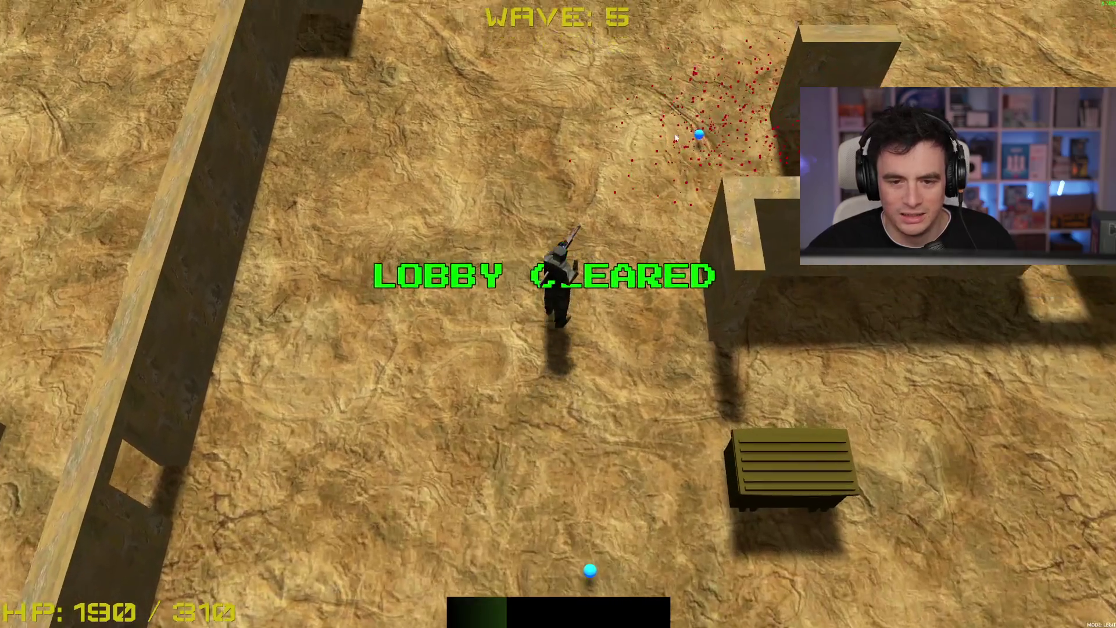
Strafe around and shoot the first wave 6 enemies, finishing one with a headshot
{"action": "key", "text": "s"}
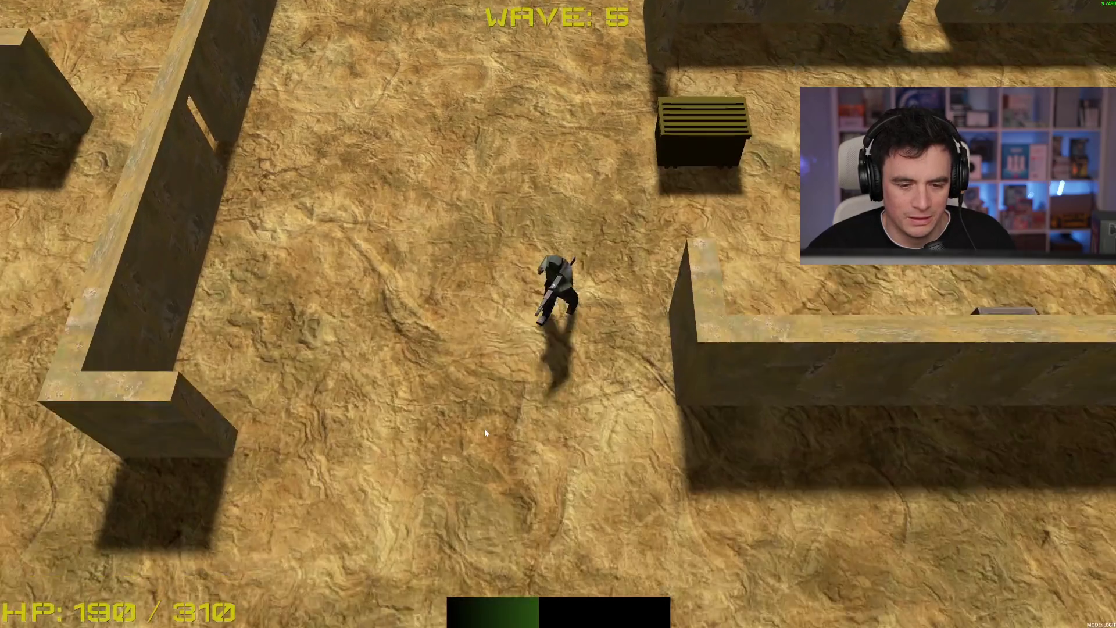
{"action": "key", "text": "s"}
{"action": "key", "text": "a"}
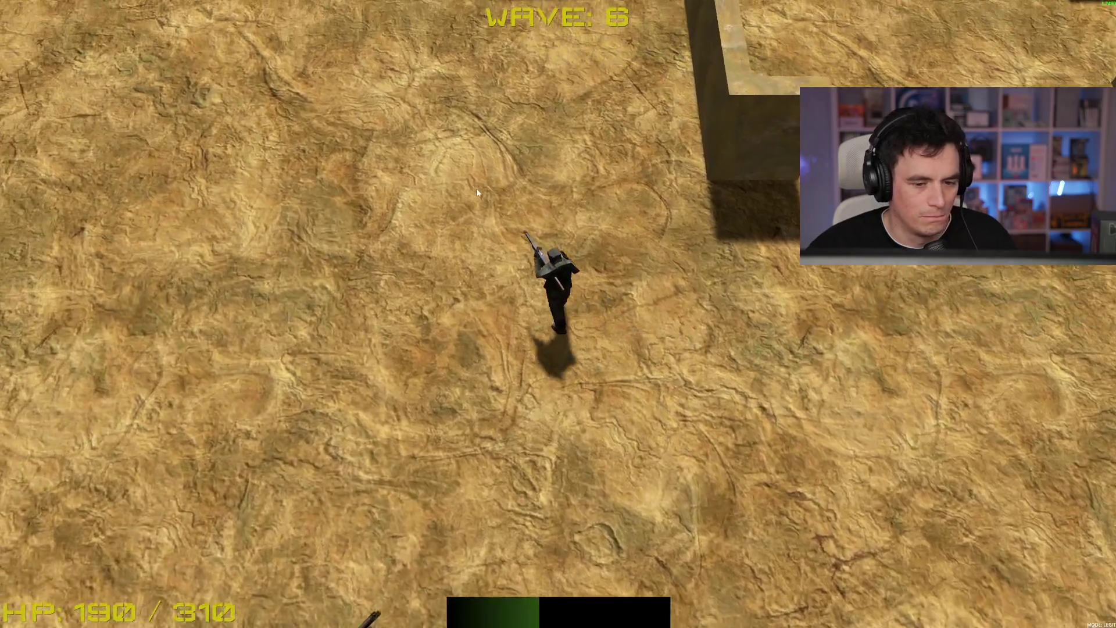
{"action": "key", "text": "d"}
{"action": "left_click", "coordinate": [749, 373]}
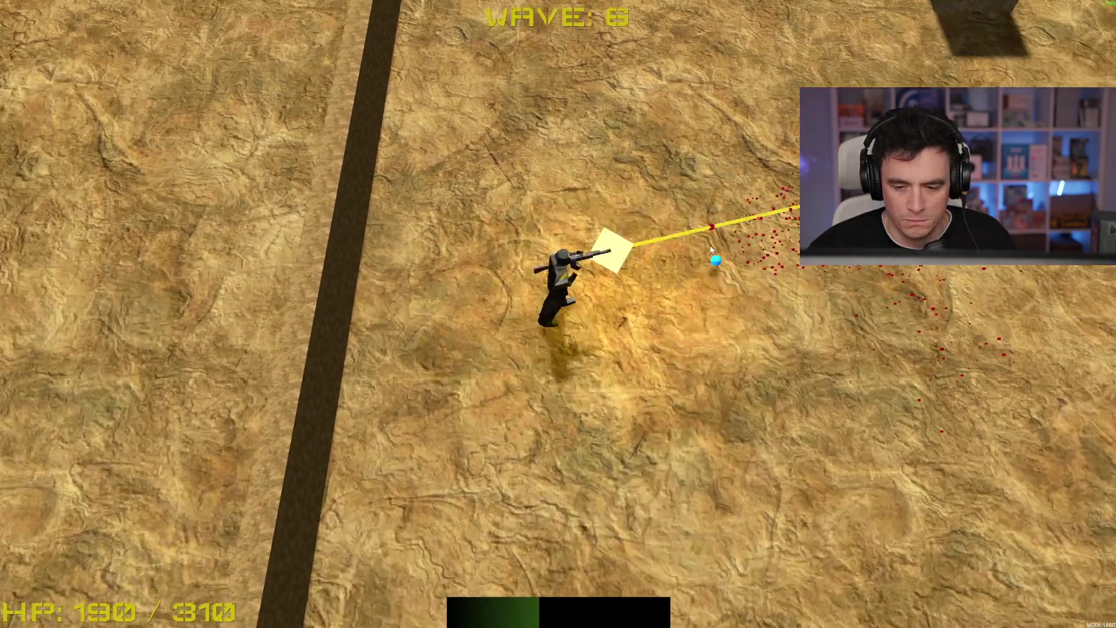
{"action": "key", "text": "a"}
{"action": "key", "text": "d"}
{"action": "left_click", "coordinate": [717, 430]}
{"action": "key", "text": "a"}
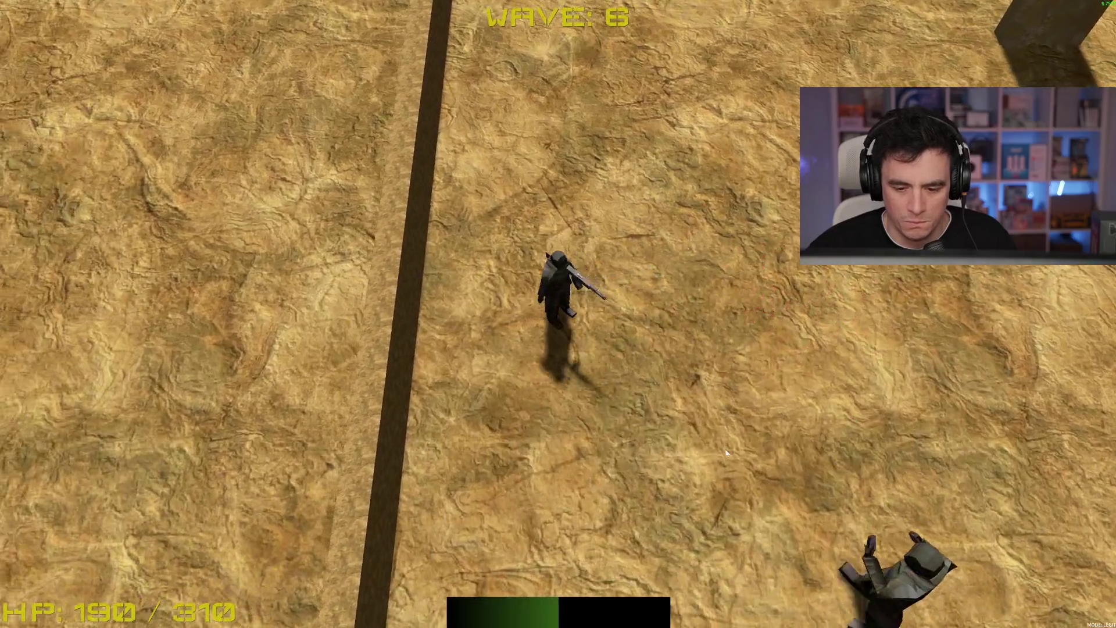
{"action": "left_click", "coordinate": [724, 291]}
{"action": "left_click", "coordinate": [641, 175]}
Strafe east and west while toggling the shop menu open and closed with B
{"action": "key", "text": "d"}
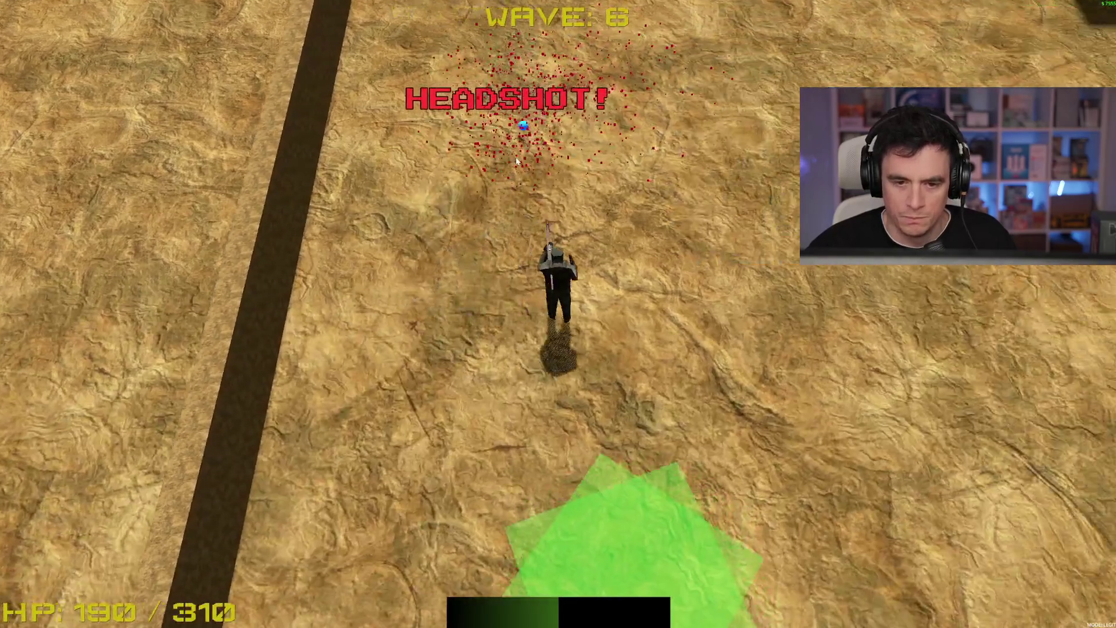
{"action": "key", "text": "a"}
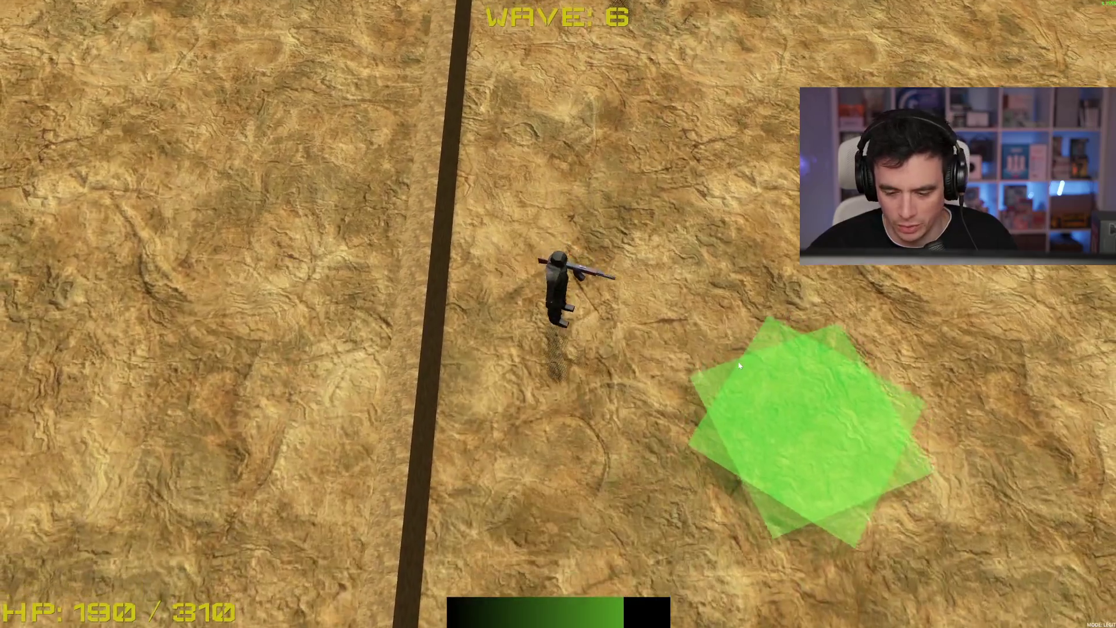
{"action": "key", "text": "s"}
{"action": "key", "text": "d"}
{"action": "key", "text": "b"}
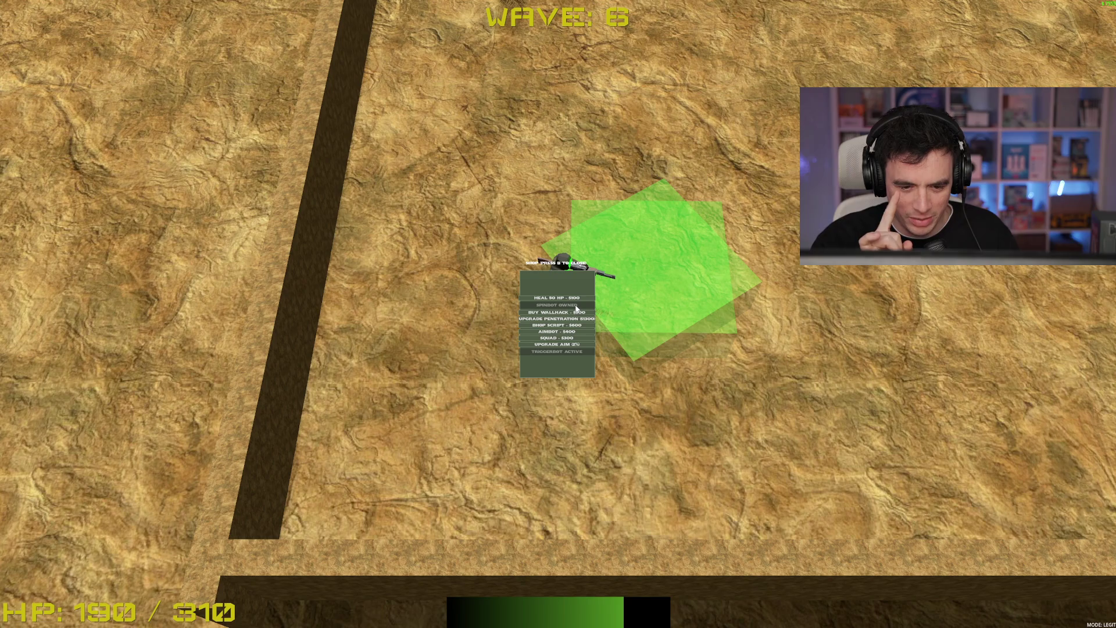
{"action": "key", "text": "d"}
{"action": "key", "text": "d"}
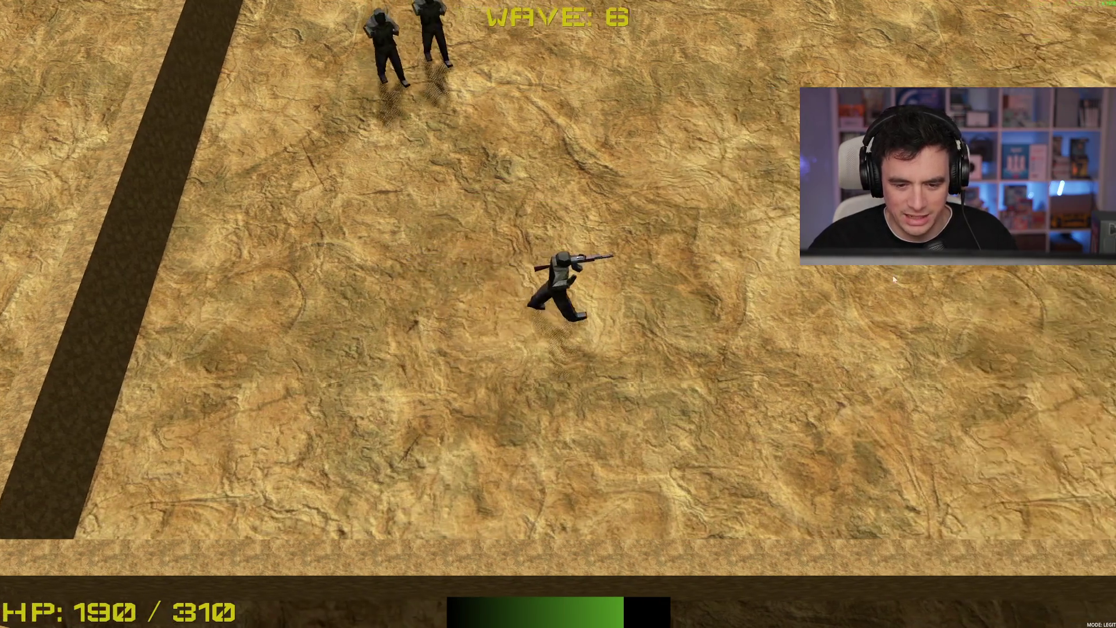
{"action": "key", "text": "w"}
{"action": "key", "text": "b"}
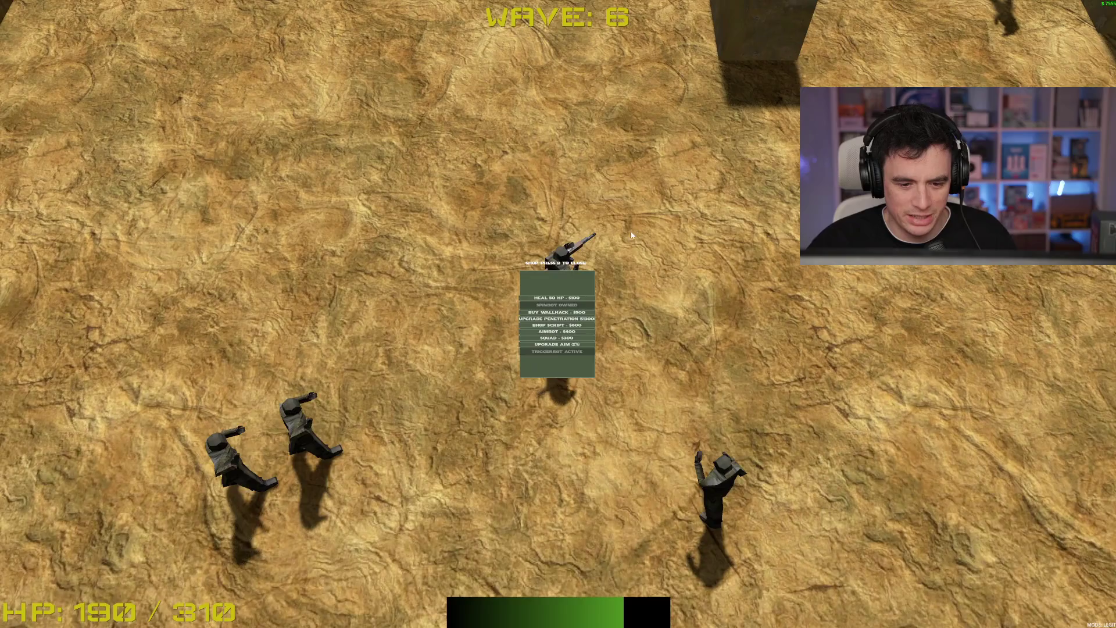
{"action": "key", "text": "b"}
Keep moving north and east, leaving the shop menu open over the player
{"action": "key", "text": "w"}
{"action": "key", "text": "d"}
{"action": "key", "text": "b"}
{"action": "key", "text": "b"}
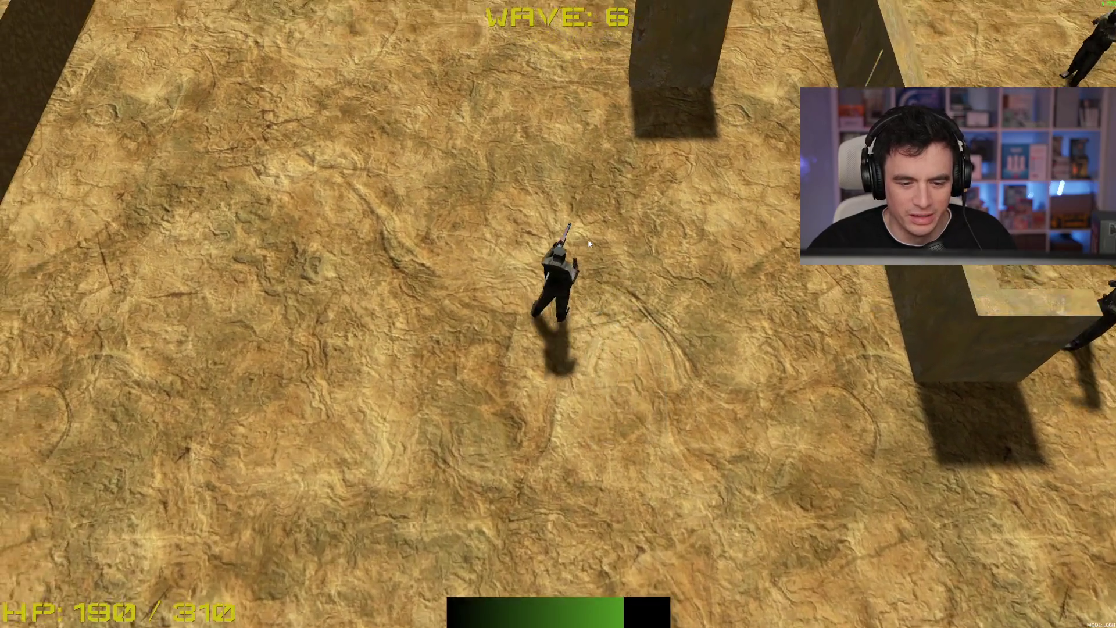
{"action": "key", "text": "b"}
{"action": "key", "text": "b"}
{"action": "key", "text": "a"}
{"action": "key", "text": "w"}
{"action": "key", "text": "b"}
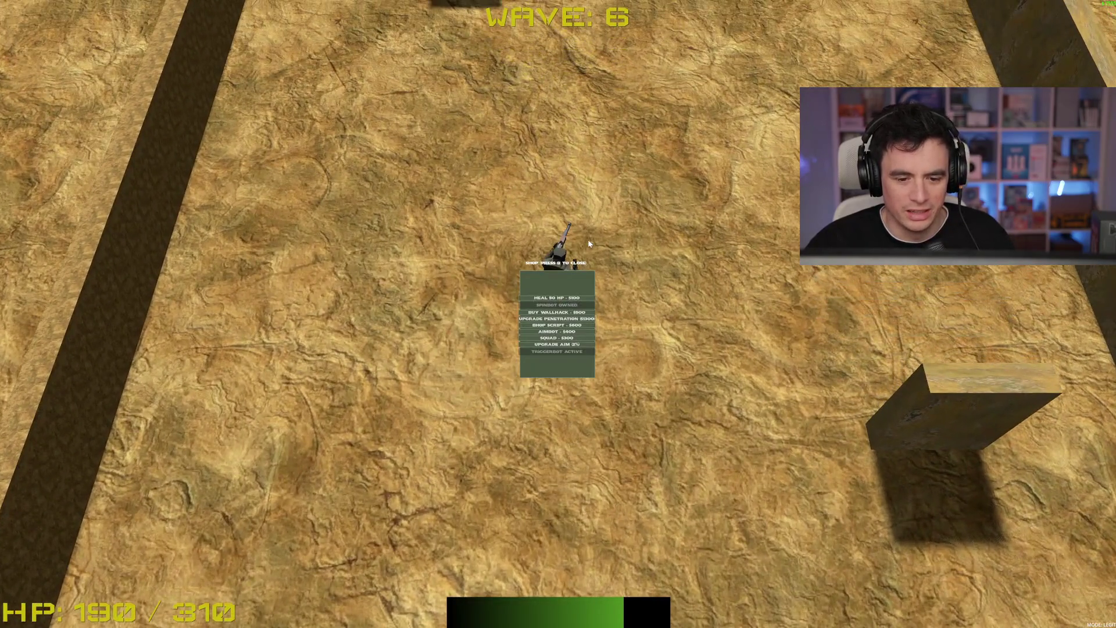
{"action": "key", "text": "b"}
{"action": "key", "text": "b"}
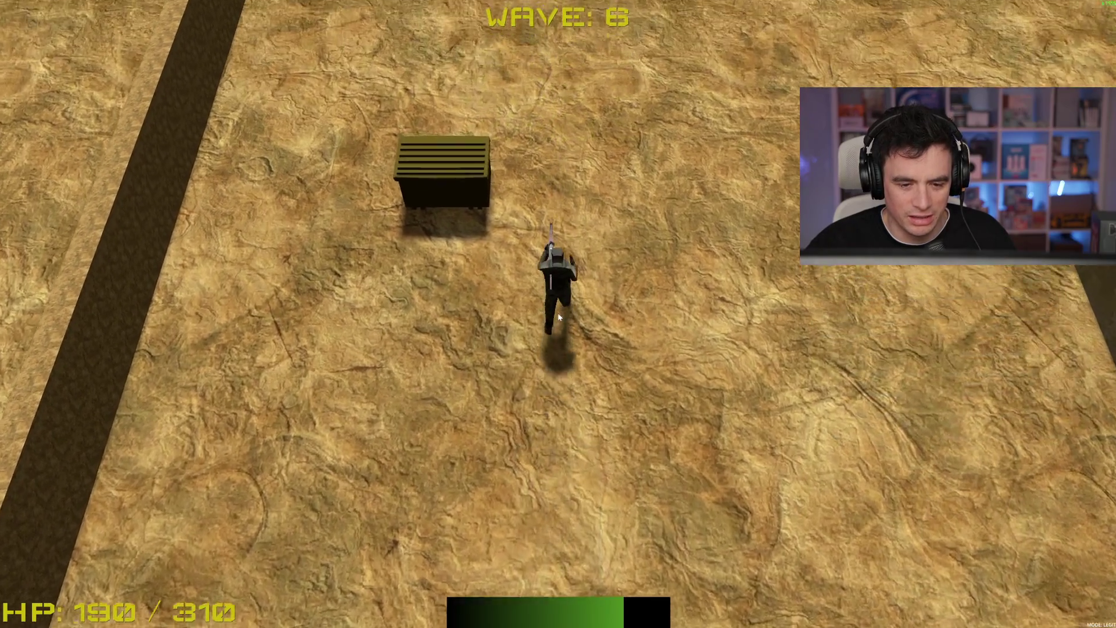
{"action": "key", "text": "d"}
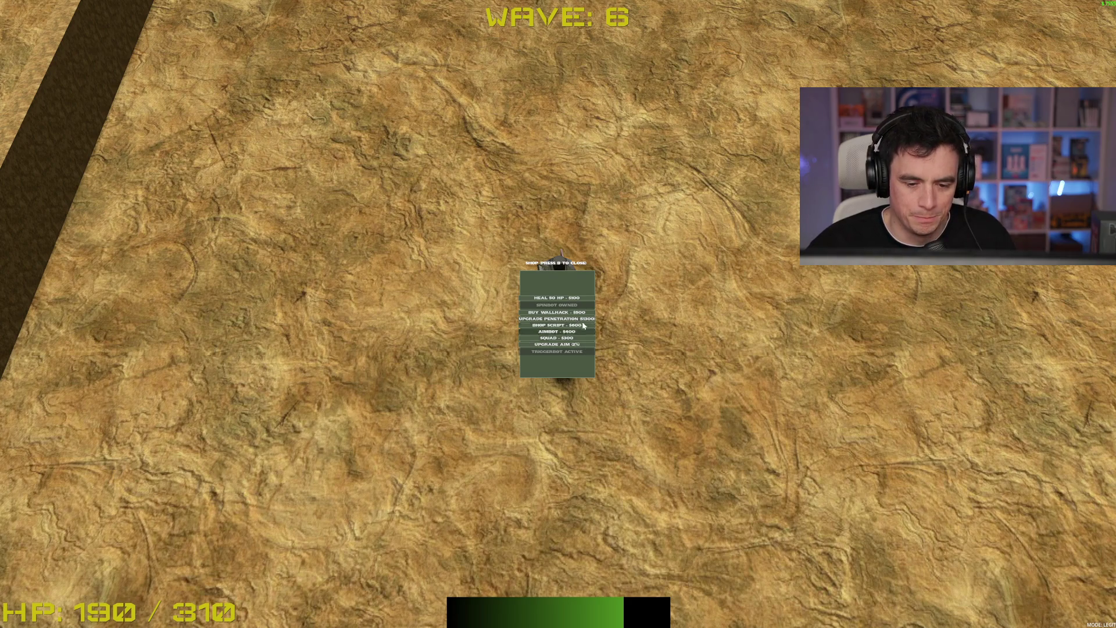
Close the shop, run north past the walls and sweep the laser across the enemies
{"action": "key", "text": "b"}
{"action": "key", "text": "w"}
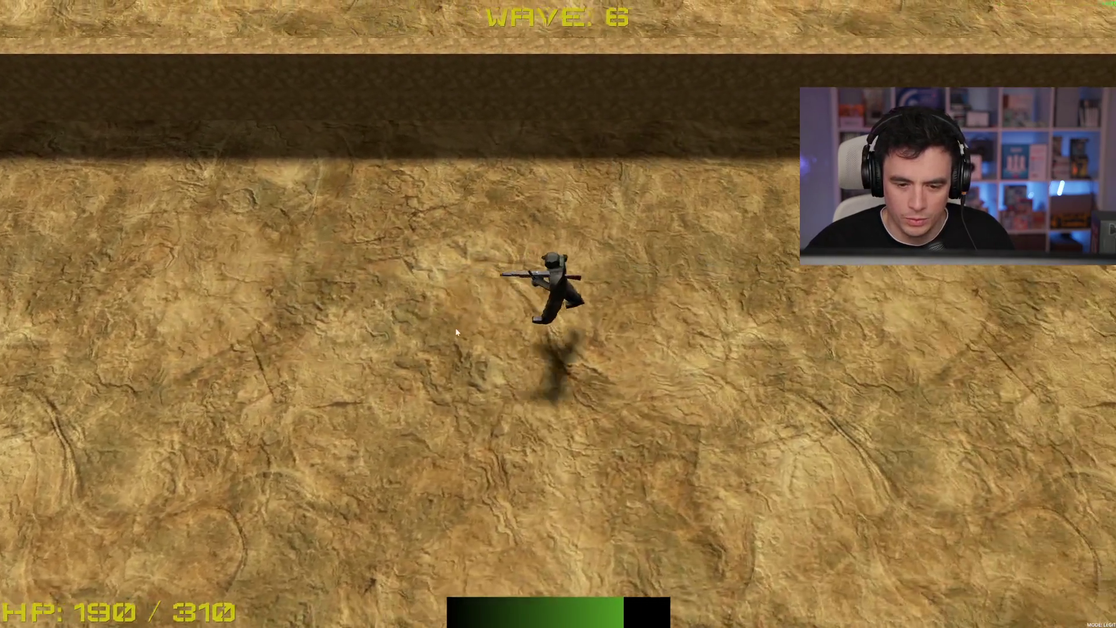
{"action": "key", "text": "d"}
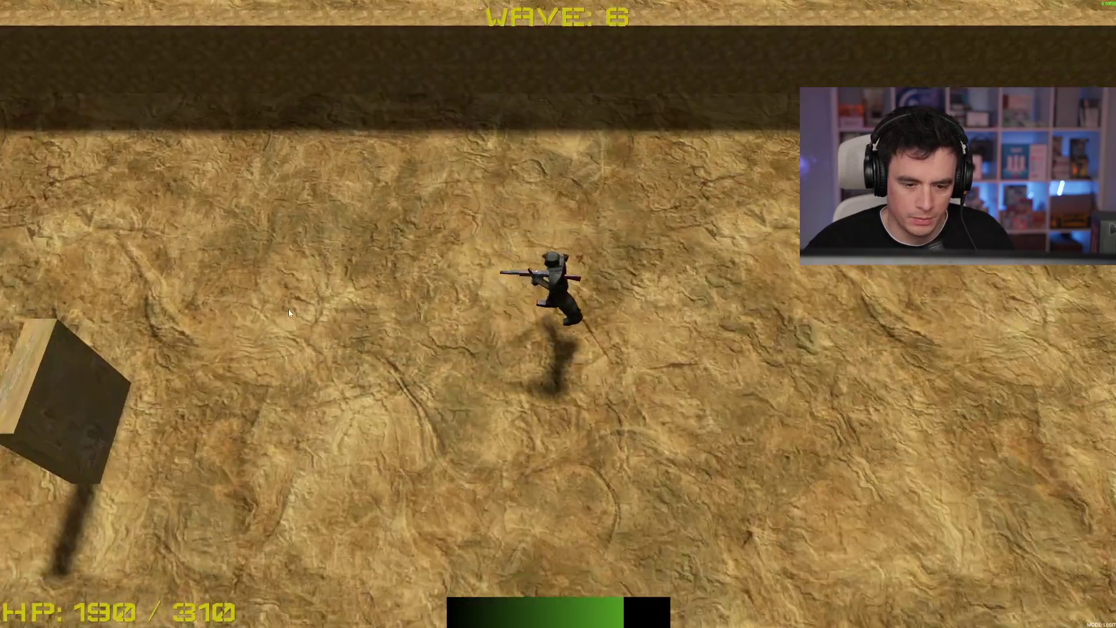
{"action": "key", "text": "s"}
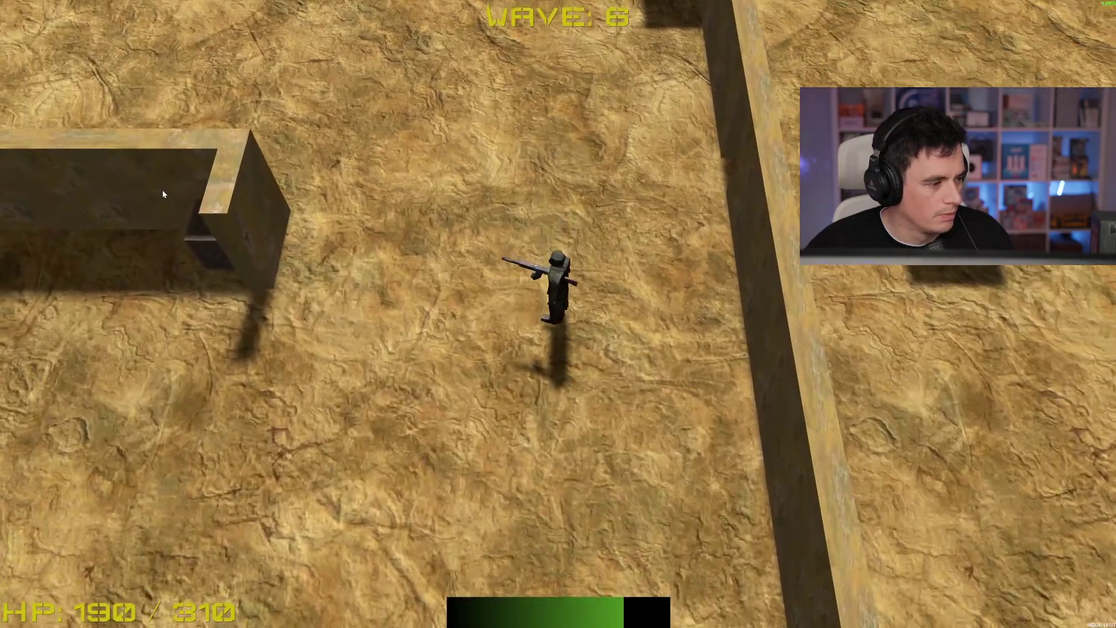
{"action": "key", "text": "w"}
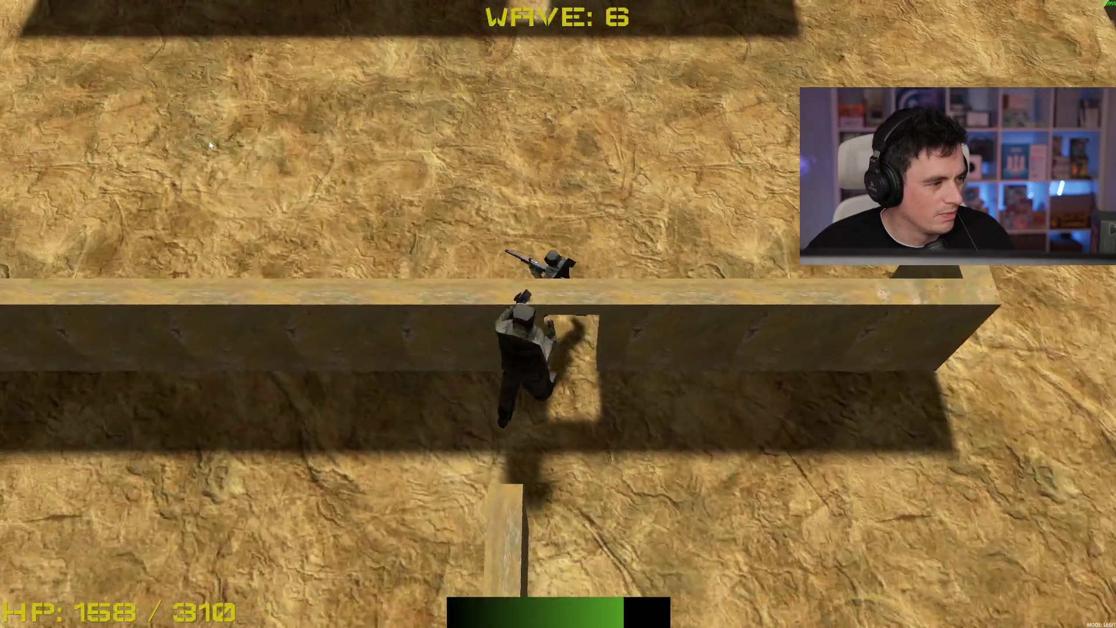
{"action": "key", "text": "w"}
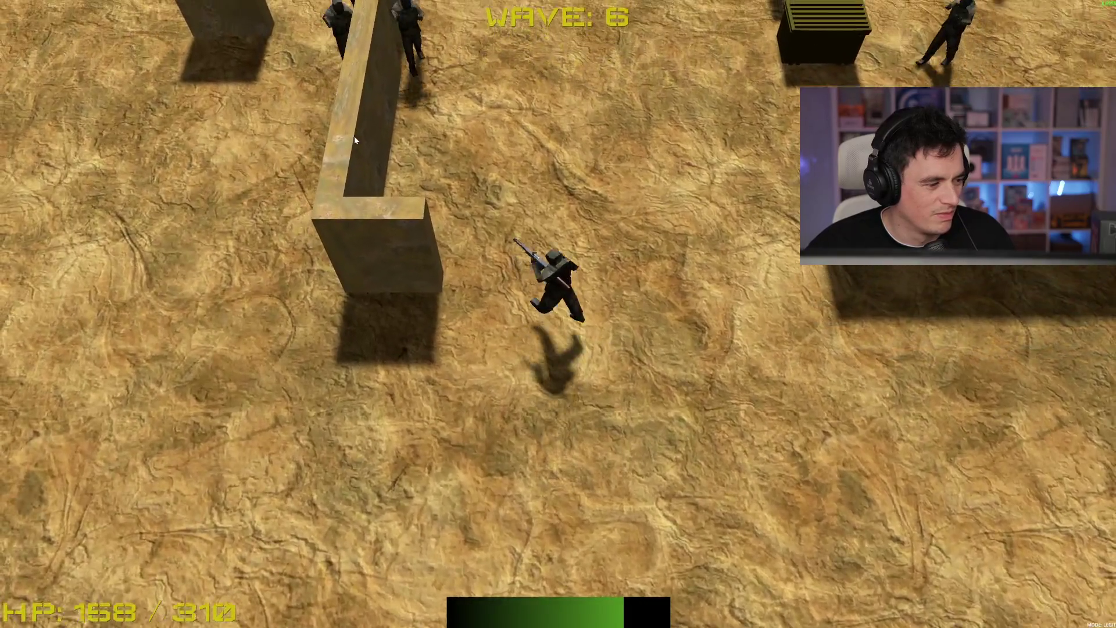
{"action": "key", "text": "w"}
{"action": "mouse_move", "coordinate": [473, 157]}
{"action": "left_mouse_down"}
{"action": "mouse_move", "coordinate": [501, 51]}
{"action": "mouse_move", "coordinate": [529, 40]}
{"action": "mouse_move", "coordinate": [574, 79]}
{"action": "mouse_move", "coordinate": [682, 85]}
{"action": "left_mouse_up"}
{"action": "key", "text": "w"}
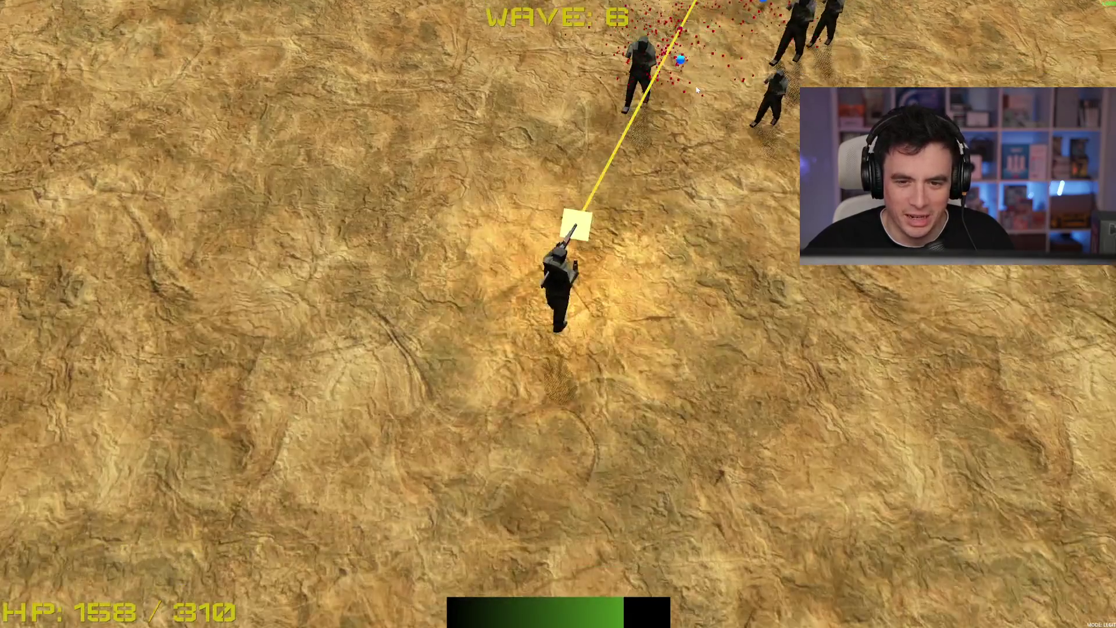
{"action": "mouse_move", "coordinate": [765, 87]}
{"action": "left_mouse_down"}
{"action": "mouse_move", "coordinate": [773, 146]}
{"action": "mouse_move", "coordinate": [697, 87]}
{"action": "mouse_move", "coordinate": [814, 145]}
{"action": "mouse_move", "coordinate": [723, 413]}
{"action": "mouse_move", "coordinate": [608, 465]}
{"action": "mouse_move", "coordinate": [640, 477]}
{"action": "mouse_move", "coordinate": [711, 441]}
{"action": "mouse_move", "coordinate": [574, 493]}
{"action": "mouse_move", "coordinate": [486, 498]}
{"action": "mouse_move", "coordinate": [550, 465]}
{"action": "mouse_move", "coordinate": [723, 324]}
{"action": "left_mouse_up"}
Strafe east, west and south to dodge while fighting the wave 6 enemies
{"action": "key", "text": "a"}
{"action": "key", "text": "d"}
{"action": "key", "text": "a"}
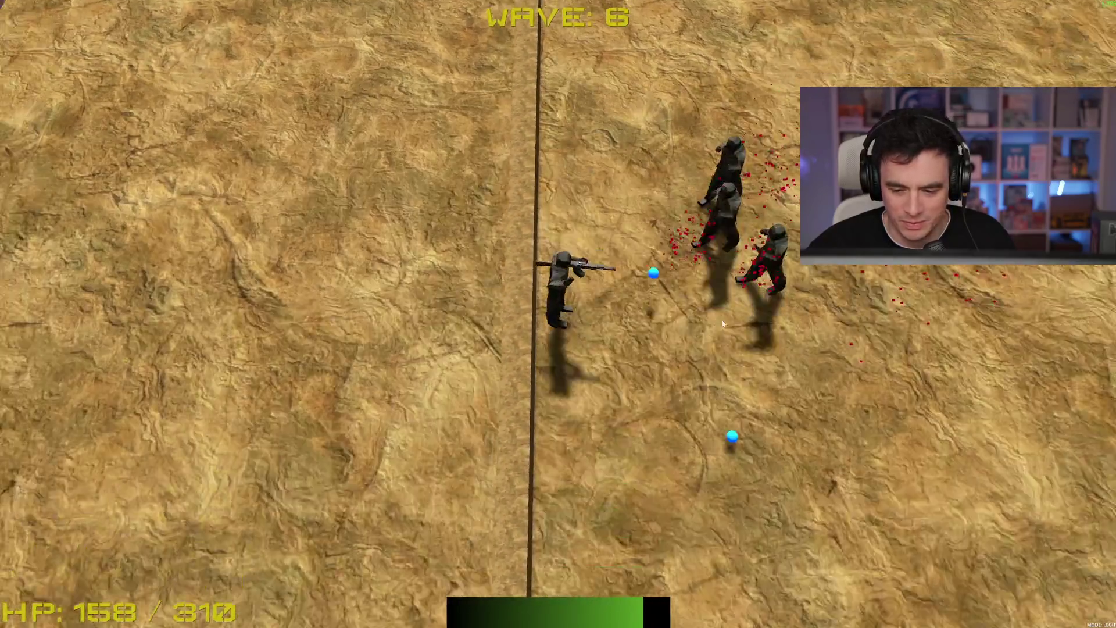
{"action": "key", "text": "d"}
{"action": "key", "text": "a"}
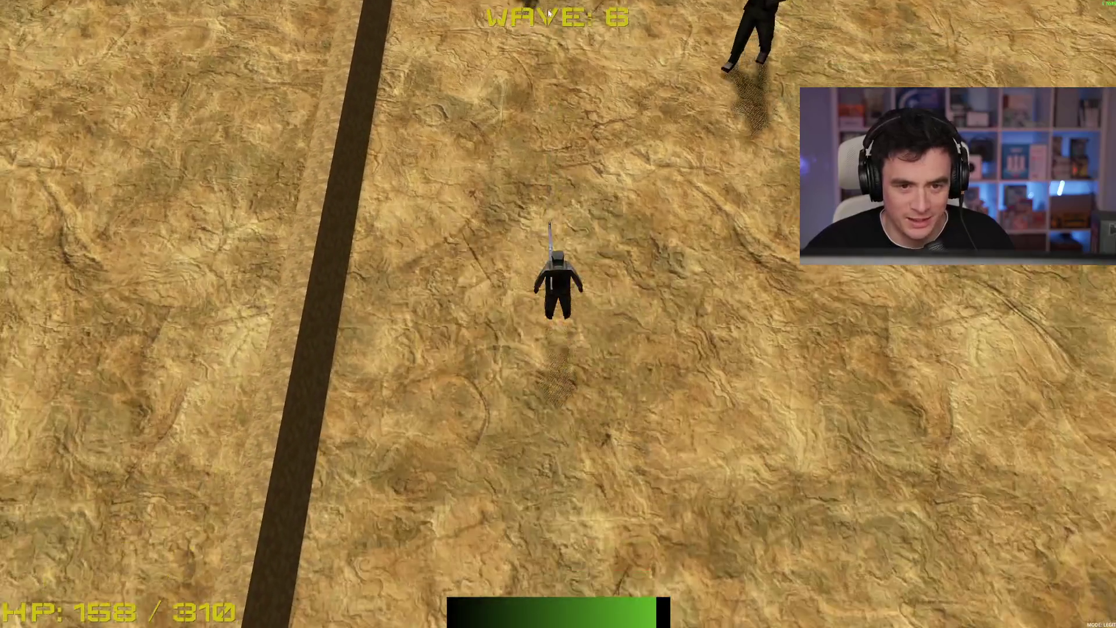
{"action": "key", "text": "s"}
{"action": "key", "text": "w"}
{"action": "key", "text": "s"}
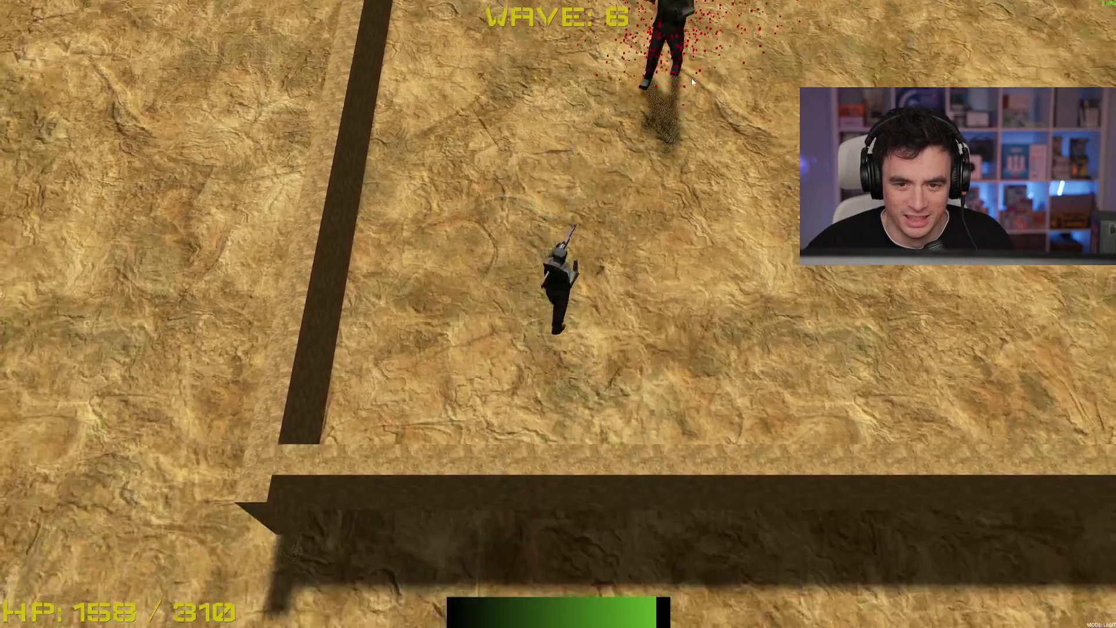
Shoot the last wave 6 enemies so the lobby clears and wave 7 starts
{"action": "left_click", "coordinate": [692, 78]}
{"action": "key", "text": "w"}
{"action": "left_click", "coordinate": [654, 76]}
{"action": "key", "text": "s"}
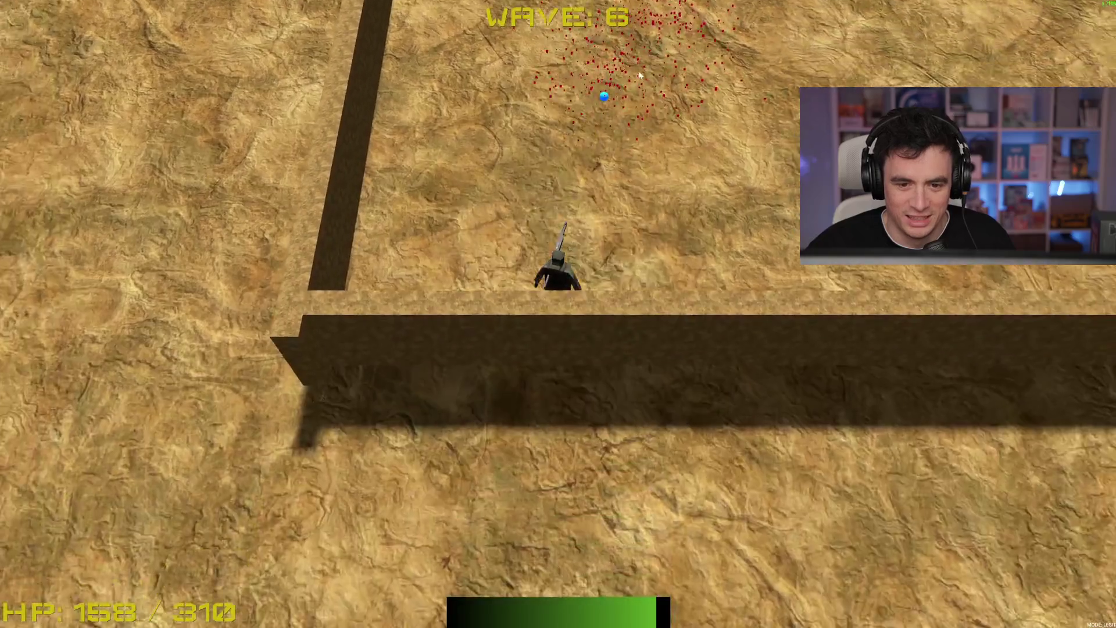
{"action": "key", "text": "w"}
{"action": "left_click", "coordinate": [433, 166]}
{"action": "key", "text": "s"}
{"action": "left_click", "coordinate": [494, 61]}
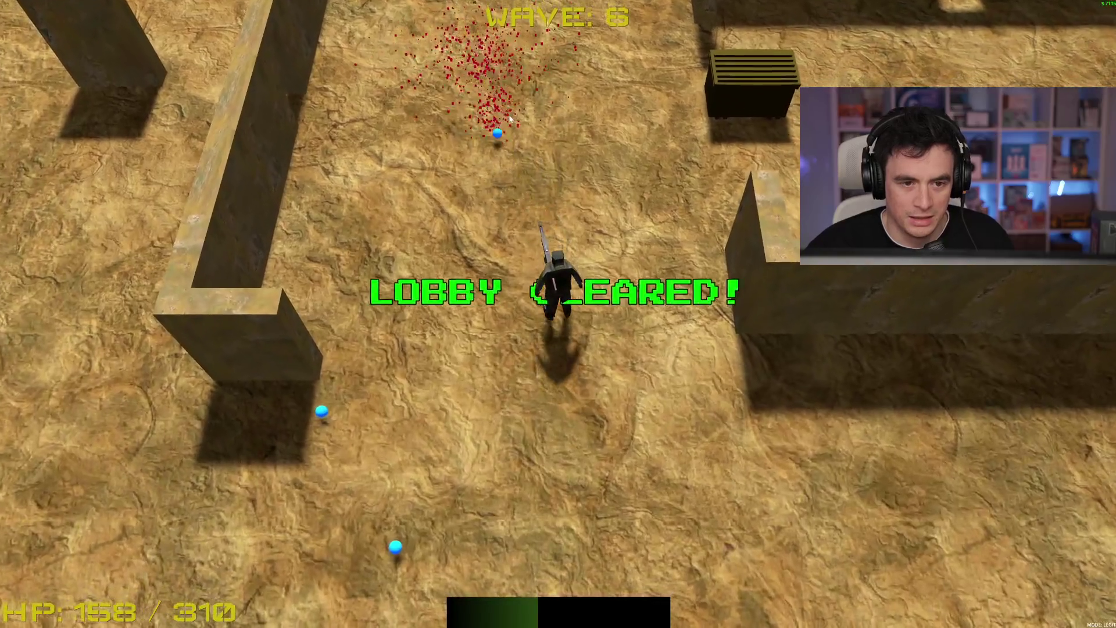
Run south and east past the new walls as wave 7 begins
{"action": "key", "text": "w"}
{"action": "key", "text": "s"}
{"action": "key", "text": "a"}
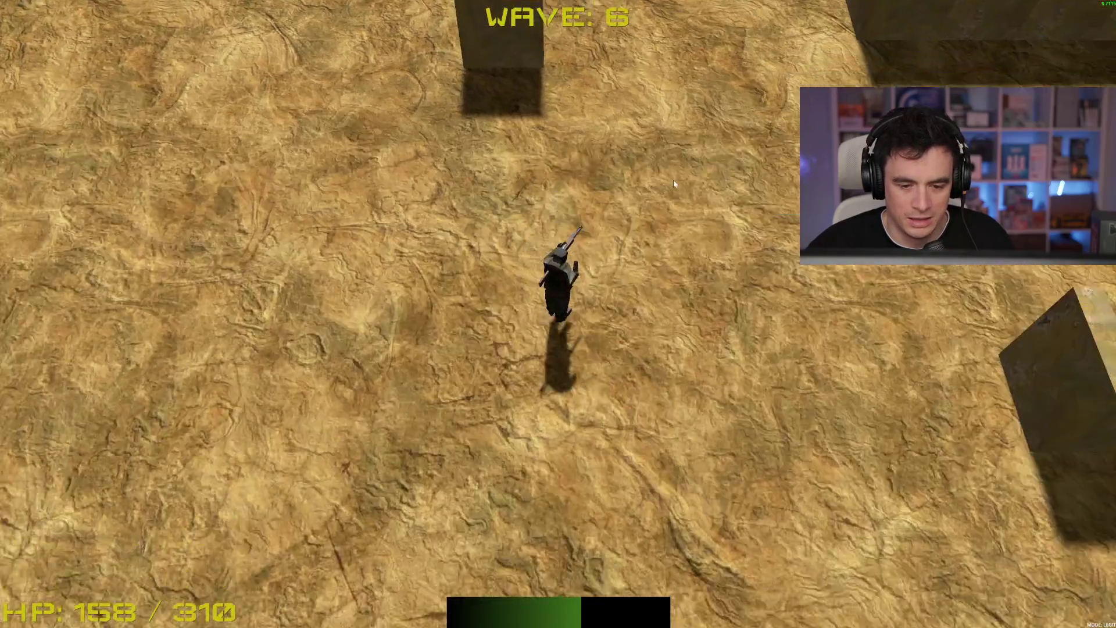
{"action": "key", "text": "s"}
{"action": "key", "text": "d"}
{"action": "key", "text": "w"}
{"action": "key", "text": "d"}
{"action": "key", "text": "s"}
Shoot the wave 7 enemies coming from below, the left and above
{"action": "left_click", "coordinate": [527, 422]}
{"action": "key", "text": "d"}
{"action": "left_click", "coordinate": [238, 357]}
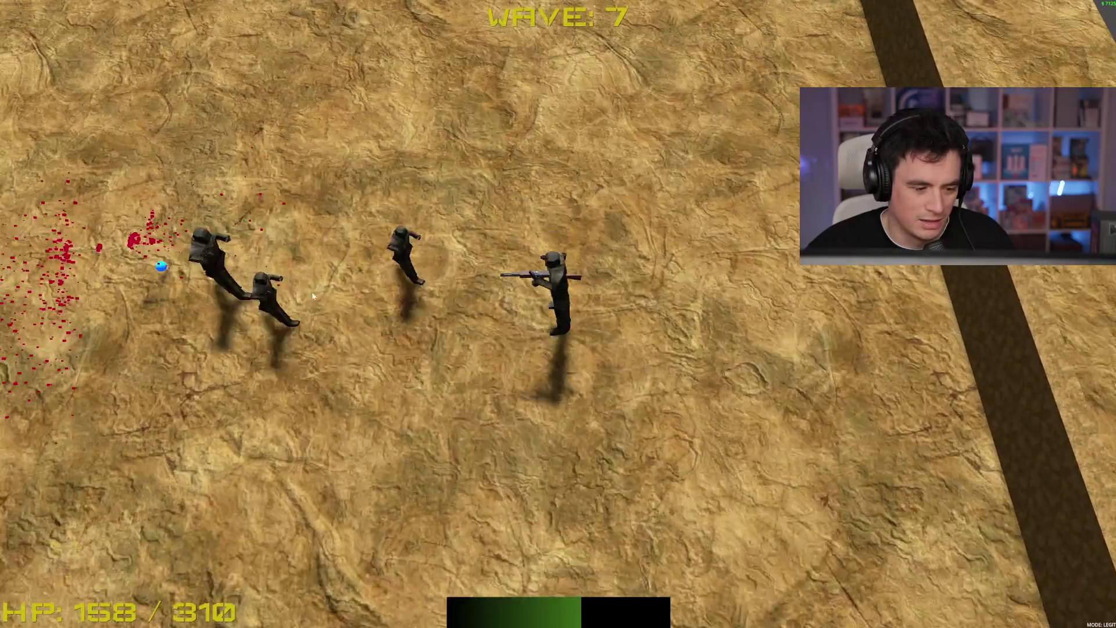
{"action": "left_click", "coordinate": [540, 96]}
{"action": "key", "text": "s"}
{"action": "left_click", "coordinate": [628, 102]}
{"action": "key", "text": "w"}
{"action": "key", "text": "a"}
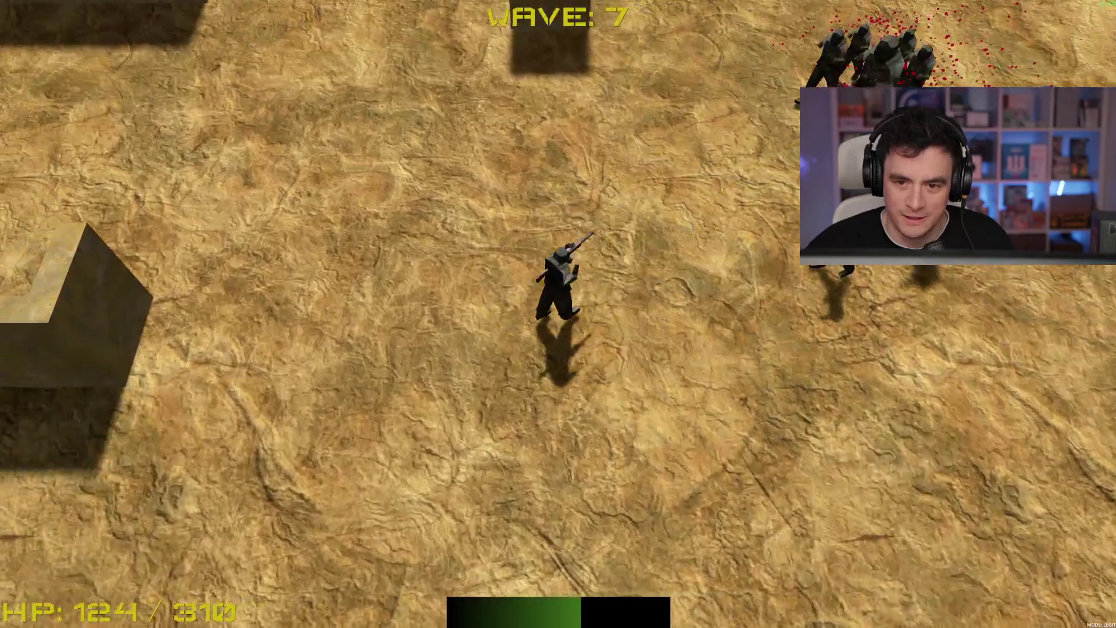
{"action": "left_click", "coordinate": [727, 116]}
Move along the long wall firing right at enemies while heading toward the green shop pad
{"action": "key", "text": "s"}
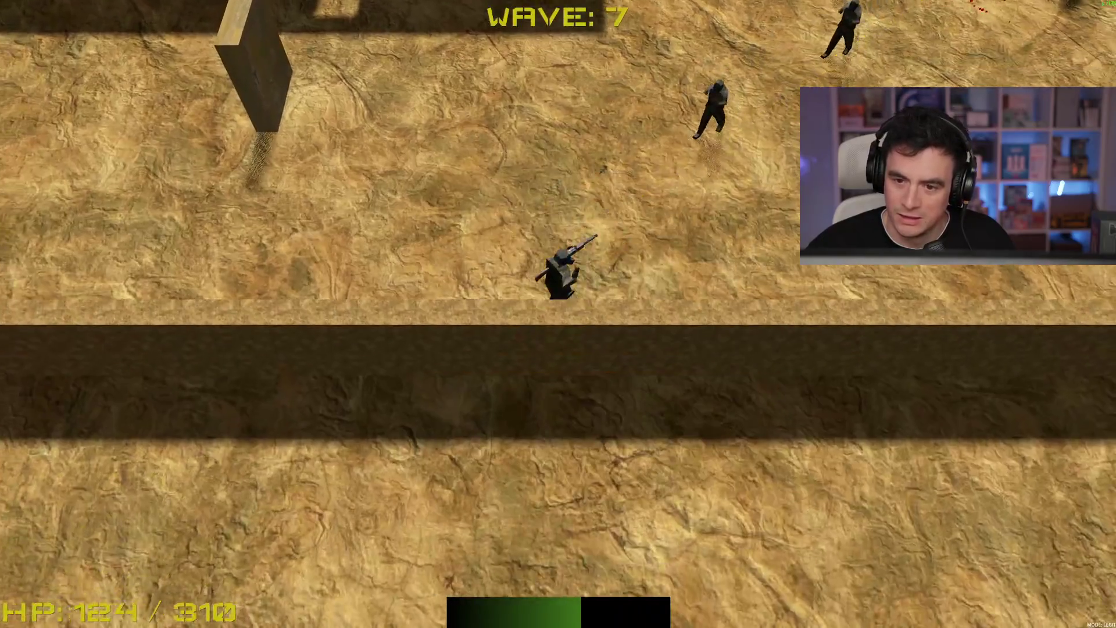
{"action": "left_click", "coordinate": [794, 311]}
{"action": "key", "text": "a"}
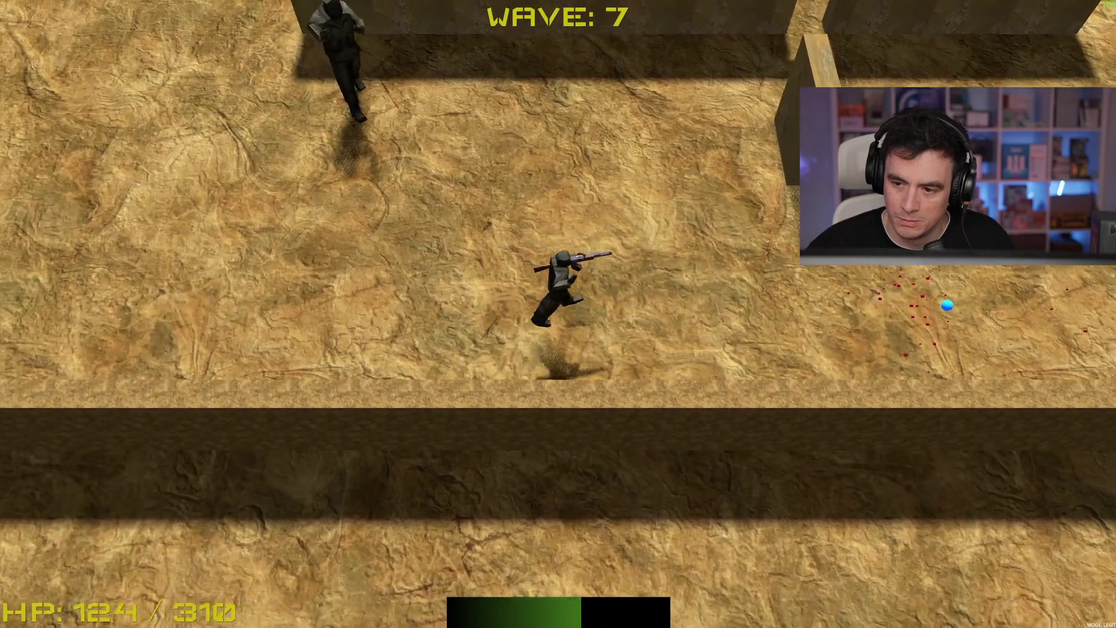
{"action": "left_click", "coordinate": [1110, 18]}
{"action": "left_click", "coordinate": [868, 329]}
{"action": "key", "text": "a"}
{"action": "key", "text": "a"}
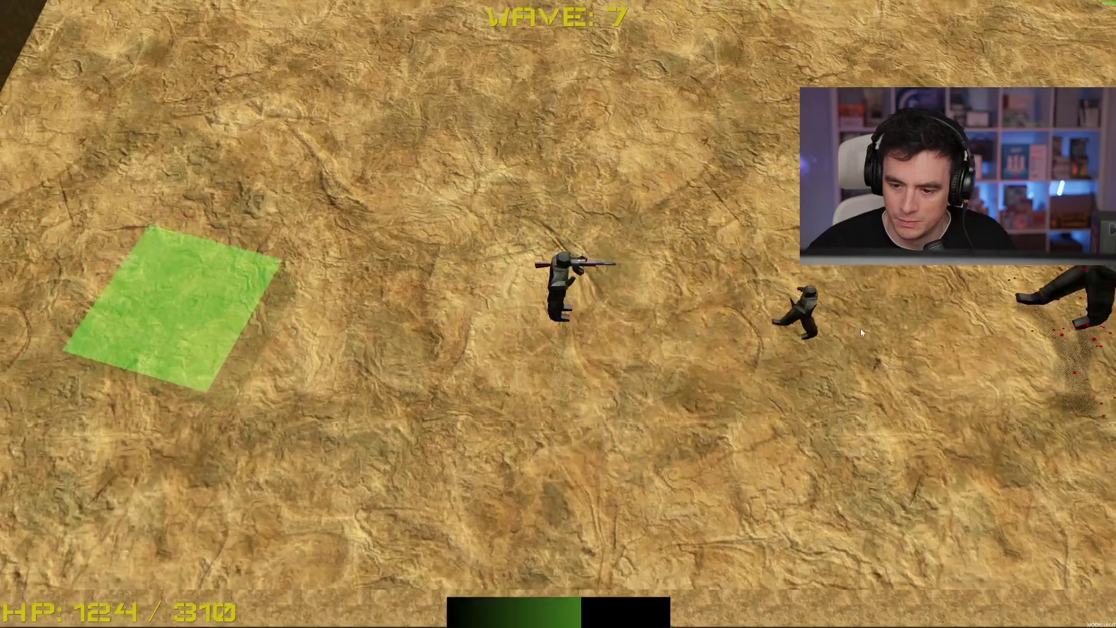
{"action": "key", "text": "s"}
{"action": "left_click", "coordinate": [818, 296]}
Step onto the shop pad, evade the melee enemy and fire into the remaining group
{"action": "key", "text": "w"}
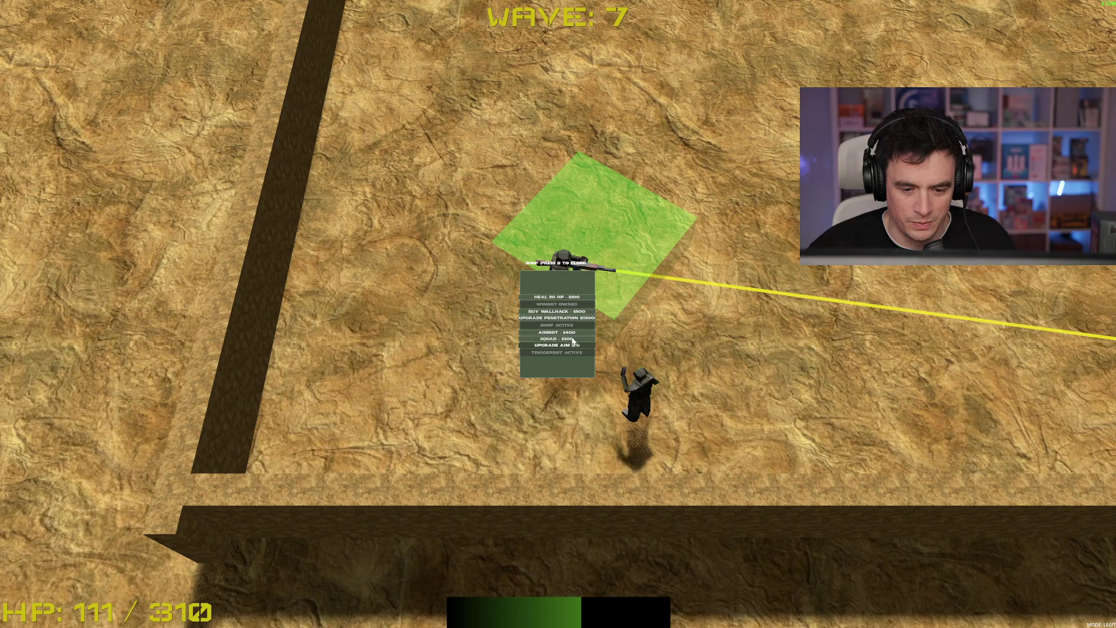
{"action": "key", "text": "w"}
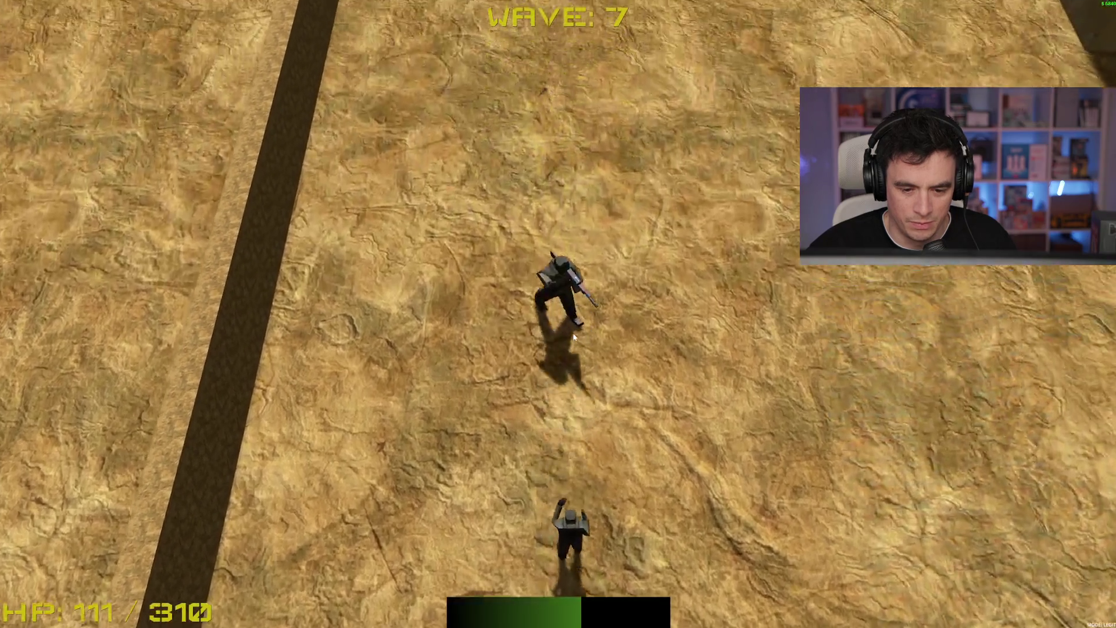
{"action": "key", "text": "d"}
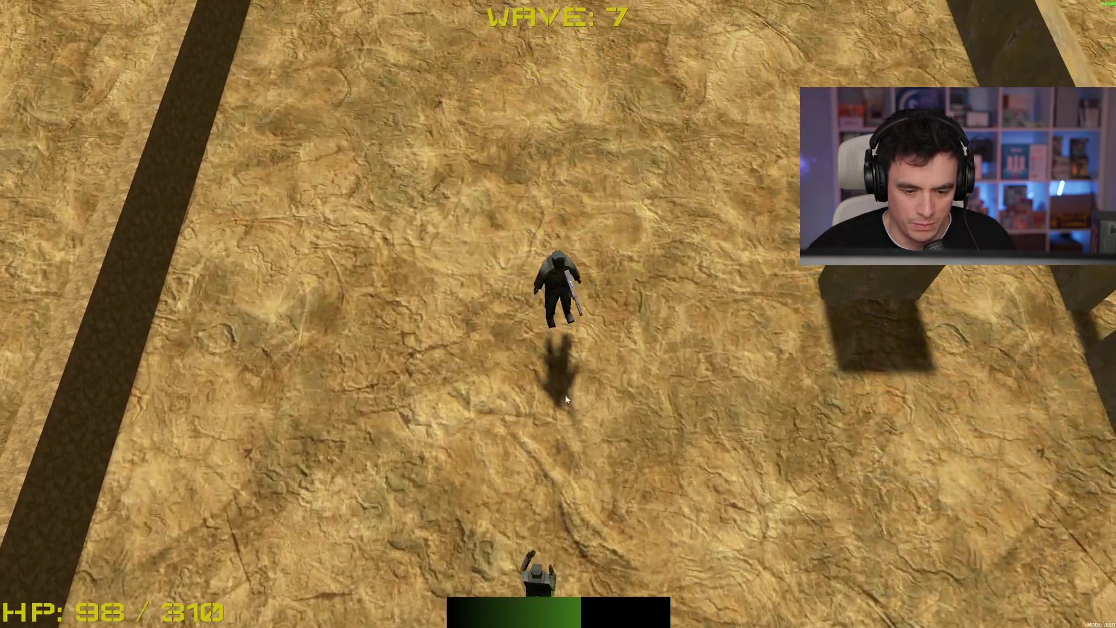
{"action": "key", "text": "a"}
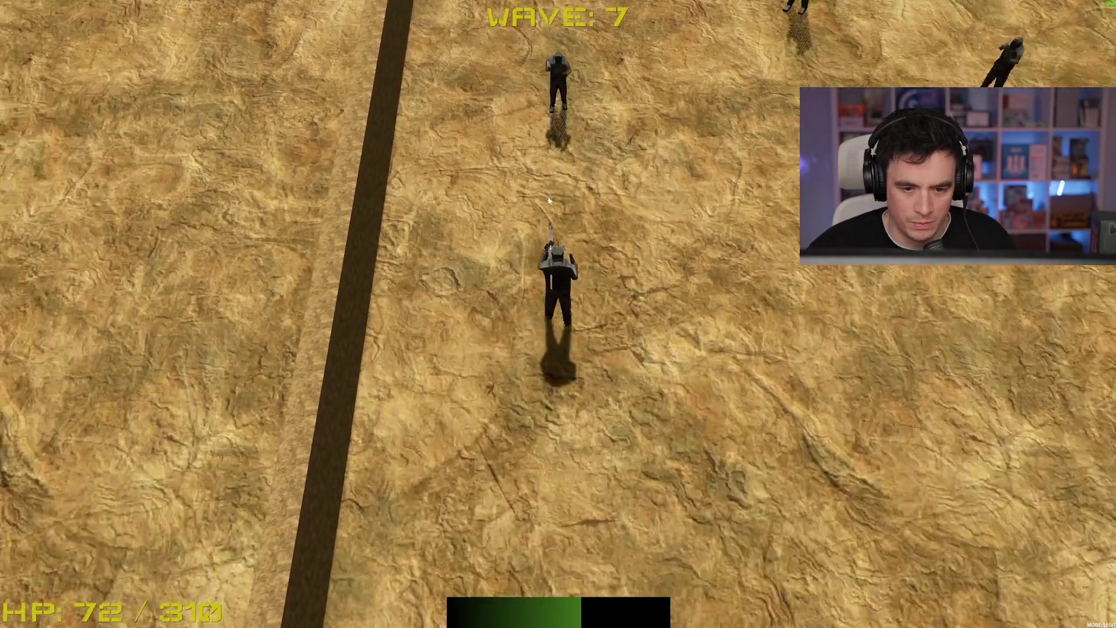
{"action": "key", "text": "d"}
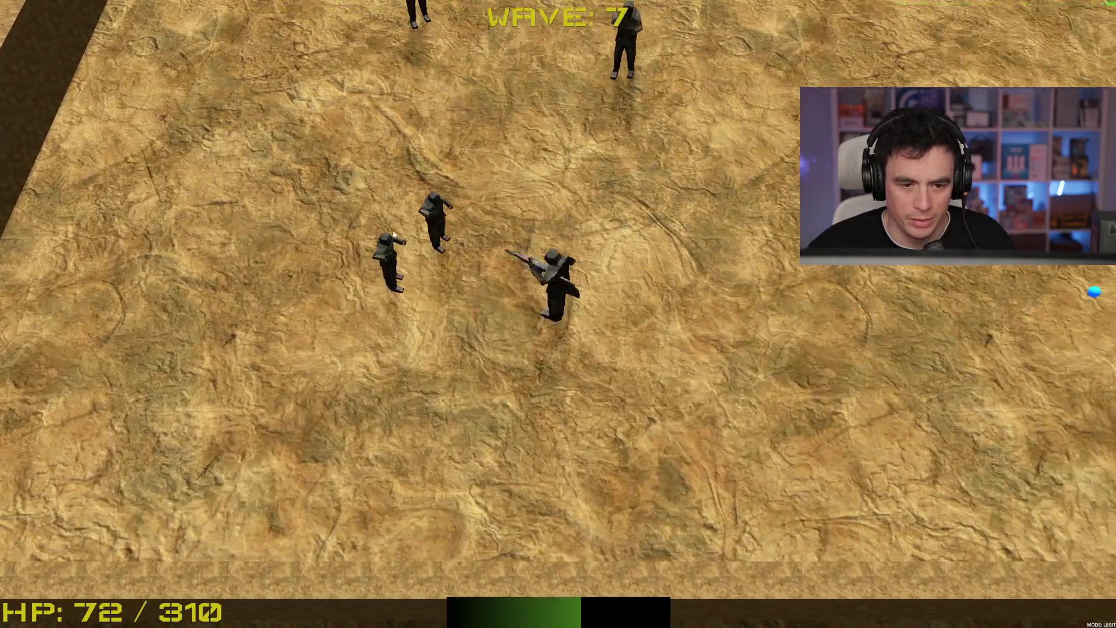
{"action": "key", "text": "d"}
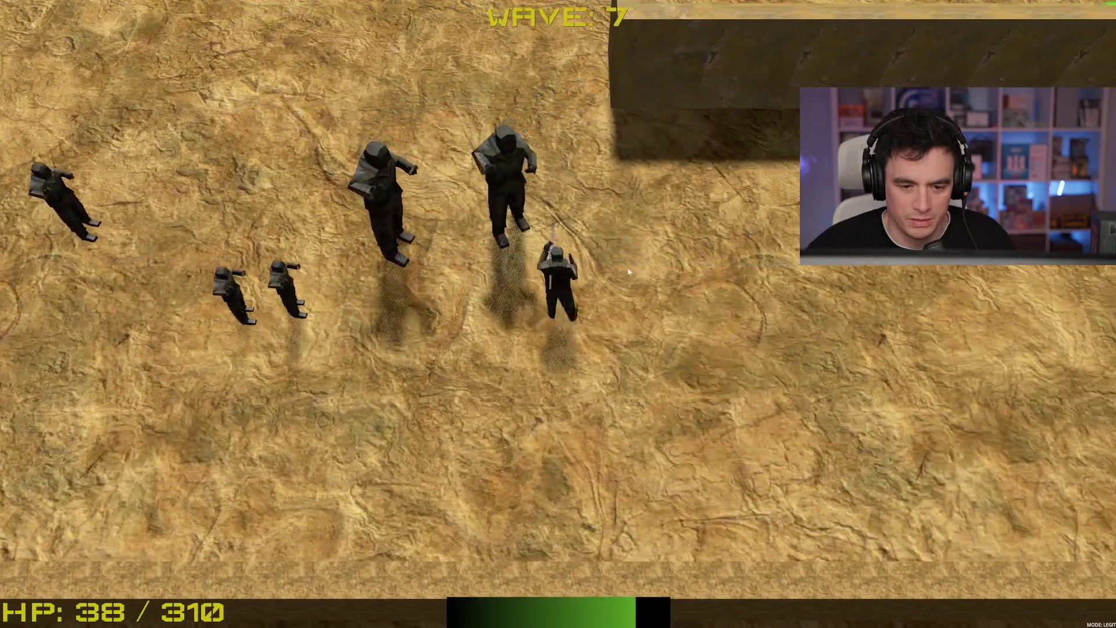
{"action": "left_click", "coordinate": [453, 293]}
{"action": "key", "text": "d"}
{"action": "key", "text": "s"}
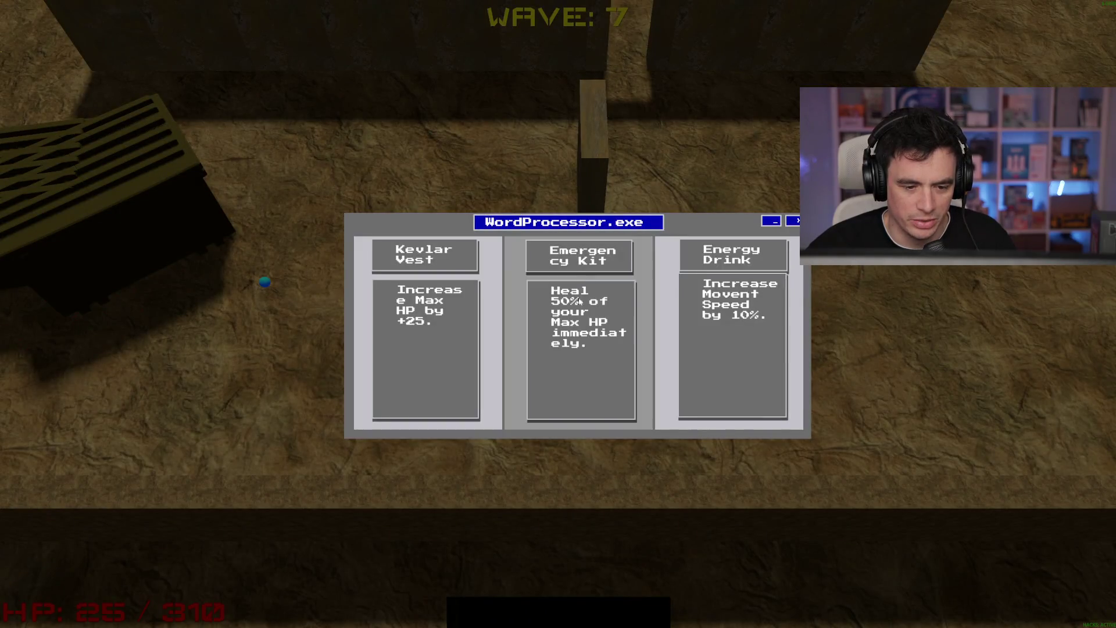
Take the Energy Drink upgrade, loot the crate and dismiss the loot screen to reach wave 8
{"action": "left_click", "coordinate": [744, 343]}
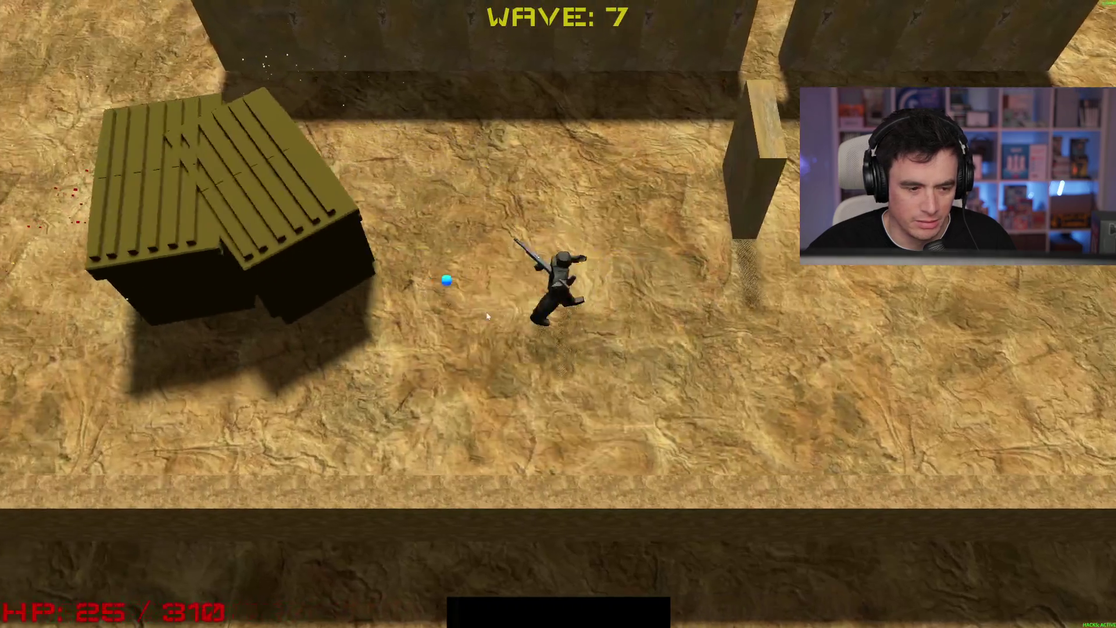
{"action": "key", "text": "w"}
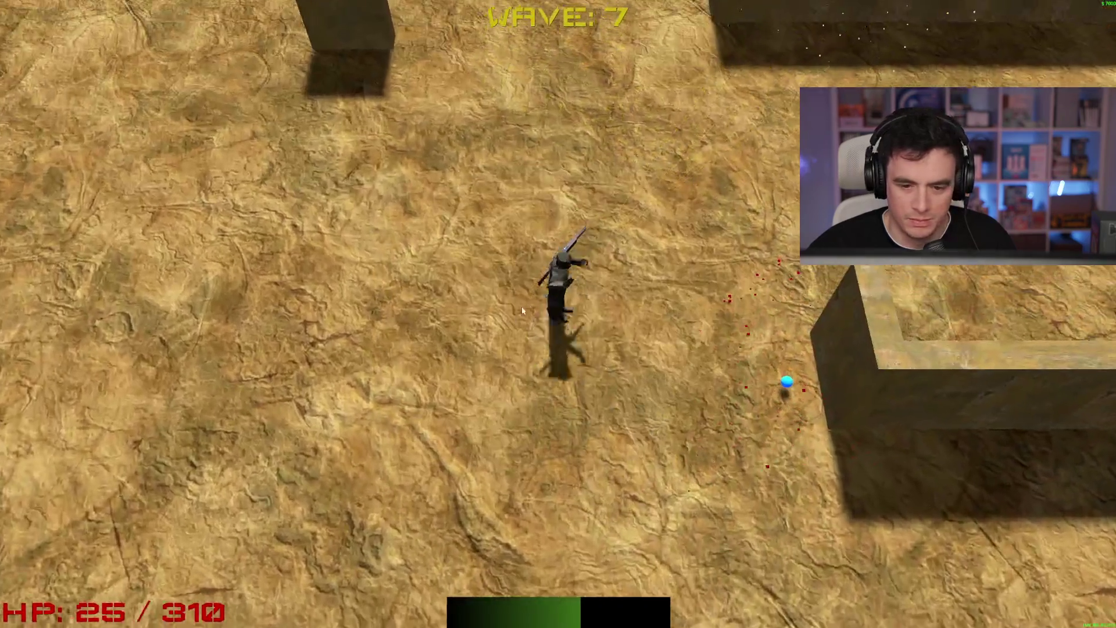
{"action": "key", "text": "w"}
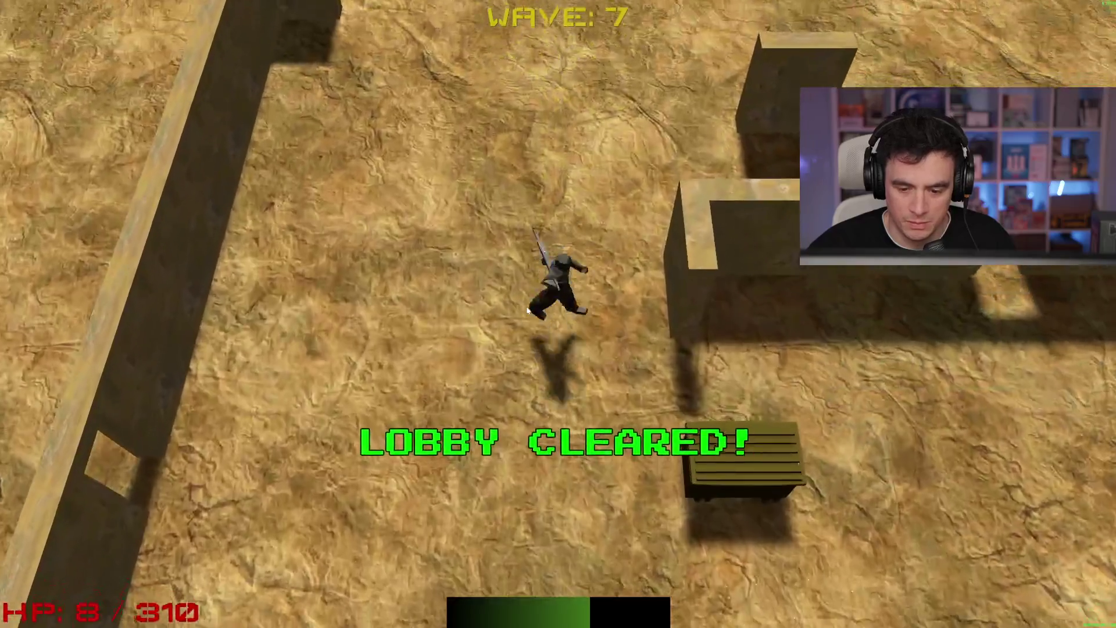
{"action": "key", "text": "space"}
{"action": "key", "text": "s"}
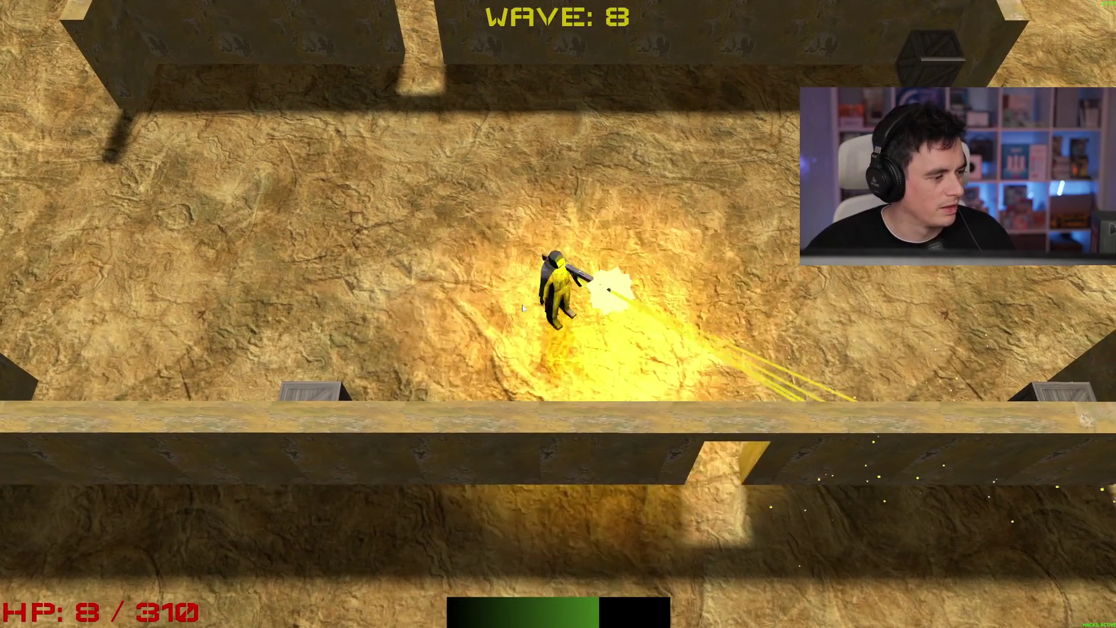
Stop the playtest with F8 to return to upgrades_container.gd in the editor
{"action": "key", "text": "F8"}
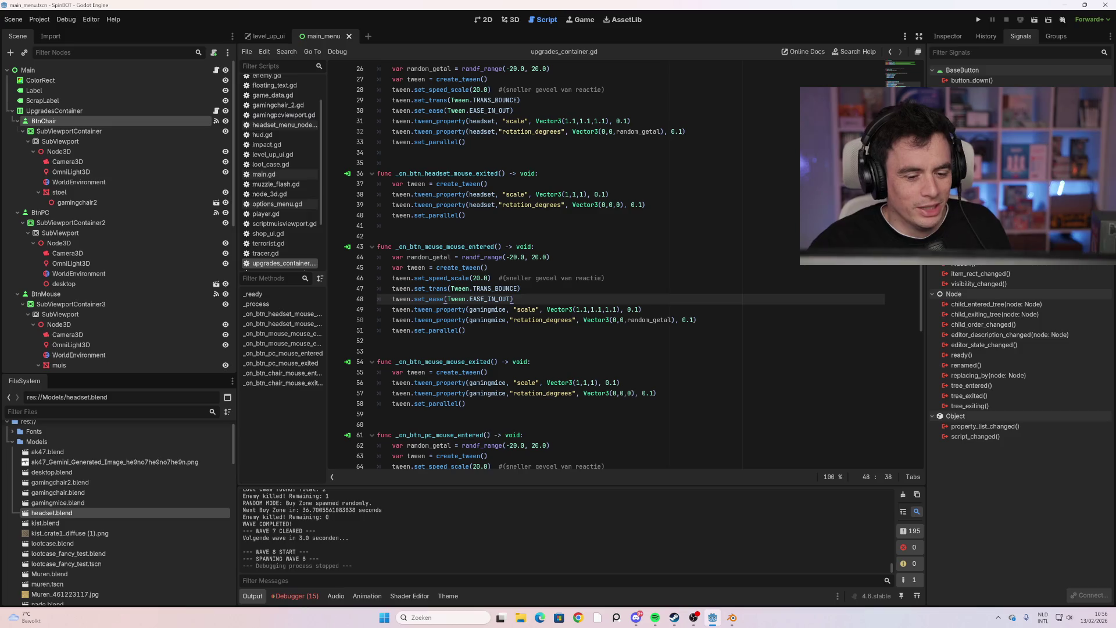
Switch main_menu to the 3D workspace and fold the BtnHeadset, BtnMouse, BtnPC and BtnChair branches
{"action": "left_click", "coordinate": [489, 268]}
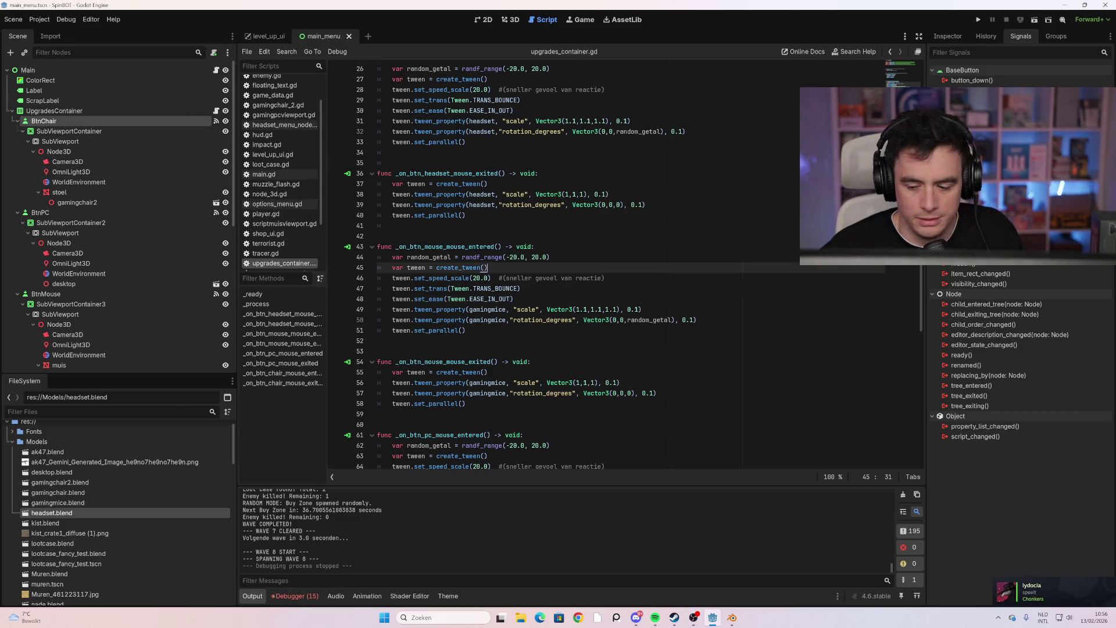
{"action": "left_click", "coordinate": [512, 20]}
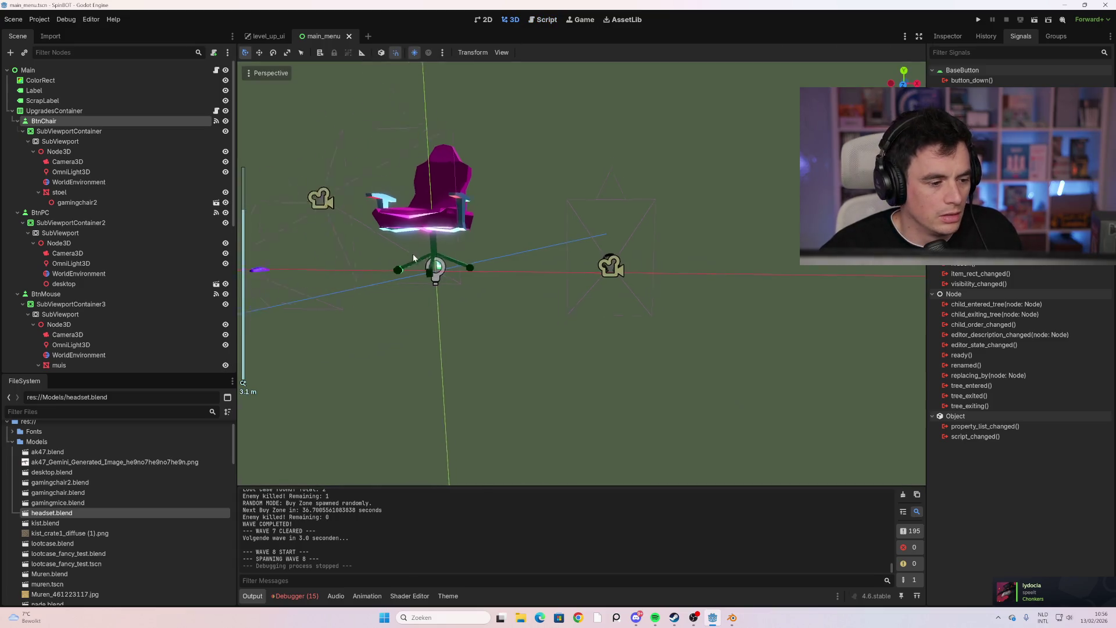
{"action": "scroll", "coordinate": [148, 251], "scroll_direction": "down", "scroll_amount": 3}
{"action": "scroll", "coordinate": [152, 251], "scroll_direction": "down", "scroll_amount": 2}
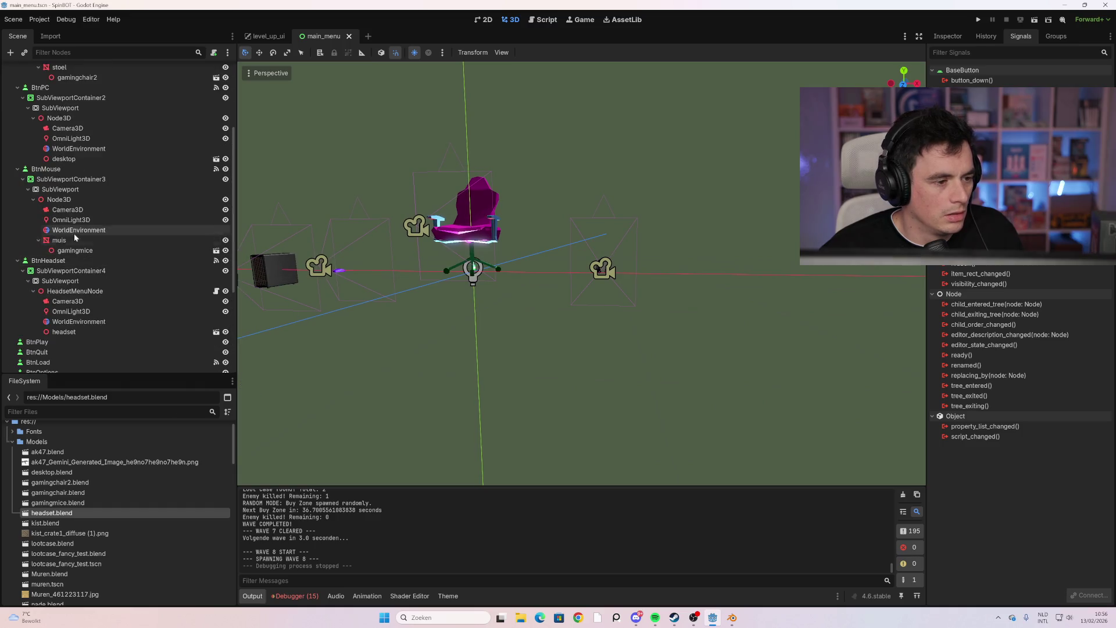
{"action": "left_click", "coordinate": [18, 261]}
{"action": "left_click", "coordinate": [17, 178]}
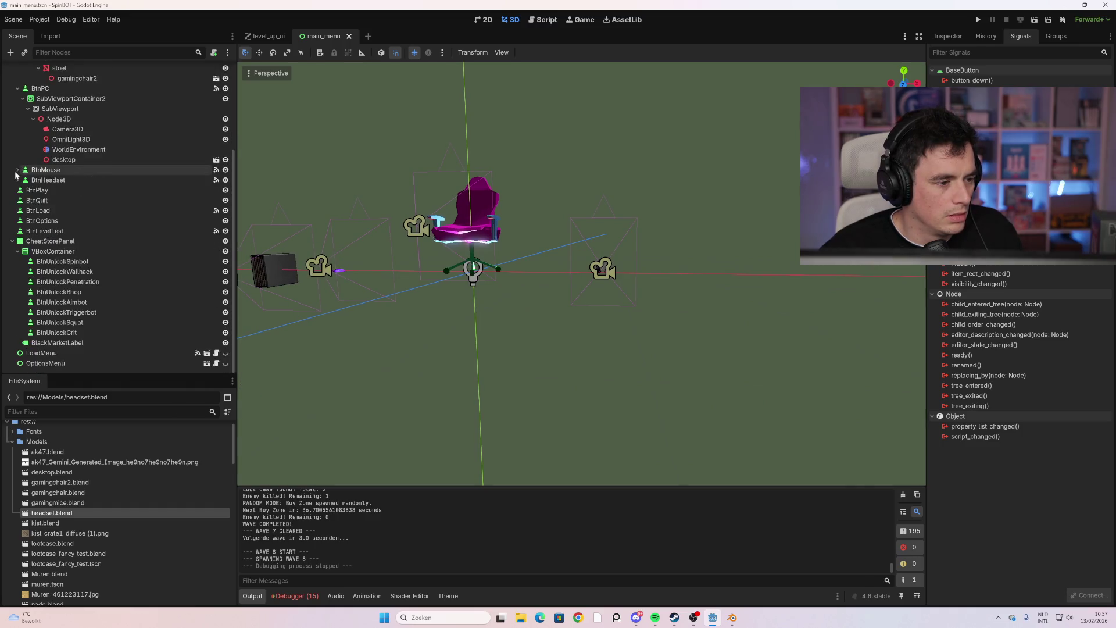
{"action": "left_click", "coordinate": [17, 212]}
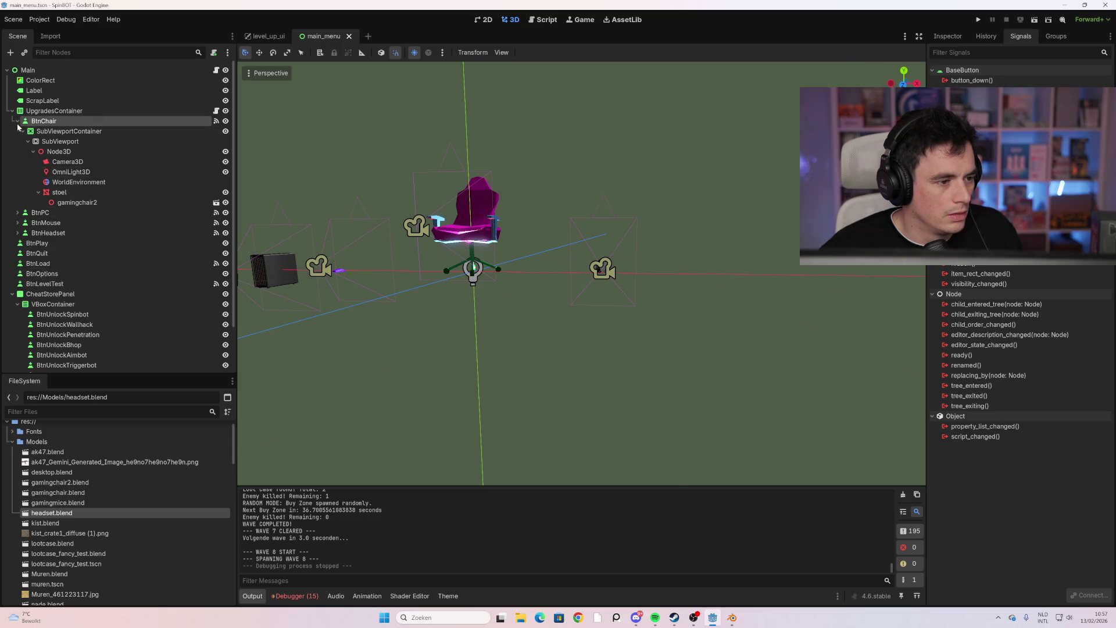
{"action": "left_click", "coordinate": [18, 121]}
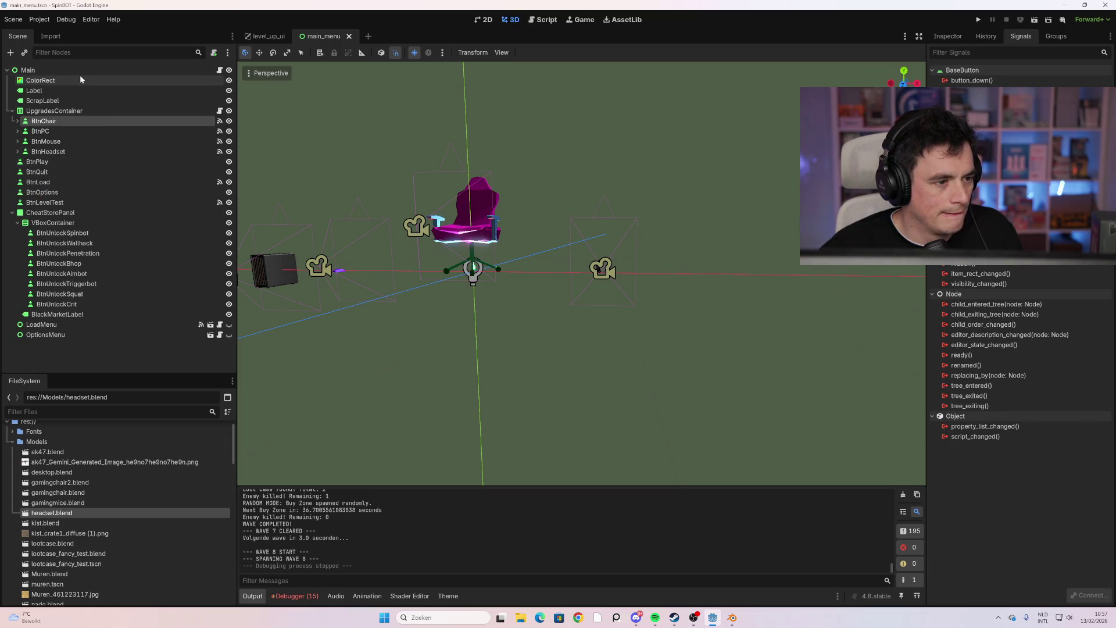
{"action": "scroll", "coordinate": [457, 215], "scroll_direction": "down", "scroll_amount": 3}
{"action": "mouse_move", "coordinate": [465, 241]}
{"action": "left_mouse_down"}
{"action": "mouse_move", "coordinate": [477, 261]}
{"action": "mouse_move", "coordinate": [561, 286]}
{"action": "mouse_move", "coordinate": [523, 309]}
{"action": "left_mouse_up"}
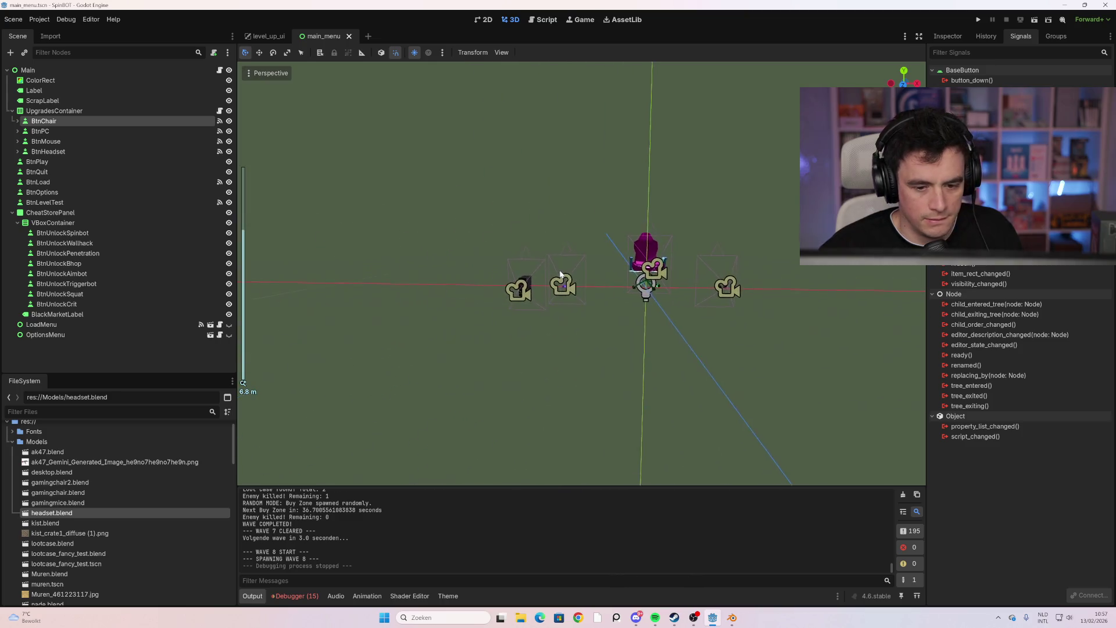
{"action": "scroll", "coordinate": [549, 294], "scroll_direction": "up", "scroll_amount": 3}
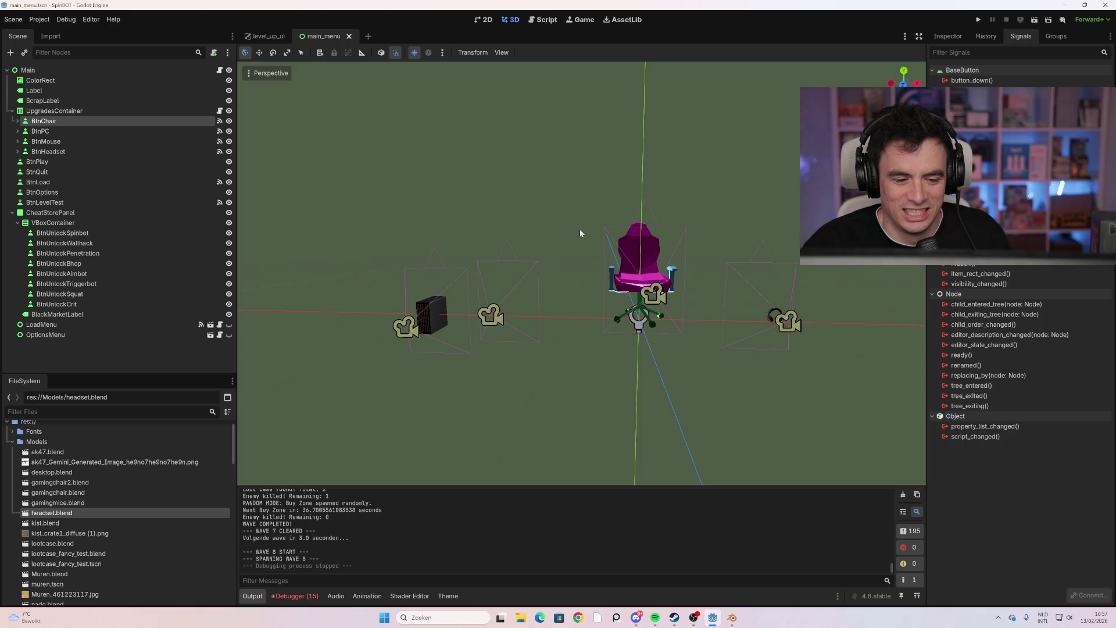
Orbit the 3D view around the chair scene
{"action": "mouse_move", "coordinate": [568, 227]}
{"action": "left_mouse_down"}
{"action": "mouse_move", "coordinate": [580, 210]}
{"action": "mouse_move", "coordinate": [622, 222]}
{"action": "mouse_move", "coordinate": [583, 219]}
{"action": "left_mouse_up"}
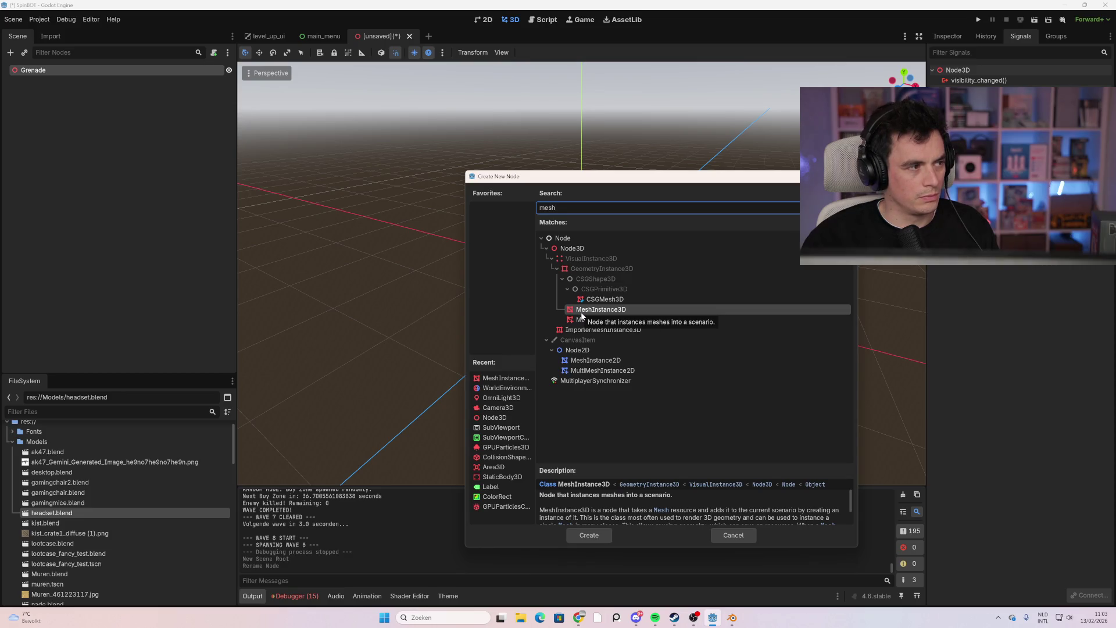
Cancel the node dialog, filter FileSystem for 'nade' and drop nade.blend under the Grenade node
{"action": "left_click", "coordinate": [734, 536]}
{"action": "type", "text": "nade"}
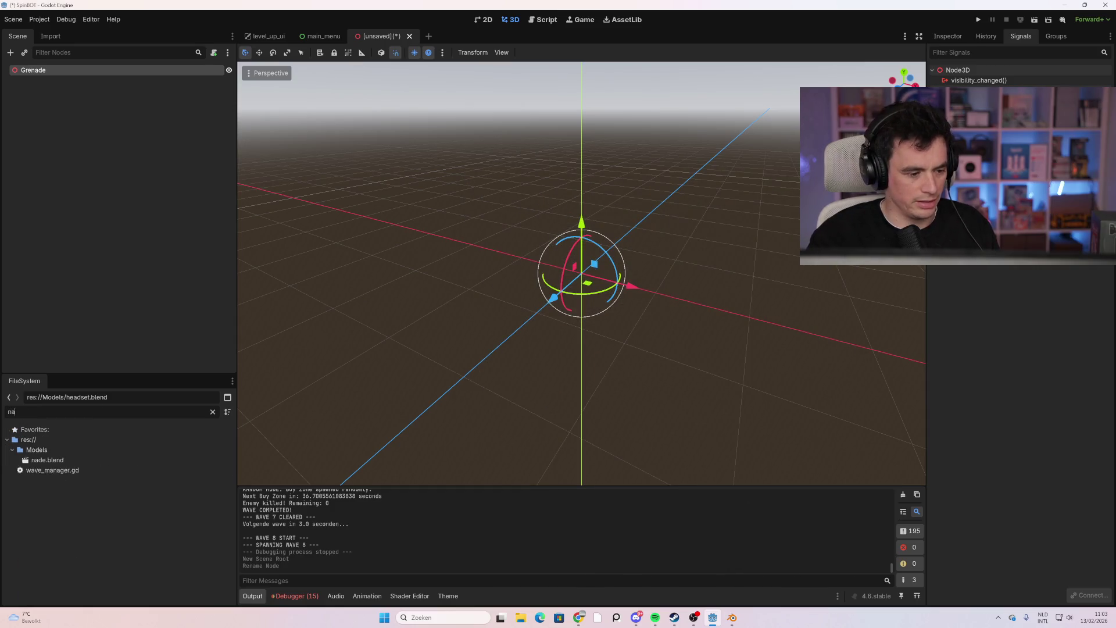
{"action": "mouse_move", "coordinate": [52, 460]}
{"action": "left_mouse_down"}
{"action": "mouse_move", "coordinate": [111, 78]}
{"action": "mouse_move", "coordinate": [84, 70]}
{"action": "left_mouse_up"}
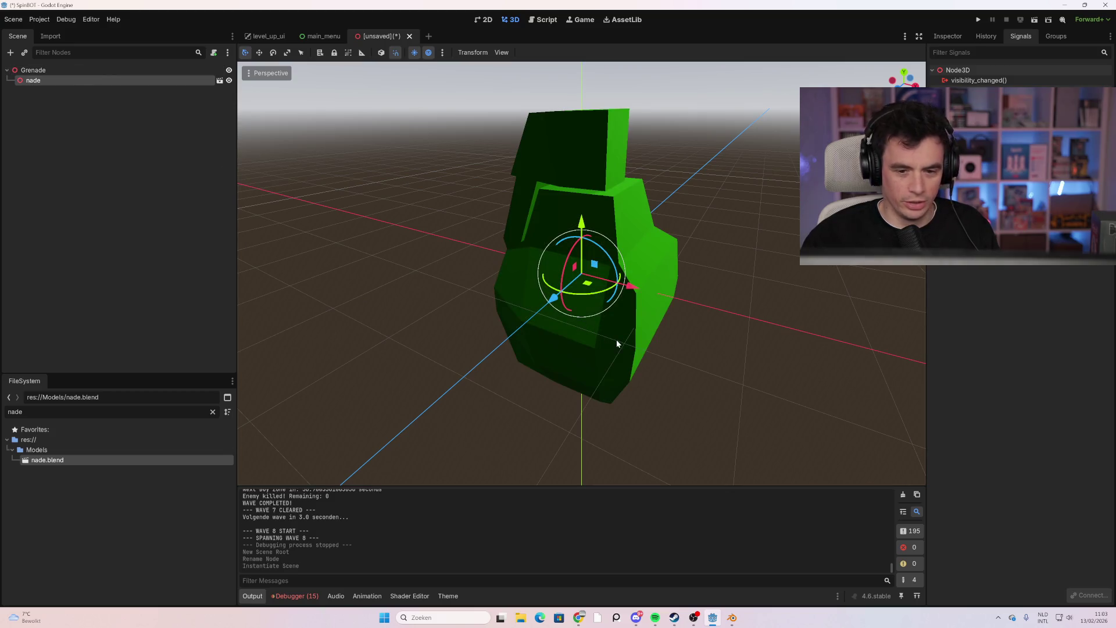
{"action": "scroll", "coordinate": [616, 331], "scroll_direction": "down", "scroll_amount": 2}
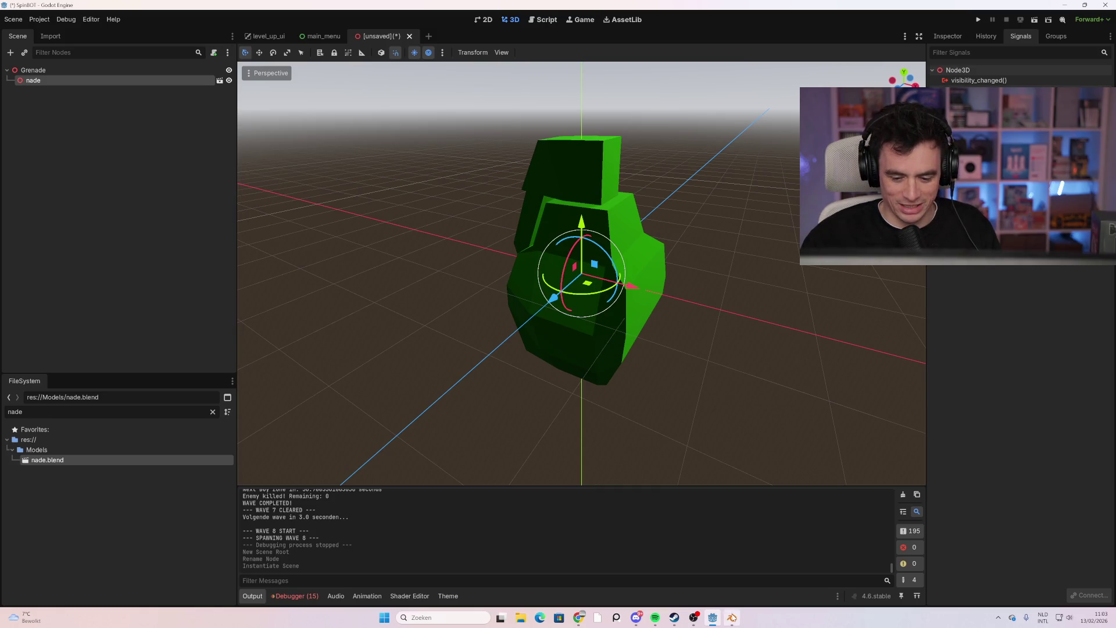
{"action": "left_click", "coordinate": [732, 618]}
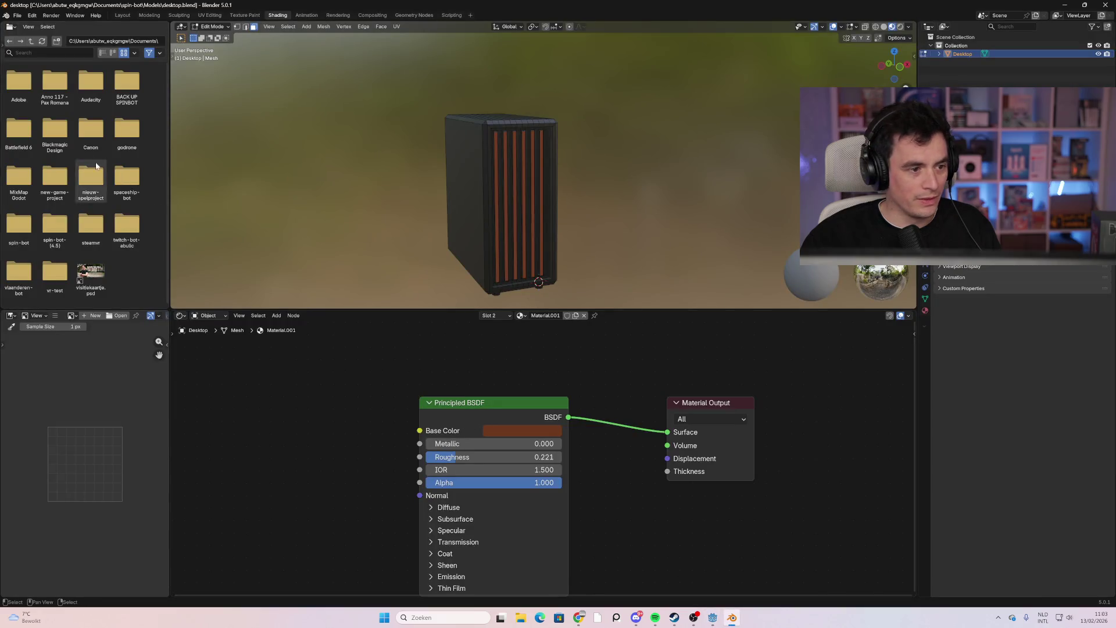
Open nade.blend from Blender's recent files
{"action": "left_click", "coordinate": [17, 16]}
{"action": "mouse_move", "coordinate": [52, 42]}
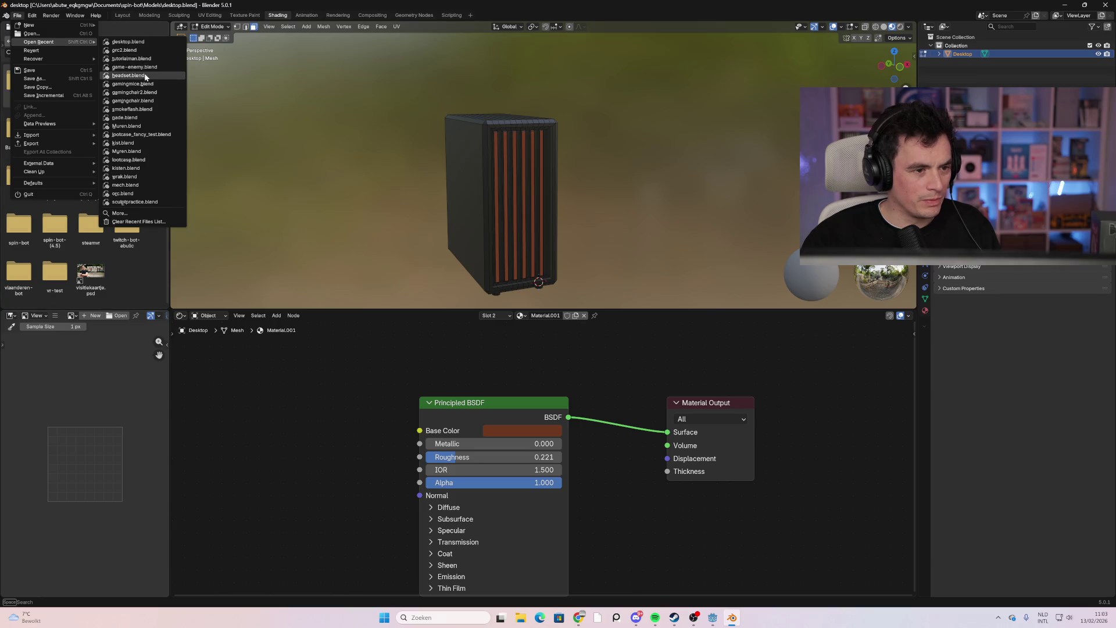
{"action": "left_click", "coordinate": [146, 118]}
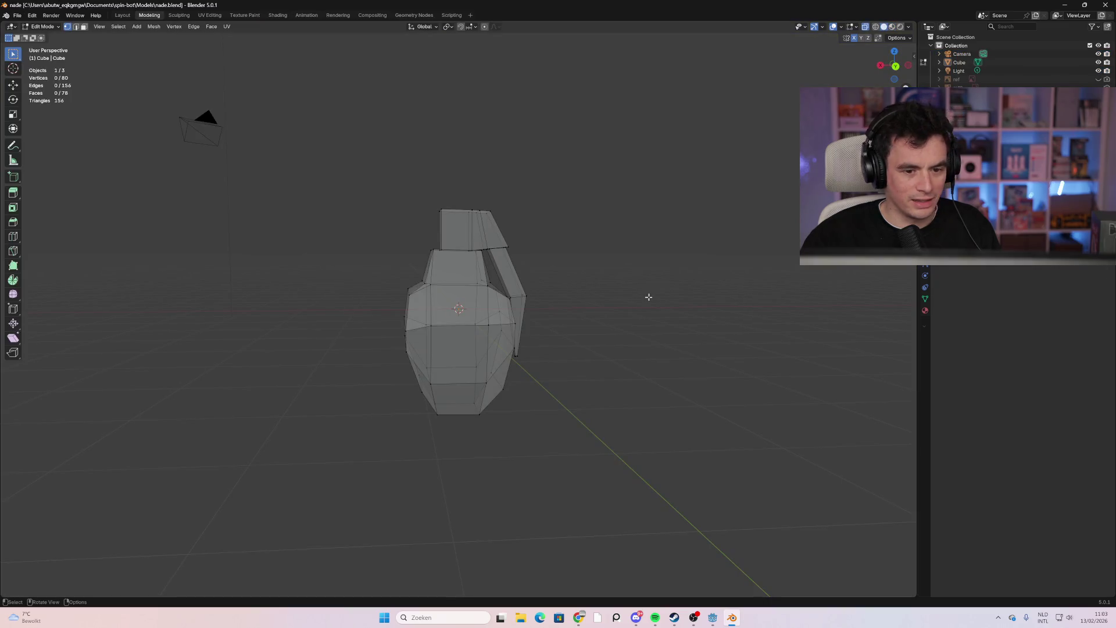
Select the grenade in Object Mode, show its transform properties and scale it by 0.1
{"action": "key", "text": "Tab"}
{"action": "left_click", "coordinate": [461, 306]}
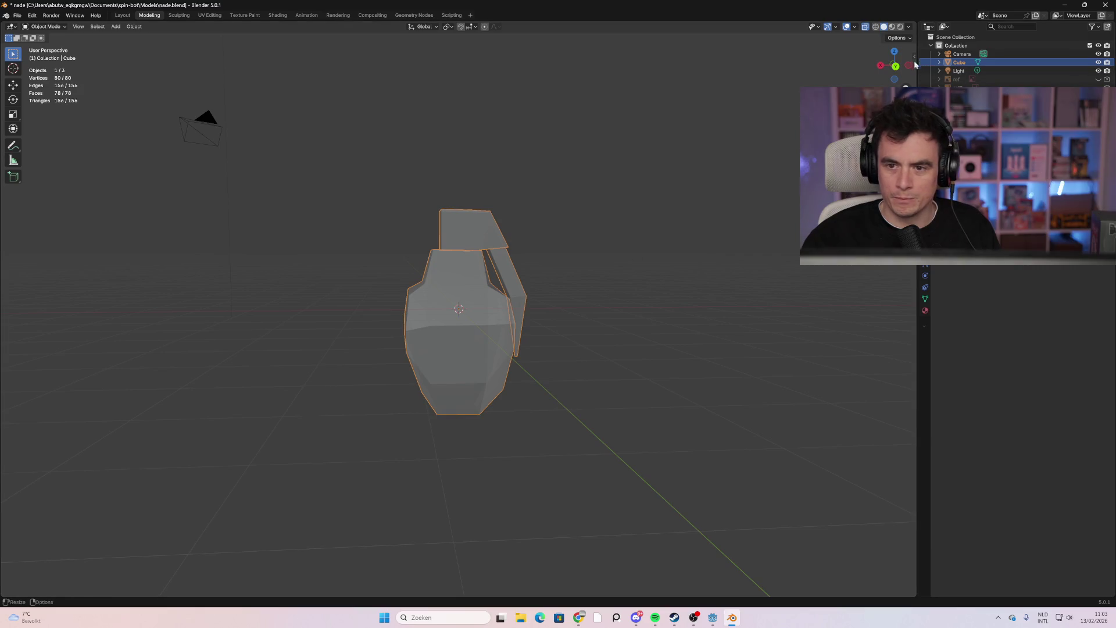
{"action": "left_click", "coordinate": [909, 27]}
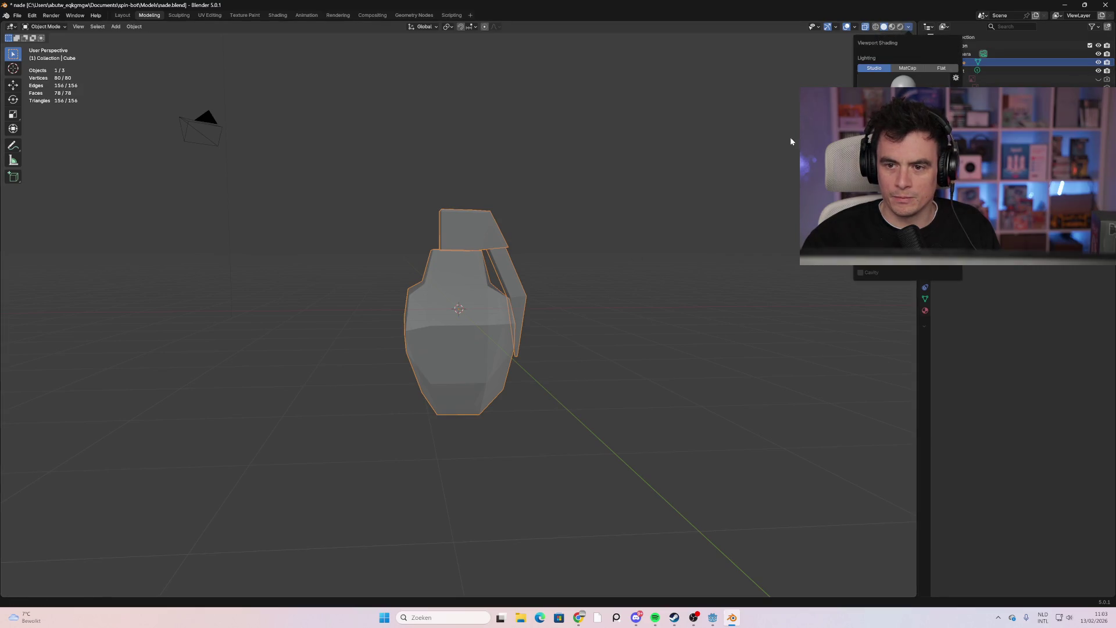
{"action": "left_click", "coordinate": [914, 57]}
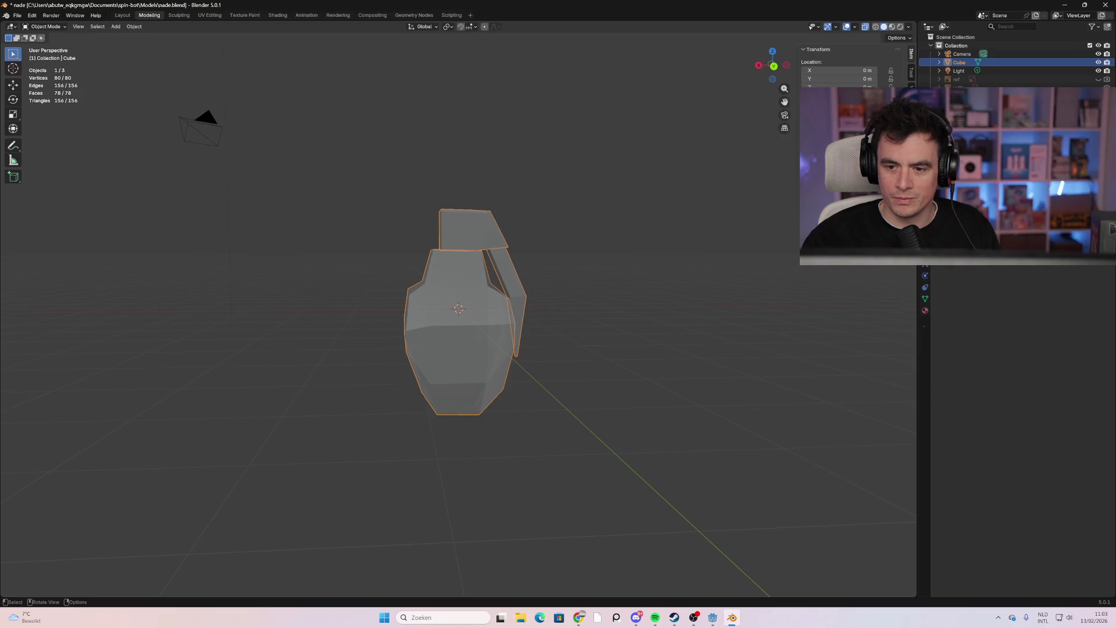
{"action": "key", "text": "shift"}
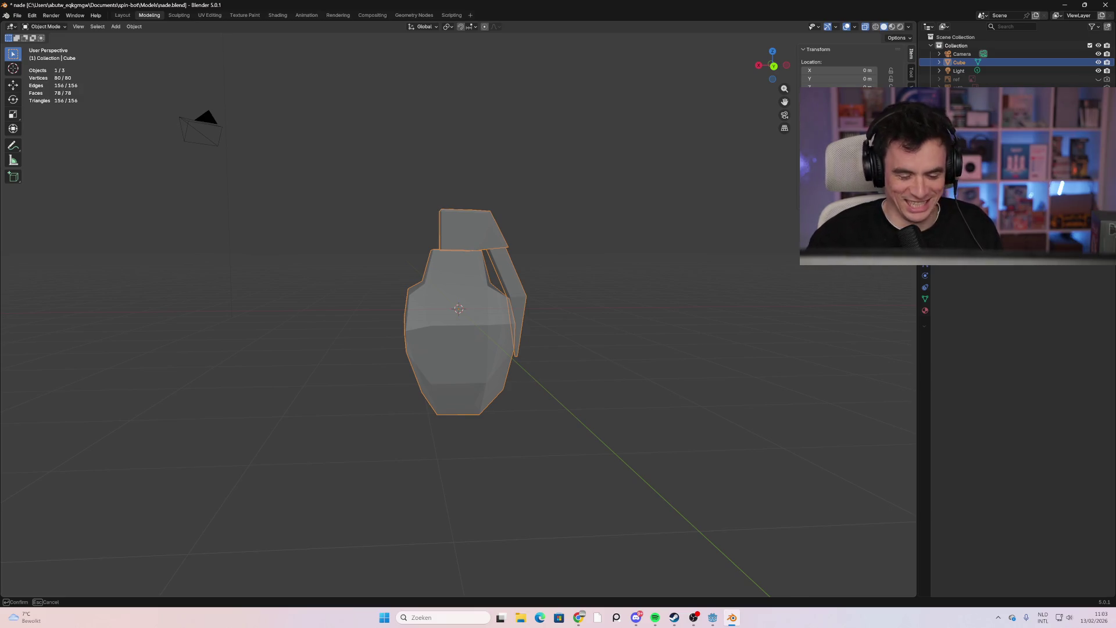
{"action": "type", "text": "0.1"}
{"action": "key", "text": "Return"}
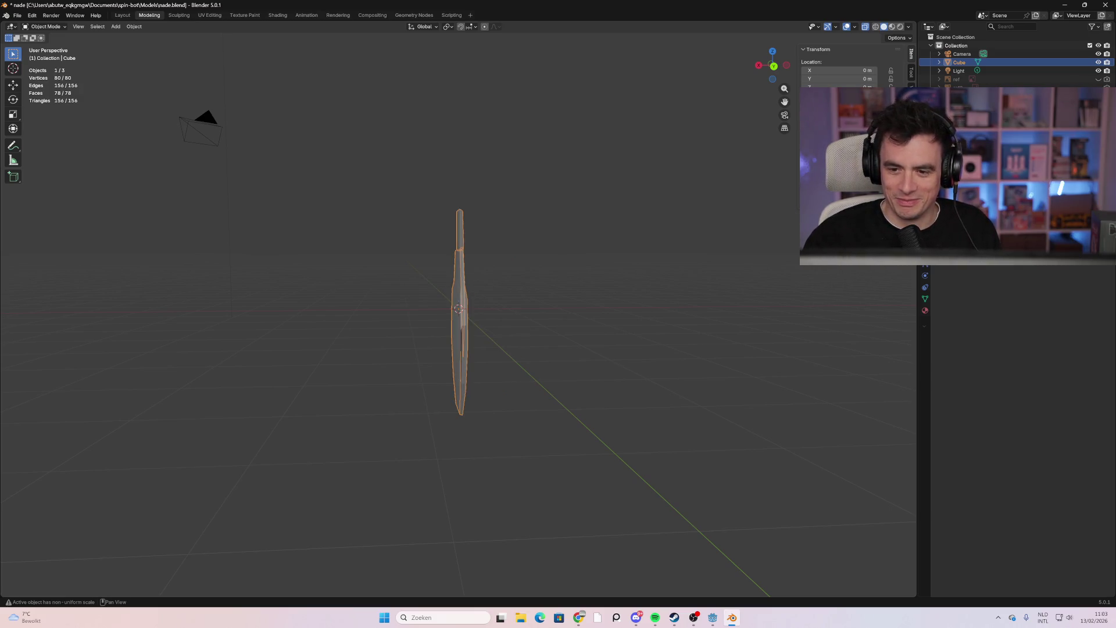
{"action": "key", "text": "s"}
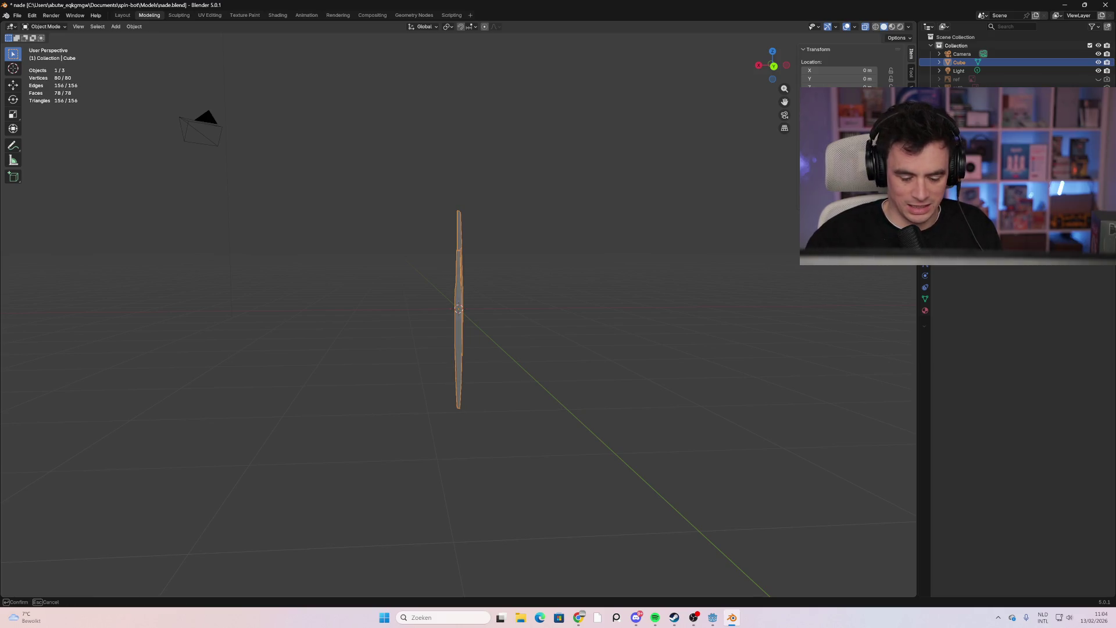
{"action": "key", "text": "Escape"}
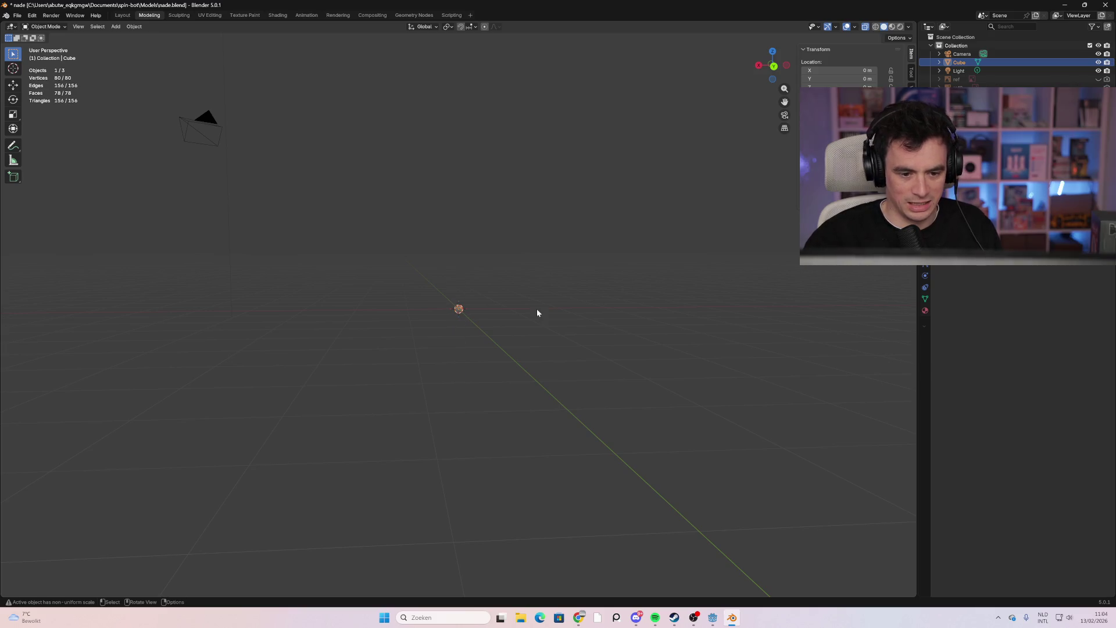
Scale the grenade down twice with S until it is a smaller, usable size
{"action": "scroll", "coordinate": [506, 330], "scroll_direction": "up", "scroll_amount": 2}
{"action": "mouse_move", "coordinate": [805, 303]}
{"action": "left_mouse_down"}
{"action": "mouse_move", "coordinate": [702, 316]}
{"action": "mouse_move", "coordinate": [838, 308]}
{"action": "left_mouse_up"}
{"action": "scroll", "coordinate": [810, 302], "scroll_direction": "up", "scroll_amount": 6}
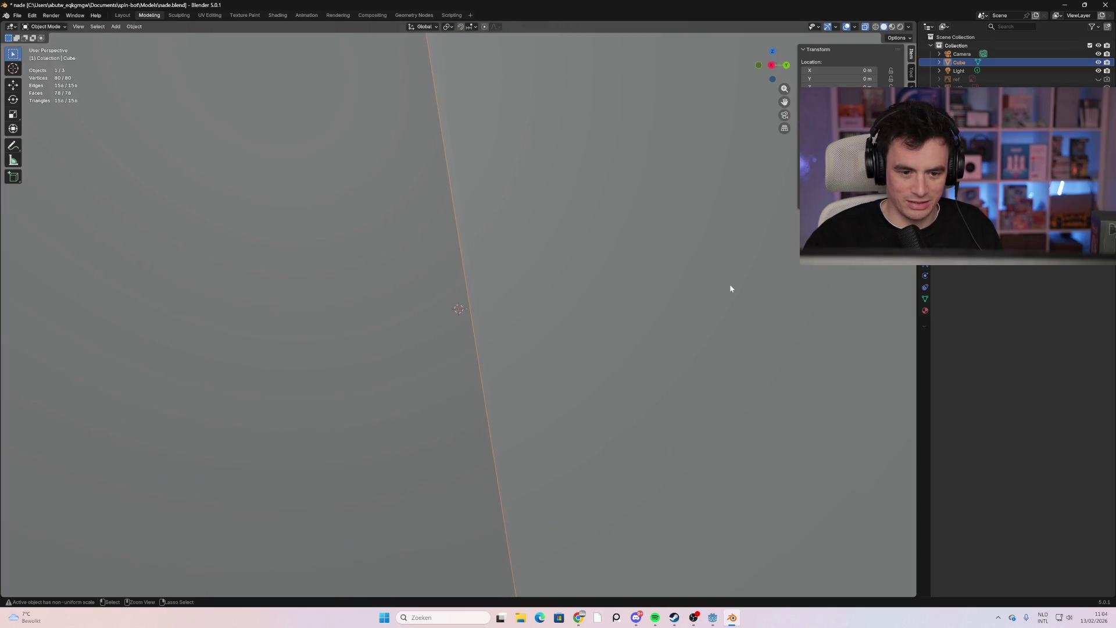
{"action": "scroll", "coordinate": [654, 305], "scroll_direction": "down", "scroll_amount": 2}
{"action": "scroll", "coordinate": [649, 319], "scroll_direction": "down", "scroll_amount": 5}
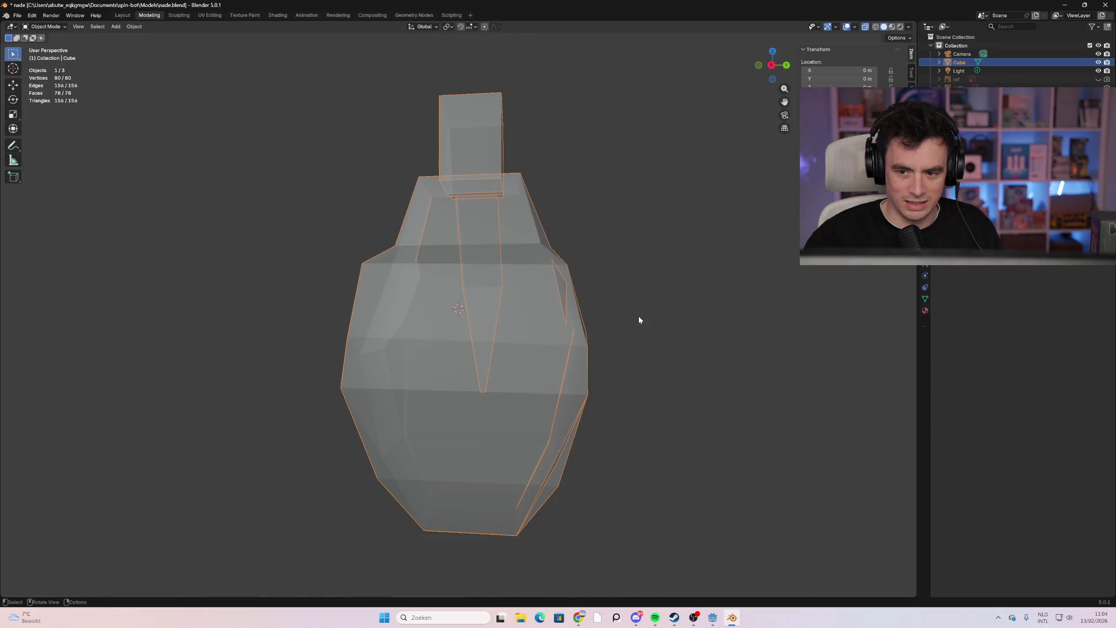
{"action": "key", "text": "s"}
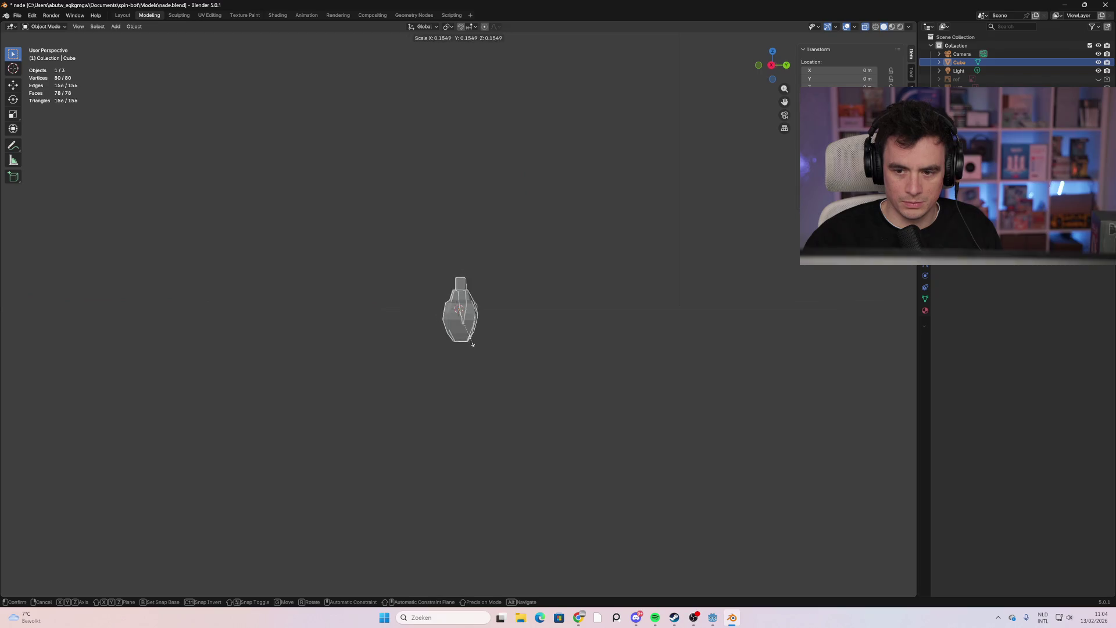
{"action": "left_click", "coordinate": [473, 337]}
{"action": "scroll", "coordinate": [468, 329], "scroll_direction": "up", "scroll_amount": 4}
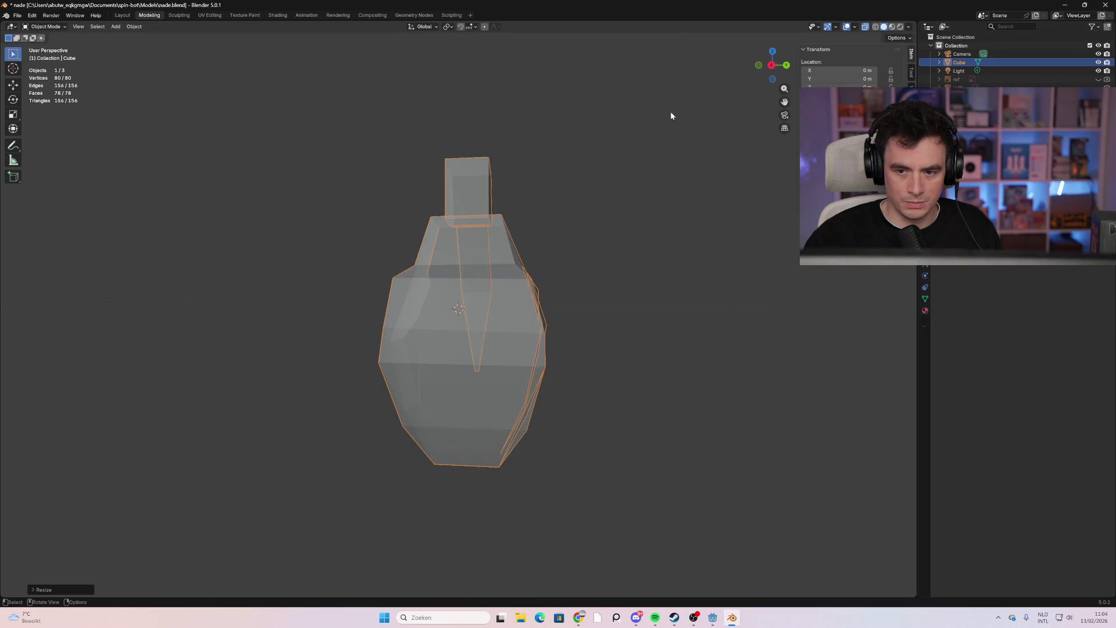
{"action": "key", "text": "s"}
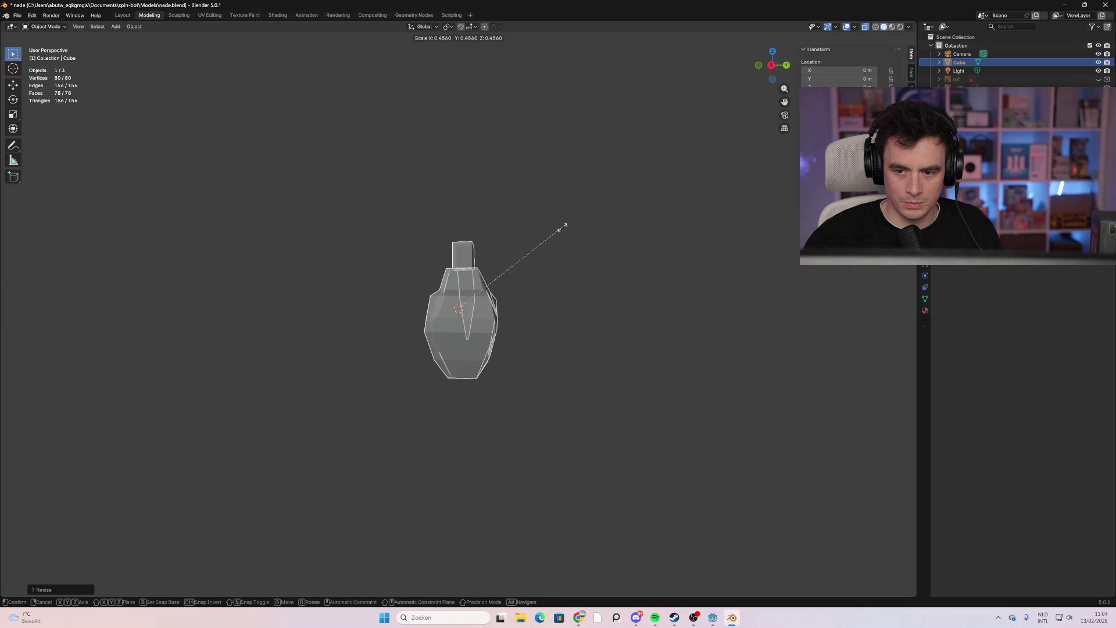
{"action": "left_click", "coordinate": [560, 227]}
Check the resized grenade from several angles, deselect it and save nade.blend
{"action": "mouse_move", "coordinate": [560, 228]}
{"action": "left_mouse_down"}
{"action": "mouse_move", "coordinate": [372, 333]}
{"action": "mouse_move", "coordinate": [500, 335]}
{"action": "mouse_move", "coordinate": [442, 343]}
{"action": "left_mouse_up"}
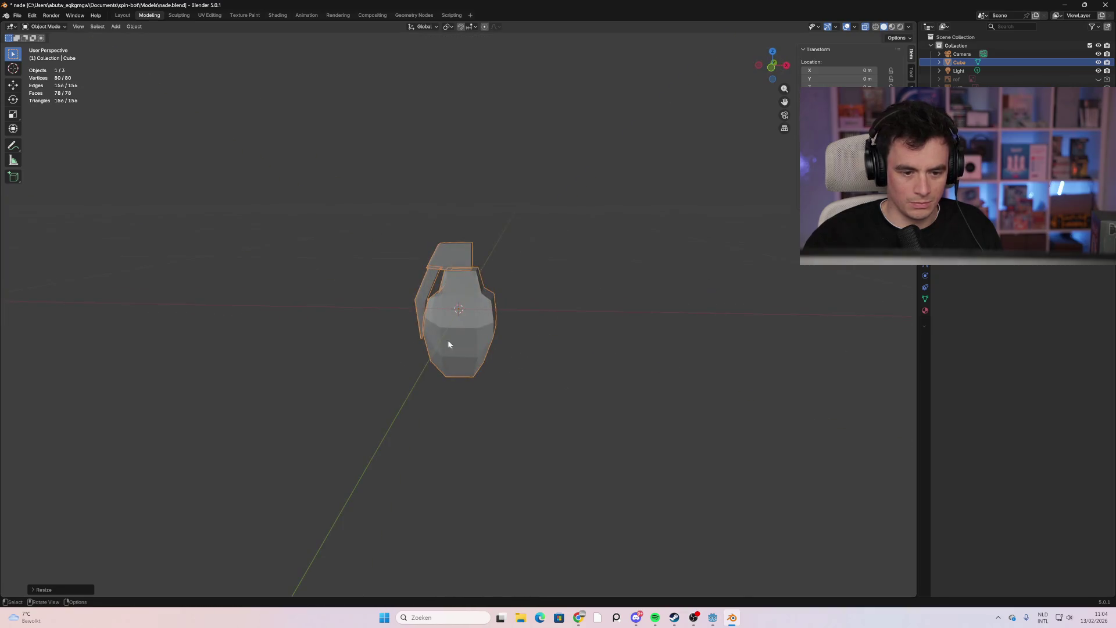
{"action": "mouse_move", "coordinate": [527, 301]}
{"action": "left_mouse_down"}
{"action": "mouse_move", "coordinate": [528, 280]}
{"action": "mouse_move", "coordinate": [522, 294]}
{"action": "left_mouse_up"}
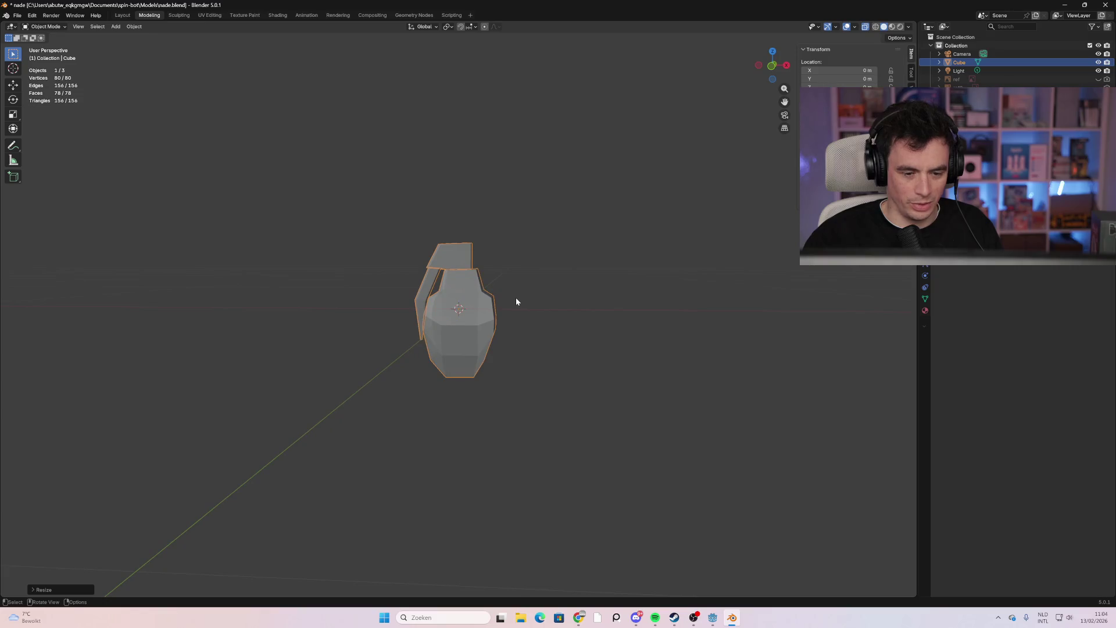
{"action": "left_click_drag", "start_coordinate": [397, 241], "coordinate": [381, 232]}
{"action": "mouse_move", "coordinate": [500, 311]}
{"action": "left_mouse_down"}
{"action": "mouse_move", "coordinate": [578, 322]}
{"action": "mouse_move", "coordinate": [455, 324]}
{"action": "mouse_move", "coordinate": [504, 347]}
{"action": "mouse_move", "coordinate": [523, 262]}
{"action": "mouse_move", "coordinate": [516, 280]}
{"action": "mouse_move", "coordinate": [451, 302]}
{"action": "mouse_move", "coordinate": [457, 320]}
{"action": "mouse_move", "coordinate": [475, 343]}
{"action": "mouse_move", "coordinate": [494, 319]}
{"action": "mouse_move", "coordinate": [496, 376]}
{"action": "mouse_move", "coordinate": [570, 382]}
{"action": "mouse_move", "coordinate": [473, 331]}
{"action": "mouse_move", "coordinate": [461, 294]}
{"action": "mouse_move", "coordinate": [390, 317]}
{"action": "mouse_move", "coordinate": [468, 316]}
{"action": "mouse_move", "coordinate": [440, 319]}
{"action": "mouse_move", "coordinate": [444, 291]}
{"action": "mouse_move", "coordinate": [456, 312]}
{"action": "left_mouse_up"}
{"action": "left_click", "coordinate": [619, 296]}
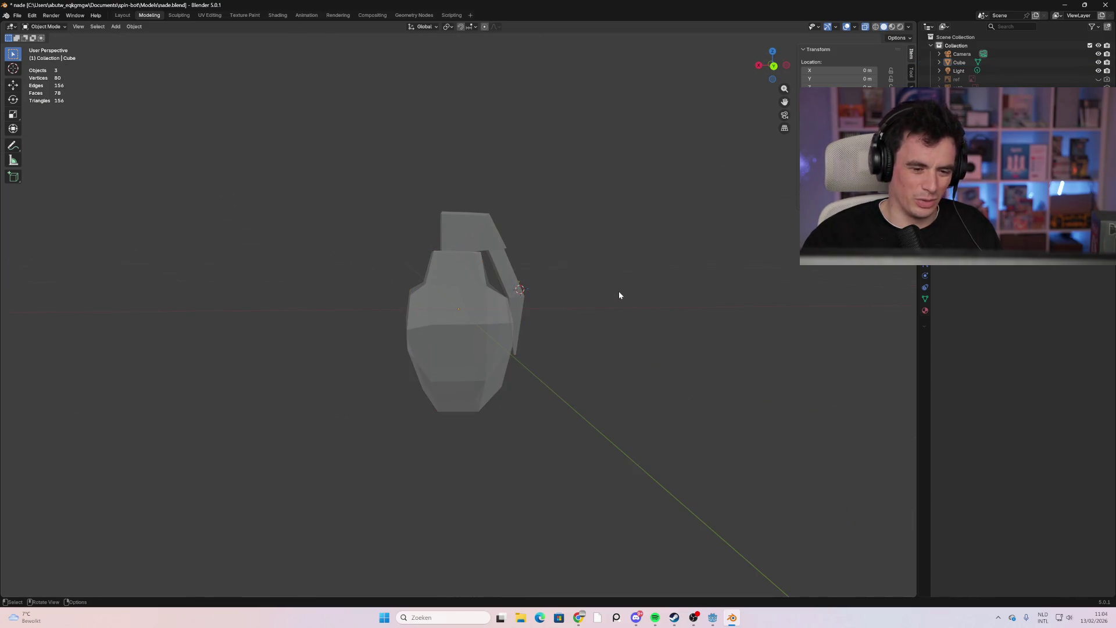
{"action": "mouse_move", "coordinate": [452, 272]}
{"action": "left_mouse_down"}
{"action": "mouse_move", "coordinate": [401, 251]}
{"action": "mouse_move", "coordinate": [376, 254]}
{"action": "left_mouse_up"}
{"action": "key", "text": "ctrl+s"}
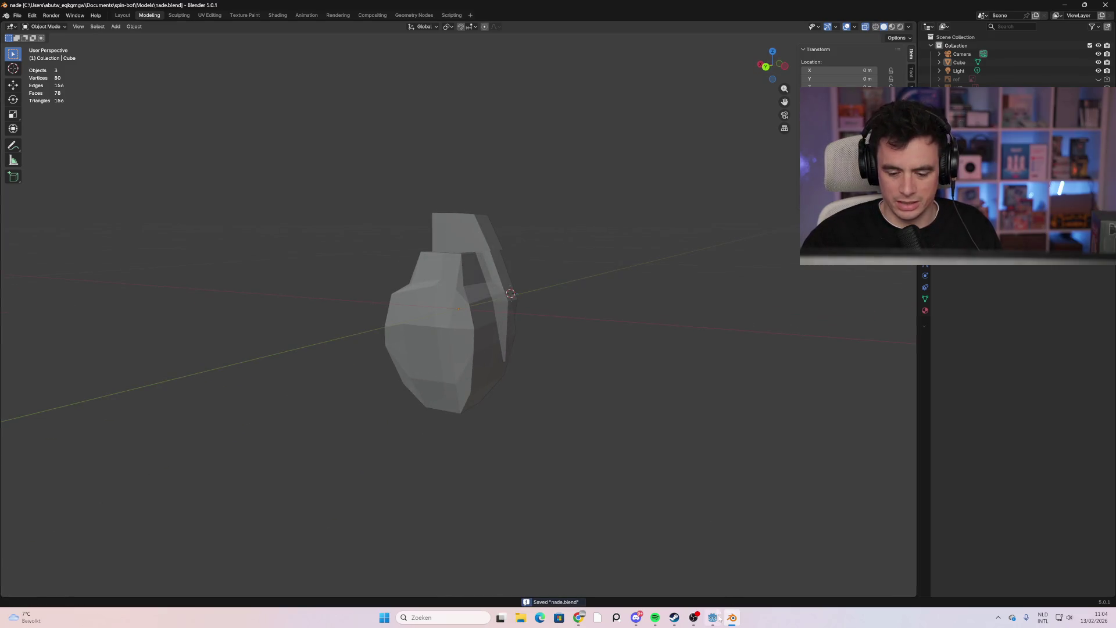
{"action": "left_click", "coordinate": [714, 619]}
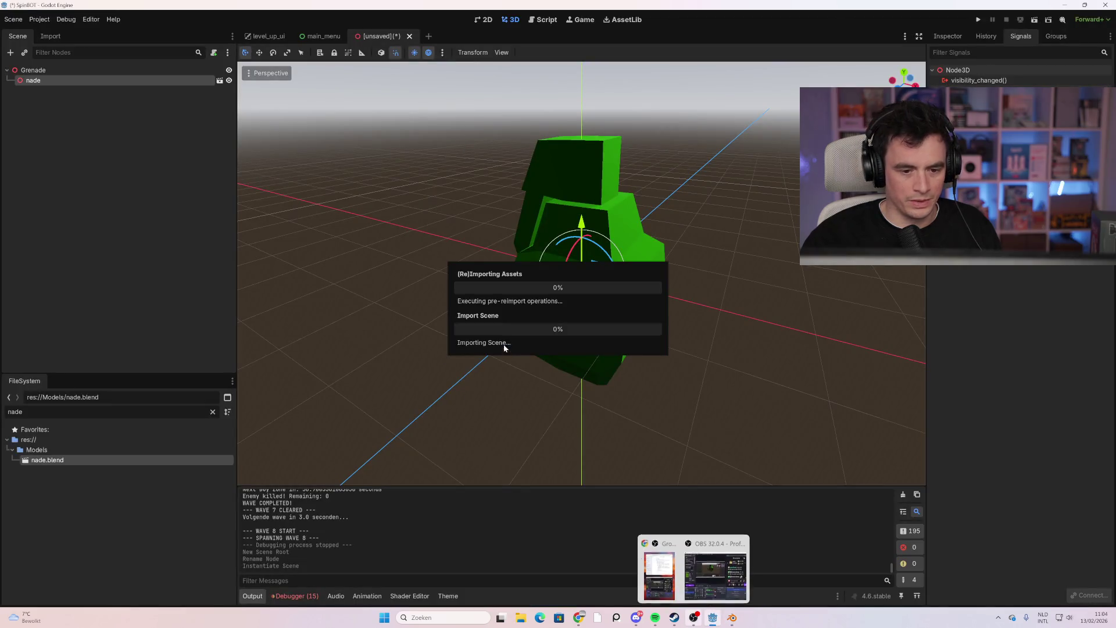
Zoom the viewport out to view the reimported, smaller grenade
{"action": "scroll", "coordinate": [597, 297], "scroll_direction": "down", "scroll_amount": 3}
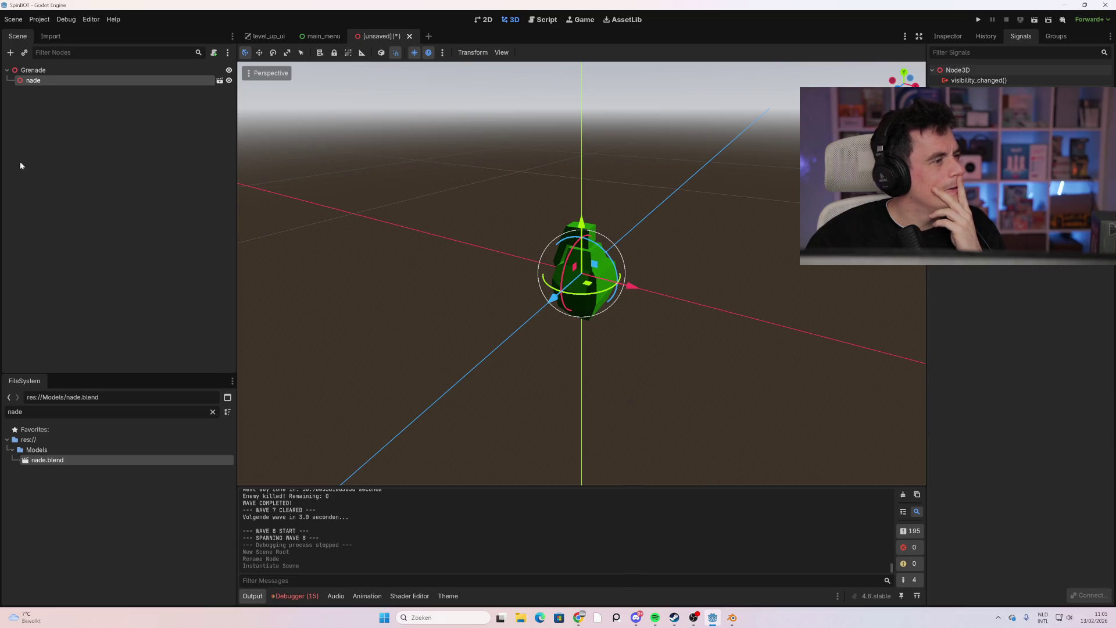
Rename the nade node to Mesh and add an Area3D child under Grenade
{"action": "double_click", "coordinate": [50, 79]}
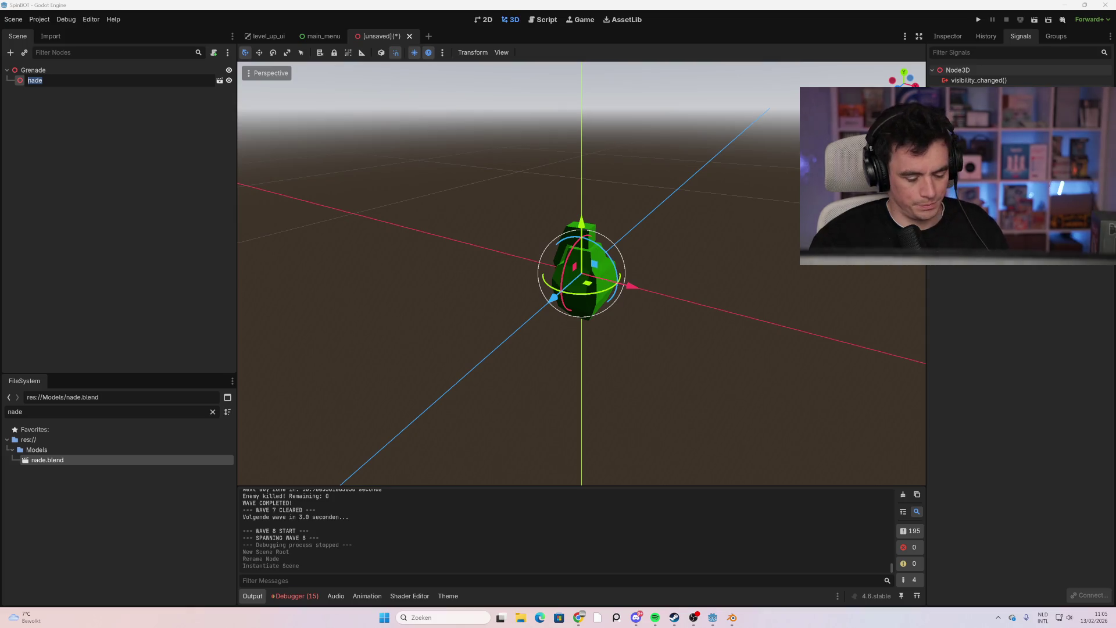
{"action": "type", "text": "Mesh"}
{"action": "key", "text": "Return"}
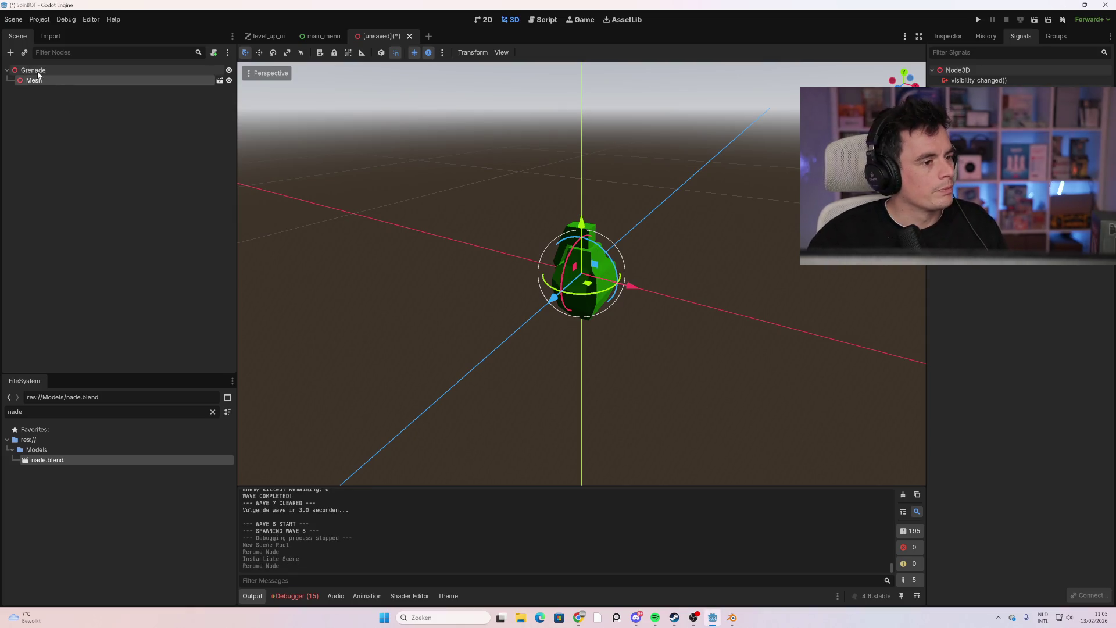
{"action": "left_click", "coordinate": [35, 71]}
{"action": "right_click", "coordinate": [39, 75]}
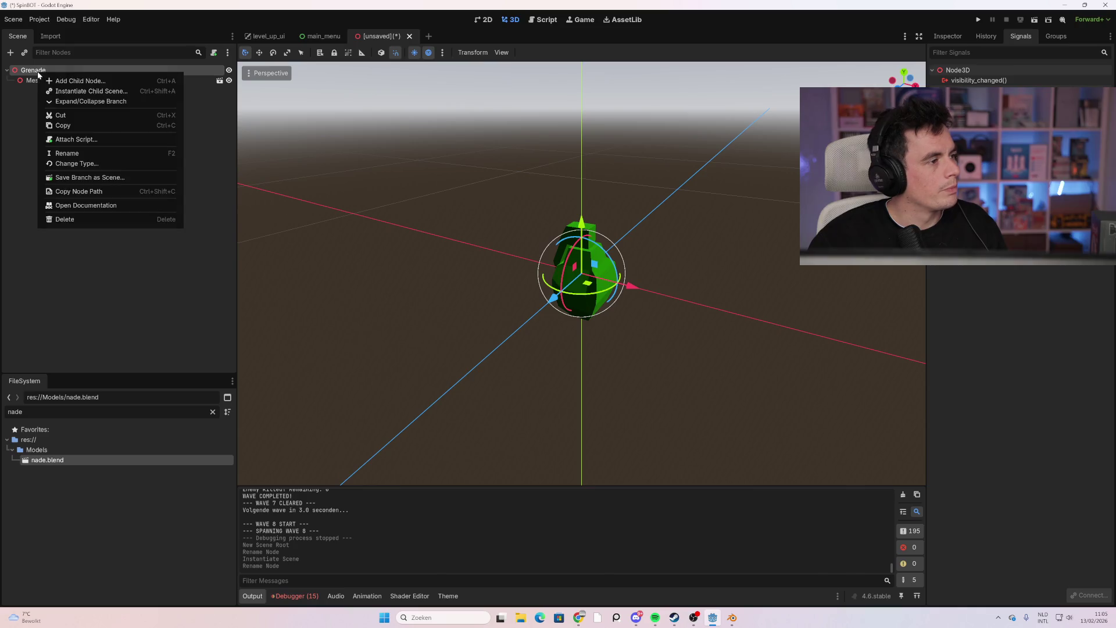
{"action": "left_click", "coordinate": [57, 78]}
{"action": "type", "text": "area"}
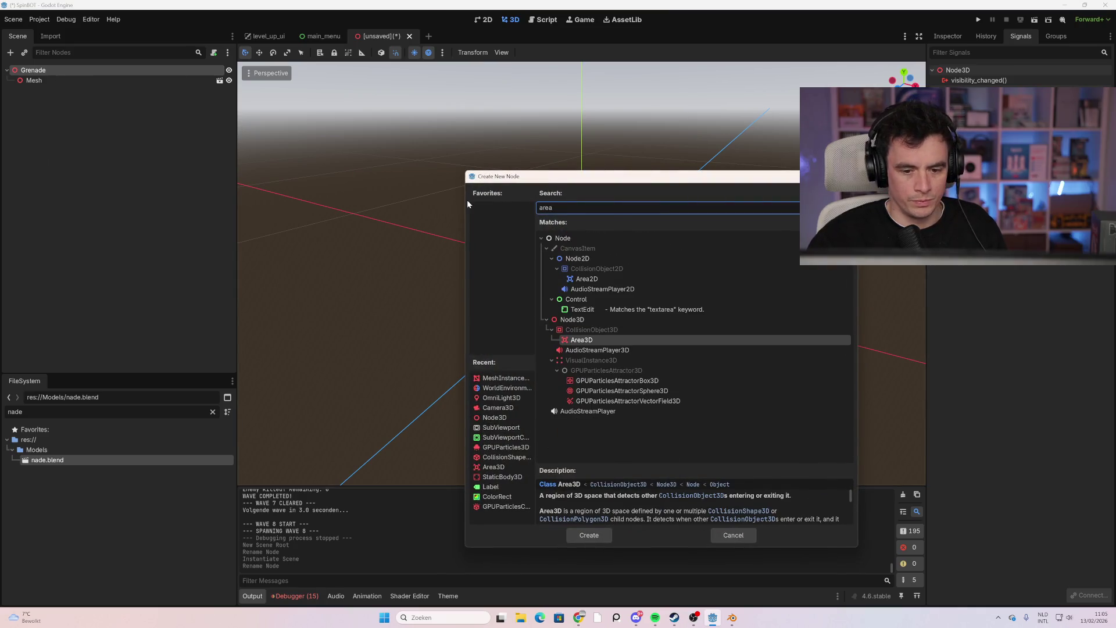
{"action": "key", "text": "Return"}
Dismiss the stray node context menus and select the new Area3D node
{"action": "right_click", "coordinate": [38, 93]}
{"action": "left_click", "coordinate": [38, 73]}
{"action": "right_click", "coordinate": [38, 74]}
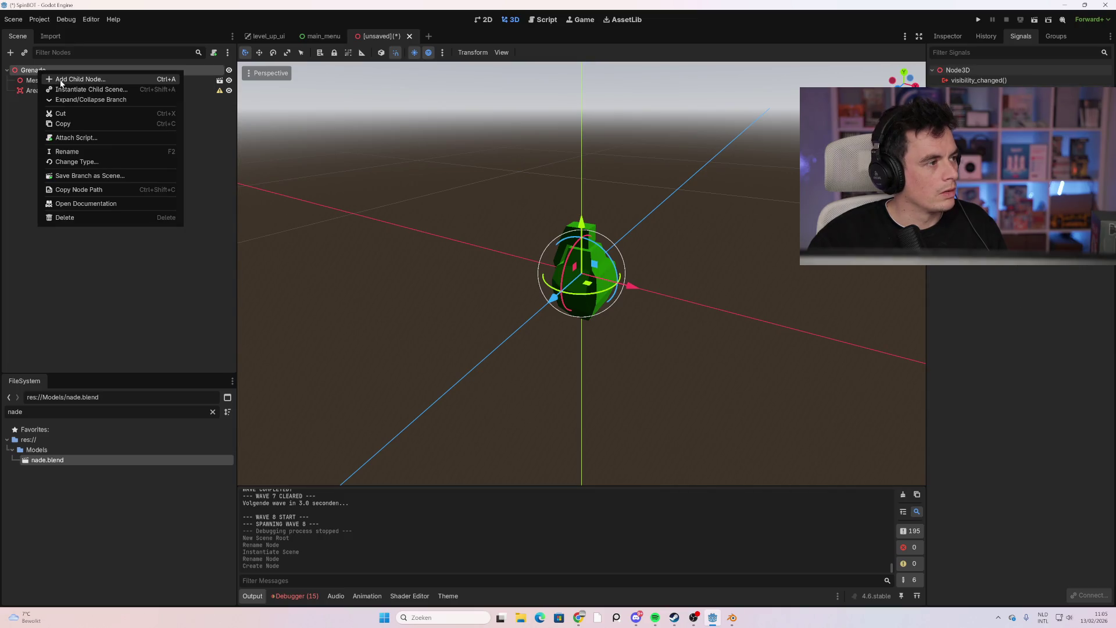
{"action": "left_click", "coordinate": [26, 125]}
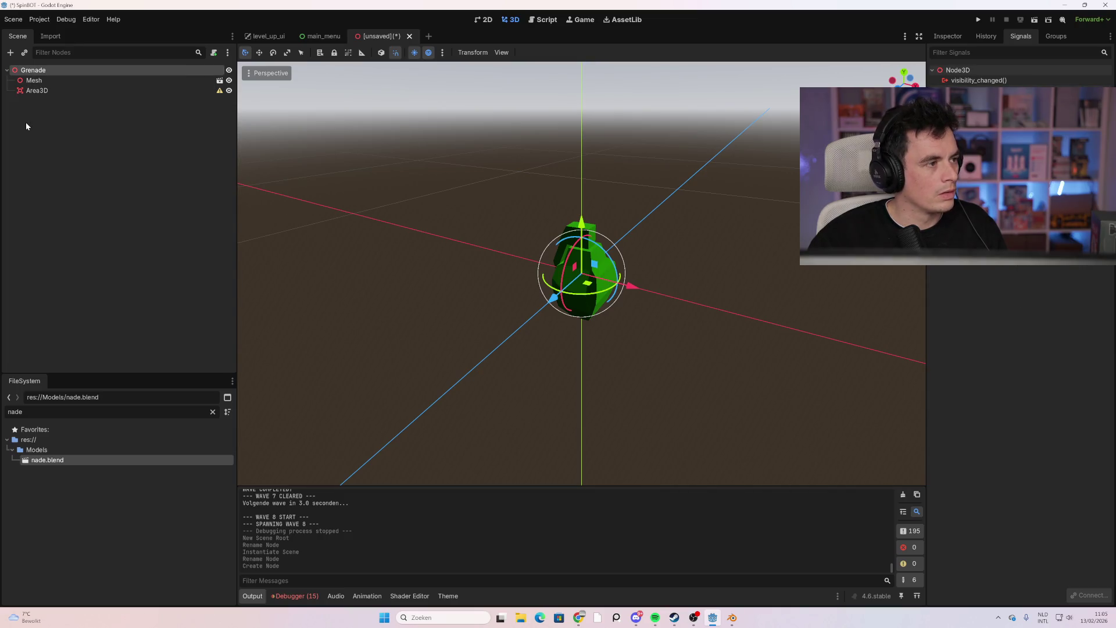
{"action": "right_click", "coordinate": [46, 73]}
{"action": "left_click", "coordinate": [48, 87]}
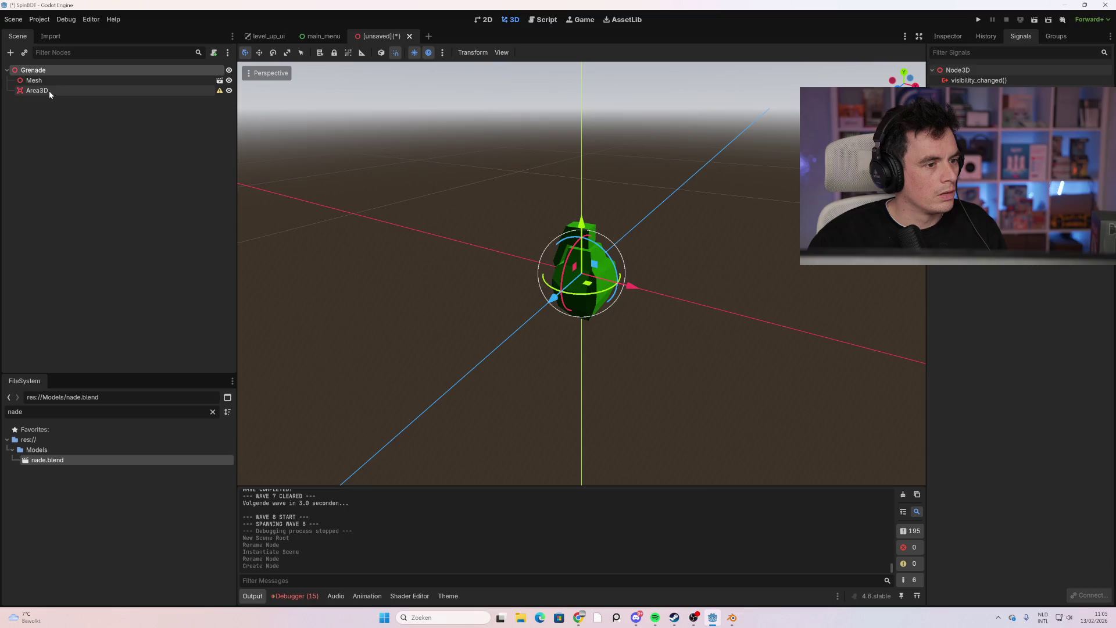
Rename Area3D to ExplosionArea and add a CollisionShape3D child under it
{"action": "double_click", "coordinate": [45, 90]}
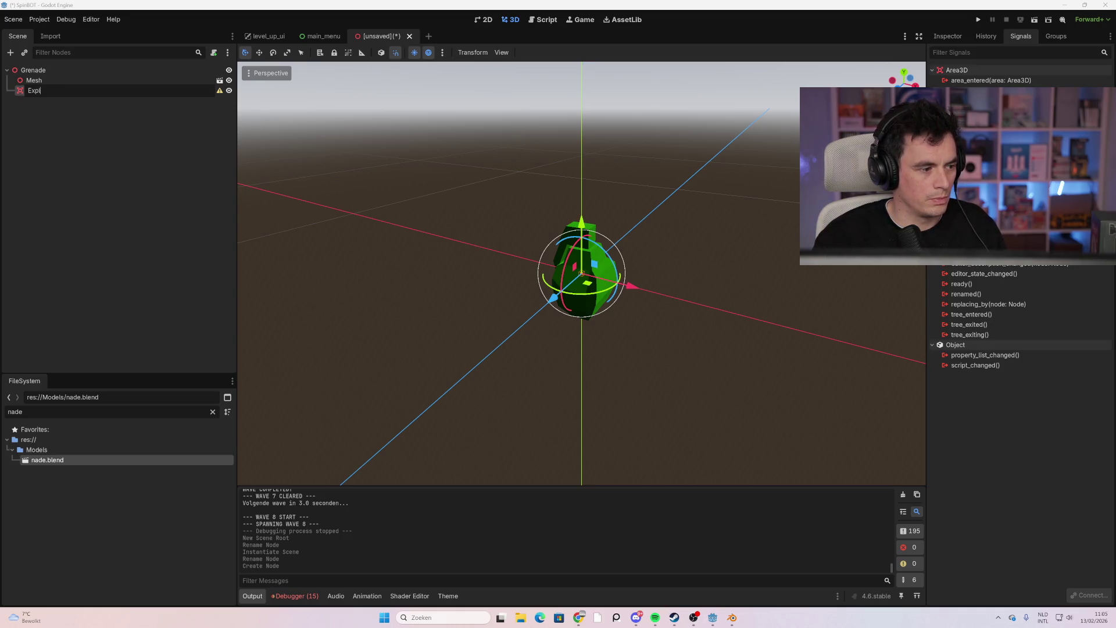
{"action": "key", "text": "Return"}
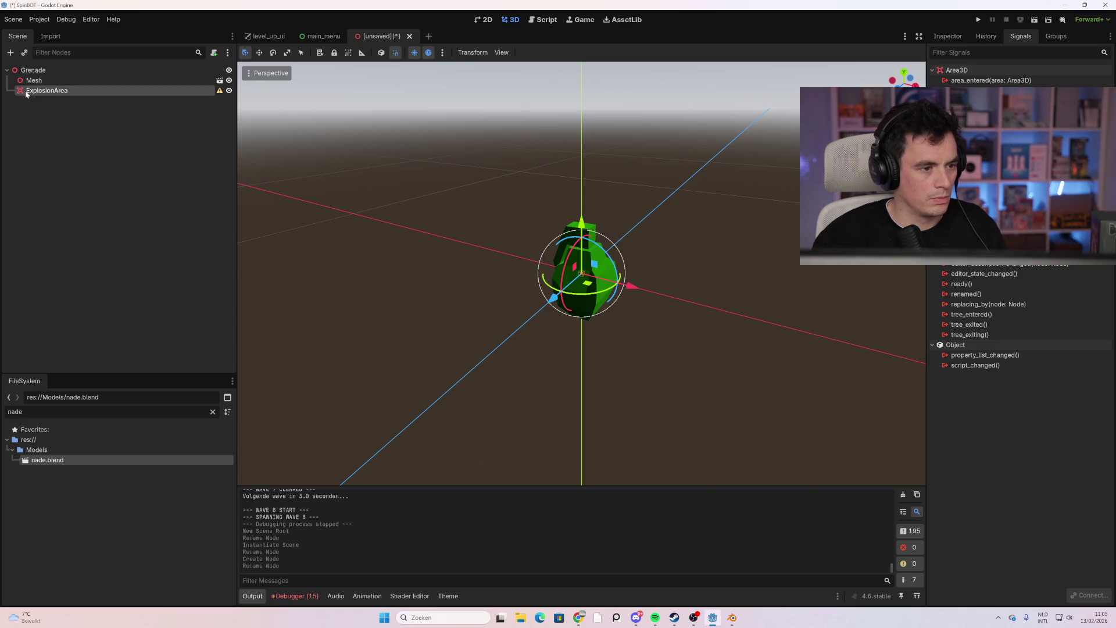
{"action": "right_click", "coordinate": [25, 92]}
{"action": "left_click", "coordinate": [44, 97]}
{"action": "type", "text": "coll"}
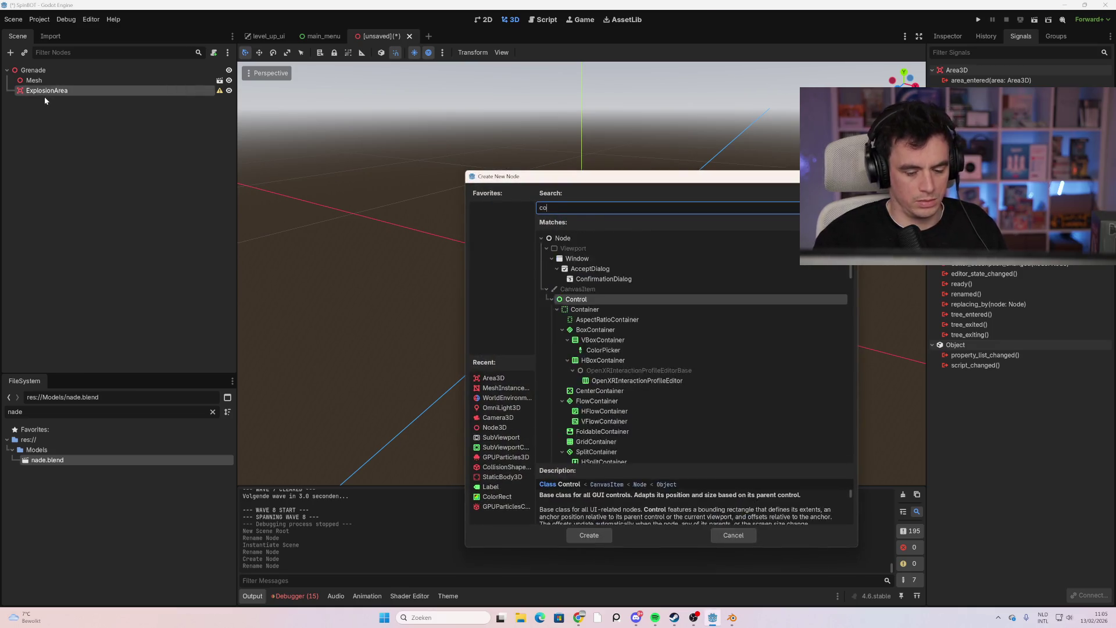
{"action": "double_click", "coordinate": [599, 348]}
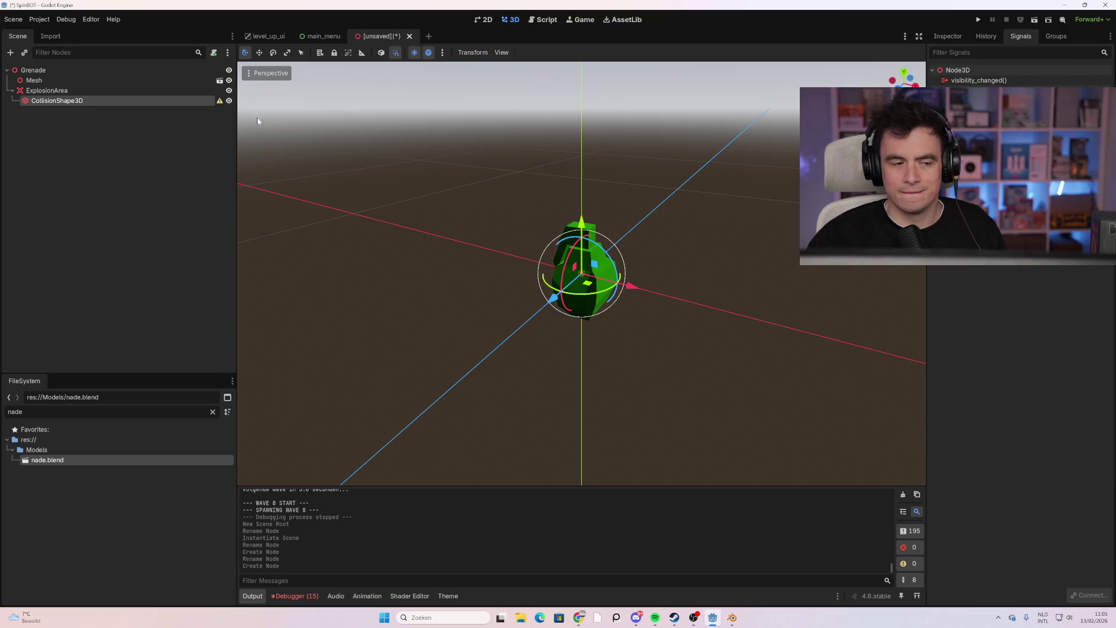
{"action": "left_click", "coordinate": [156, 92]}
Give the CollisionShape3D a new SphereShape3D in the Inspector and shrink its radius
{"action": "left_click", "coordinate": [156, 104]}
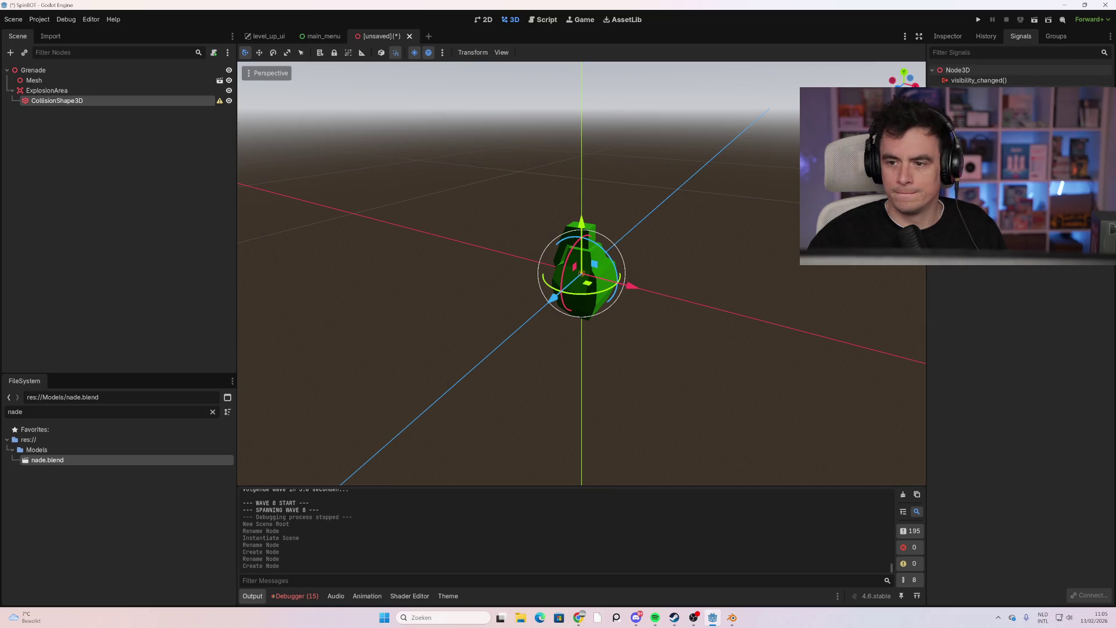
{"action": "left_click", "coordinate": [951, 37]}
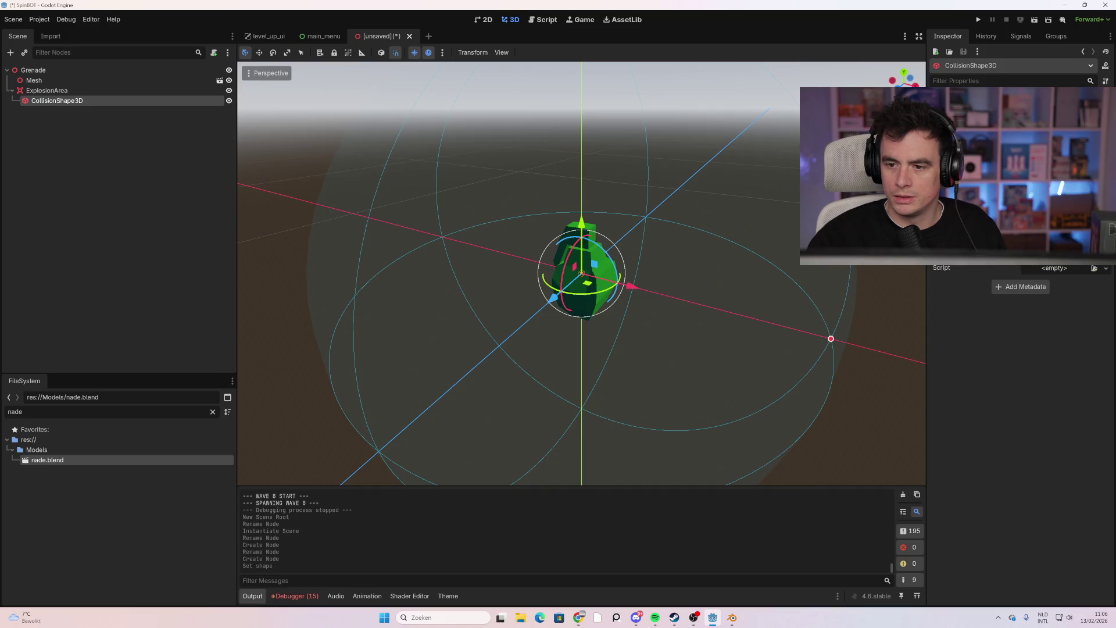
{"action": "scroll", "coordinate": [1020, 302], "scroll_direction": "up", "scroll_amount": 2}
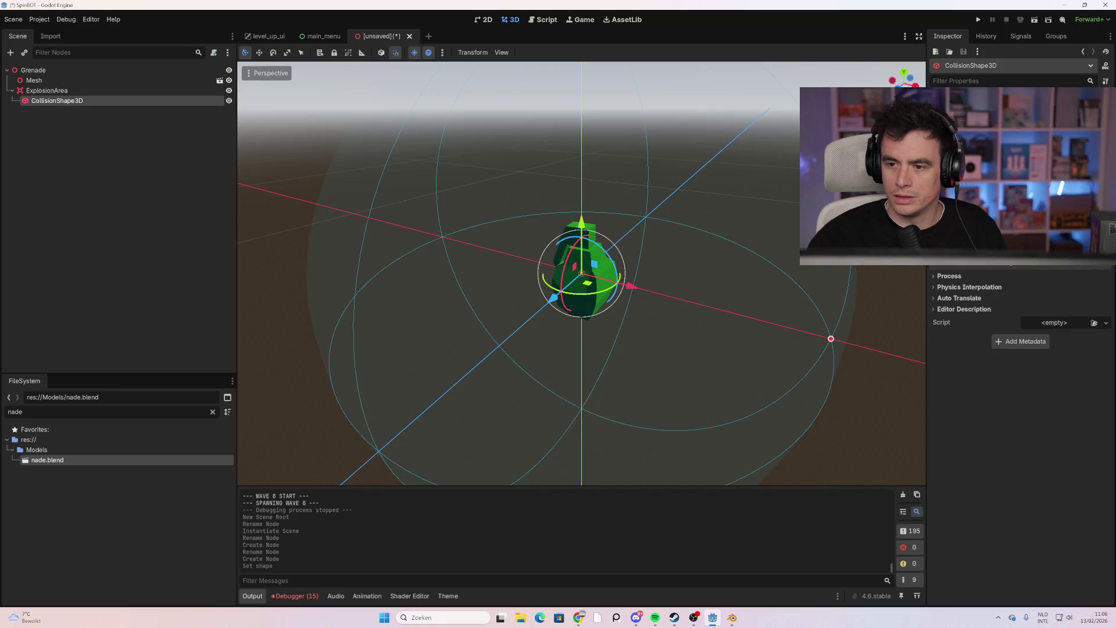
{"action": "key", "text": "Return"}
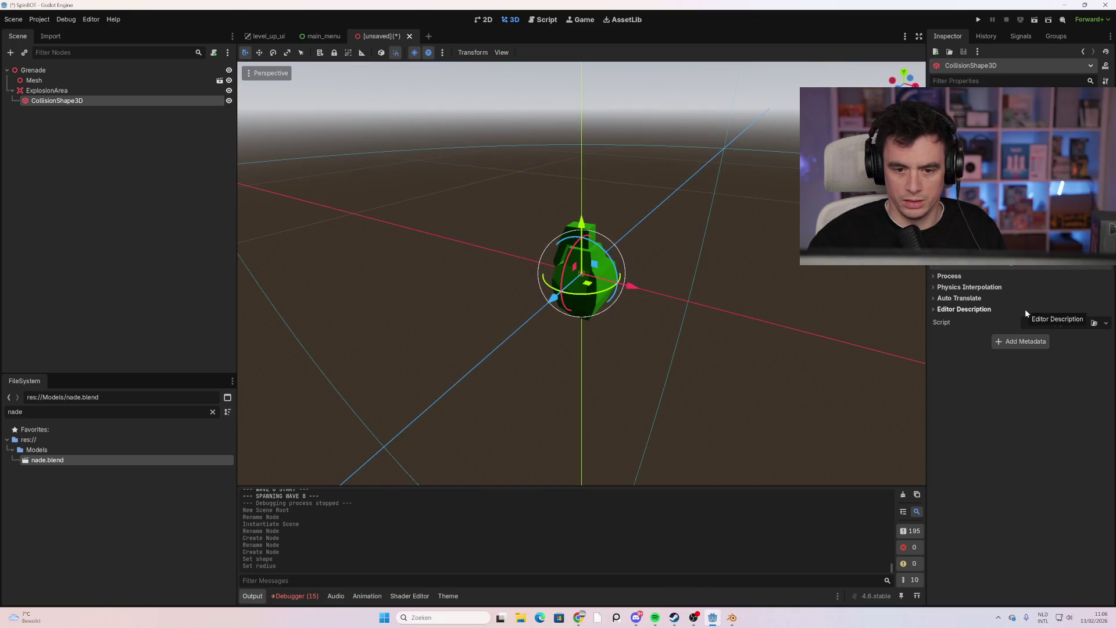
{"action": "scroll", "coordinate": [648, 291], "scroll_direction": "down", "scroll_amount": 3}
{"action": "scroll", "coordinate": [646, 281], "scroll_direction": "down", "scroll_amount": 2}
{"action": "left_click", "coordinate": [608, 296]}
{"action": "scroll", "coordinate": [605, 295], "scroll_direction": "up", "scroll_amount": 4}
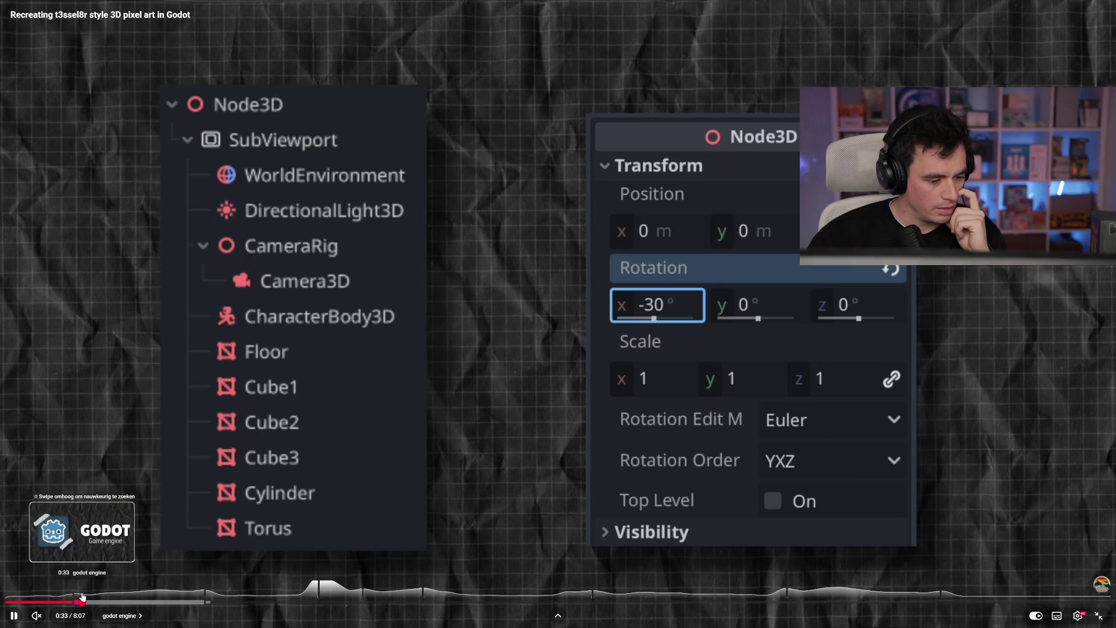
Skim the video from the title card through orthographic, frustum, stepped lighting and edge-highlight chapters
{"action": "left_click", "coordinate": [82, 601]}
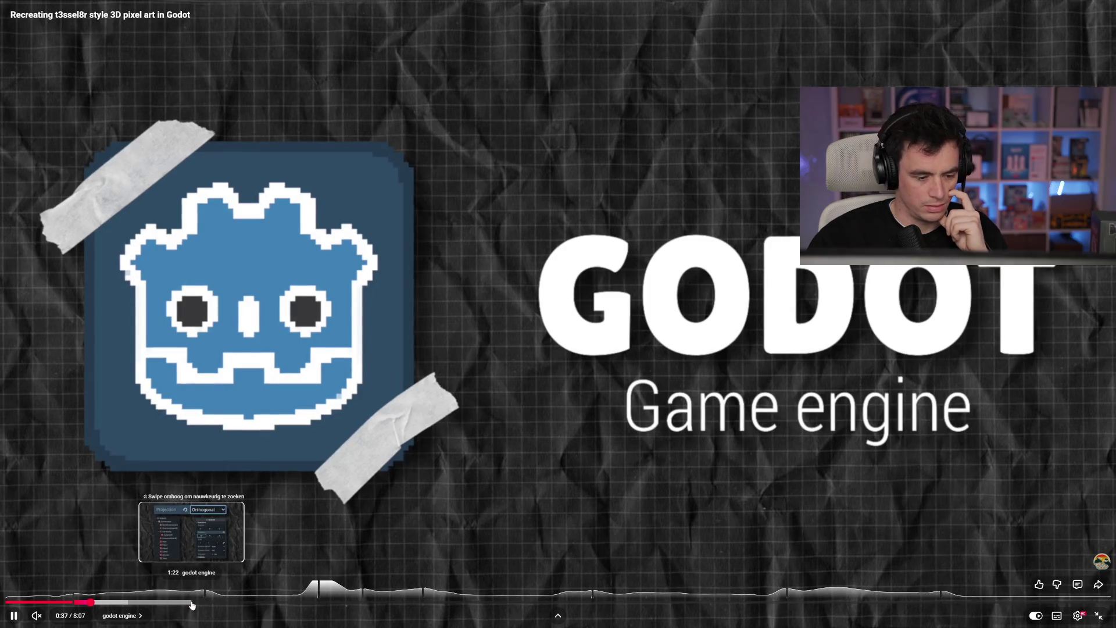
{"action": "left_click", "coordinate": [192, 603]}
{"action": "left_click", "coordinate": [265, 603]}
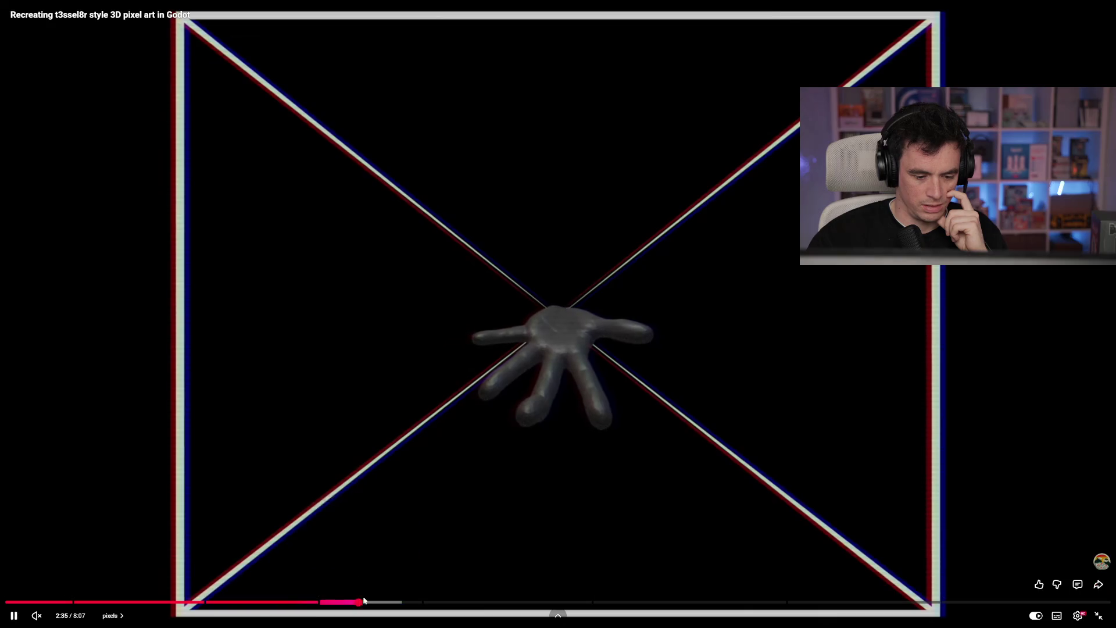
{"action": "left_click", "coordinate": [360, 602]}
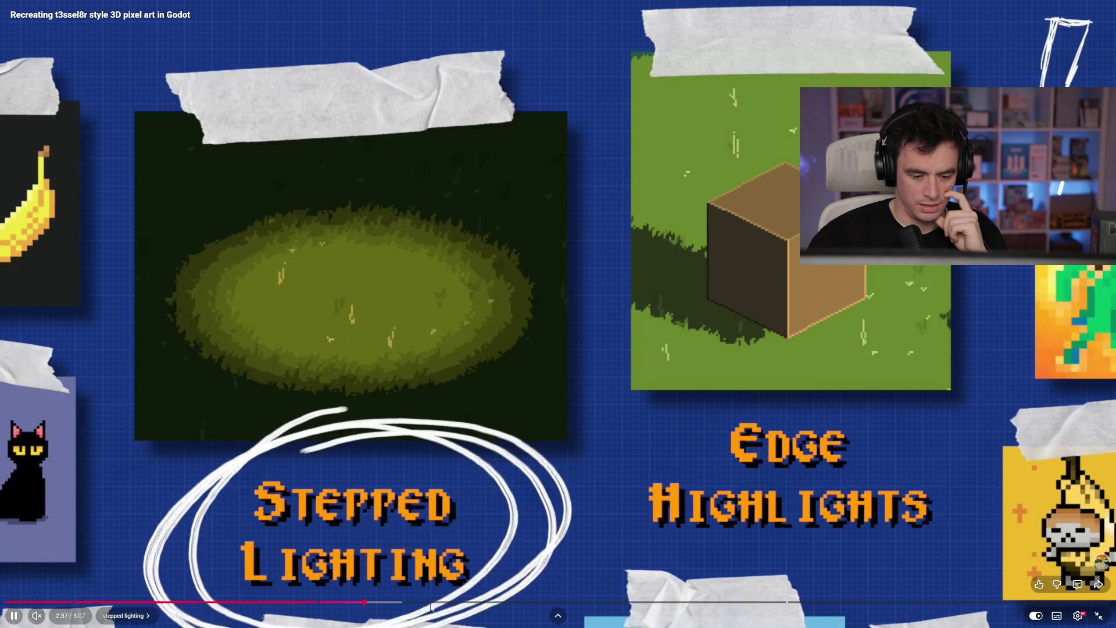
{"action": "left_click", "coordinate": [404, 602]}
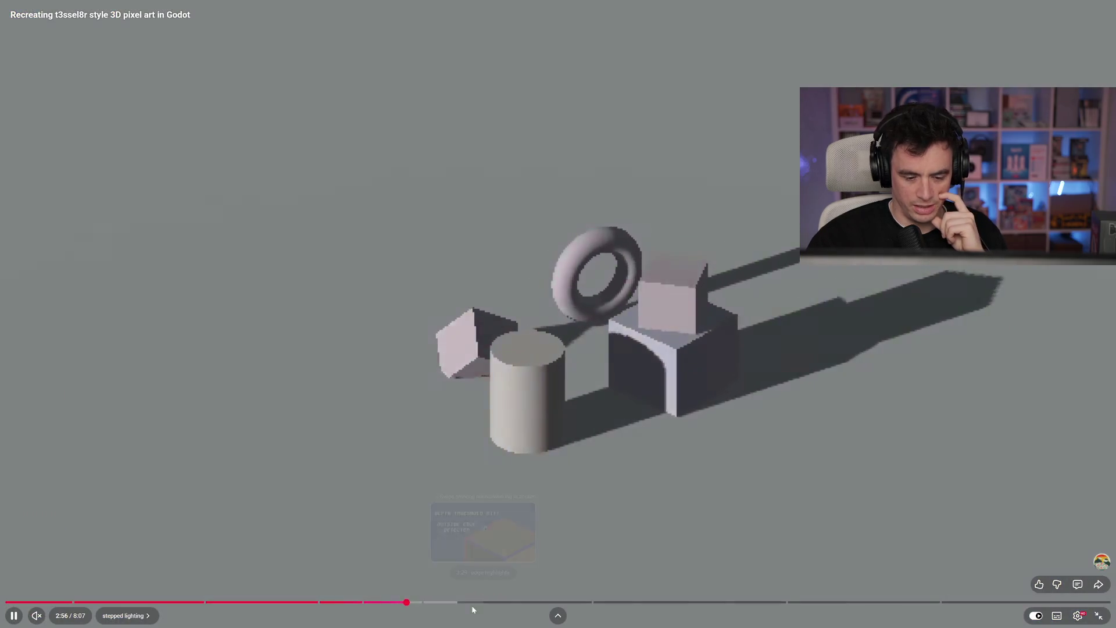
{"action": "left_click", "coordinate": [461, 602]}
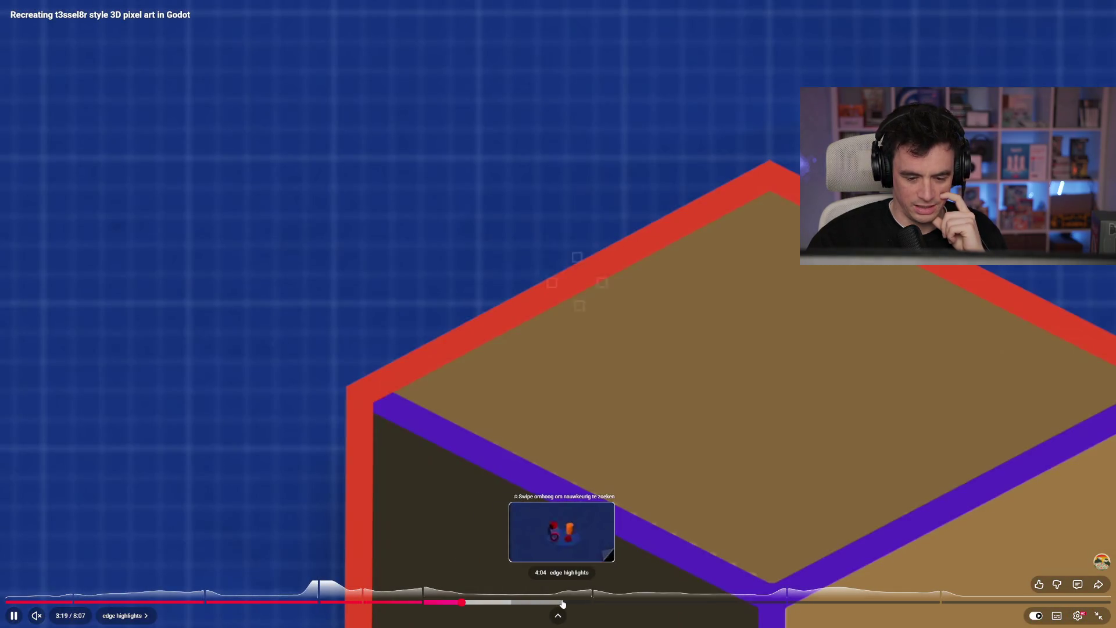
{"action": "left_click", "coordinate": [568, 603]}
Skim the Blender modelling and grass chapters, preview the ending, and resume at 6:50
{"action": "left_click", "coordinate": [629, 602]}
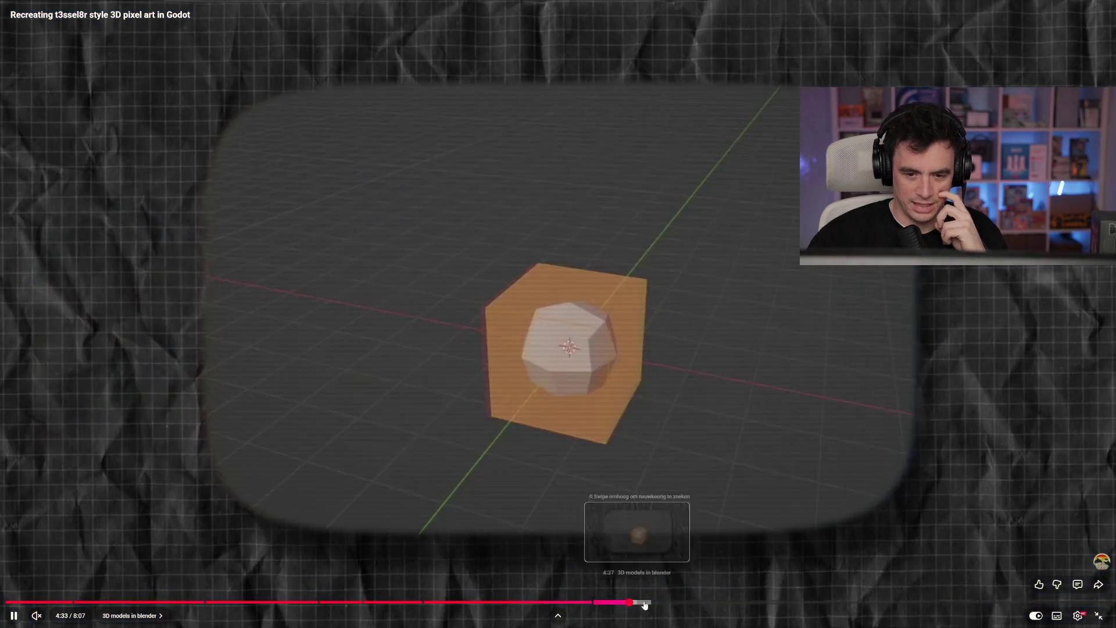
{"action": "left_click", "coordinate": [708, 603]}
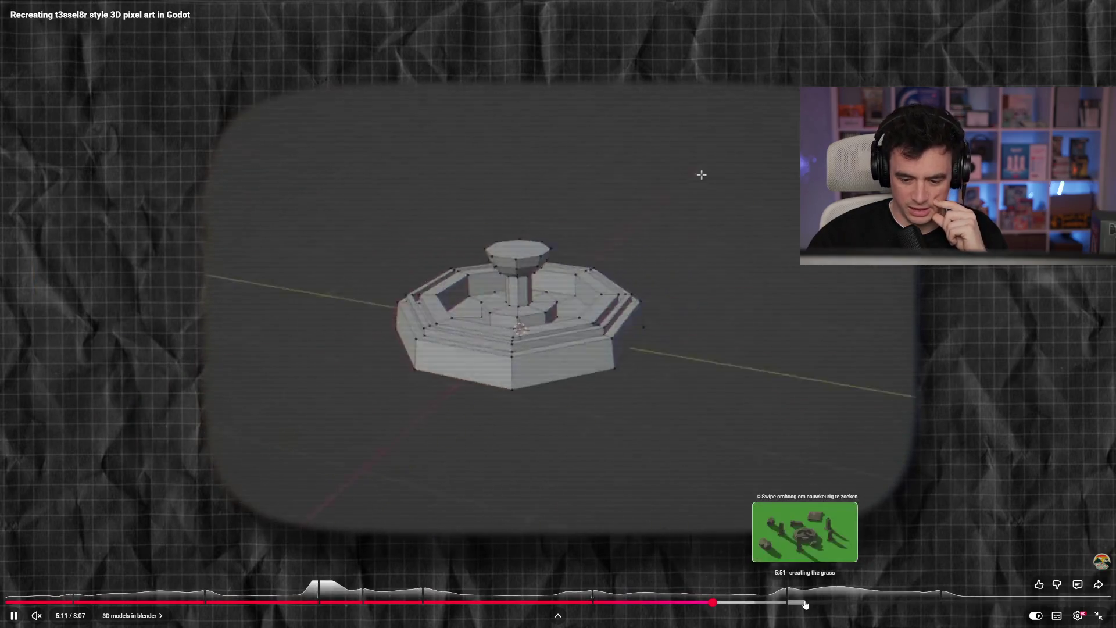
{"action": "left_click", "coordinate": [814, 603]}
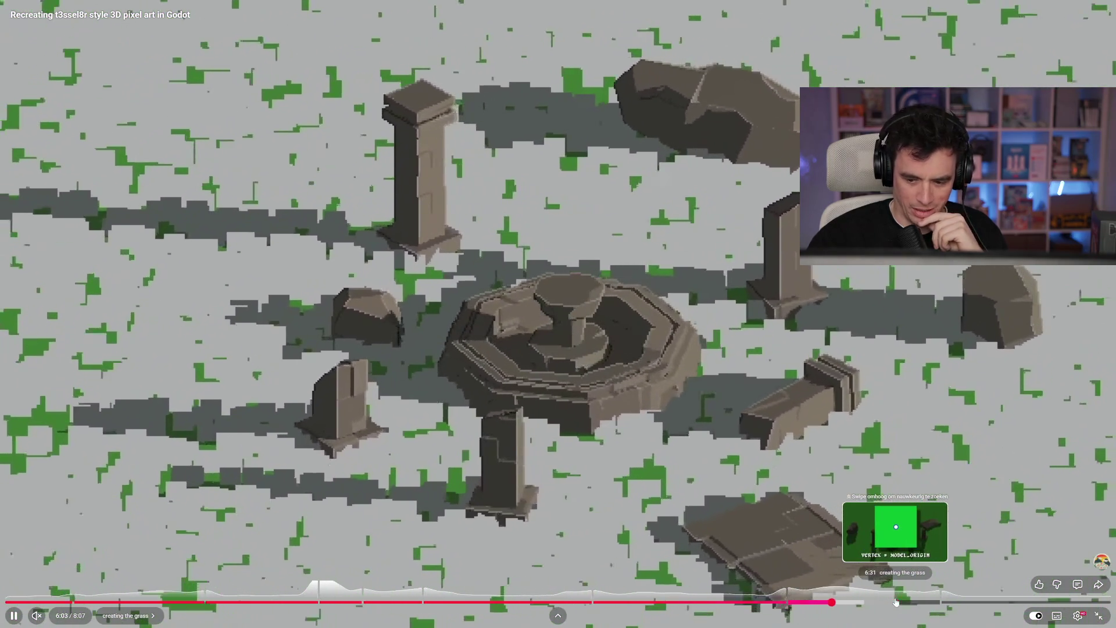
{"action": "left_click", "coordinate": [896, 603]}
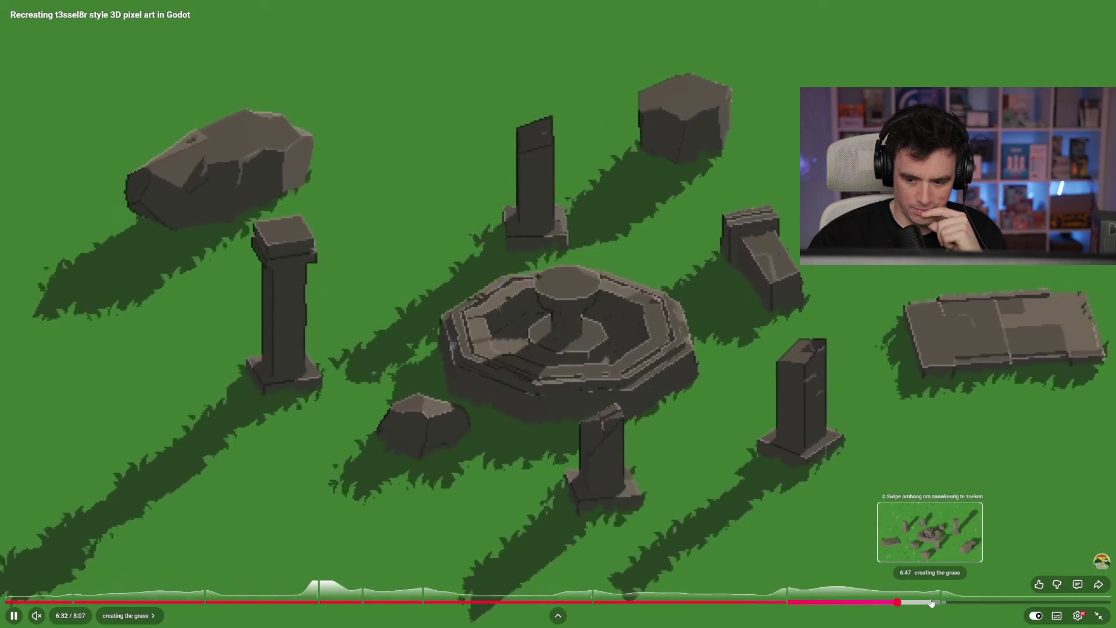
{"action": "left_click", "coordinate": [933, 603]}
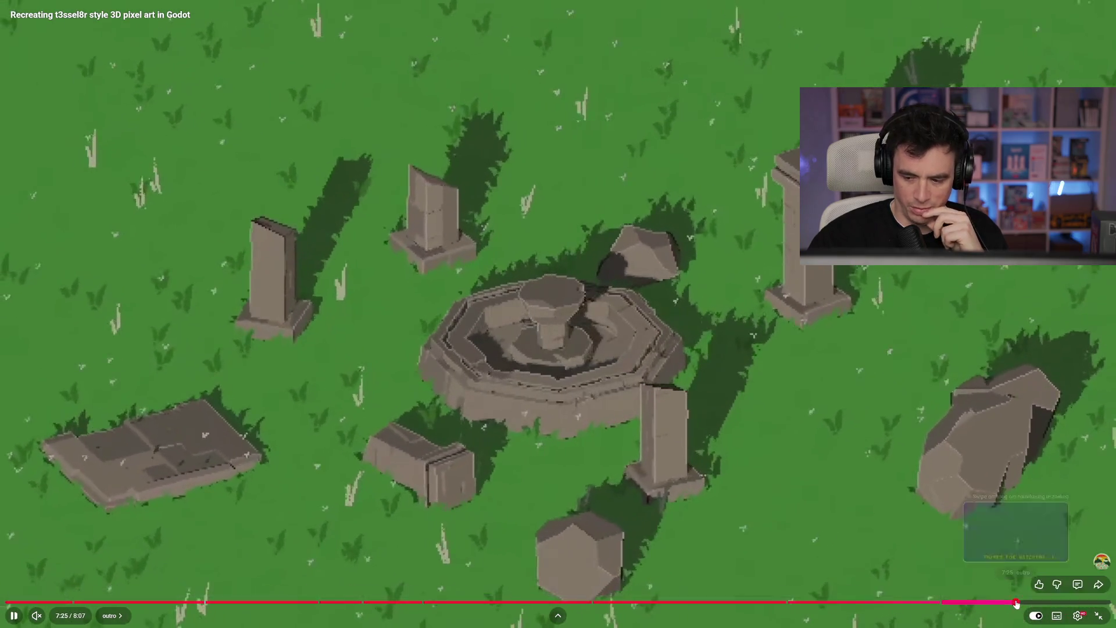
{"action": "left_click_drag", "start_coordinate": [1018, 602], "coordinate": [904, 602]}
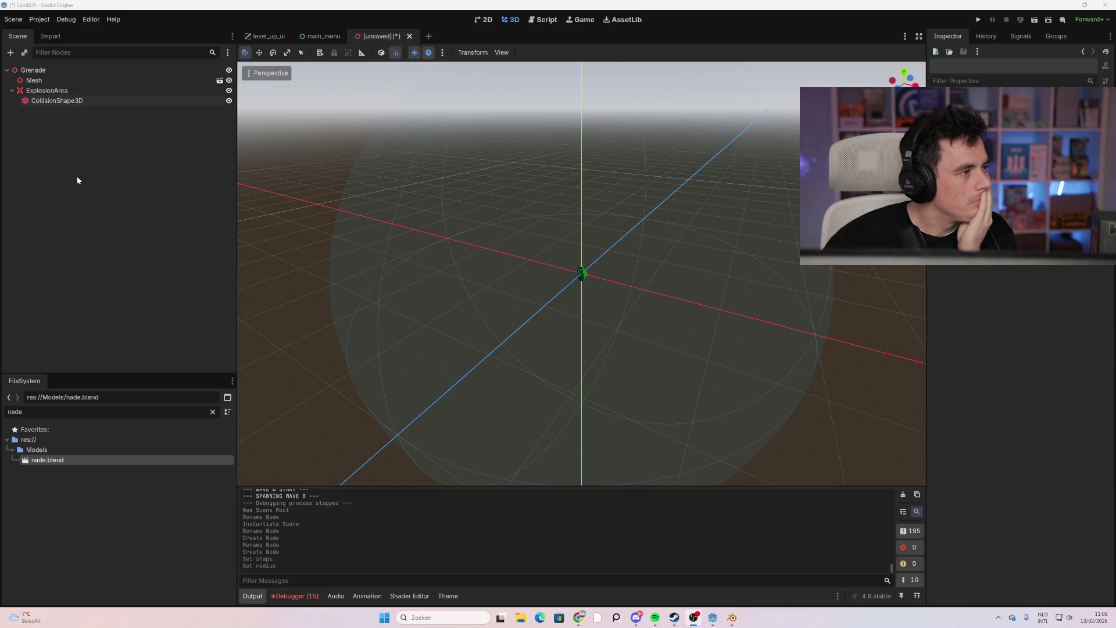
Select Grenade and add a GPUParticles3D child with Ctrl+A, searching 'gpu'
{"action": "left_click", "coordinate": [48, 68]}
{"action": "right_click", "coordinate": [49, 68]}
{"action": "key", "text": "Escape"}
{"action": "key", "text": "ctrl+a"}
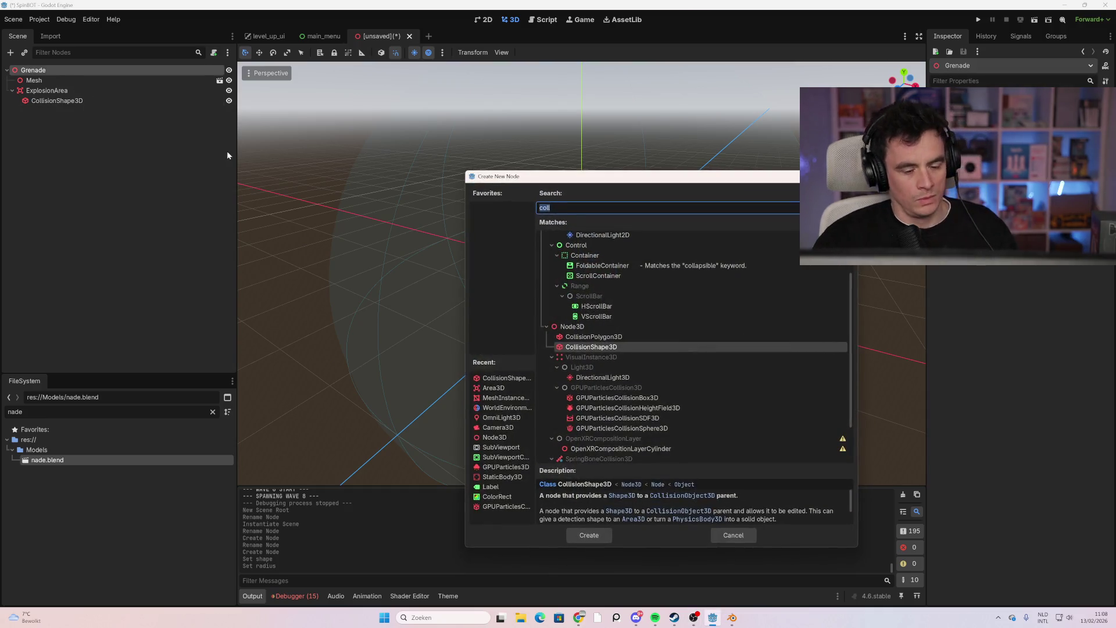
{"action": "type", "text": "gpu"}
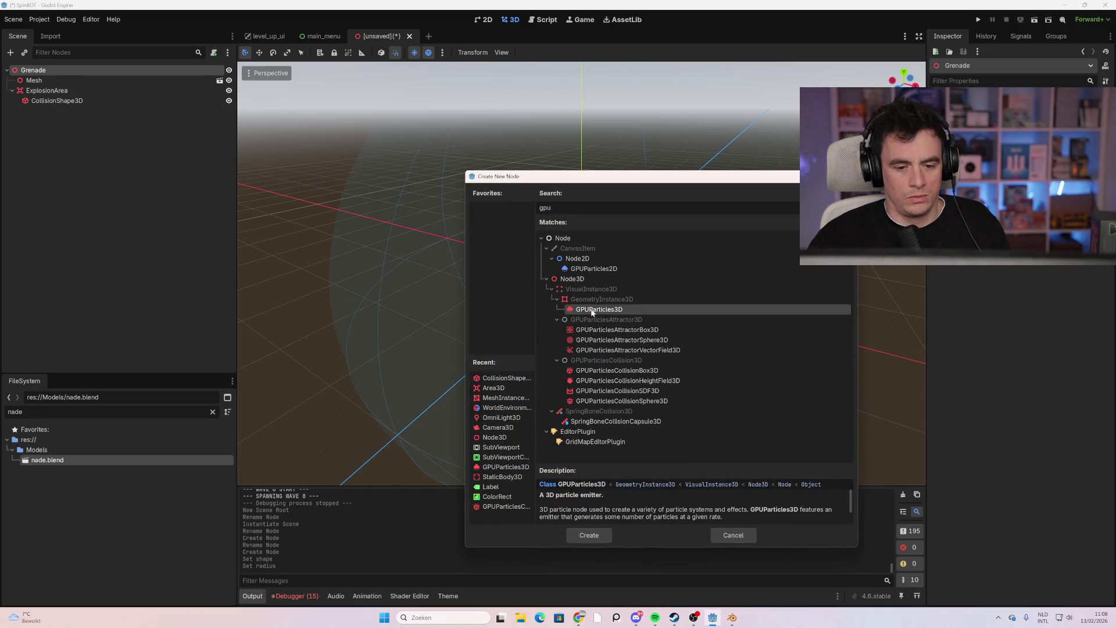
{"action": "double_click", "coordinate": [574, 301]}
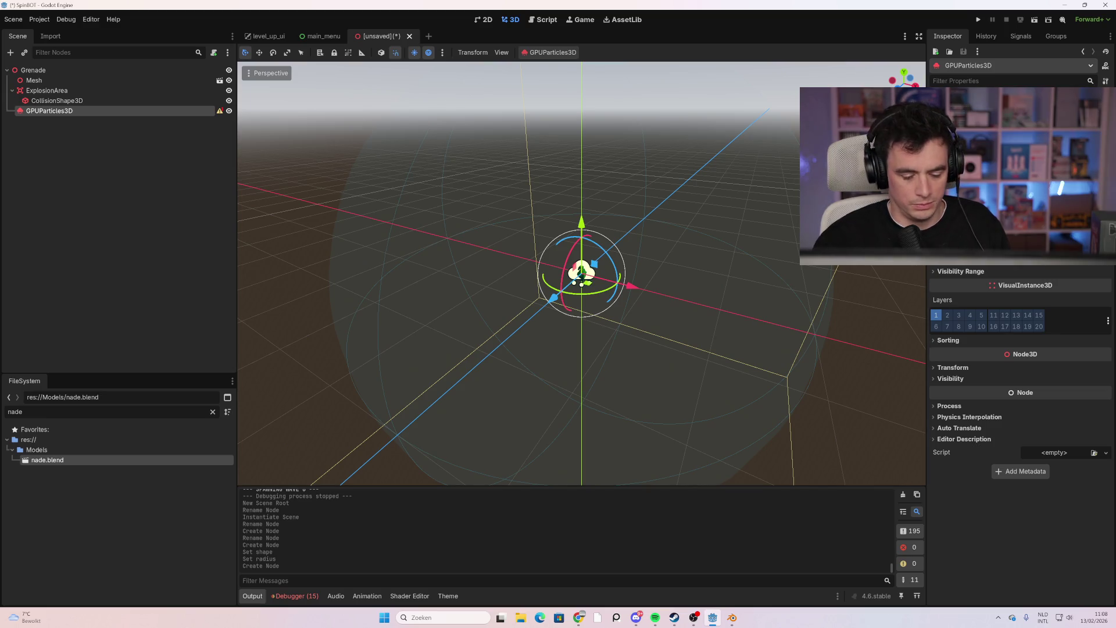
Adjust the particles' Amount value and scroll through the GPUParticles3D Inspector
{"action": "key", "text": "Return"}
{"action": "scroll", "coordinate": [581, 274], "scroll_direction": "up", "scroll_amount": 3}
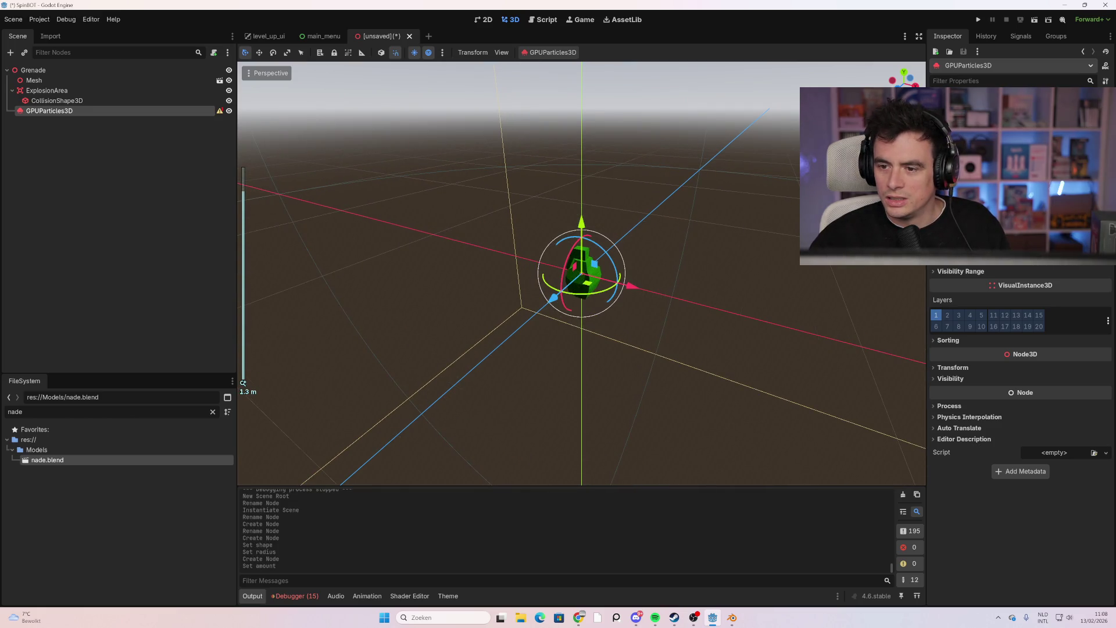
{"action": "scroll", "coordinate": [1020, 377], "scroll_direction": "up", "scroll_amount": 1}
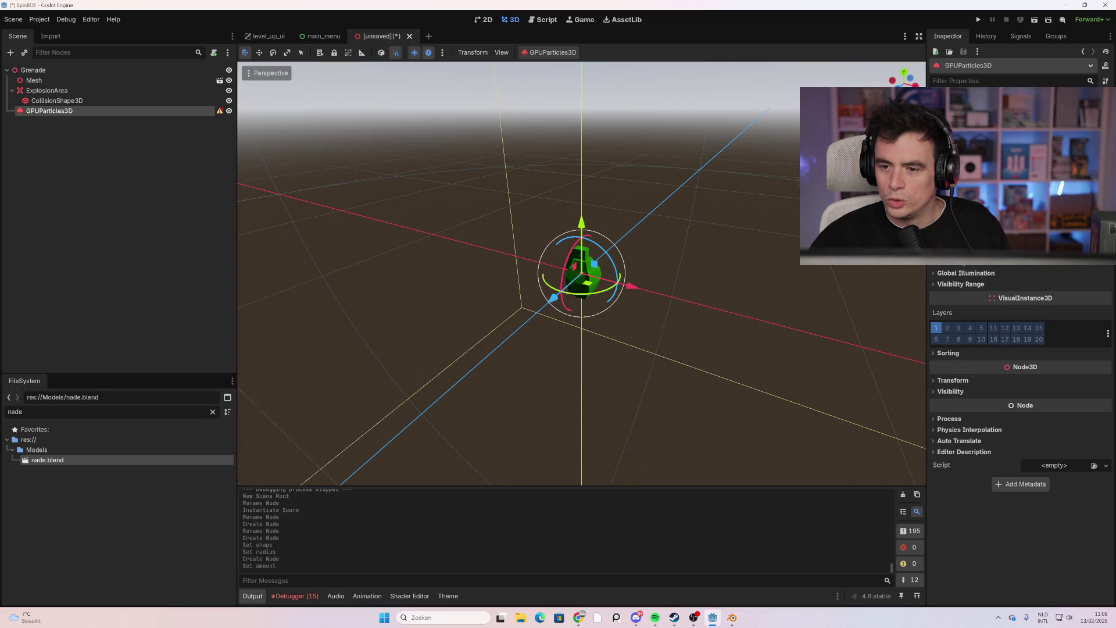
{"action": "scroll", "coordinate": [1020, 378], "scroll_direction": "up", "scroll_amount": 5}
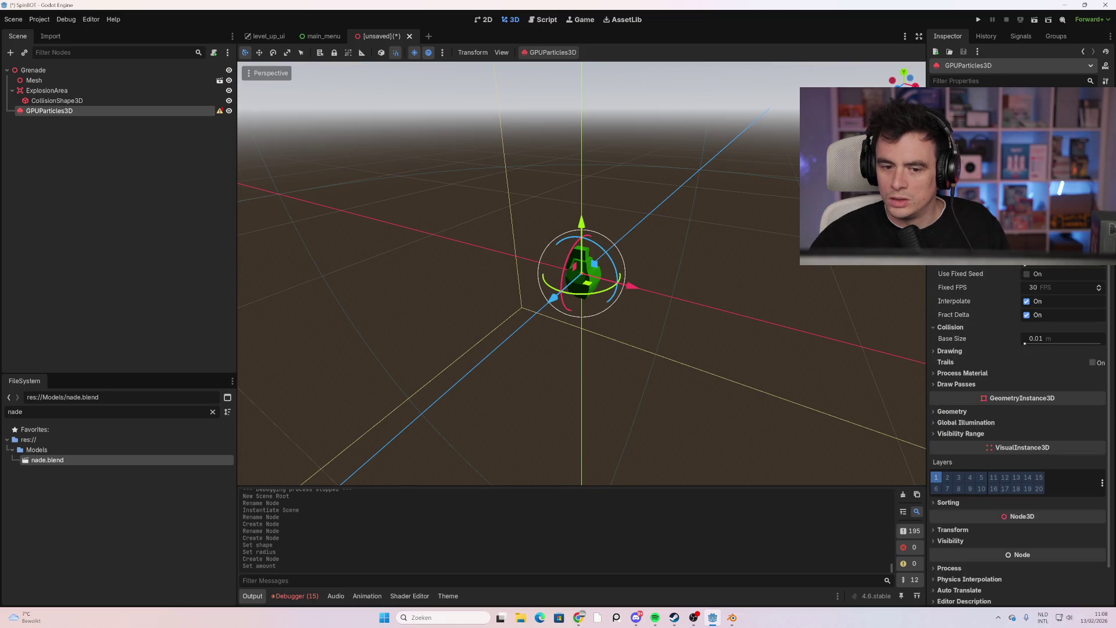
{"action": "scroll", "coordinate": [647, 274], "scroll_direction": "up", "scroll_amount": 6}
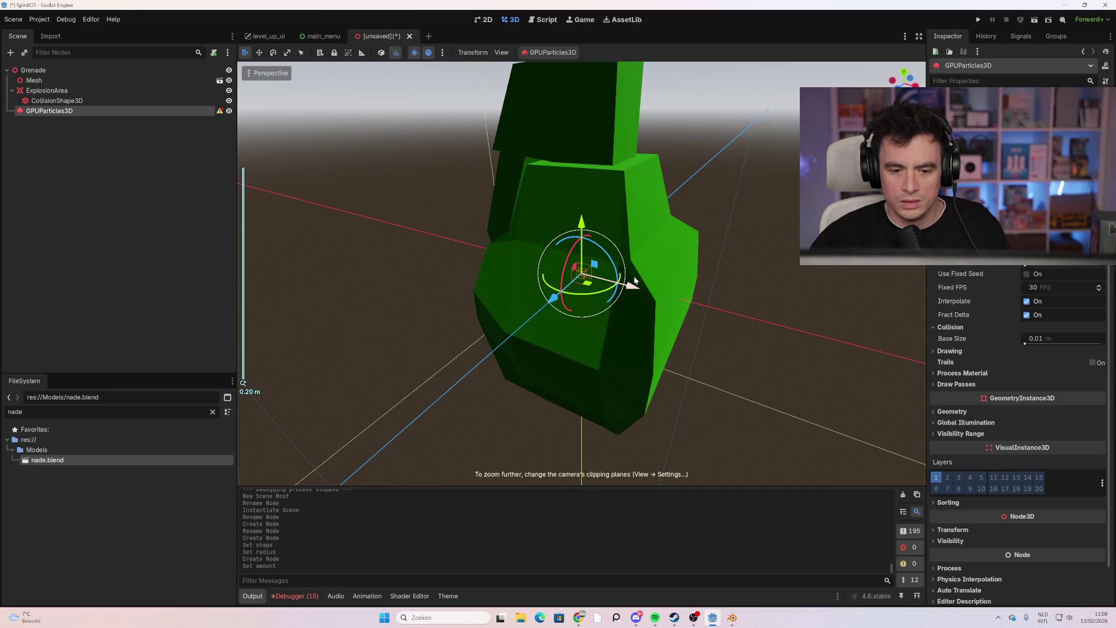
{"action": "scroll", "coordinate": [634, 275], "scroll_direction": "down", "scroll_amount": 3}
{"action": "scroll", "coordinate": [636, 273], "scroll_direction": "up", "scroll_amount": 3}
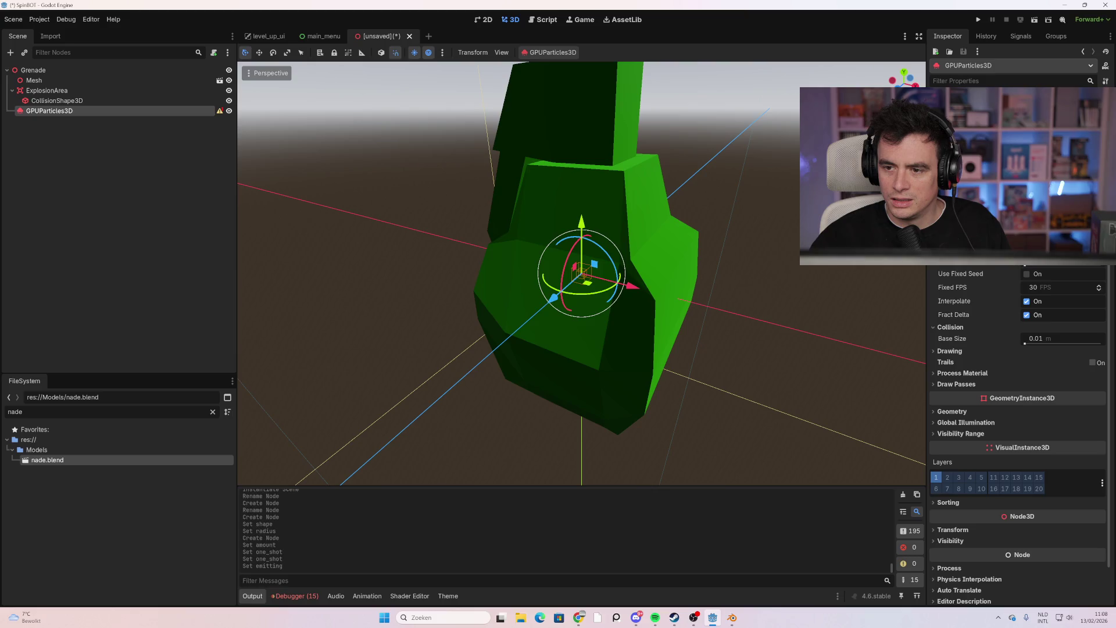
{"action": "scroll", "coordinate": [654, 260], "scroll_direction": "down", "scroll_amount": 3}
{"action": "scroll", "coordinate": [965, 421], "scroll_direction": "down", "scroll_amount": 2}
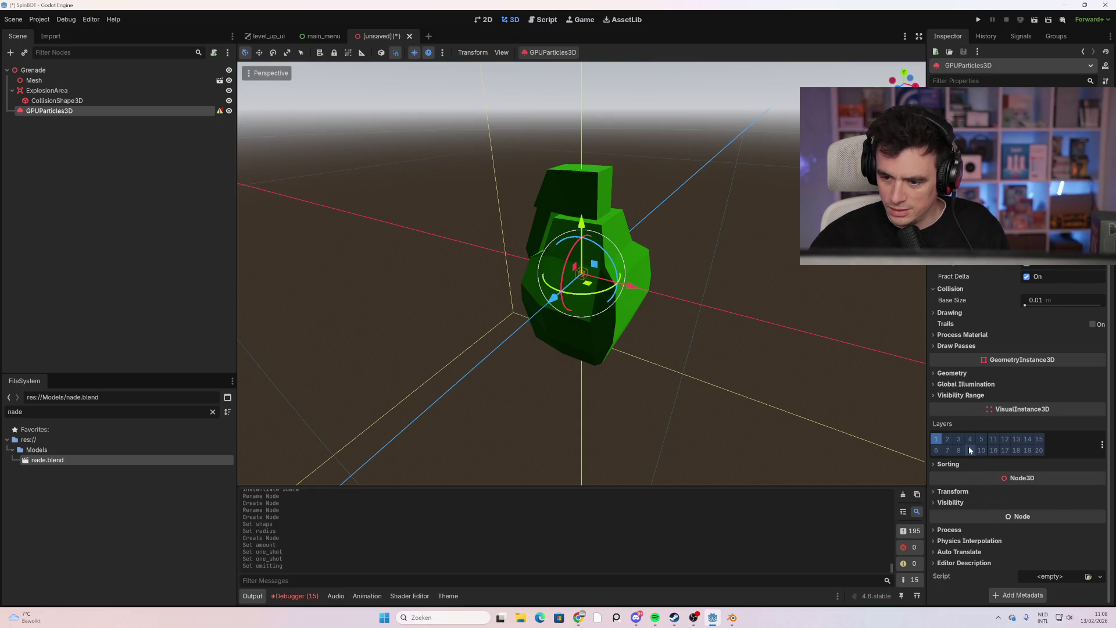
Assign a new ParticleProcessMaterial as the particles' Process Material
{"action": "left_click", "coordinate": [955, 314]}
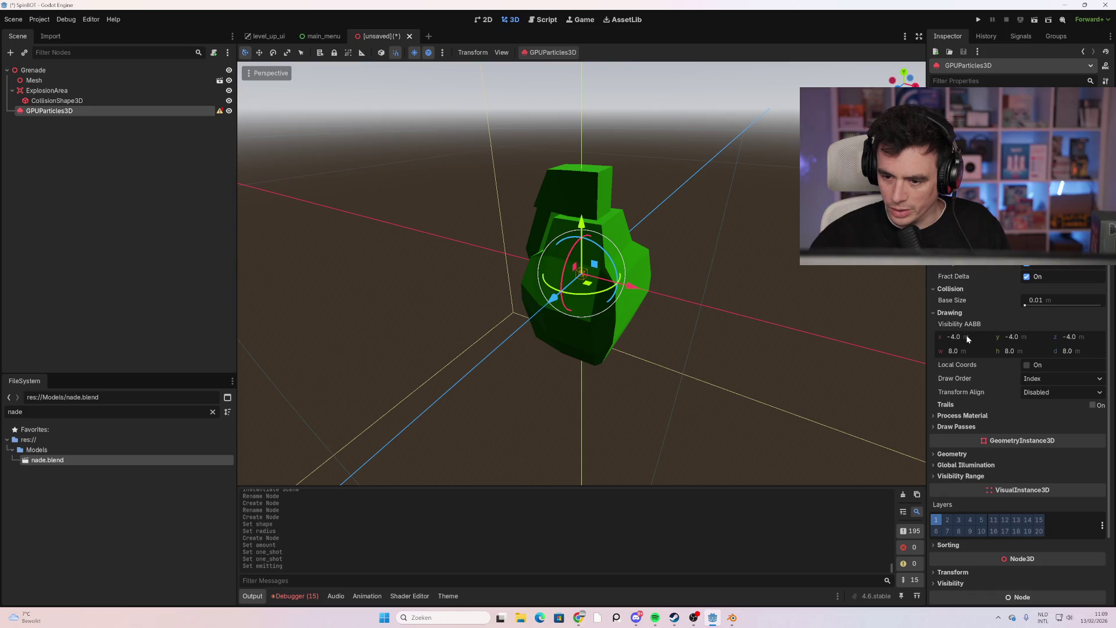
{"action": "left_click", "coordinate": [963, 416]}
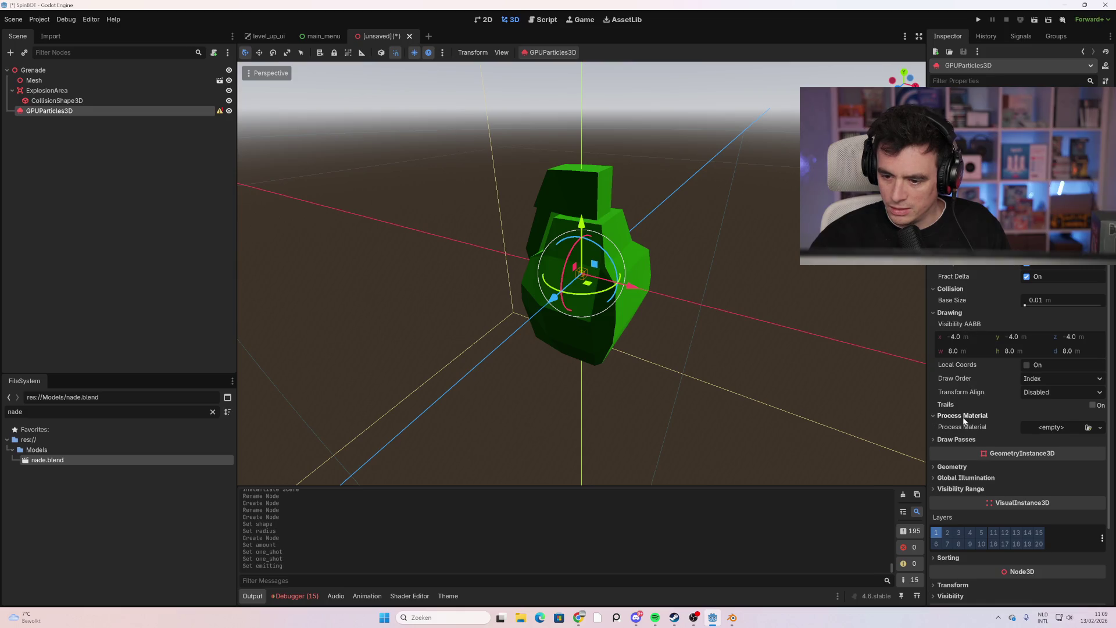
{"action": "left_click", "coordinate": [1100, 428]}
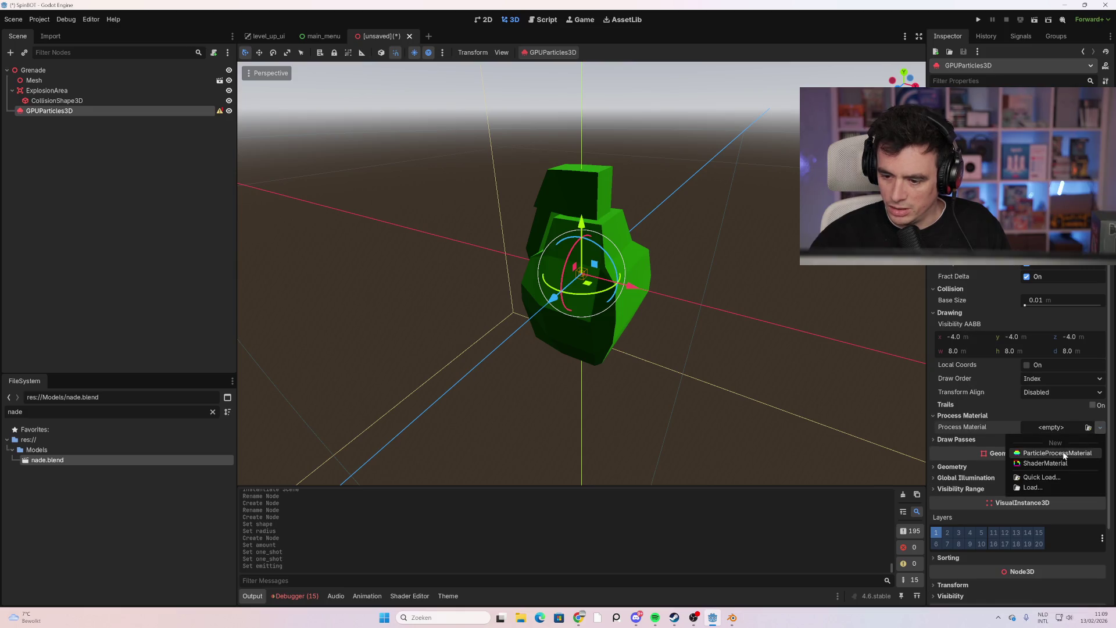
{"action": "left_click", "coordinate": [1065, 453]}
{"action": "left_click", "coordinate": [1061, 429]}
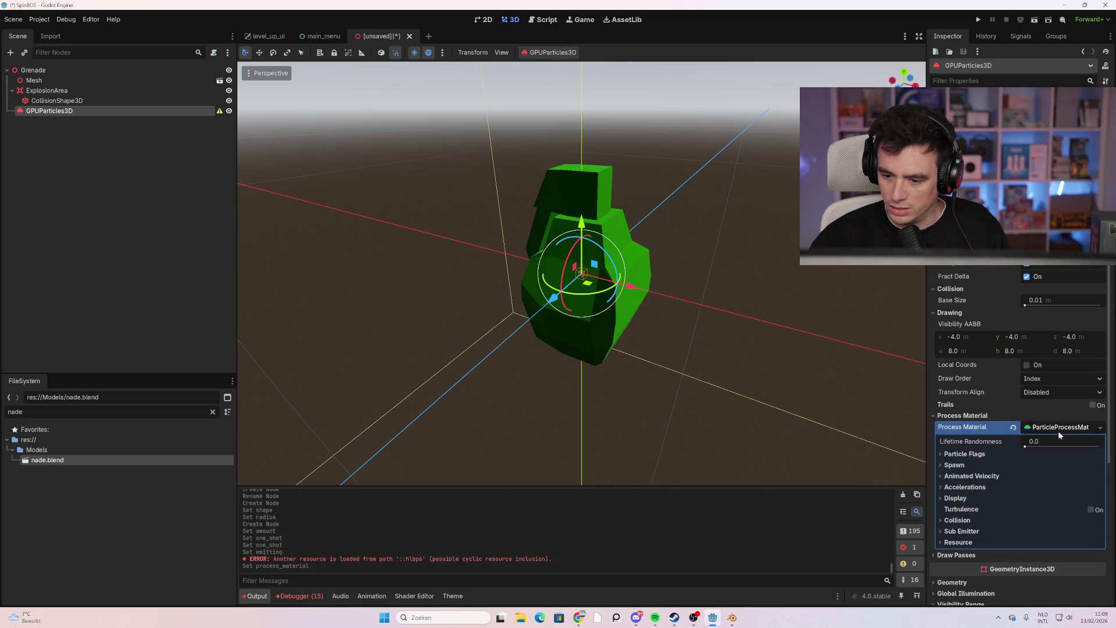
Expand Draw Passes and open the Pass 1 mesh dropdown
{"action": "scroll", "coordinate": [1041, 438], "scroll_direction": "down", "scroll_amount": 2}
{"action": "left_click", "coordinate": [956, 491]}
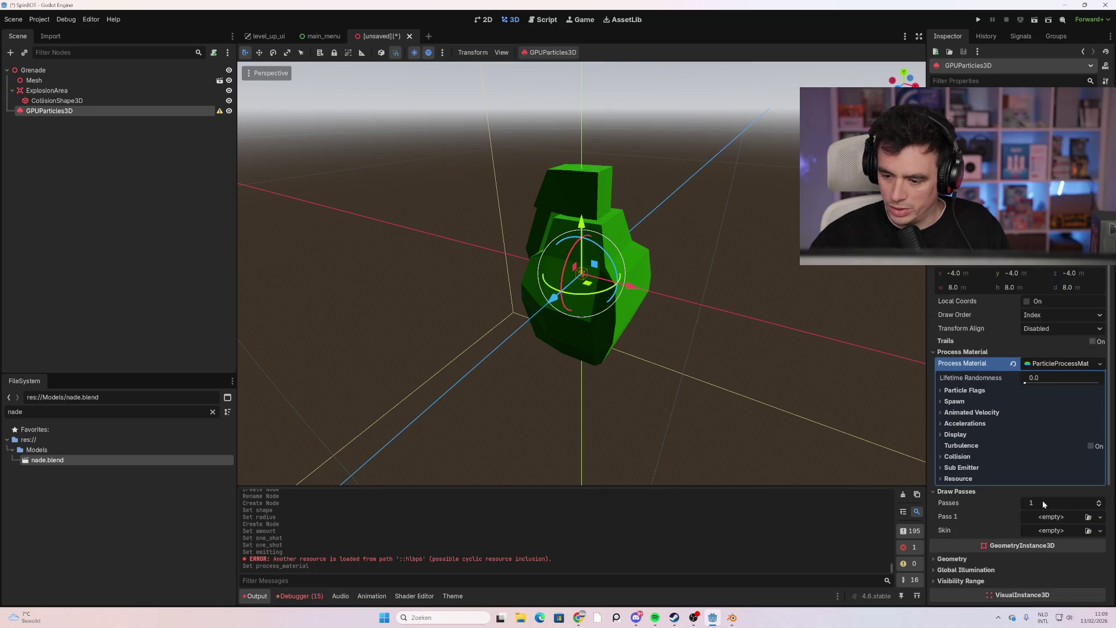
{"action": "left_click", "coordinate": [1089, 517]}
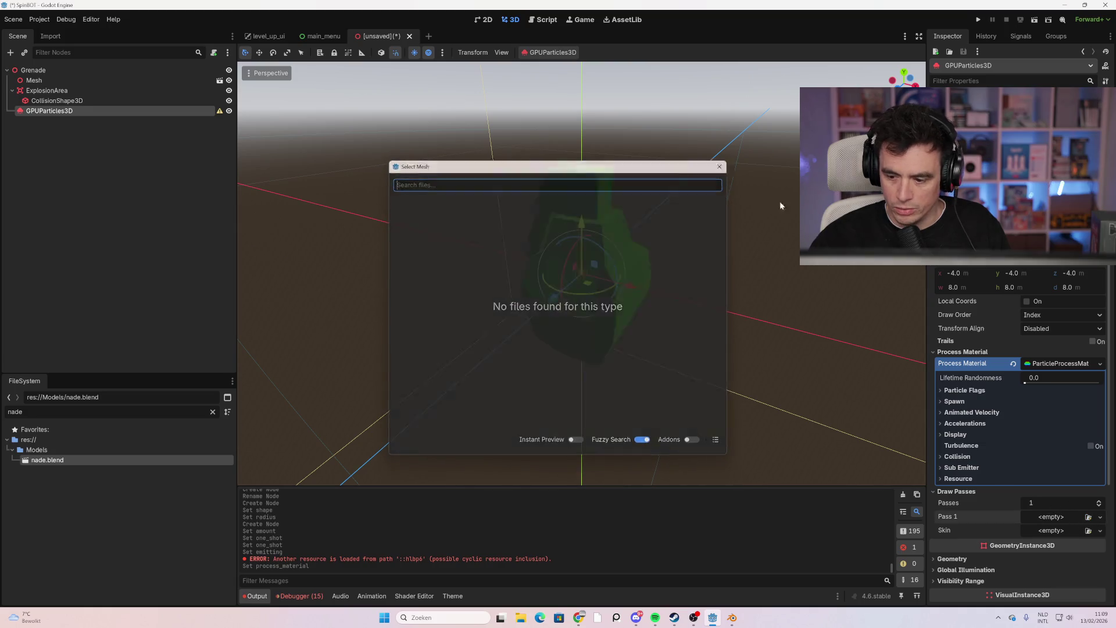
{"action": "key", "text": "Escape"}
{"action": "left_click", "coordinate": [1100, 517]}
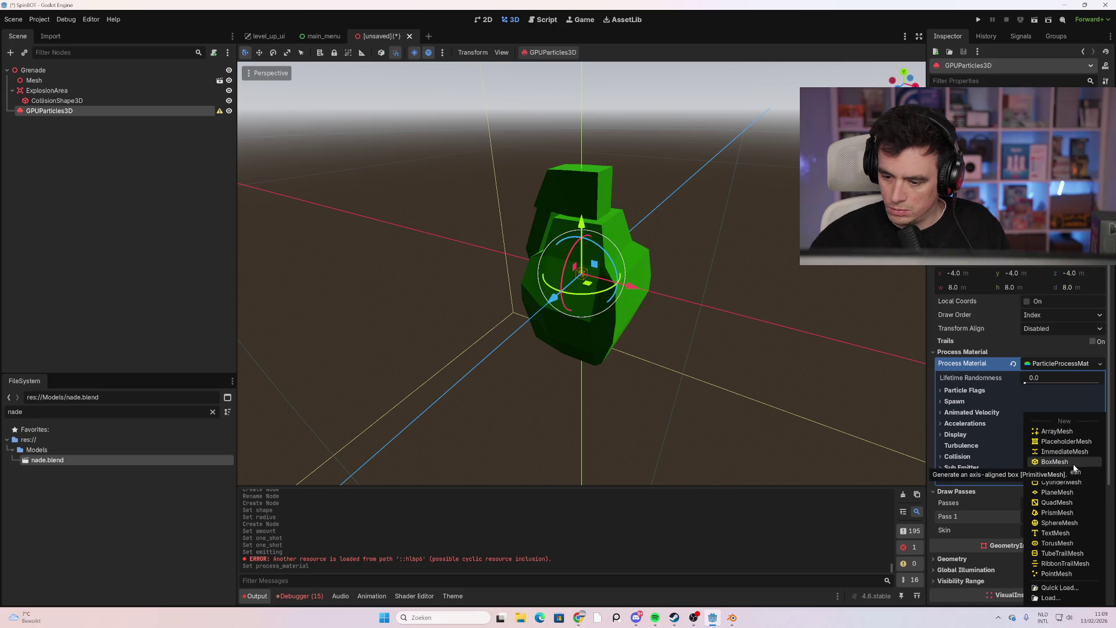
Set the Pass 1 mesh to a new BoxMesh
{"action": "left_click", "coordinate": [1054, 461]}
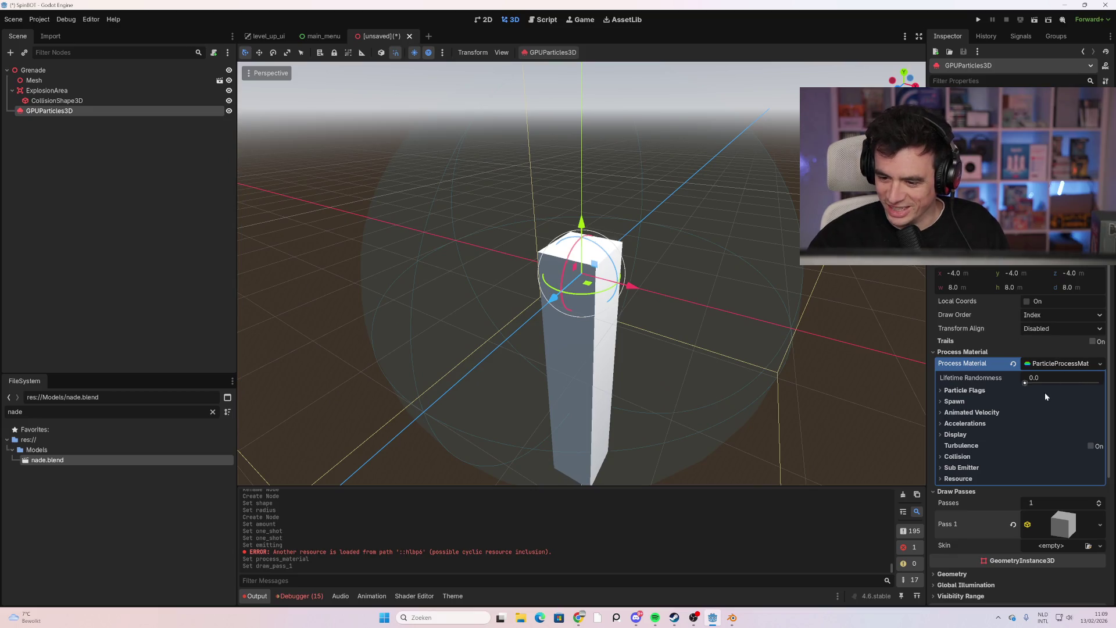
{"action": "scroll", "coordinate": [1045, 393], "scroll_direction": "up", "scroll_amount": 3}
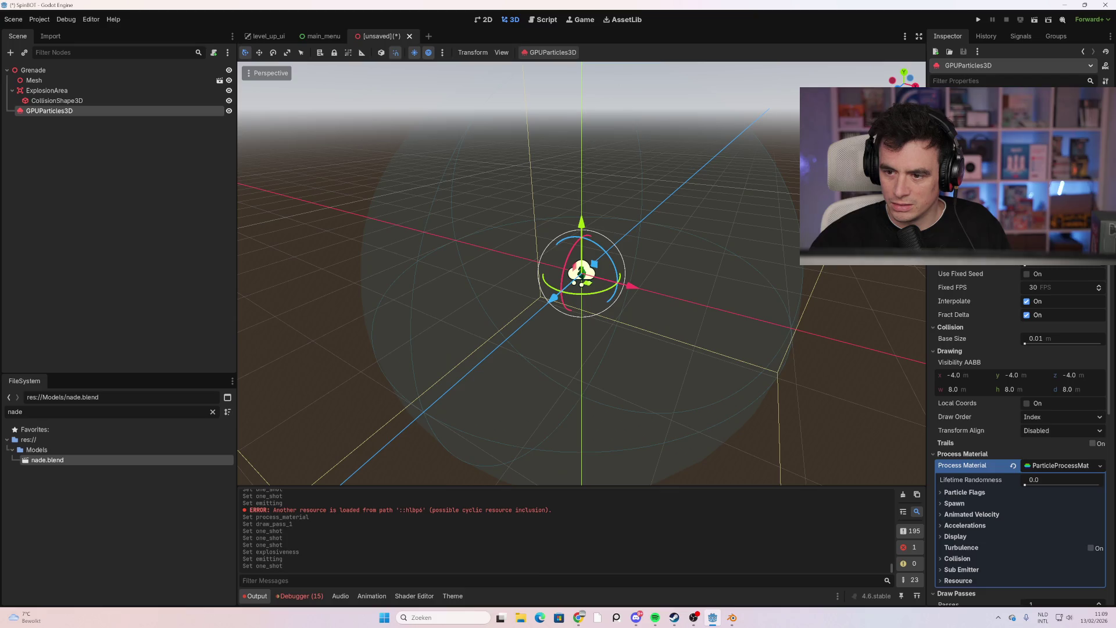
Lower the minimum spawn angle to -288 under Spawn > Angle
{"action": "scroll", "coordinate": [988, 504], "scroll_direction": "down", "scroll_amount": 2}
{"action": "left_click", "coordinate": [954, 376]}
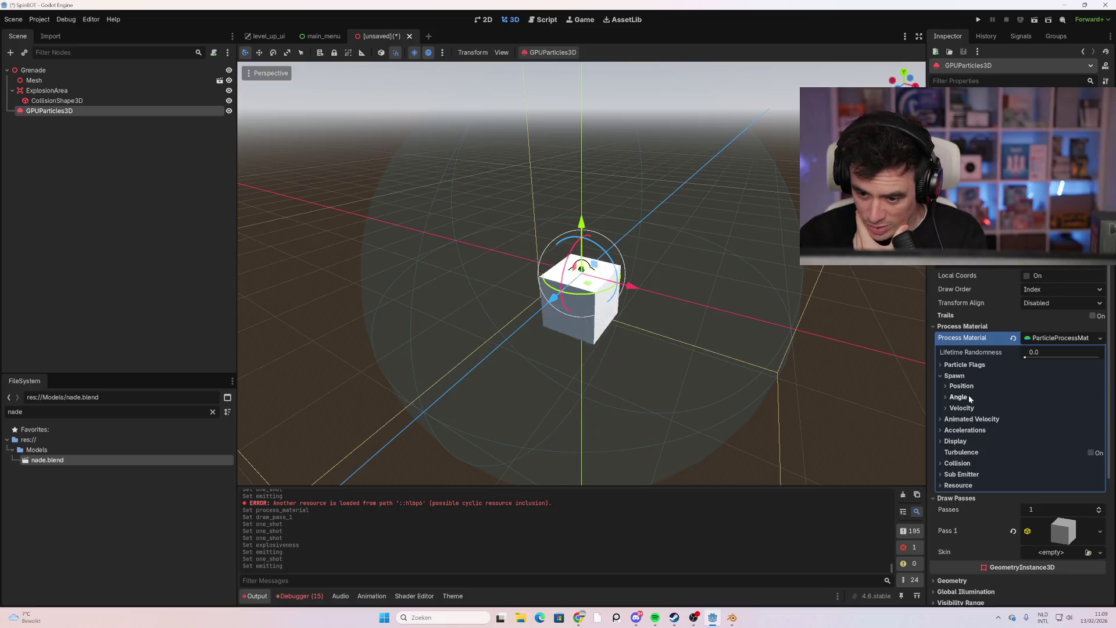
{"action": "left_click", "coordinate": [969, 395]}
{"action": "left_click_drag", "start_coordinate": [980, 436], "coordinate": [966, 436]}
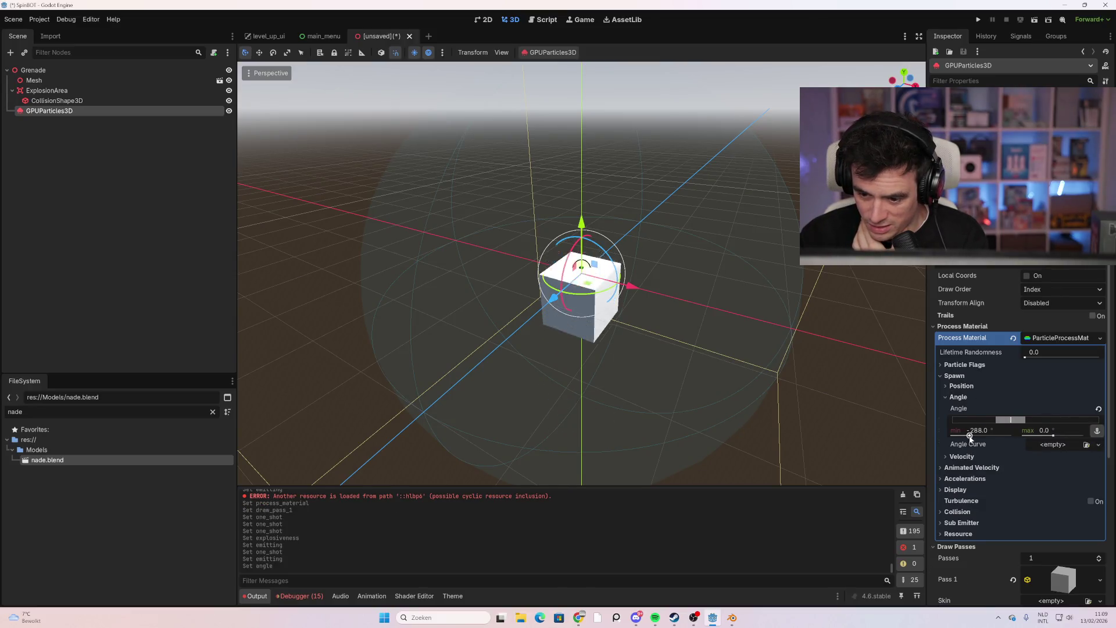
Set the emission shape offset x to -0.01 and the emission shape to Sphere
{"action": "left_click", "coordinate": [962, 386]}
{"action": "scroll", "coordinate": [982, 460], "scroll_direction": "down", "scroll_amount": 2}
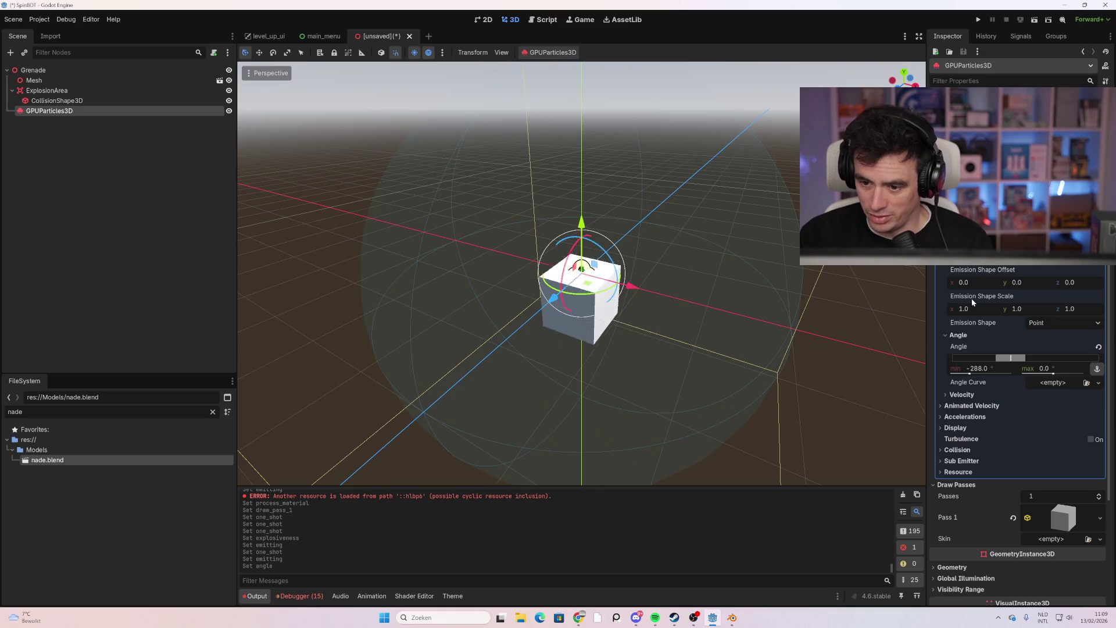
{"action": "left_click_drag", "start_coordinate": [971, 282], "coordinate": [965, 282]}
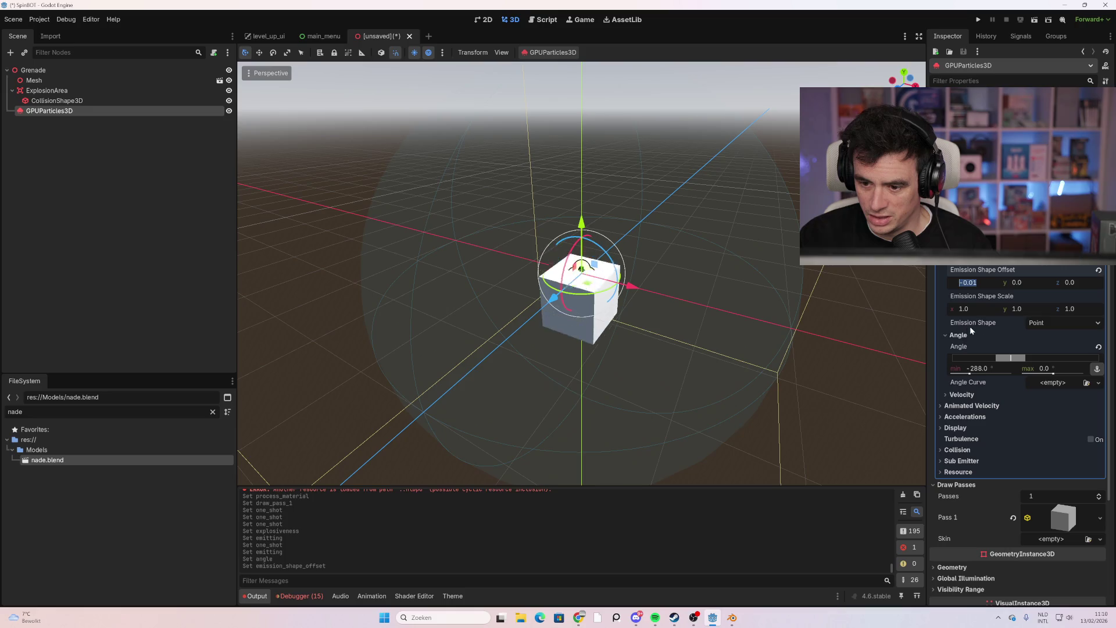
{"action": "left_click", "coordinate": [1038, 324]}
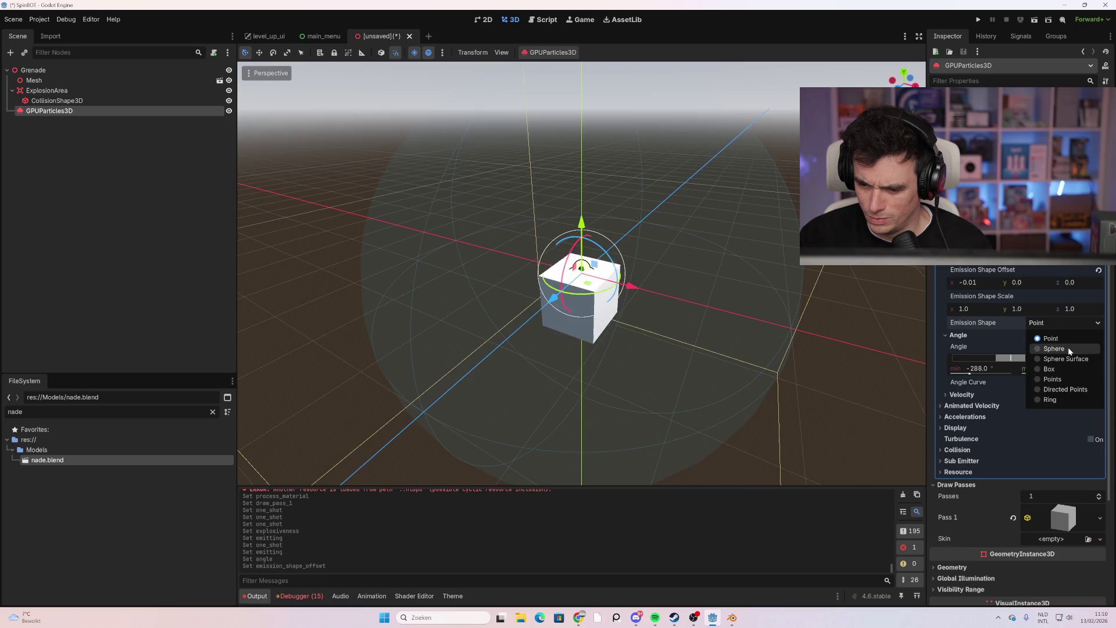
{"action": "left_click", "coordinate": [1068, 348]}
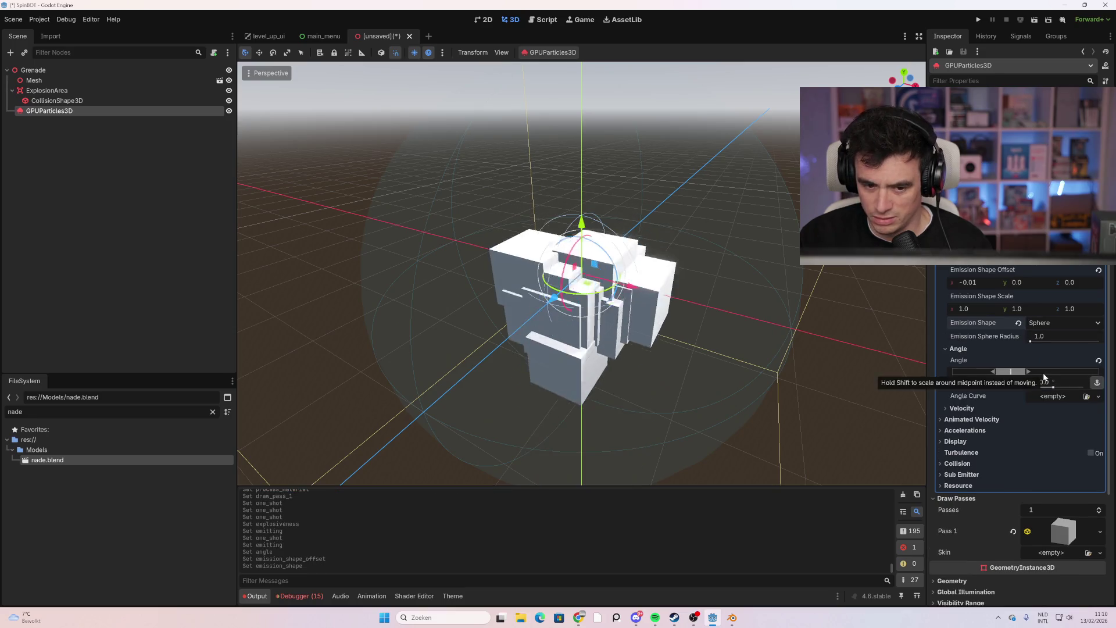
{"action": "scroll", "coordinate": [1041, 409], "scroll_direction": "down", "scroll_amount": 2}
{"action": "left_click", "coordinate": [961, 344]}
{"action": "scroll", "coordinate": [1028, 437], "scroll_direction": "down", "scroll_amount": 3}
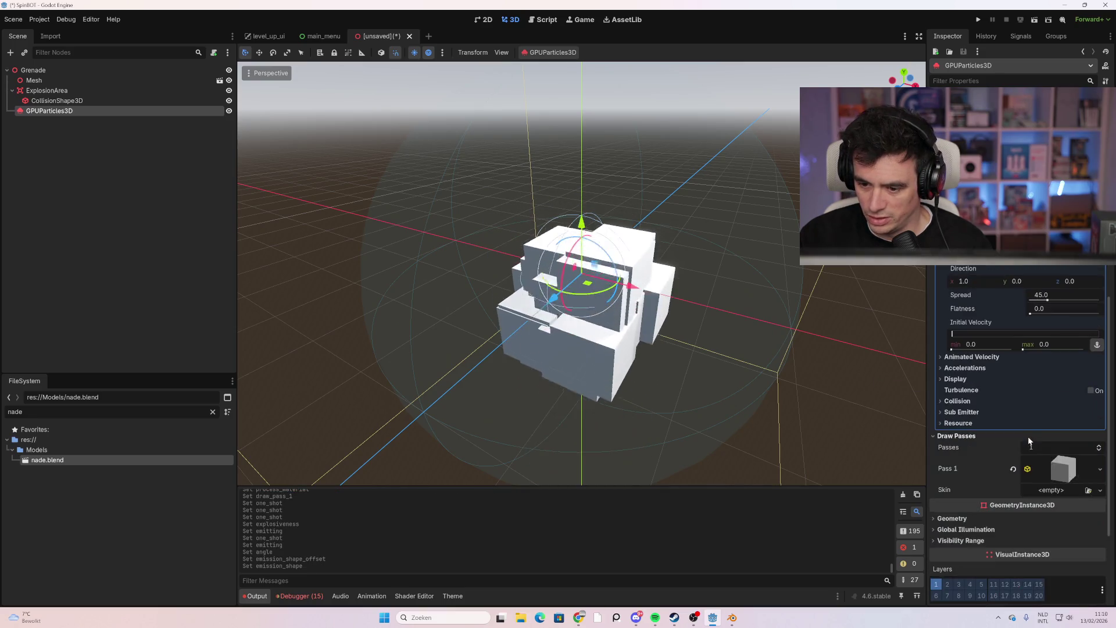
Try vertical gravity values of -20.36 and 20, then set gravity y back to 0
{"action": "left_click", "coordinate": [966, 369]}
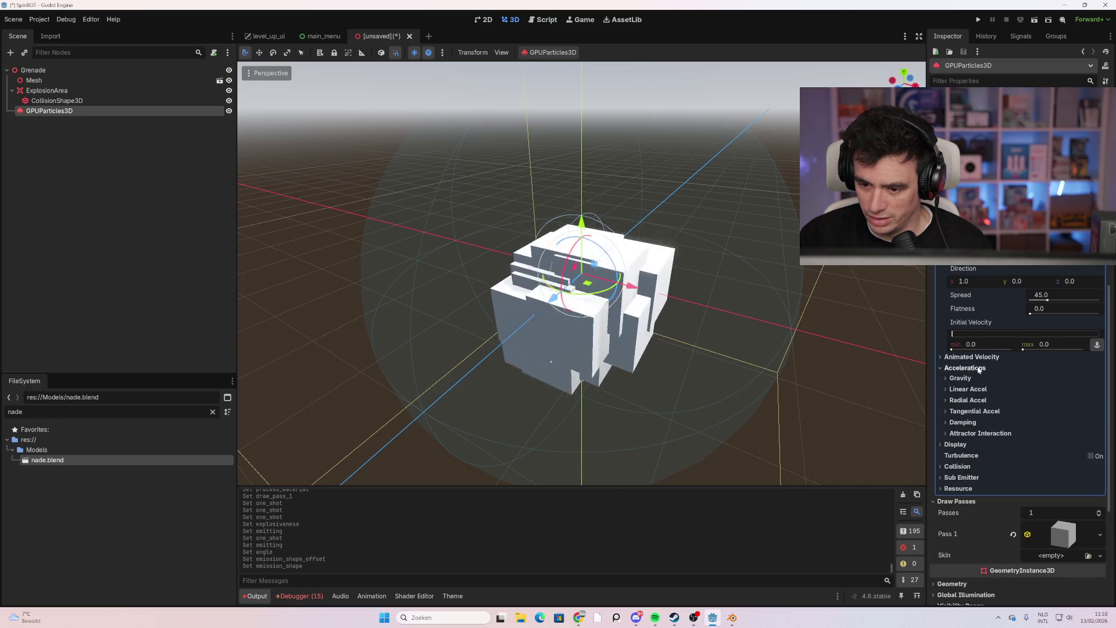
{"action": "left_click", "coordinate": [968, 378]}
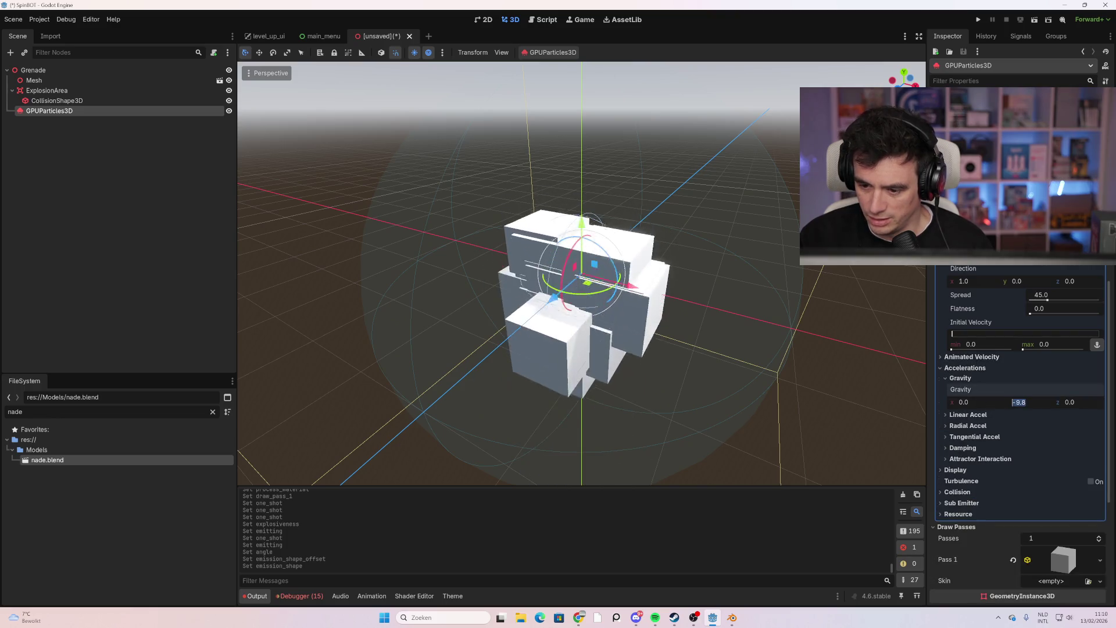
{"action": "type", "text": "0"}
{"action": "key", "text": "Return"}
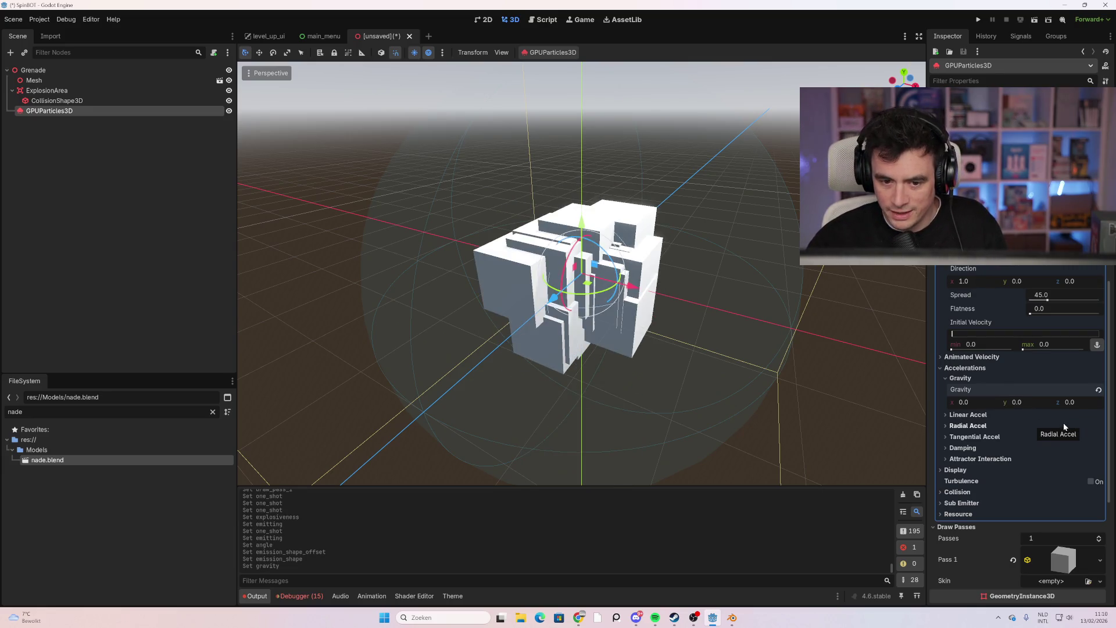
{"action": "type", "text": "0.36"}
{"action": "key", "text": "Return"}
{"action": "left_click", "coordinate": [1033, 404]}
{"action": "type", "text": "20"}
{"action": "key", "text": "Return"}
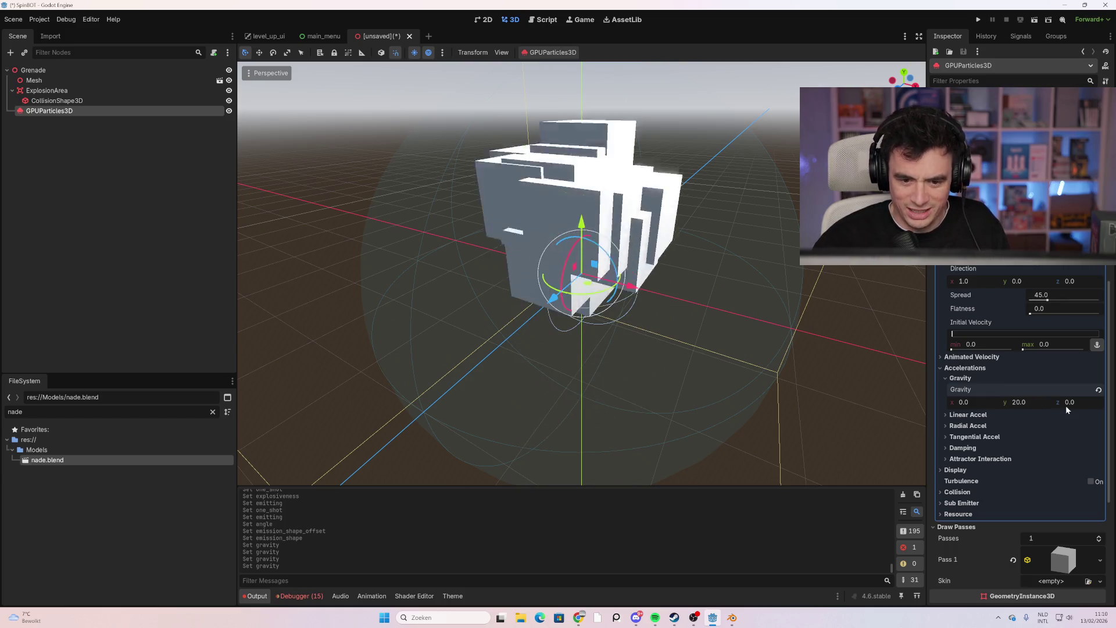
{"action": "left_click", "coordinate": [1024, 401]}
{"action": "type", "text": "0"}
{"action": "key", "text": "Return"}
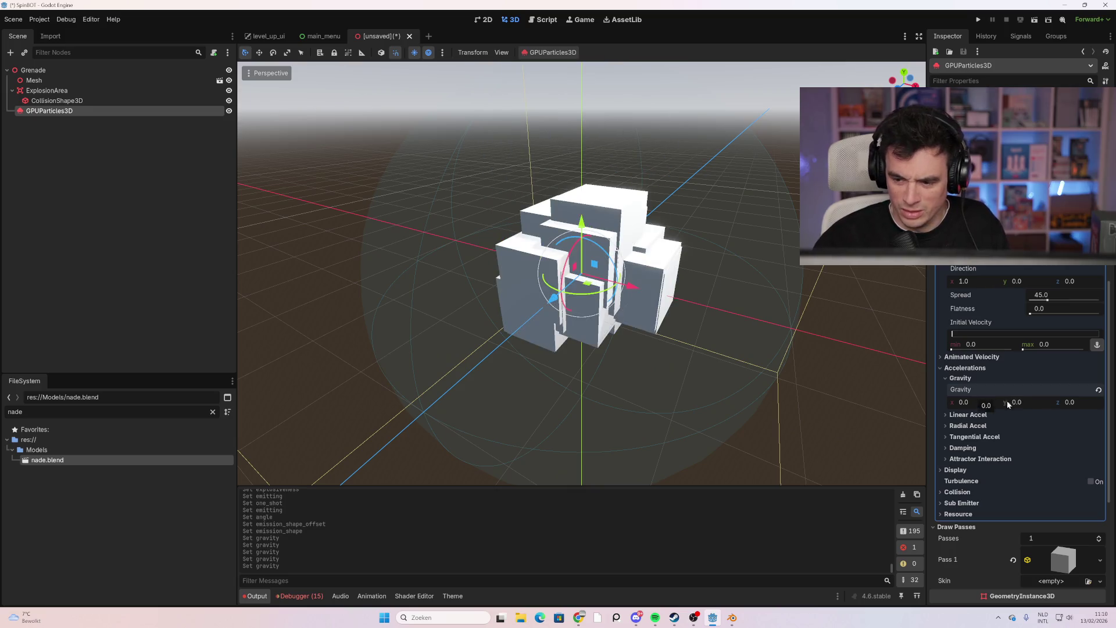
Test gravity x at 10, then reset gravity x and z to 0
{"action": "left_click", "coordinate": [1070, 402]}
{"action": "left_click", "coordinate": [964, 402]}
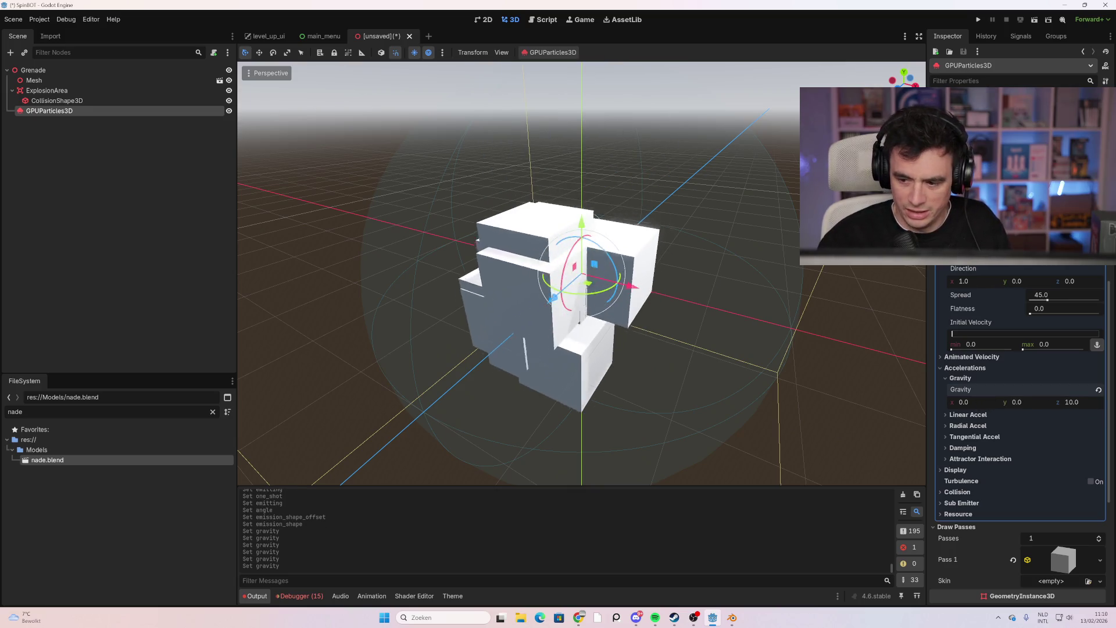
{"action": "type", "text": "10"}
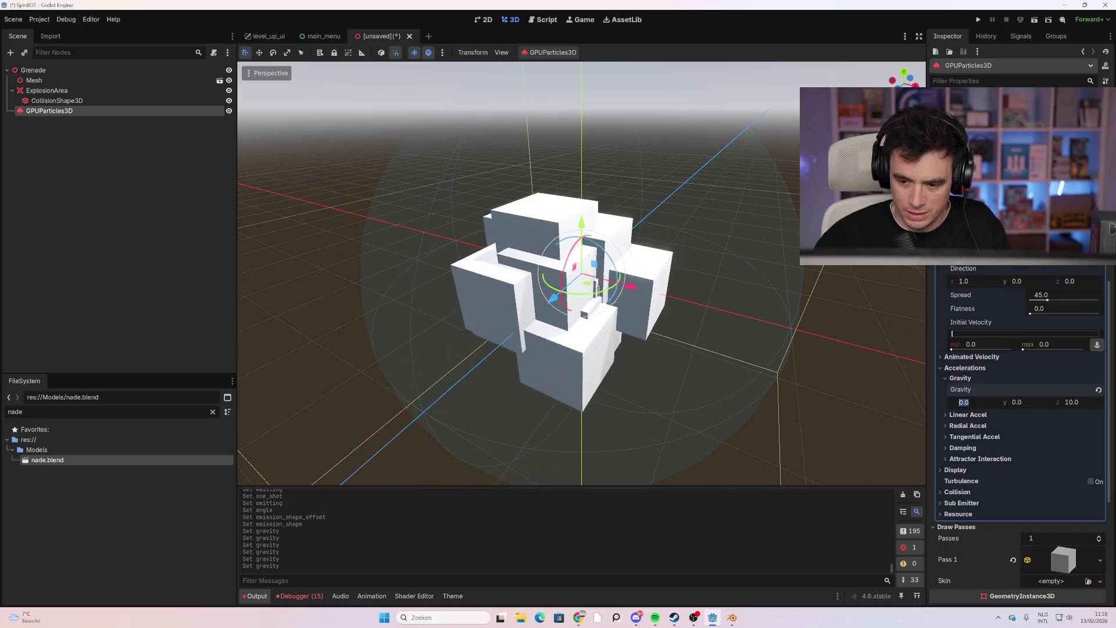
{"action": "key", "text": "Return"}
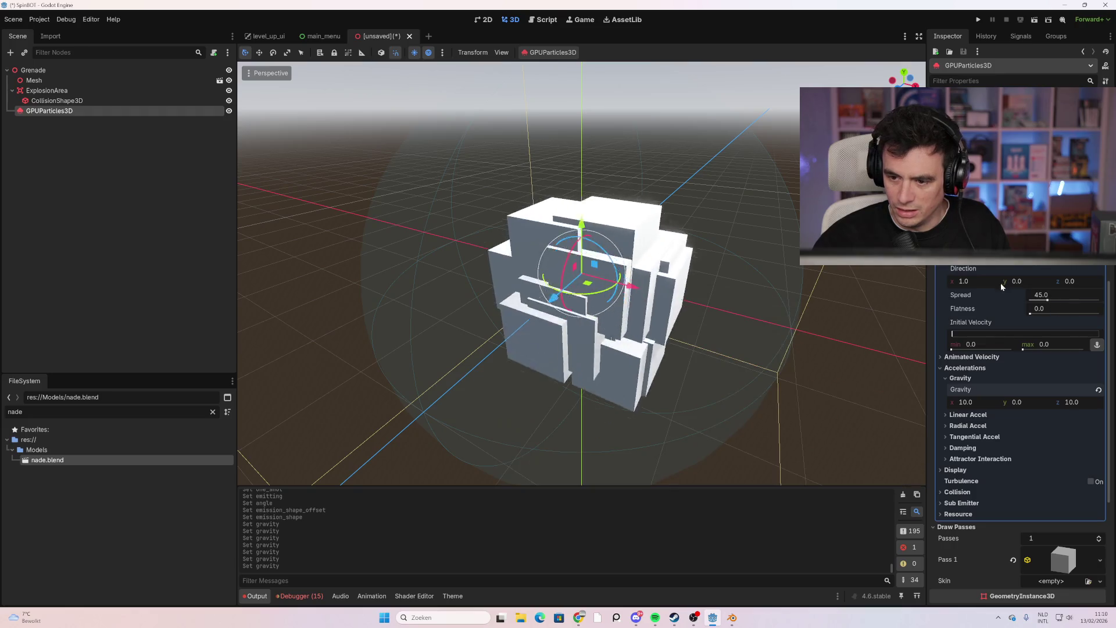
{"action": "left_click", "coordinate": [965, 402]}
{"action": "type", "text": "0"}
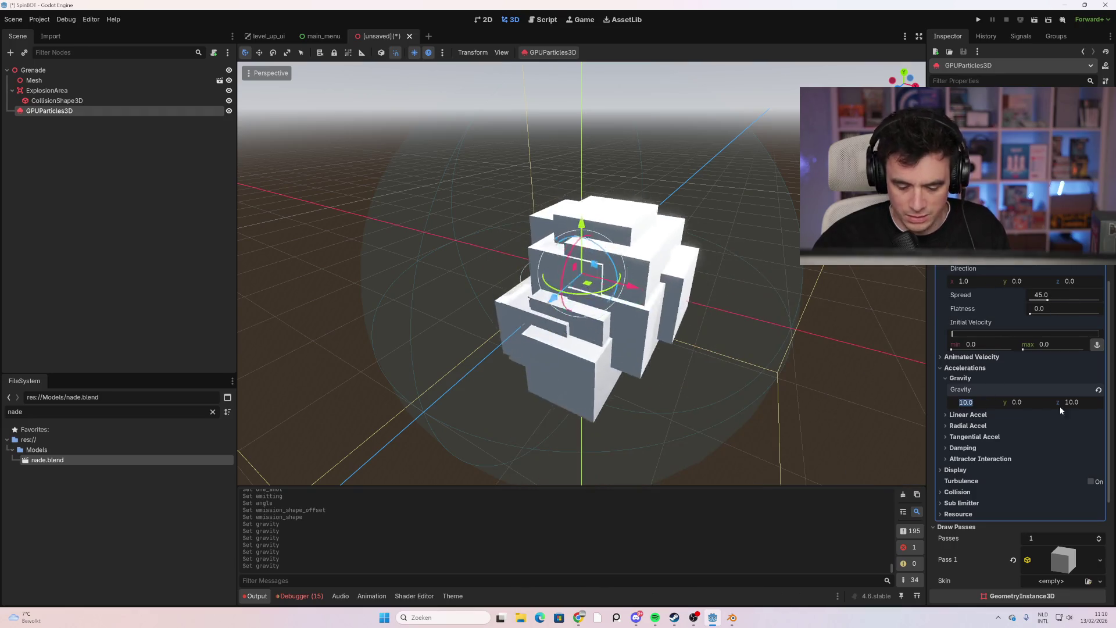
{"action": "left_click", "coordinate": [1078, 402]}
{"action": "type", "text": "0"}
{"action": "key", "text": "Return"}
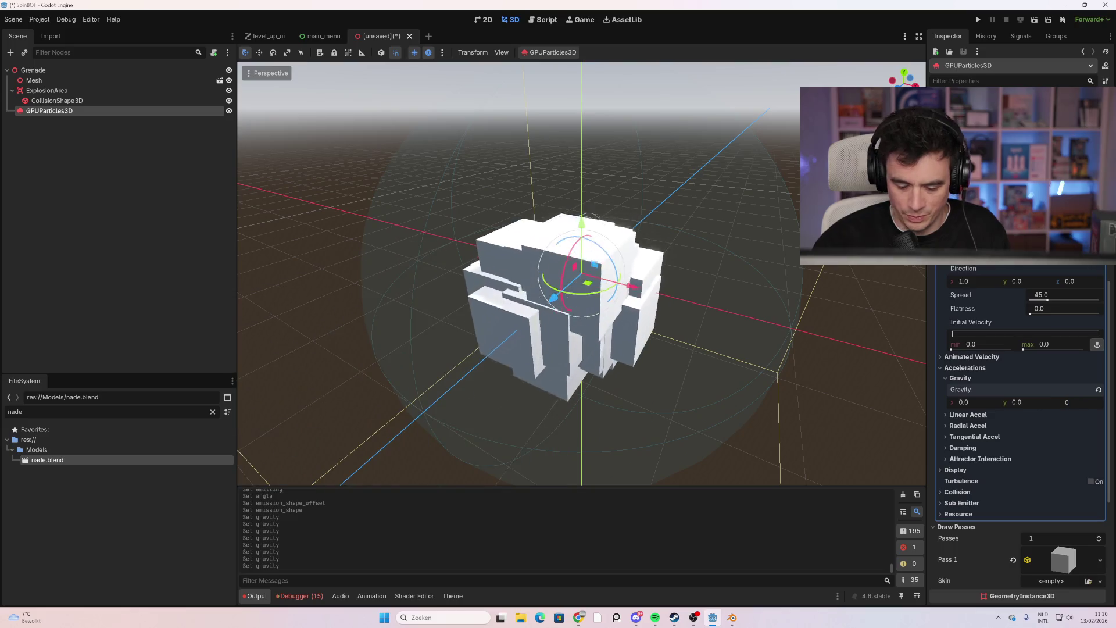
Glance at Radial Accel, then expand the Linear Accel settings
{"action": "left_click", "coordinate": [1064, 428]}
{"action": "left_click", "coordinate": [968, 425]}
{"action": "left_click", "coordinate": [981, 415]}
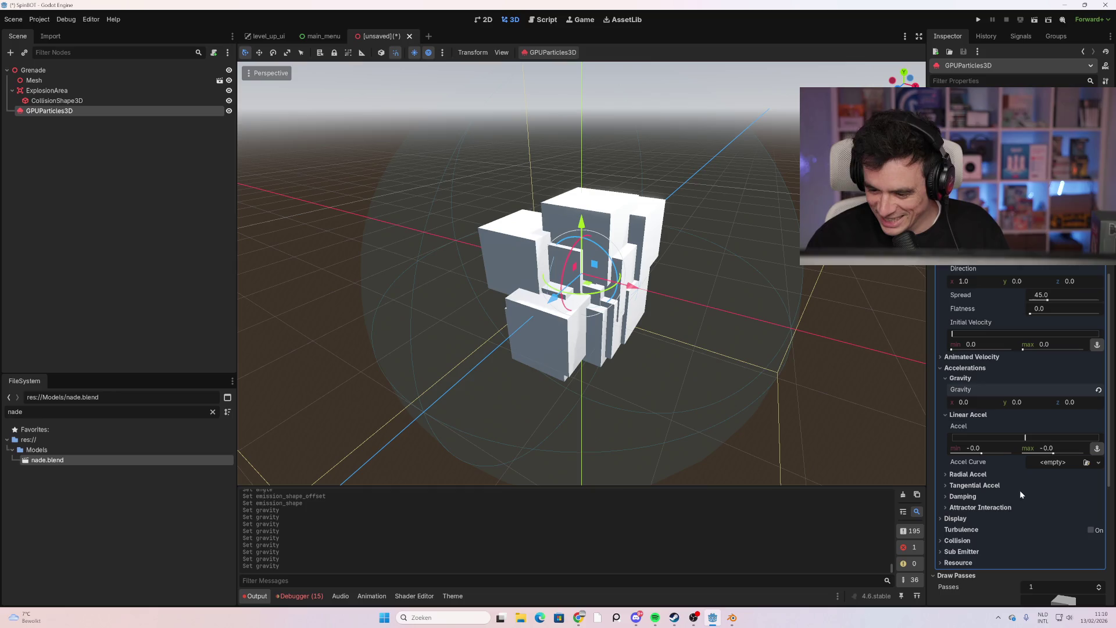
{"action": "scroll", "coordinate": [995, 428], "scroll_direction": "up", "scroll_amount": 10}
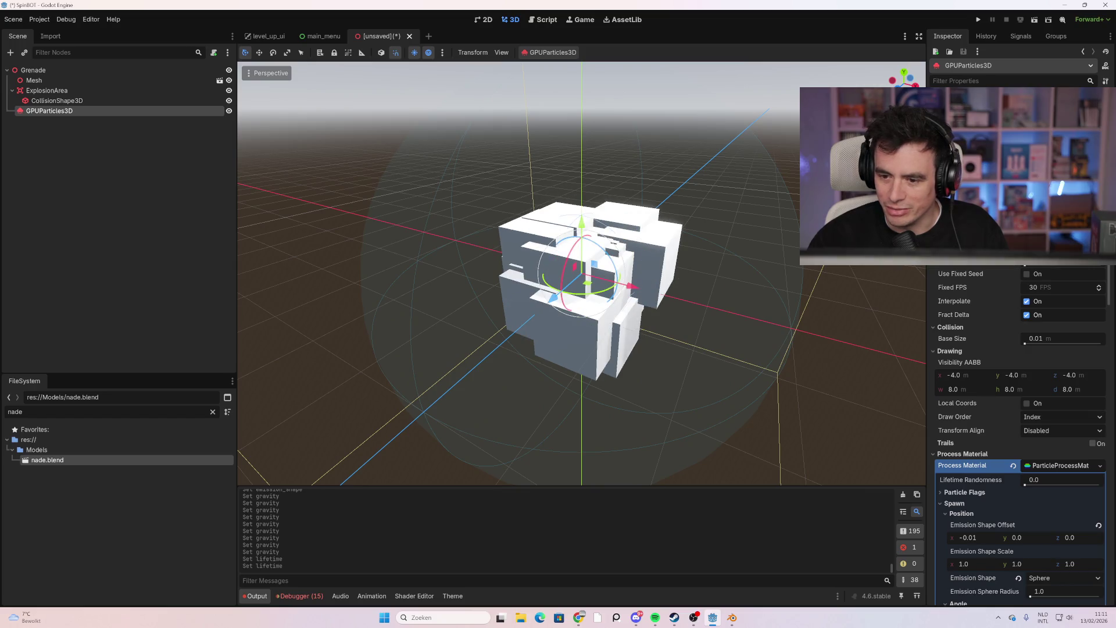
Enlarge the sphere emission radius to 2.07 to spread particles wider
{"action": "scroll", "coordinate": [1029, 308], "scroll_direction": "down", "scroll_amount": 3}
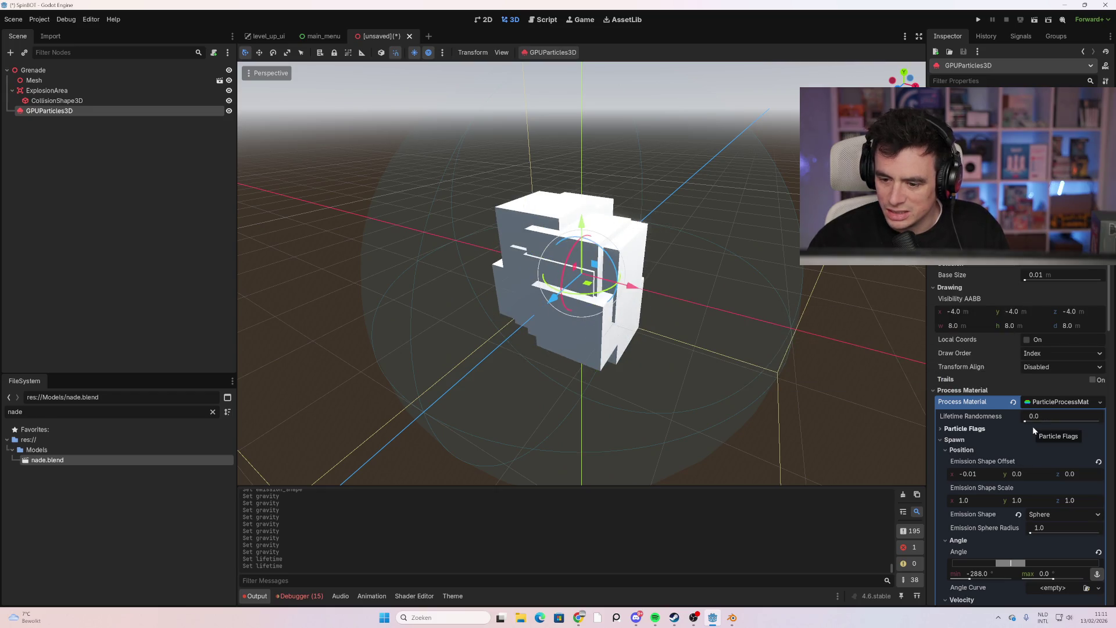
{"action": "scroll", "coordinate": [1033, 428], "scroll_direction": "up", "scroll_amount": 3}
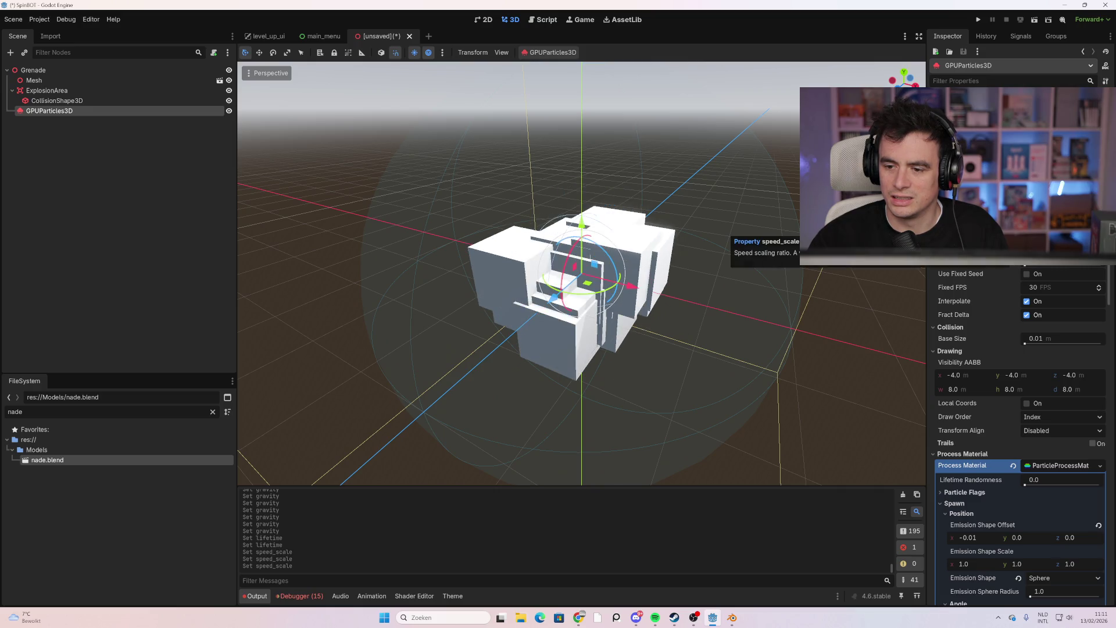
{"action": "scroll", "coordinate": [1023, 314], "scroll_direction": "down", "scroll_amount": 5}
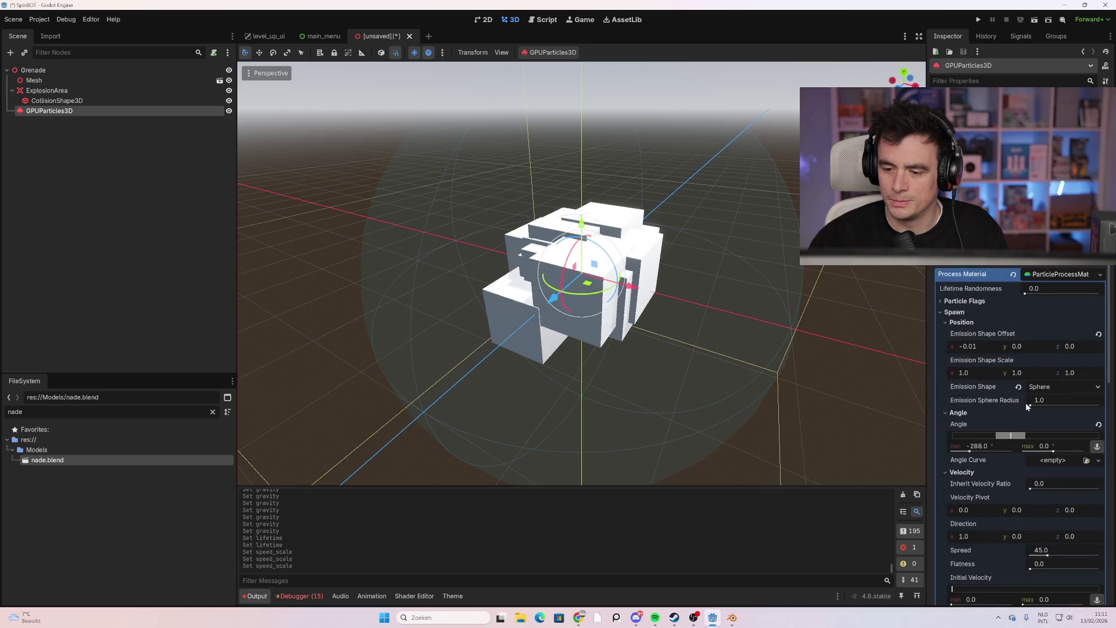
{"action": "left_click_drag", "start_coordinate": [1032, 406], "coordinate": [1032, 406]}
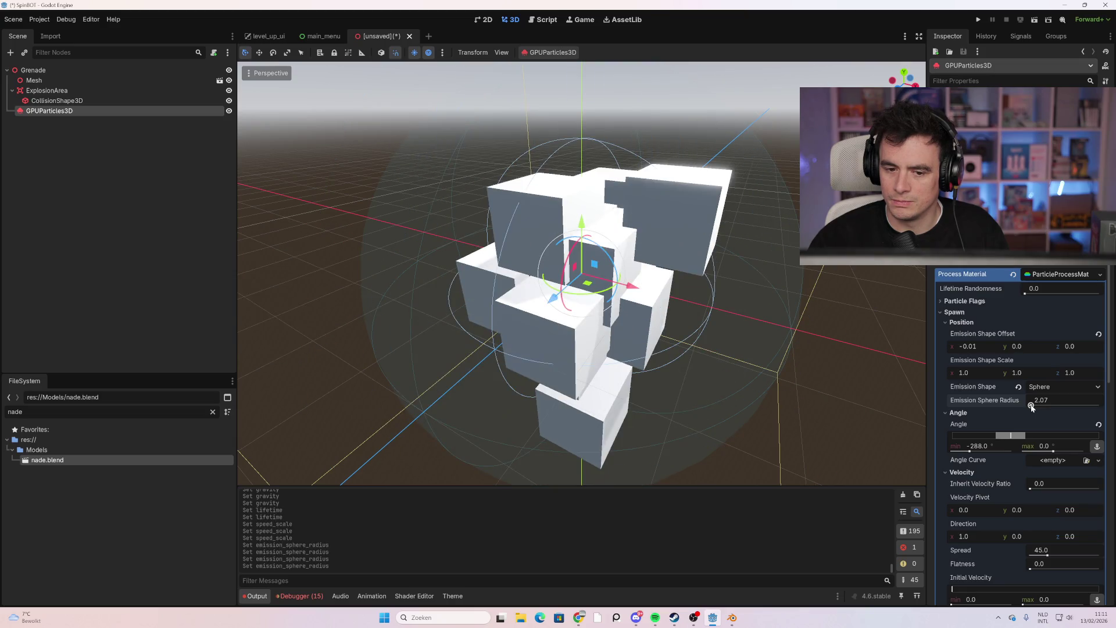
Set direction (3.73, 0.525, 0.66), spread 71.25 and initial velocity 0 to 63.37
{"action": "scroll", "coordinate": [1049, 403], "scroll_direction": "down", "scroll_amount": 2}
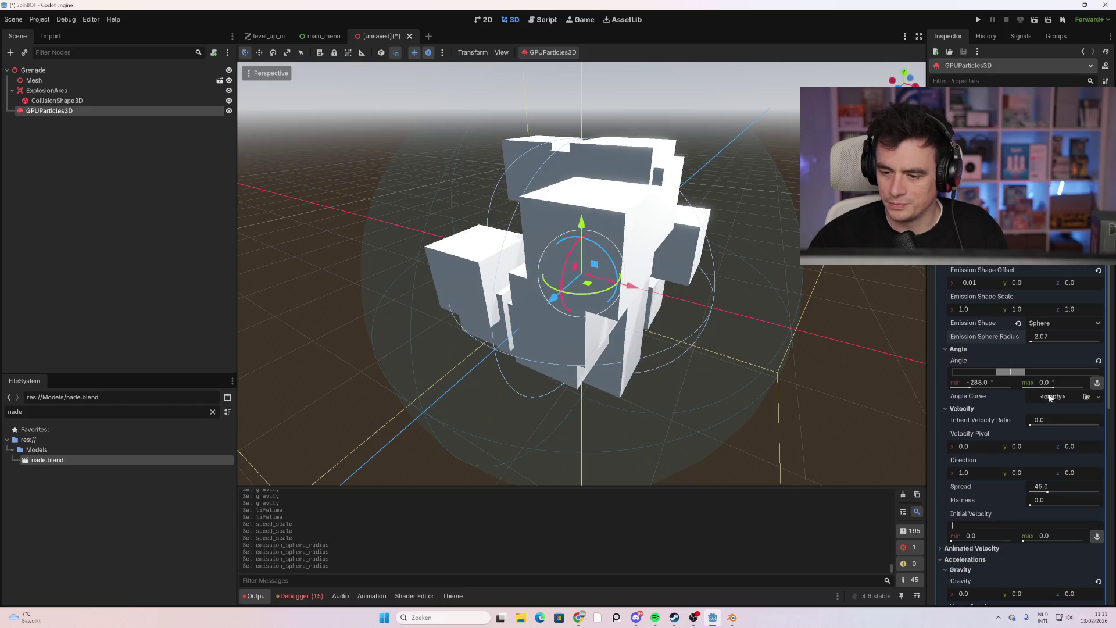
{"action": "scroll", "coordinate": [1034, 406], "scroll_direction": "down", "scroll_amount": 2}
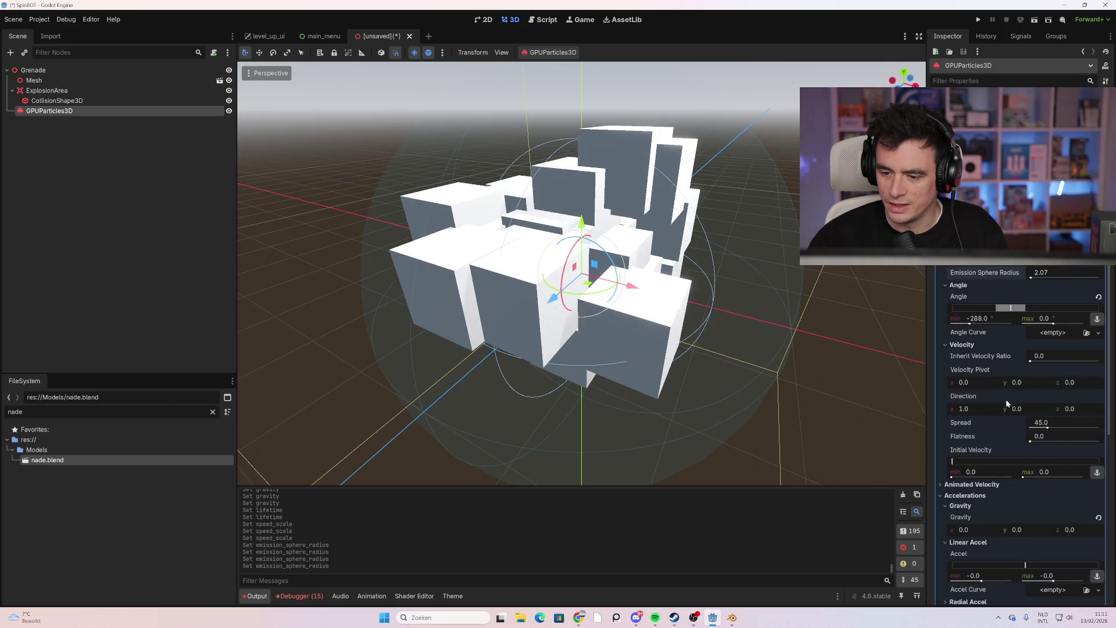
{"action": "left_click_drag", "start_coordinate": [968, 411], "coordinate": [988, 411]}
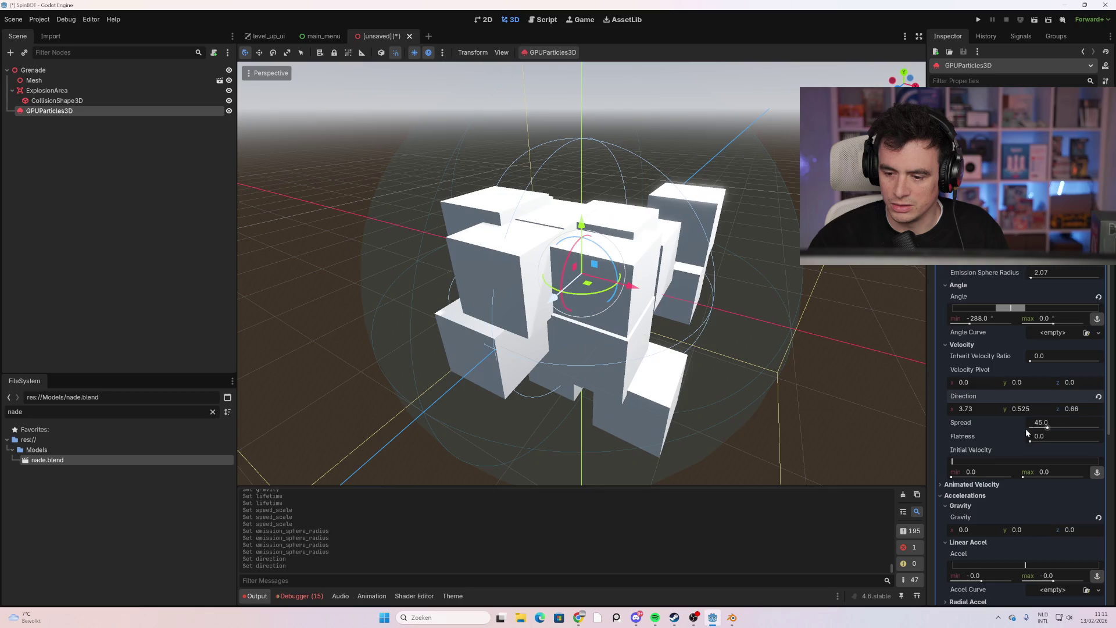
{"action": "mouse_move", "coordinate": [1048, 428]}
{"action": "left_mouse_down"}
{"action": "mouse_move", "coordinate": [1047, 442]}
{"action": "mouse_move", "coordinate": [1096, 442]}
{"action": "left_mouse_up"}
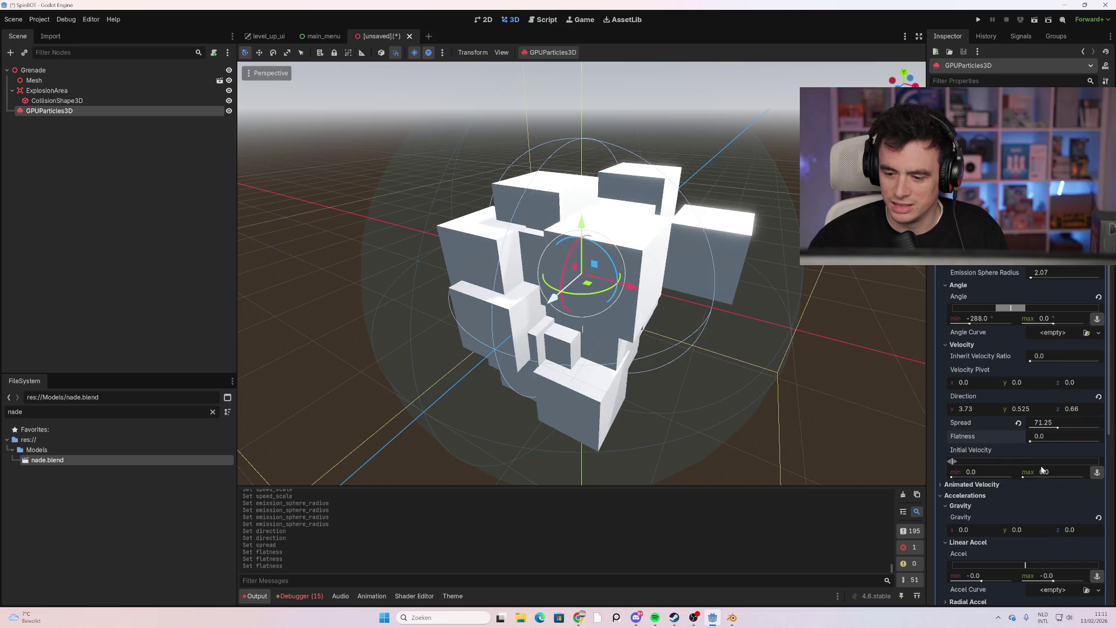
{"action": "mouse_move", "coordinate": [1008, 465]}
{"action": "left_mouse_down"}
{"action": "mouse_move", "coordinate": [1092, 465]}
{"action": "mouse_move", "coordinate": [948, 461]}
{"action": "left_mouse_up"}
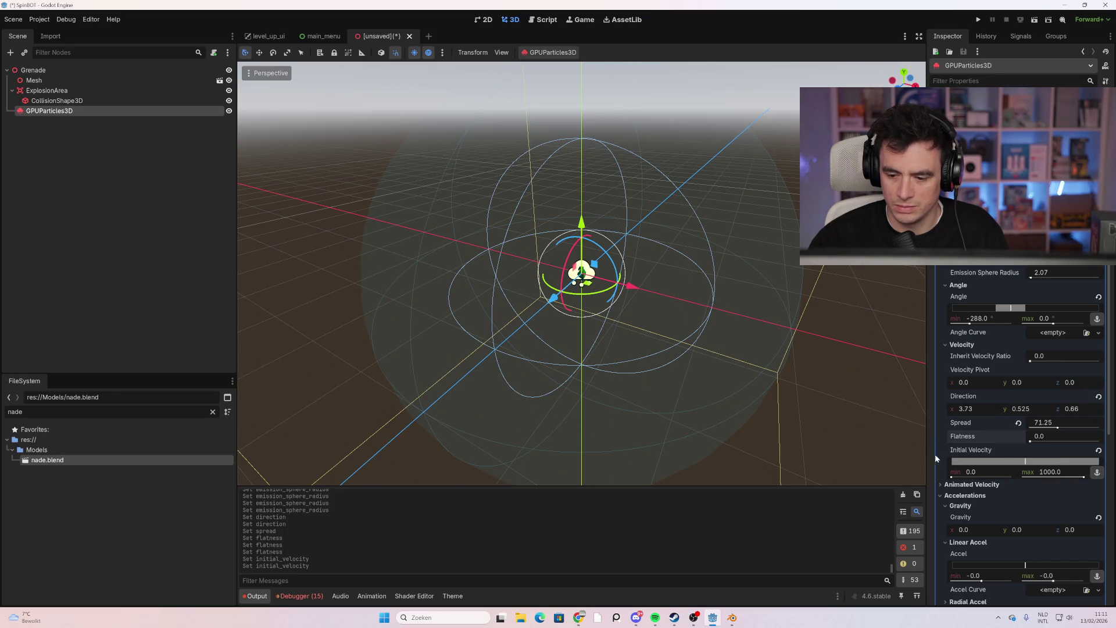
{"action": "left_click_drag", "start_coordinate": [955, 462], "coordinate": [958, 463]}
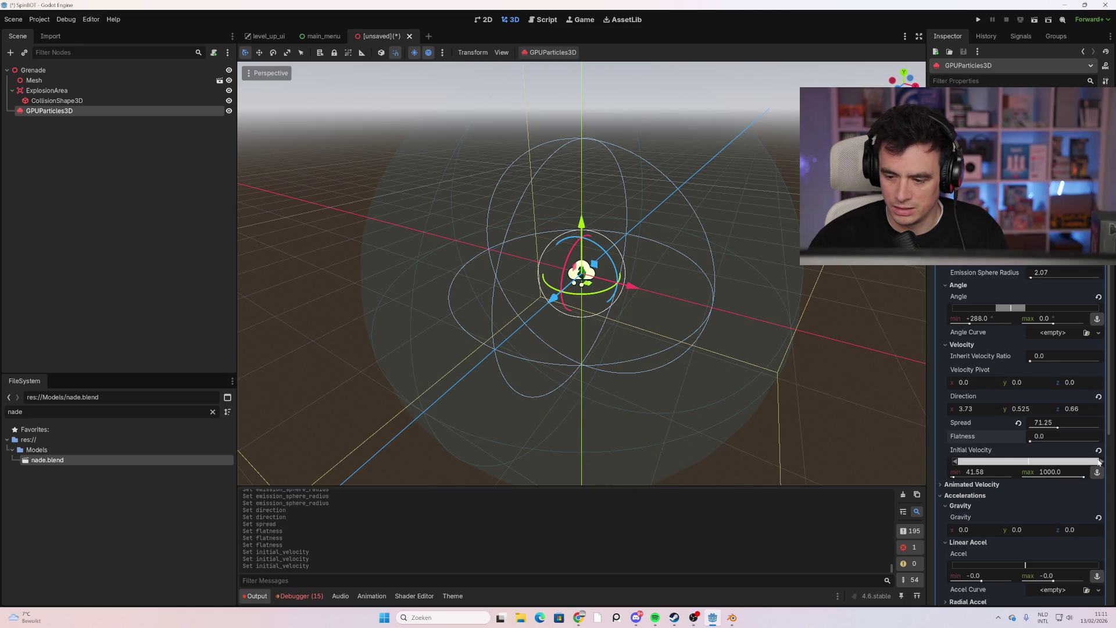
{"action": "left_click_drag", "start_coordinate": [976, 464], "coordinate": [969, 465]}
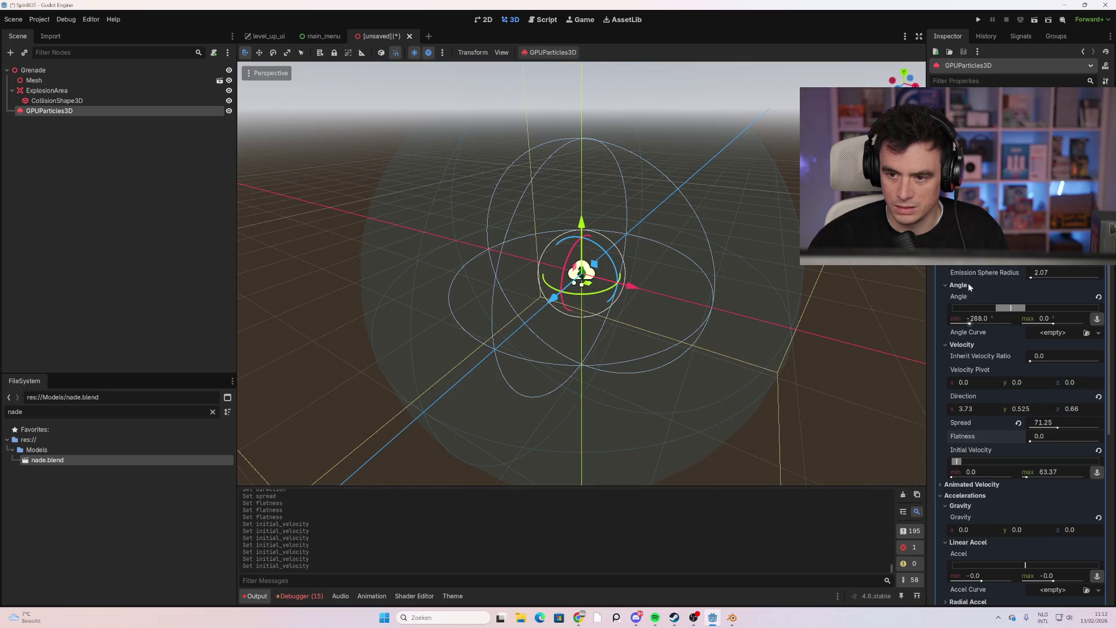
Revert the emission direction to (1, 0, 0) and set spread to 180
{"action": "scroll", "coordinate": [969, 297], "scroll_direction": "up", "scroll_amount": 6}
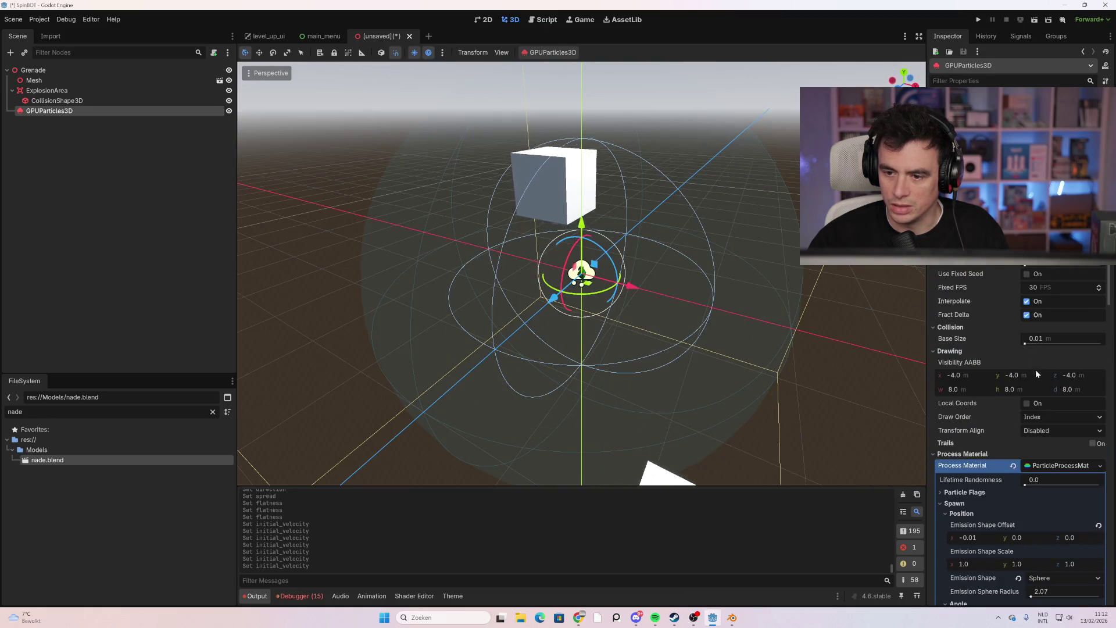
{"action": "scroll", "coordinate": [1026, 360], "scroll_direction": "down", "scroll_amount": 7}
{"action": "scroll", "coordinate": [643, 339], "scroll_direction": "down", "scroll_amount": 5}
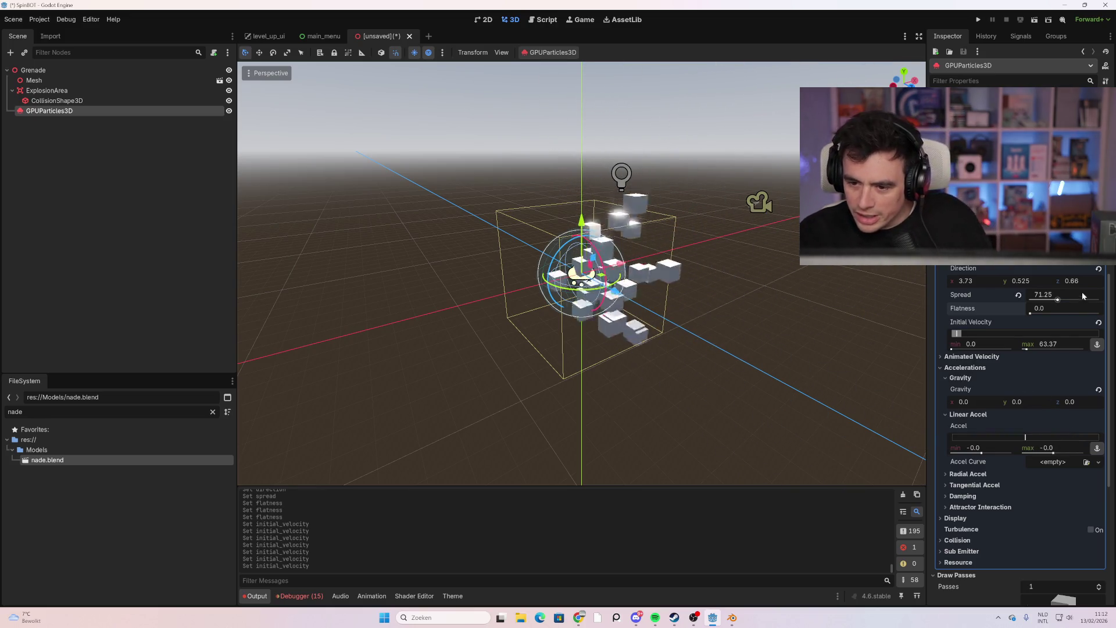
{"action": "left_click", "coordinate": [1100, 269]}
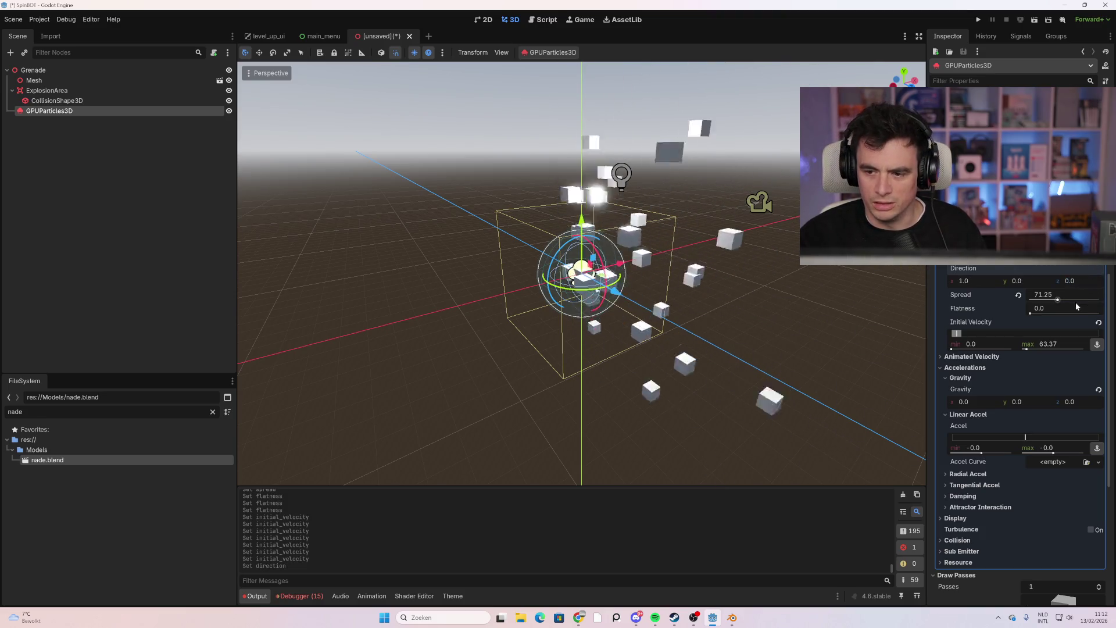
{"action": "mouse_move", "coordinate": [728, 344]}
{"action": "left_mouse_down"}
{"action": "mouse_move", "coordinate": [751, 326]}
{"action": "mouse_move", "coordinate": [630, 323]}
{"action": "mouse_move", "coordinate": [605, 409]}
{"action": "mouse_move", "coordinate": [751, 409]}
{"action": "mouse_move", "coordinate": [778, 314]}
{"action": "mouse_move", "coordinate": [796, 316]}
{"action": "mouse_move", "coordinate": [740, 326]}
{"action": "left_mouse_up"}
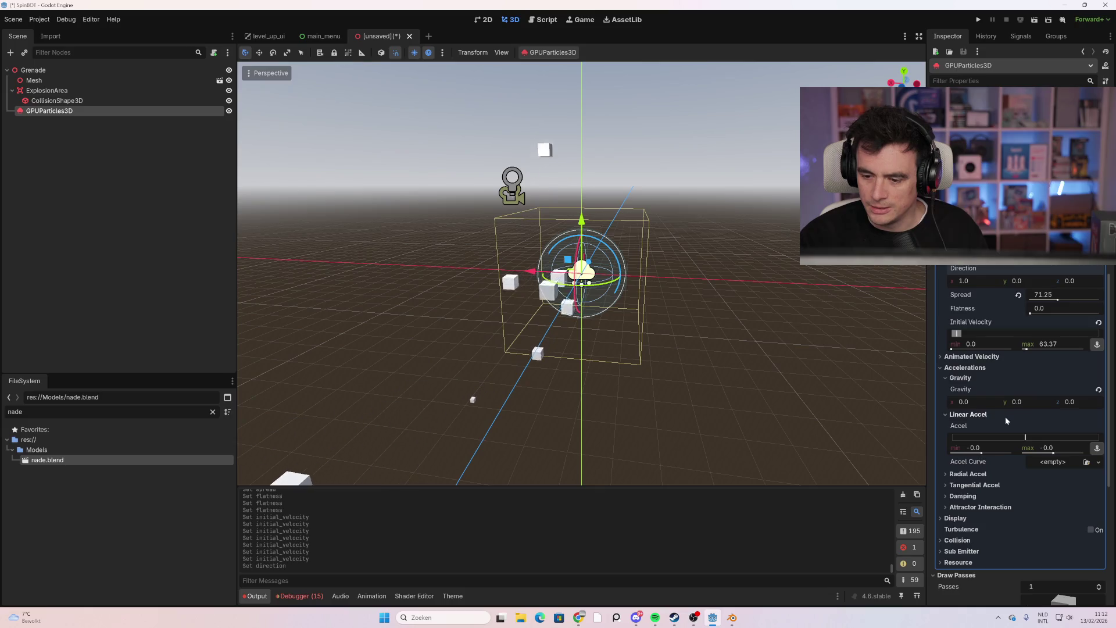
{"action": "left_click", "coordinate": [1021, 295]}
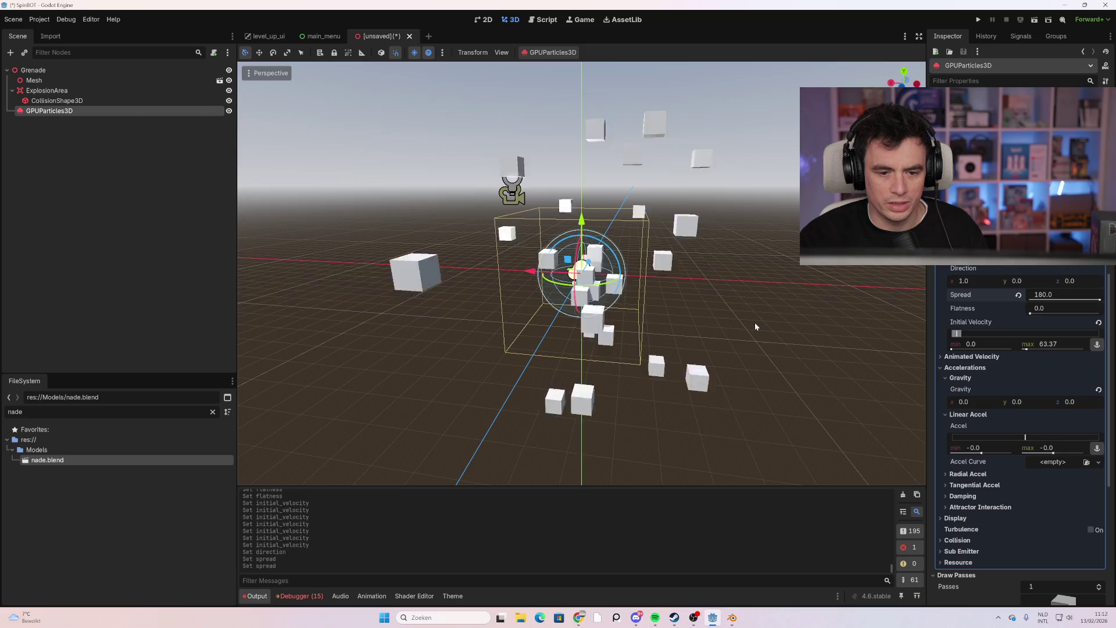
Orbit around the particle burst and expand the Pass 1 cube mesh properties
{"action": "mouse_move", "coordinate": [709, 330]}
{"action": "left_mouse_down"}
{"action": "mouse_move", "coordinate": [772, 352]}
{"action": "mouse_move", "coordinate": [735, 321]}
{"action": "mouse_move", "coordinate": [797, 364]}
{"action": "mouse_move", "coordinate": [776, 336]}
{"action": "left_mouse_up"}
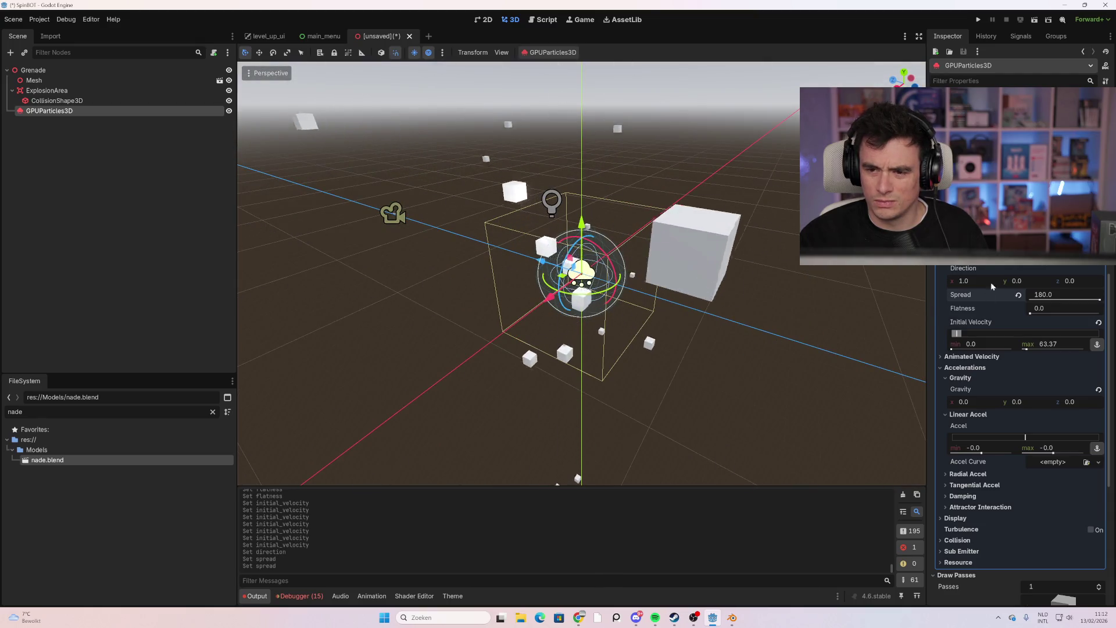
{"action": "scroll", "coordinate": [977, 411], "scroll_direction": "down", "scroll_amount": 4}
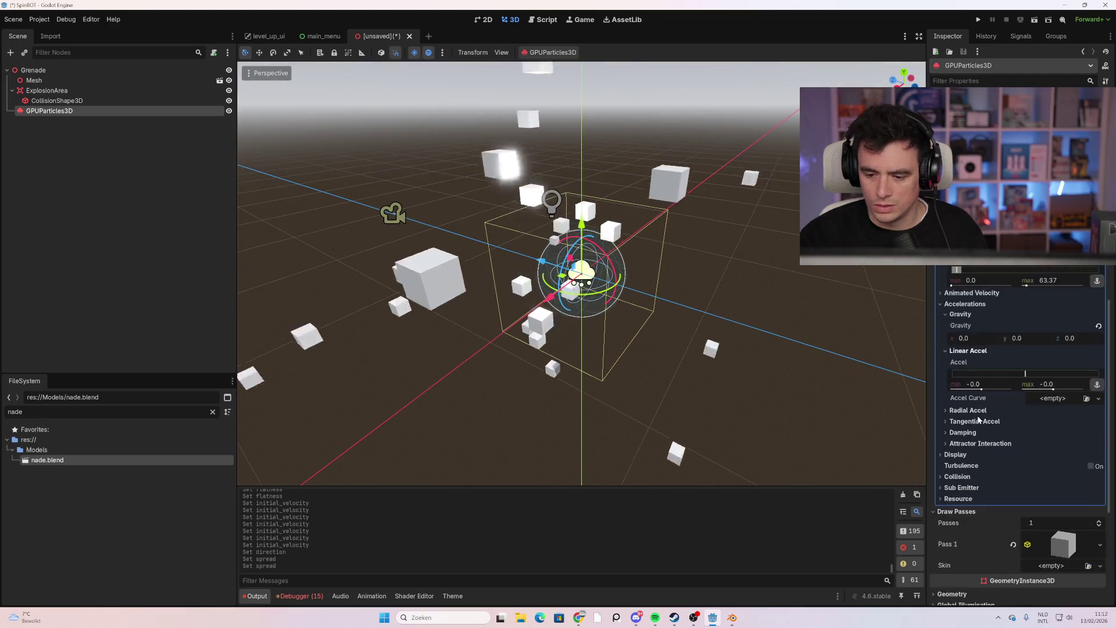
{"action": "mouse_move", "coordinate": [738, 362]}
{"action": "left_mouse_down"}
{"action": "mouse_move", "coordinate": [608, 322]}
{"action": "mouse_move", "coordinate": [666, 339]}
{"action": "left_mouse_up"}
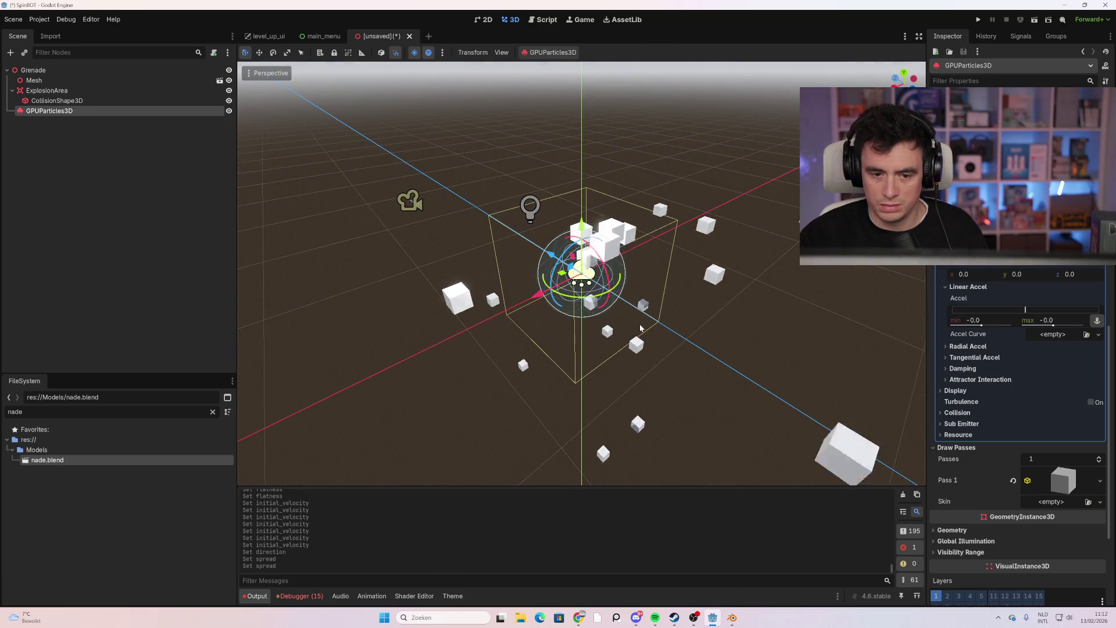
{"action": "scroll", "coordinate": [1008, 459], "scroll_direction": "down", "scroll_amount": 4}
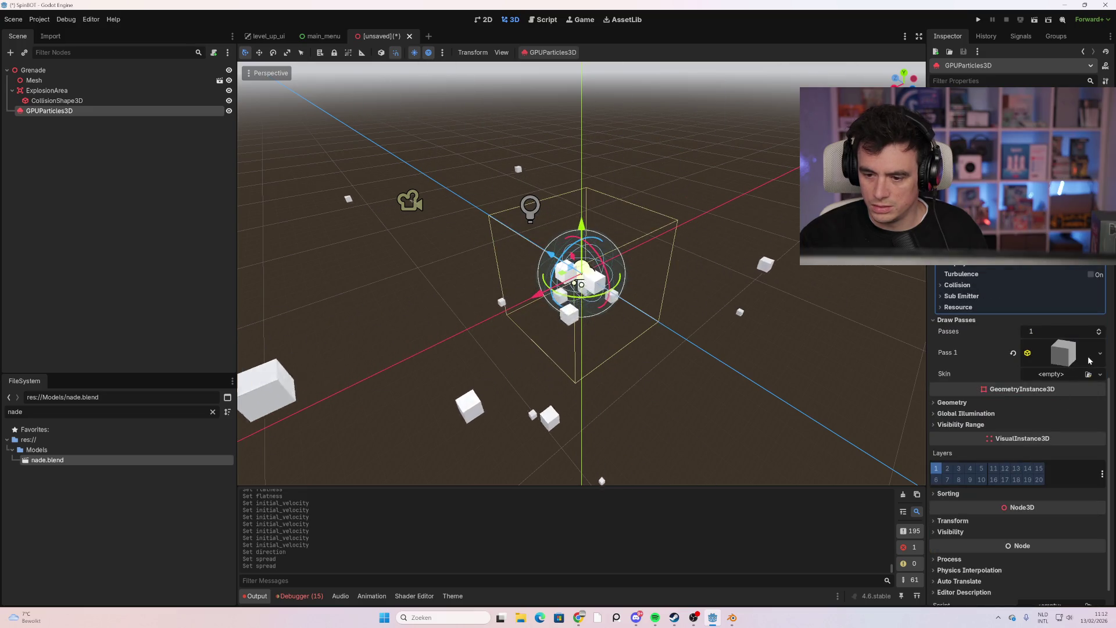
{"action": "left_click", "coordinate": [1064, 353]}
{"action": "scroll", "coordinate": [1015, 432], "scroll_direction": "down", "scroll_amount": 5}
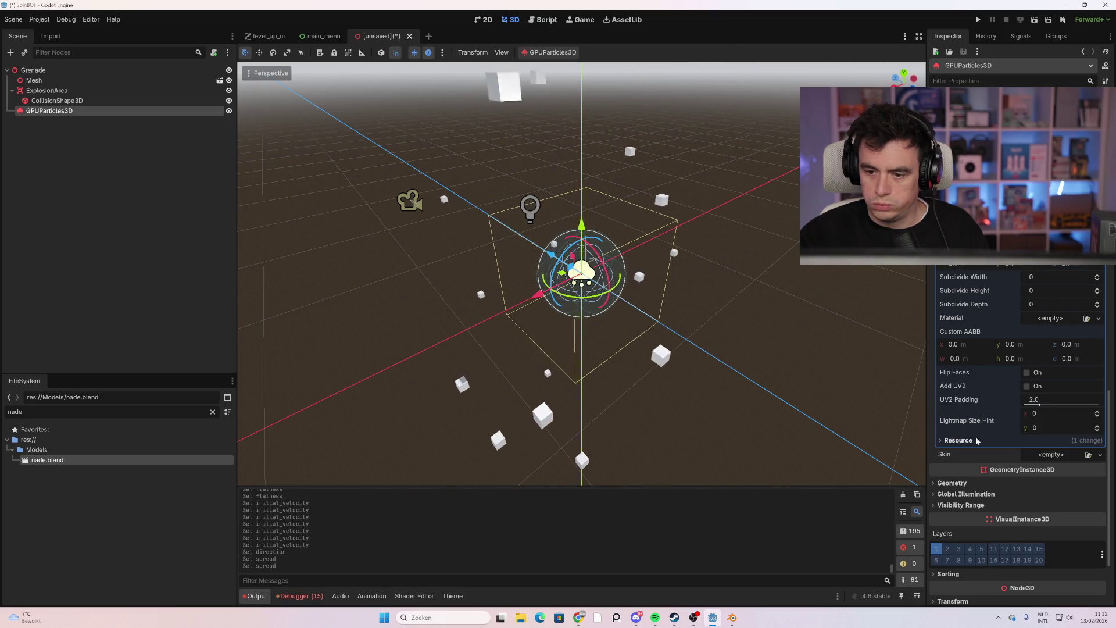
Give the cube mesh a new StandardMaterial3D with burnt-orange albedo #823400
{"action": "left_click", "coordinate": [1098, 319]}
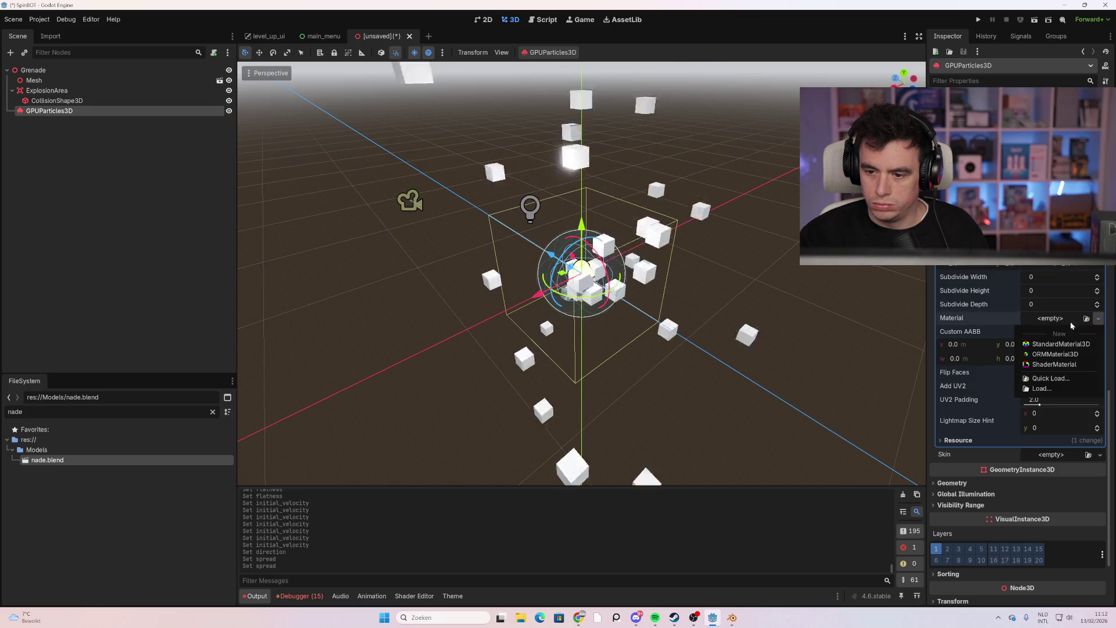
{"action": "left_click", "coordinate": [1071, 345]}
{"action": "left_click", "coordinate": [1063, 325]}
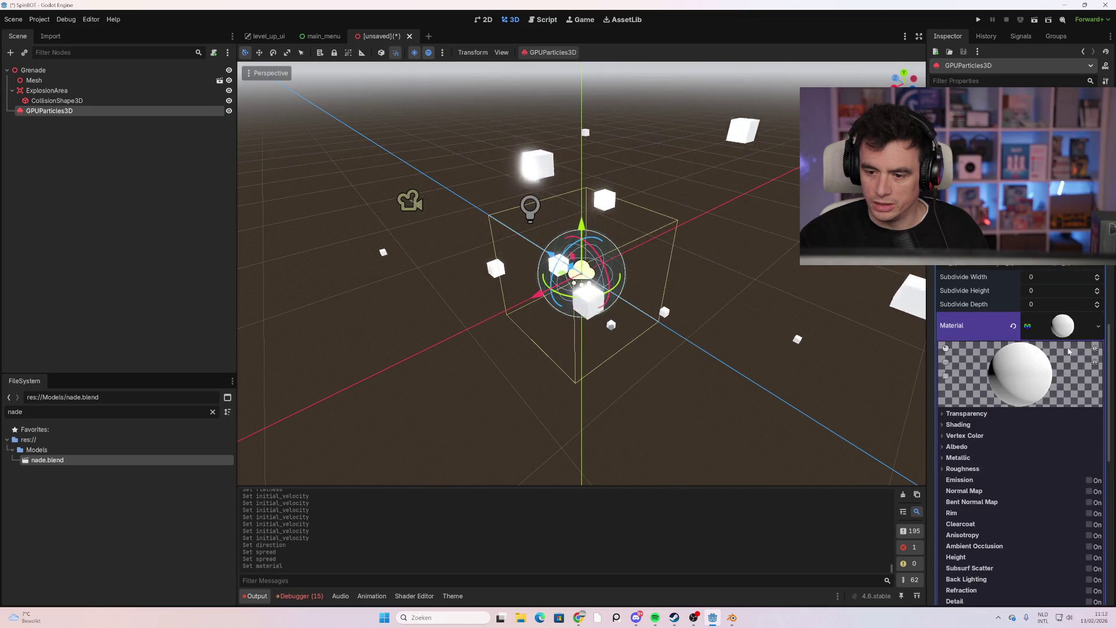
{"action": "left_click", "coordinate": [957, 446]}
{"action": "left_click", "coordinate": [1063, 458]}
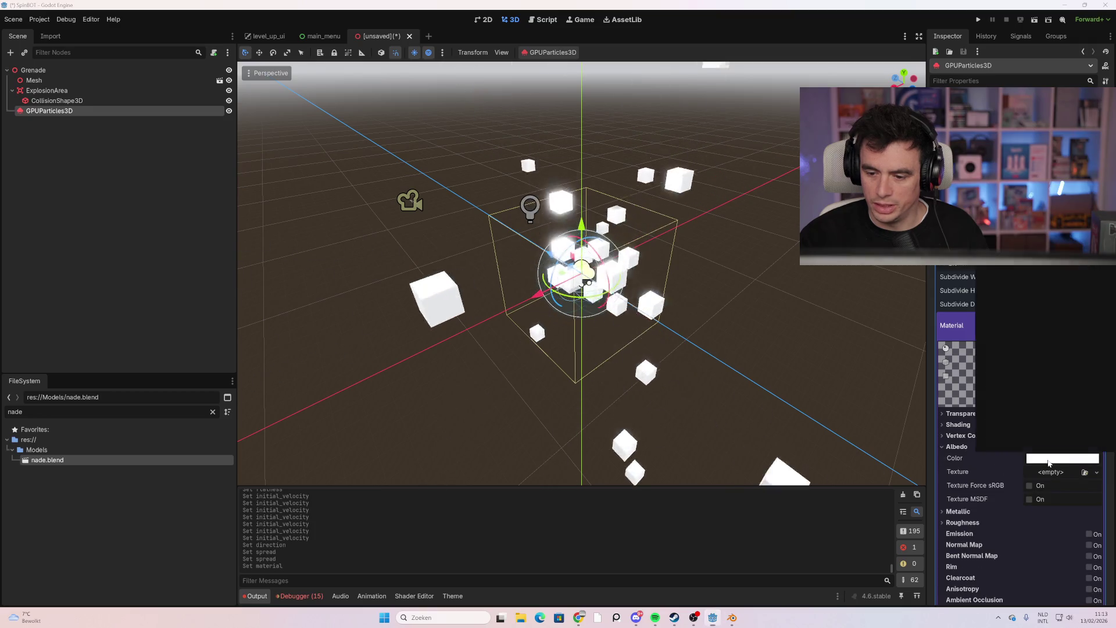
{"action": "left_click", "coordinate": [1060, 346]}
{"action": "left_click_drag", "start_coordinate": [1005, 332], "coordinate": [1001, 336]}
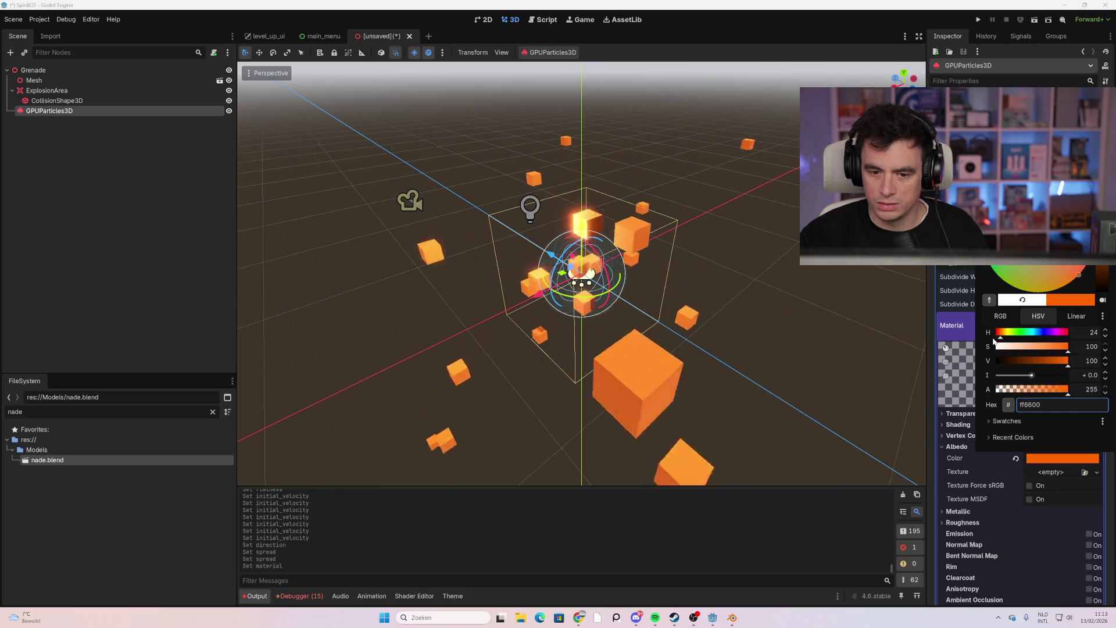
{"action": "left_click_drag", "start_coordinate": [1059, 366], "coordinate": [1006, 366]}
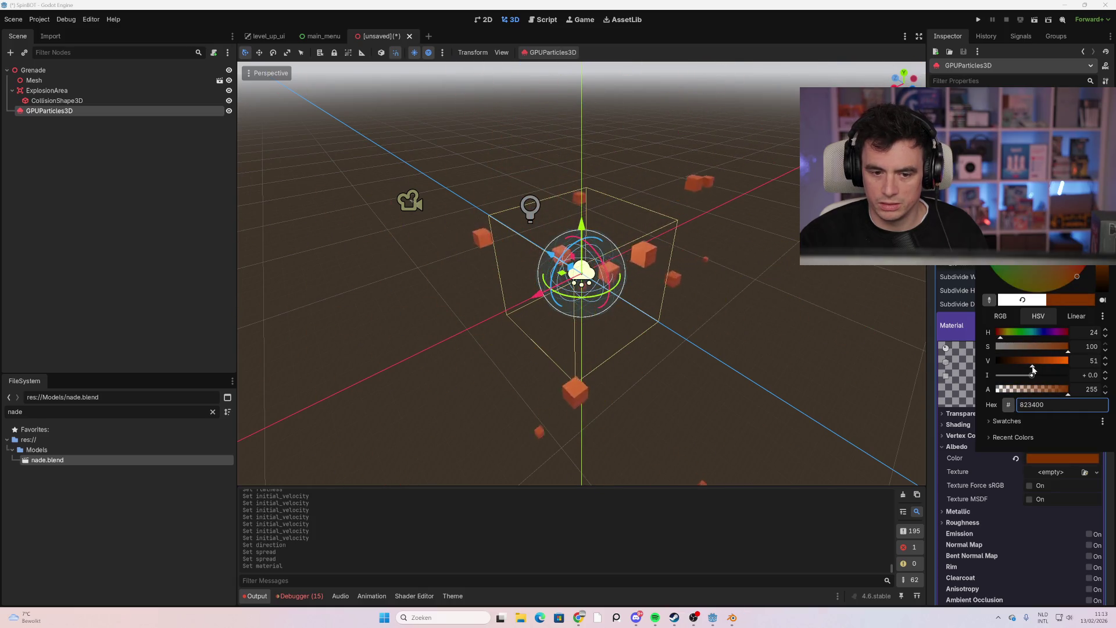
{"action": "left_click", "coordinate": [853, 368]}
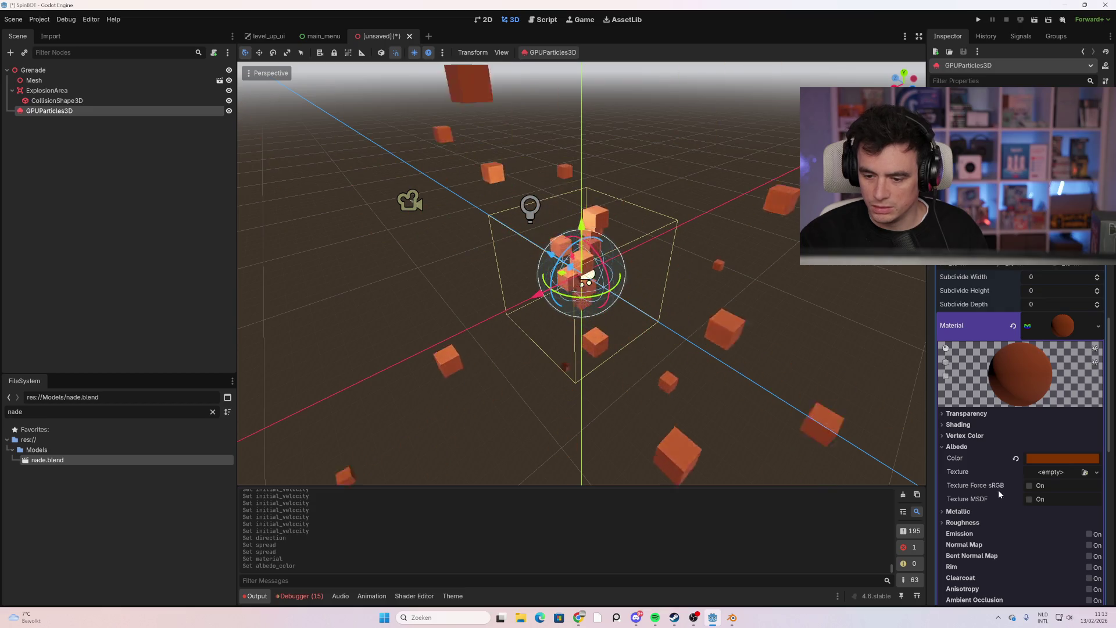
Check the Metallic and Roughness settings, then enable emission on the material
{"action": "left_click", "coordinate": [959, 512]}
{"action": "scroll", "coordinate": [1032, 519], "scroll_direction": "down", "scroll_amount": 2}
{"action": "left_click", "coordinate": [976, 514]}
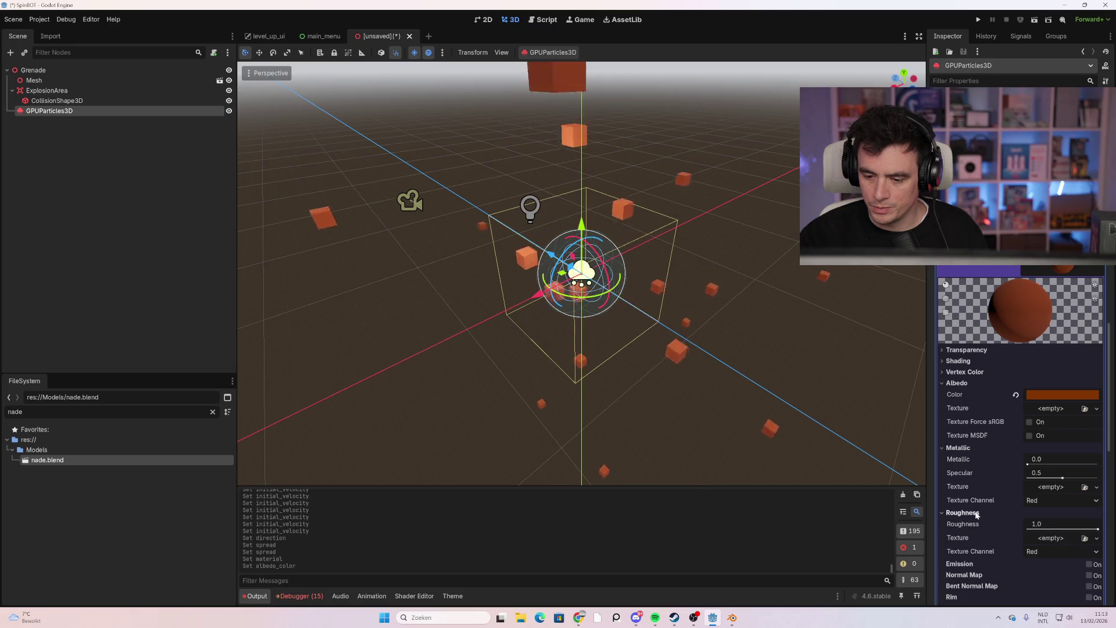
{"action": "left_click", "coordinate": [976, 514]}
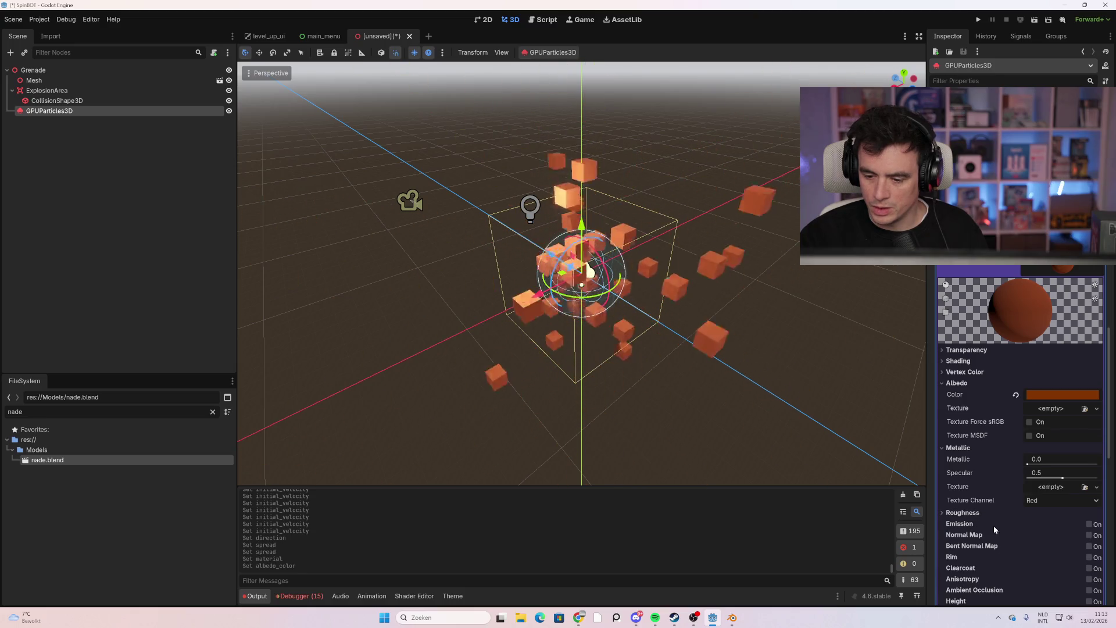
{"action": "left_click", "coordinate": [1023, 525]}
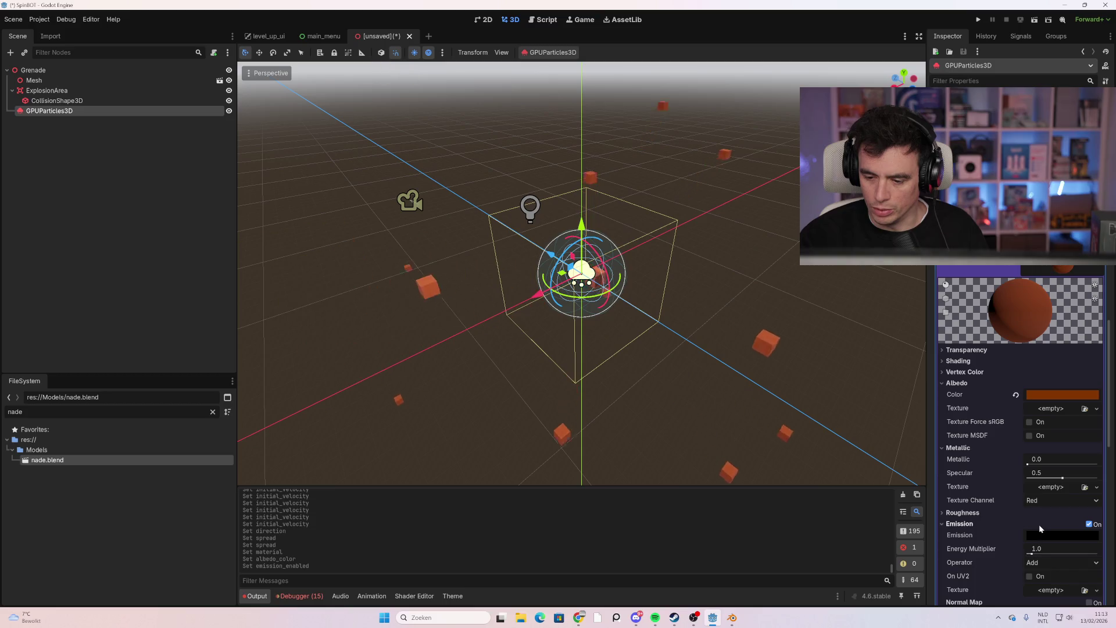
Set an orange emission colour with energy multiplier 4.86
{"action": "left_click", "coordinate": [1032, 535]}
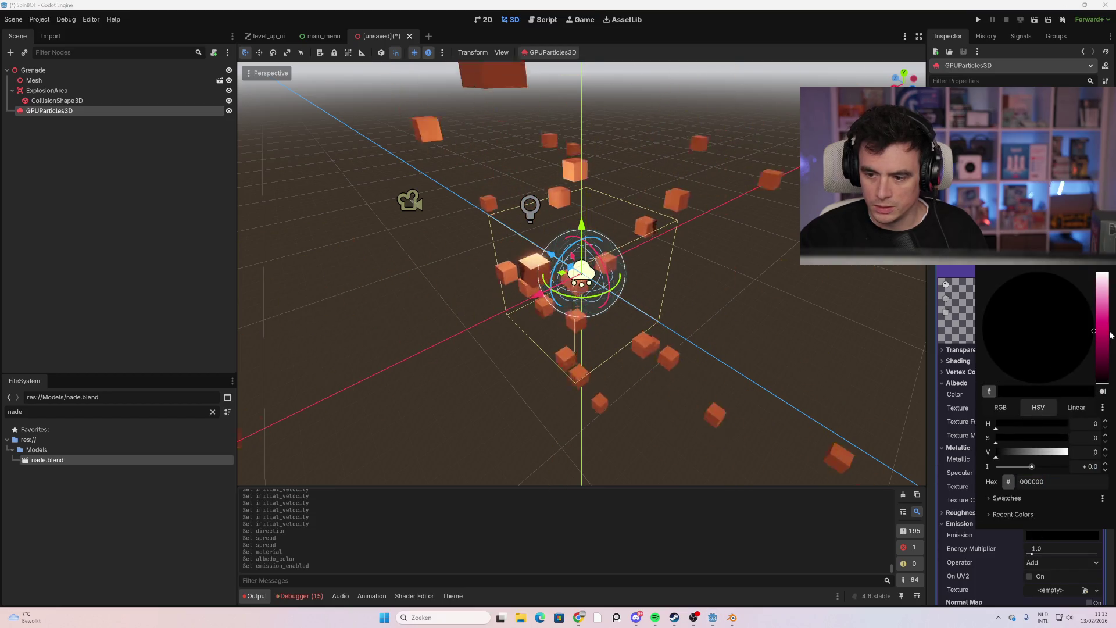
{"action": "left_click", "coordinate": [1104, 329]}
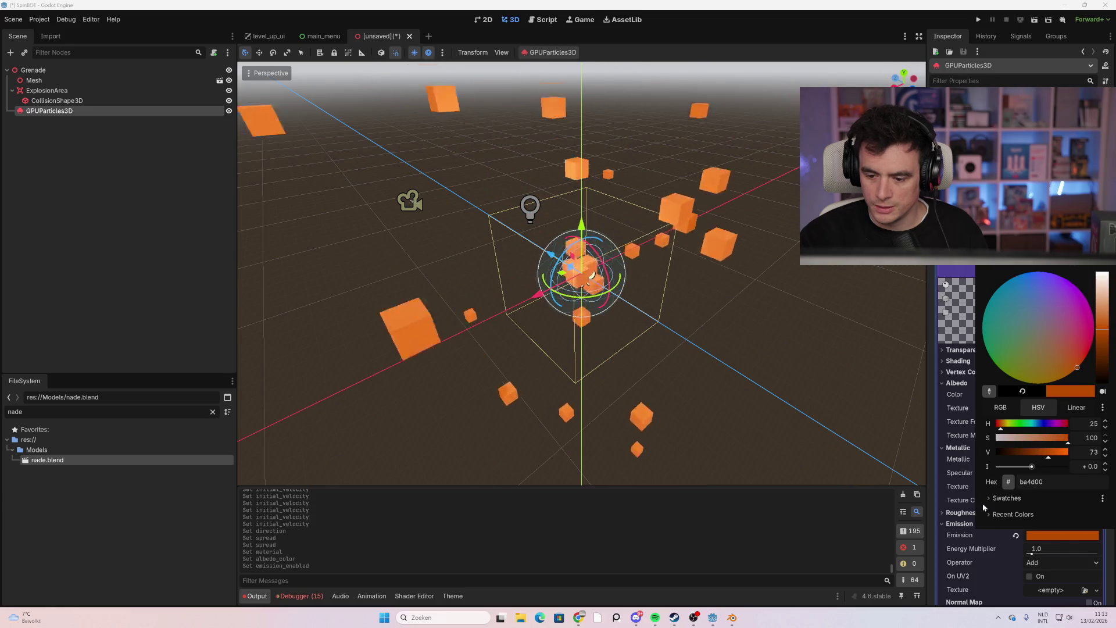
{"action": "left_click", "coordinate": [1053, 560]}
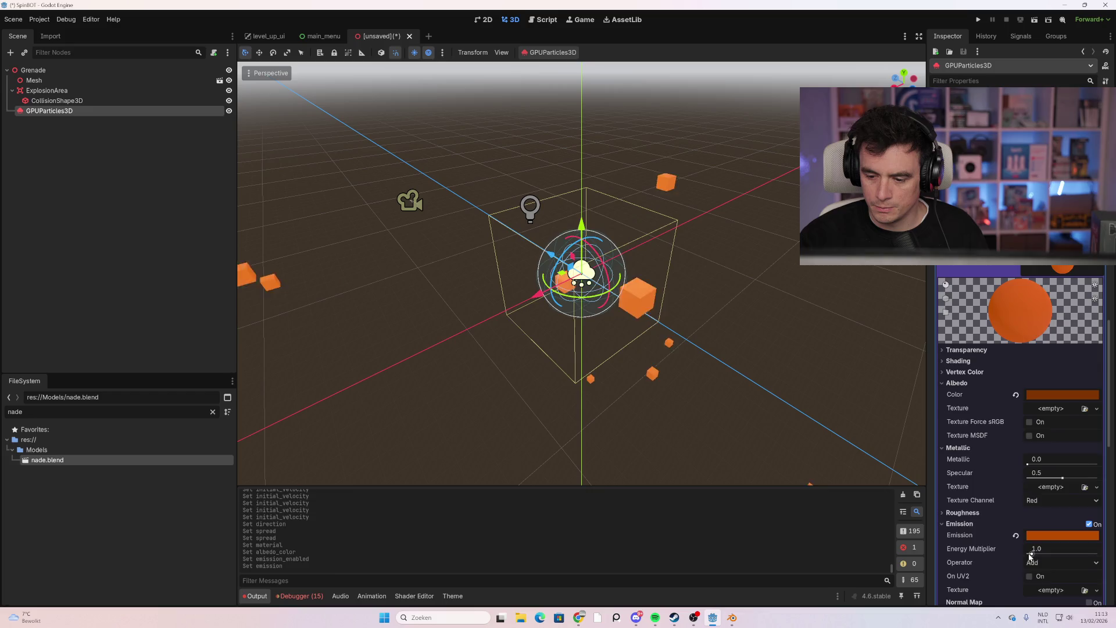
{"action": "mouse_move", "coordinate": [1040, 553]}
{"action": "left_mouse_down"}
{"action": "mouse_move", "coordinate": [1055, 553]}
{"action": "mouse_move", "coordinate": [1003, 542]}
{"action": "left_mouse_up"}
Expand the material's UV1 settings and frame the Grenade root node
{"action": "scroll", "coordinate": [1004, 540], "scroll_direction": "down", "scroll_amount": 2}
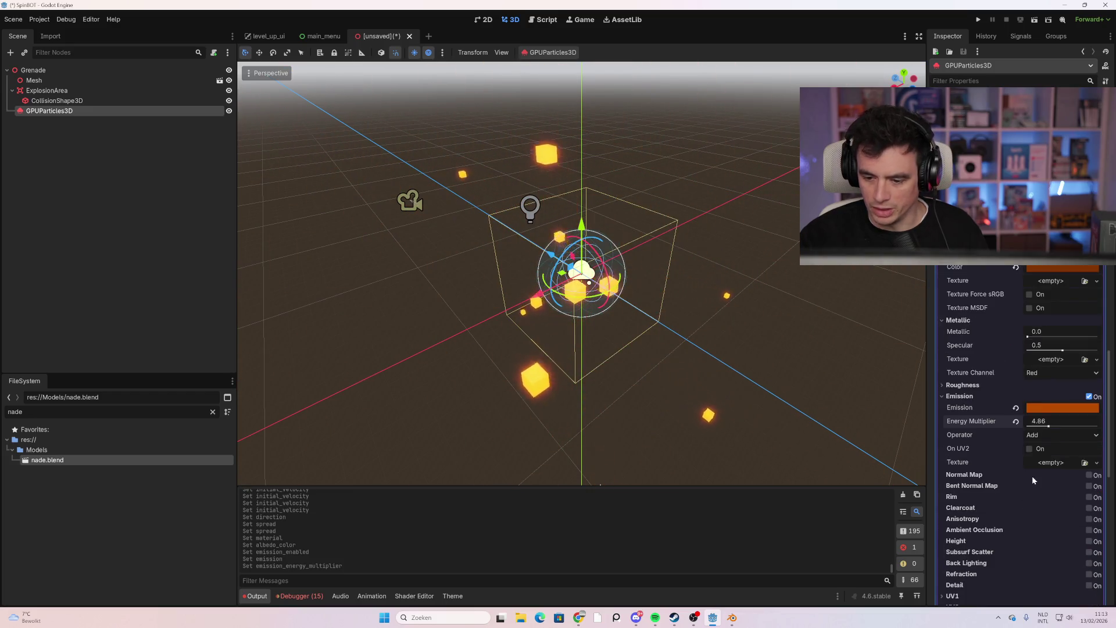
{"action": "scroll", "coordinate": [1051, 482], "scroll_direction": "down", "scroll_amount": 2}
{"action": "left_click", "coordinate": [977, 531]}
{"action": "scroll", "coordinate": [978, 528], "scroll_direction": "down", "scroll_amount": 2}
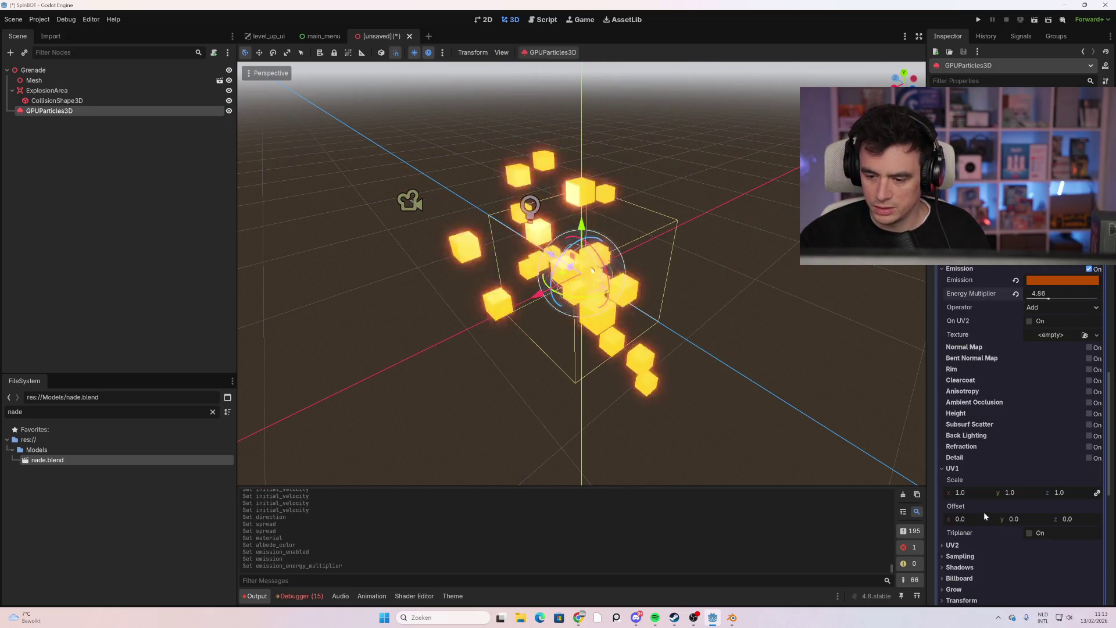
{"action": "scroll", "coordinate": [989, 497], "scroll_direction": "down", "scroll_amount": 2}
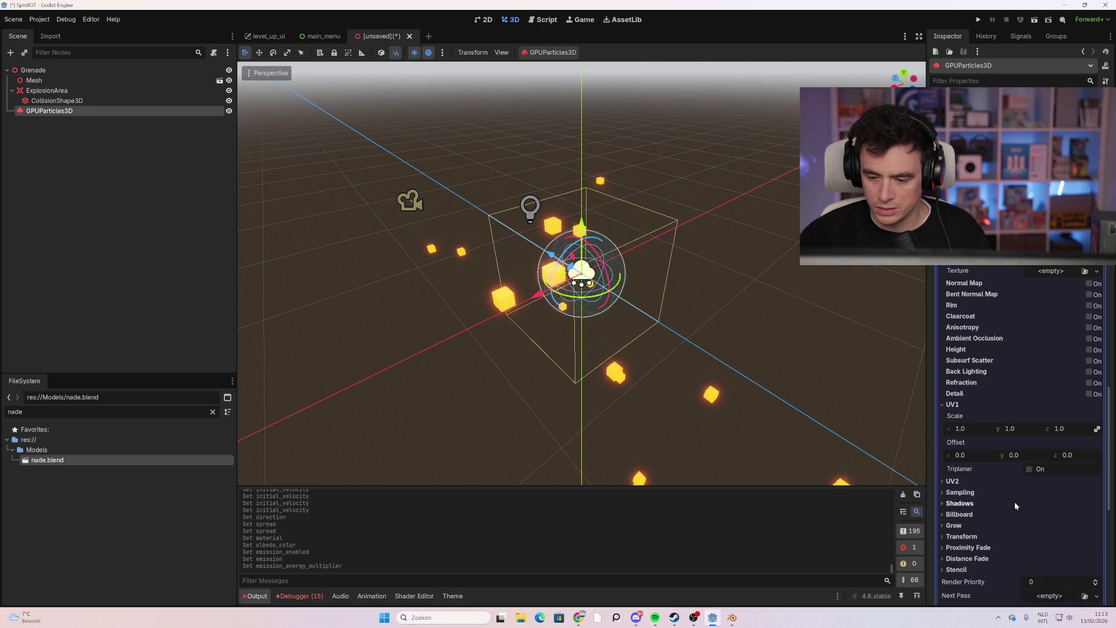
{"action": "scroll", "coordinate": [992, 493], "scroll_direction": "down", "scroll_amount": 4}
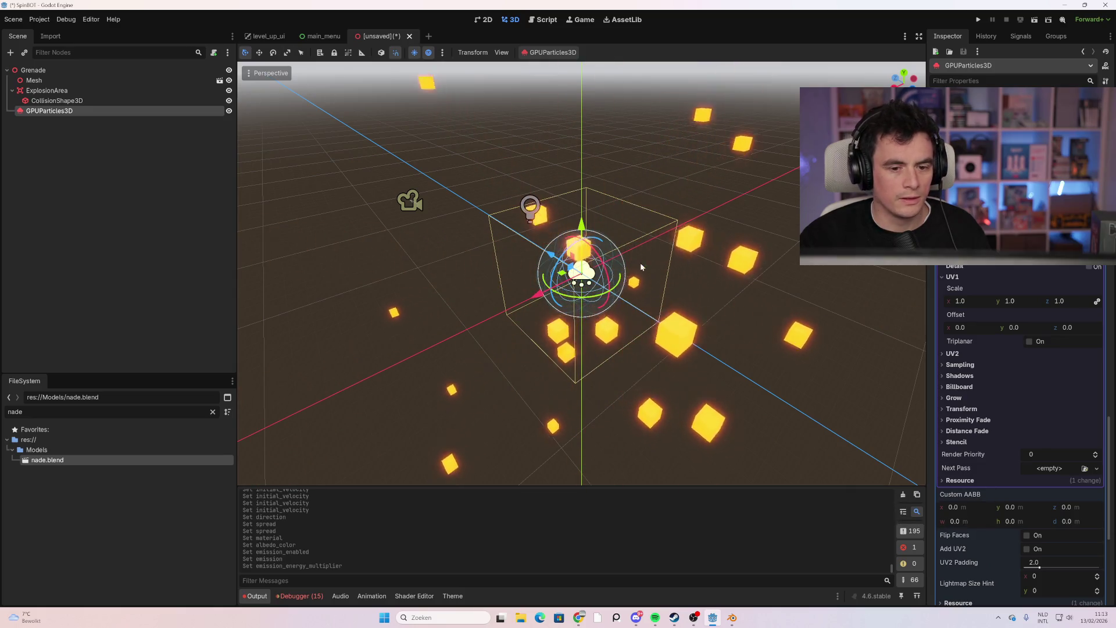
{"action": "scroll", "coordinate": [291, 119], "scroll_direction": "up", "scroll_amount": 5}
{"action": "double_click", "coordinate": [130, 68]}
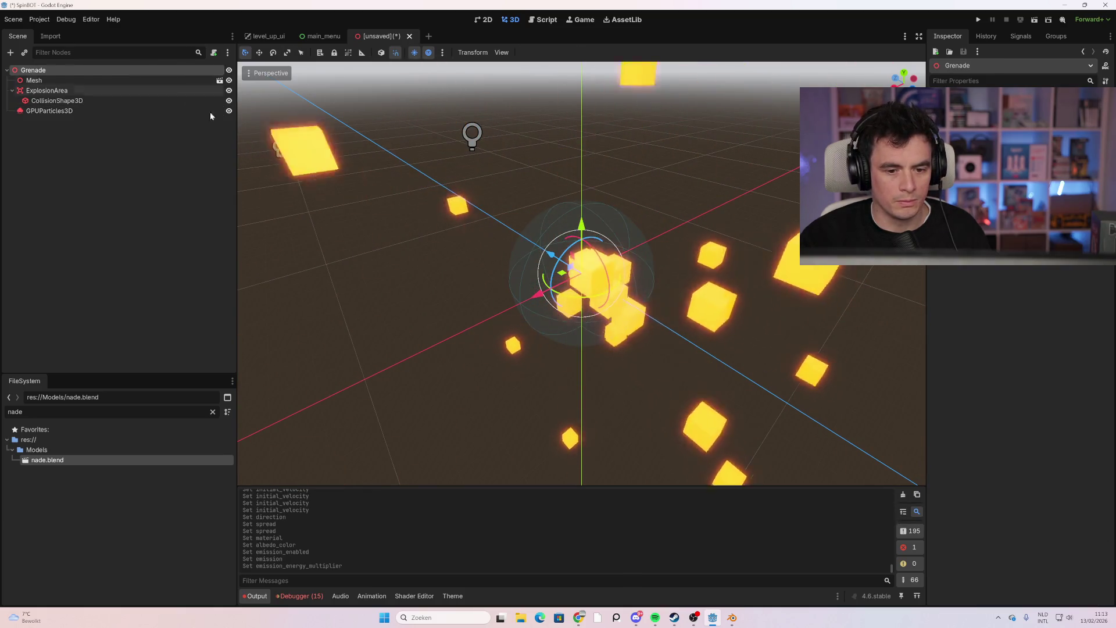
Zoom onto the grenade and reselect the GPUParticles3D node
{"action": "scroll", "coordinate": [578, 278], "scroll_direction": "up", "scroll_amount": 15}
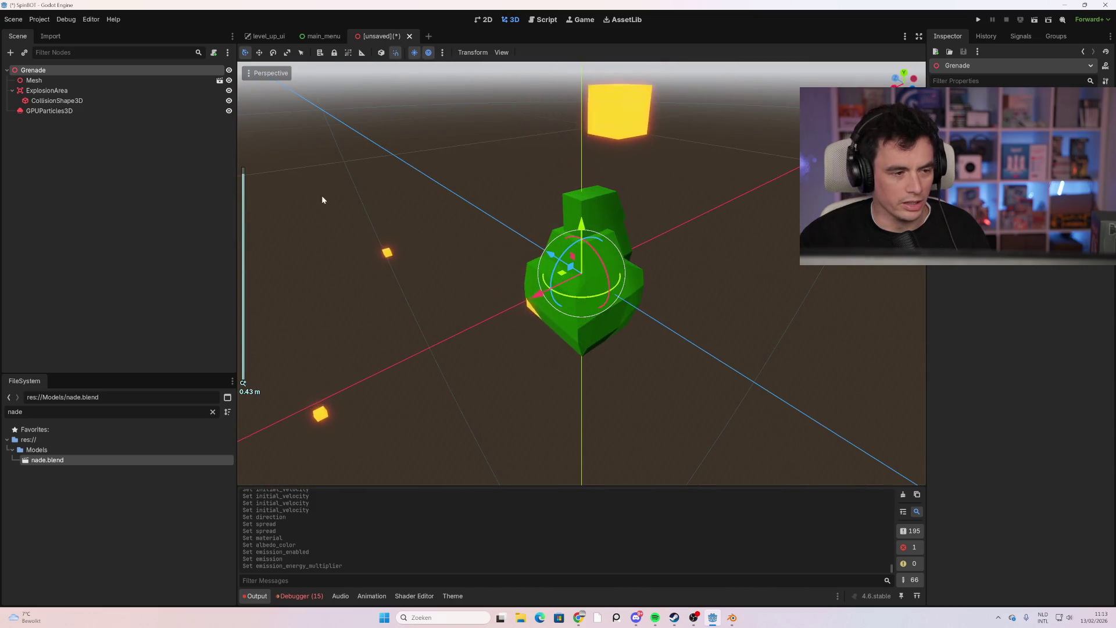
{"action": "scroll", "coordinate": [508, 297], "scroll_direction": "down", "scroll_amount": 17}
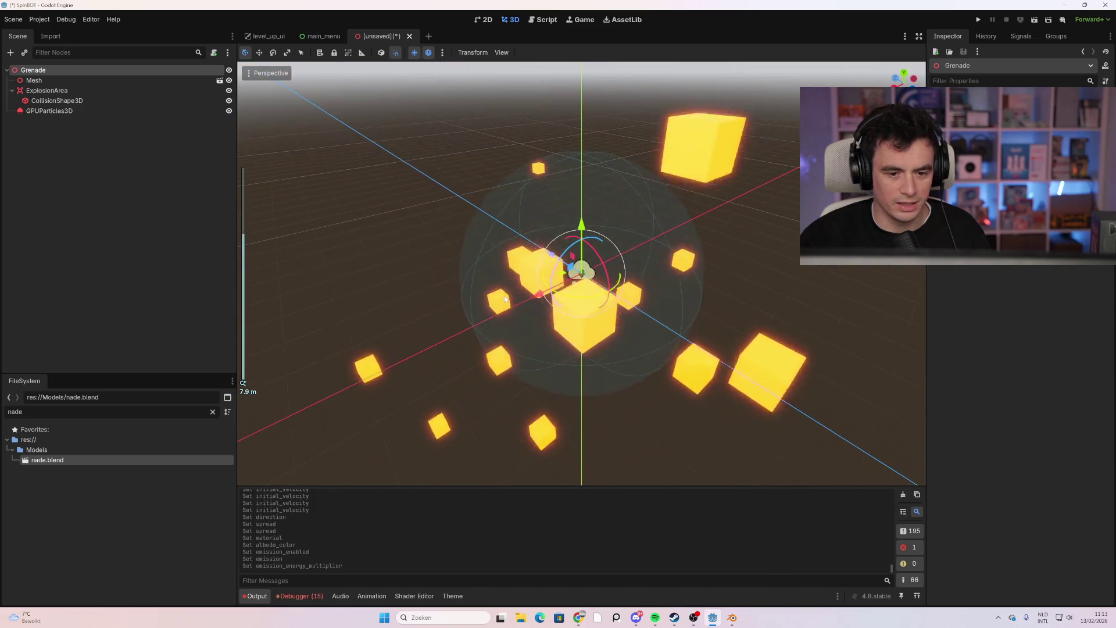
{"action": "left_click", "coordinate": [89, 110]}
Locate the process material's Display section and expand it
{"action": "scroll", "coordinate": [1011, 349], "scroll_direction": "down", "scroll_amount": 10}
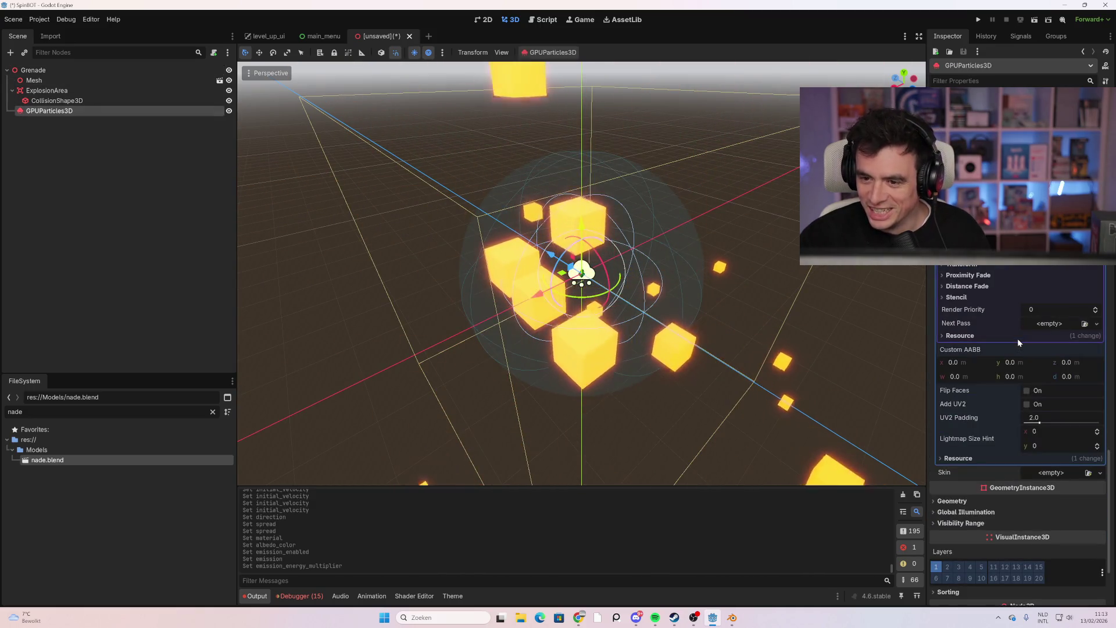
{"action": "scroll", "coordinate": [1017, 349], "scroll_direction": "down", "scroll_amount": 2}
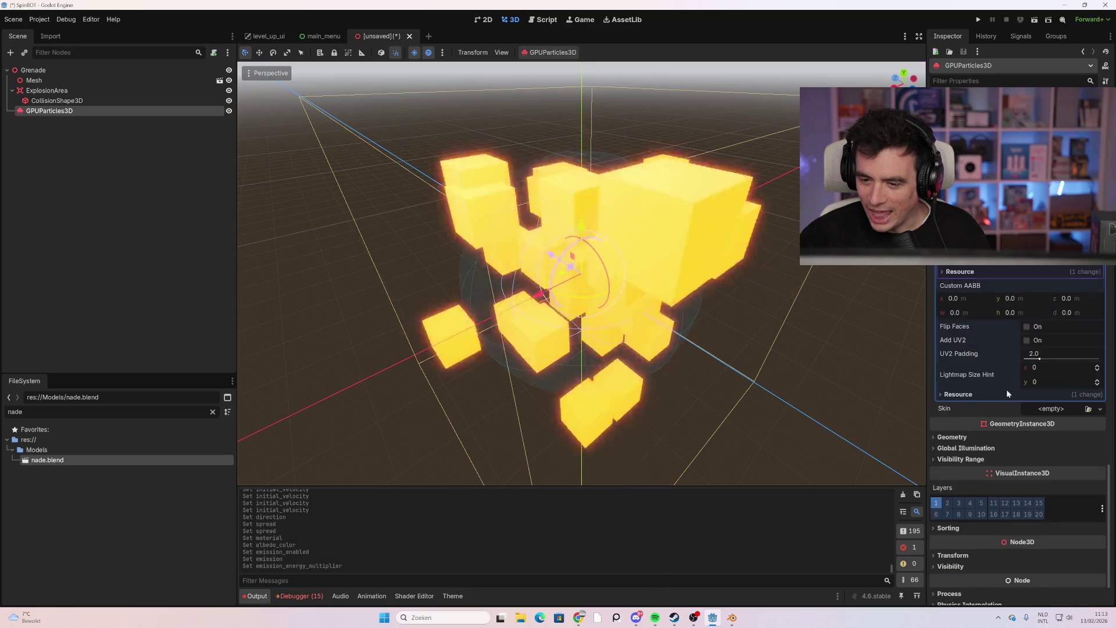
{"action": "scroll", "coordinate": [1004, 383], "scroll_direction": "down", "scroll_amount": 8}
{"action": "scroll", "coordinate": [992, 361], "scroll_direction": "up", "scroll_amount": 3}
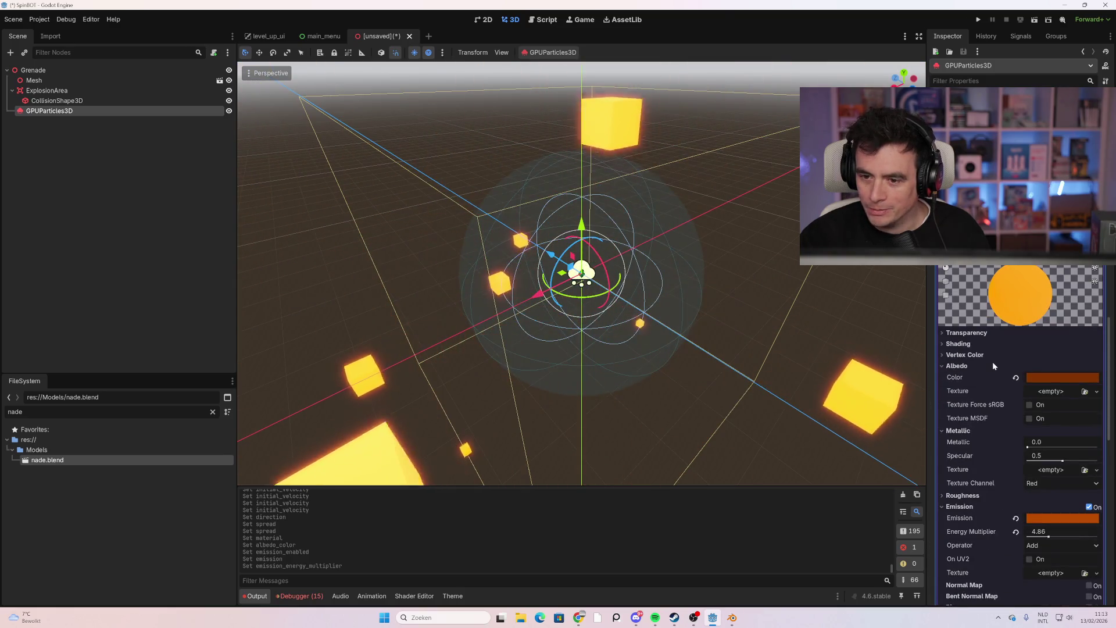
{"action": "scroll", "coordinate": [992, 362], "scroll_direction": "up", "scroll_amount": 2}
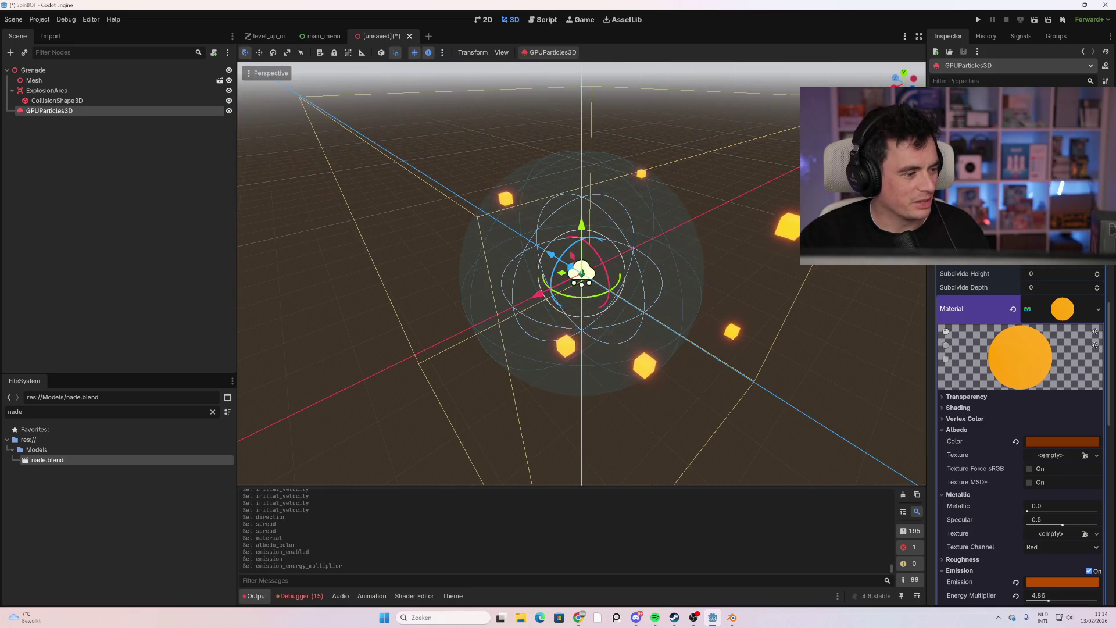
{"action": "scroll", "coordinate": [1023, 391], "scroll_direction": "down", "scroll_amount": 5}
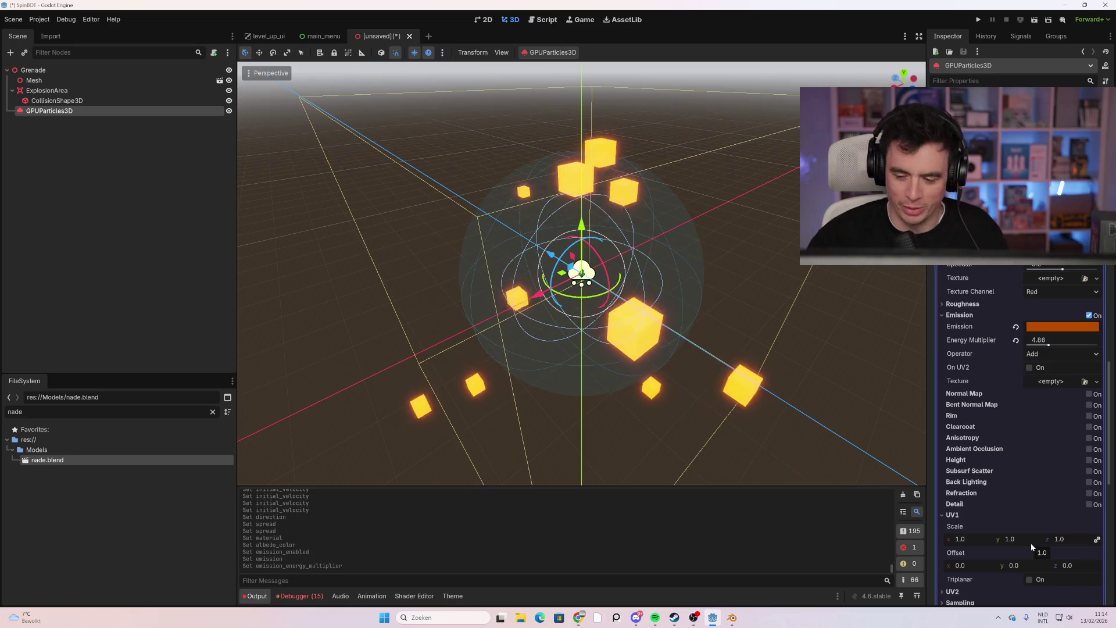
{"action": "scroll", "coordinate": [1031, 540], "scroll_direction": "down", "scroll_amount": 1}
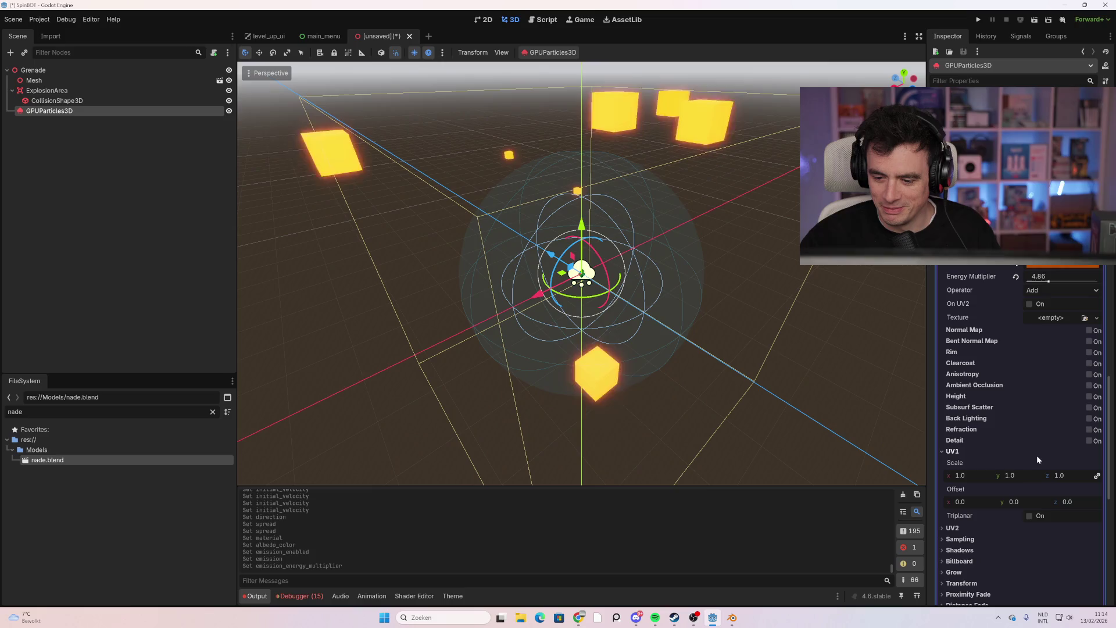
{"action": "scroll", "coordinate": [1052, 426], "scroll_direction": "down", "scroll_amount": 2}
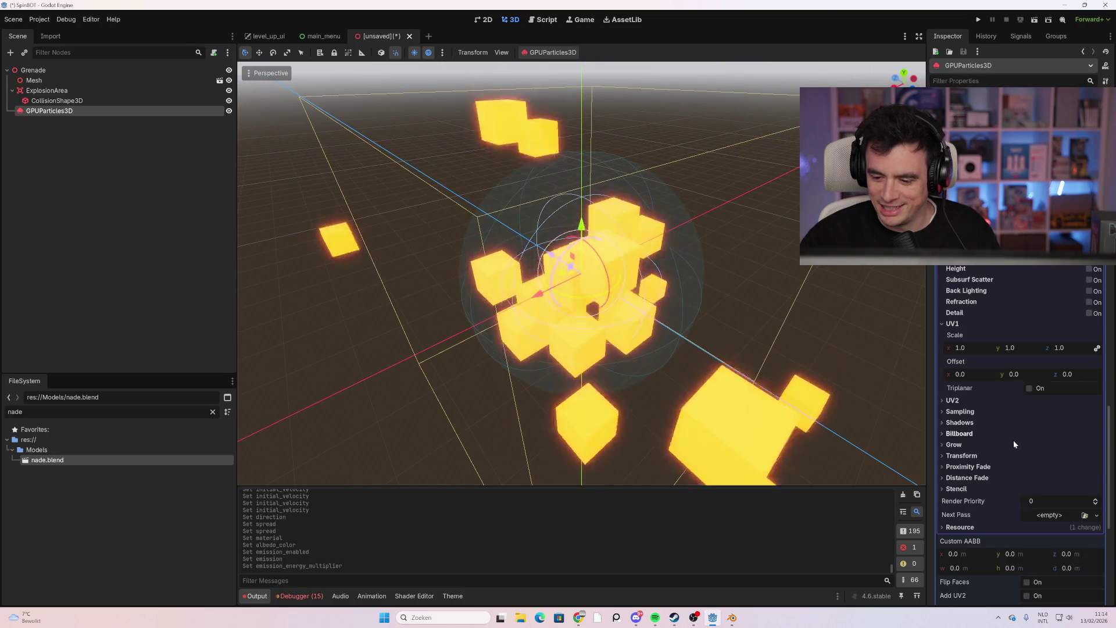
{"action": "scroll", "coordinate": [988, 460], "scroll_direction": "down", "scroll_amount": 4}
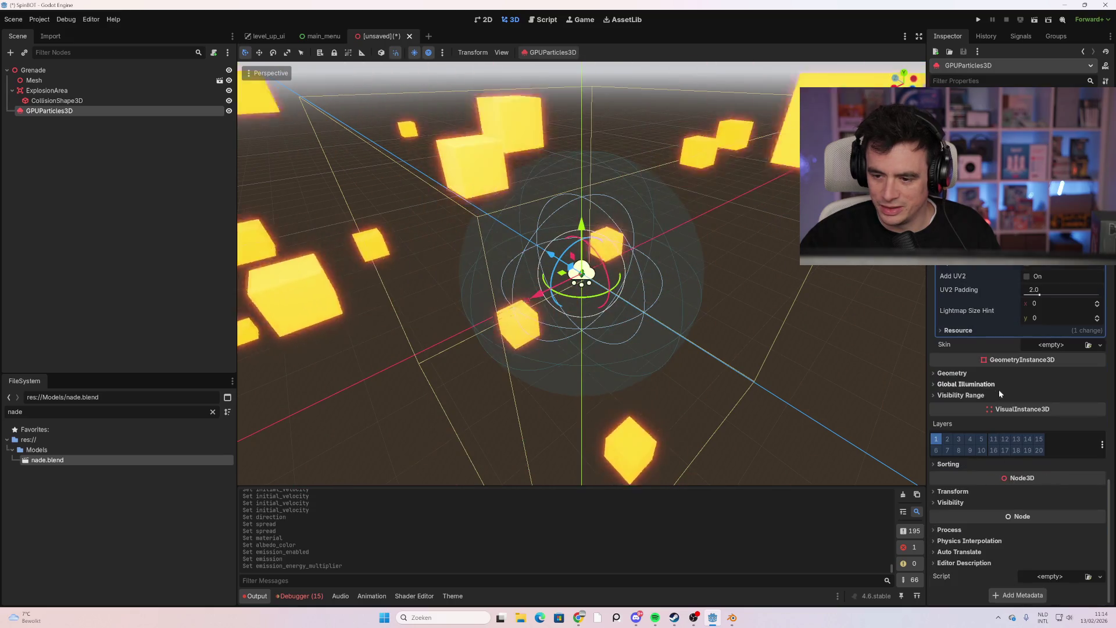
{"action": "scroll", "coordinate": [1003, 397], "scroll_direction": "up", "scroll_amount": 7}
{"action": "scroll", "coordinate": [1006, 430], "scroll_direction": "up", "scroll_amount": 5}
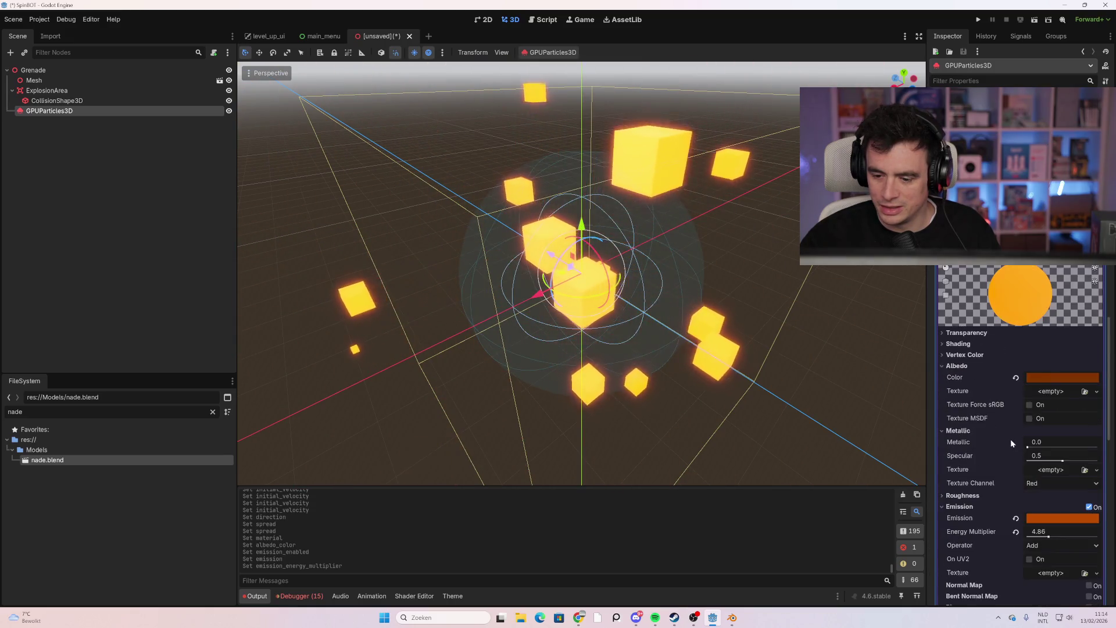
{"action": "scroll", "coordinate": [1000, 326], "scroll_direction": "up", "scroll_amount": 3}
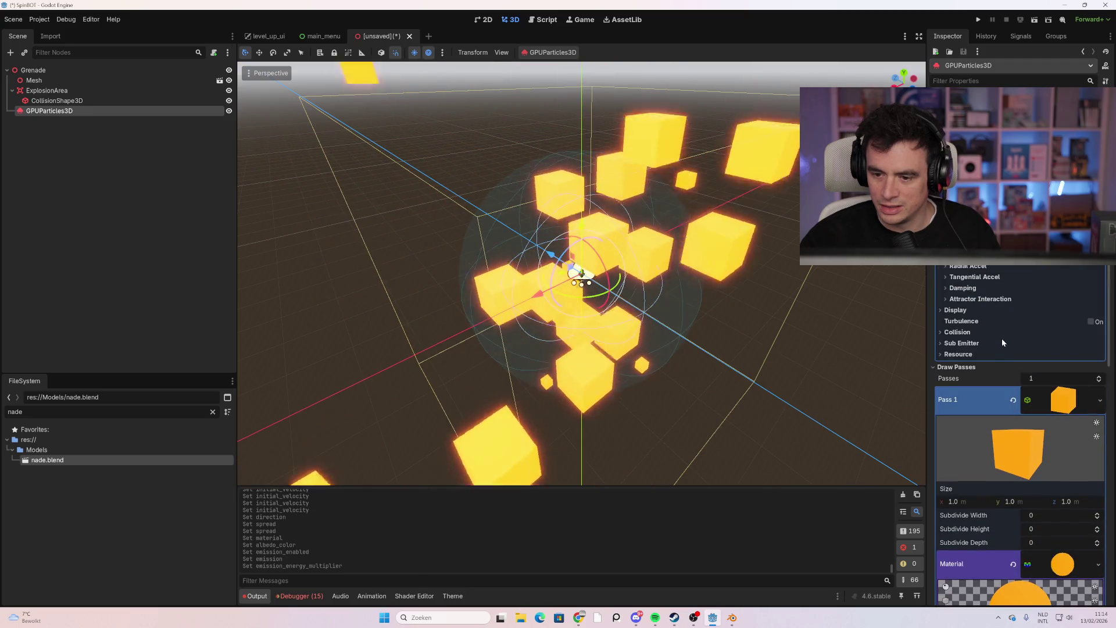
{"action": "scroll", "coordinate": [999, 350], "scroll_direction": "up", "scroll_amount": 1}
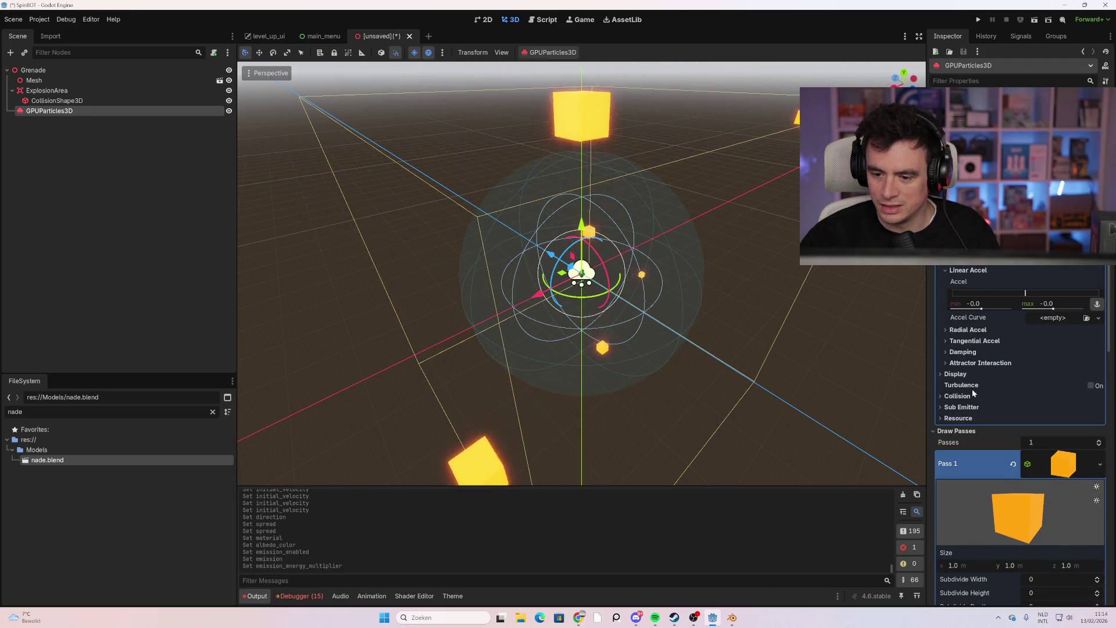
{"action": "left_click", "coordinate": [969, 374]}
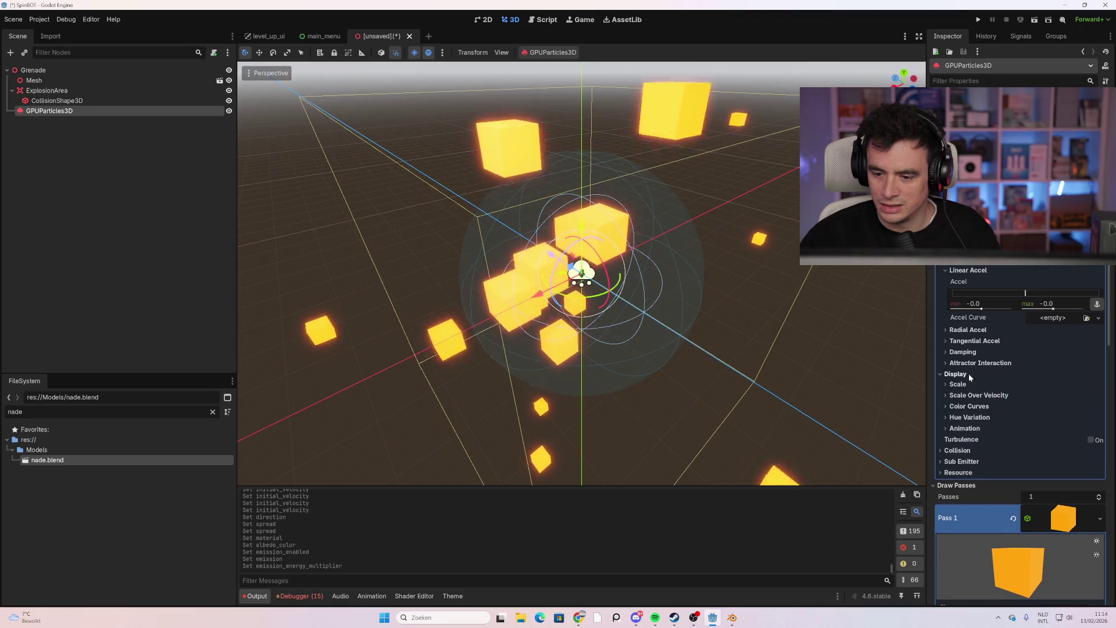
{"action": "left_click", "coordinate": [978, 395]}
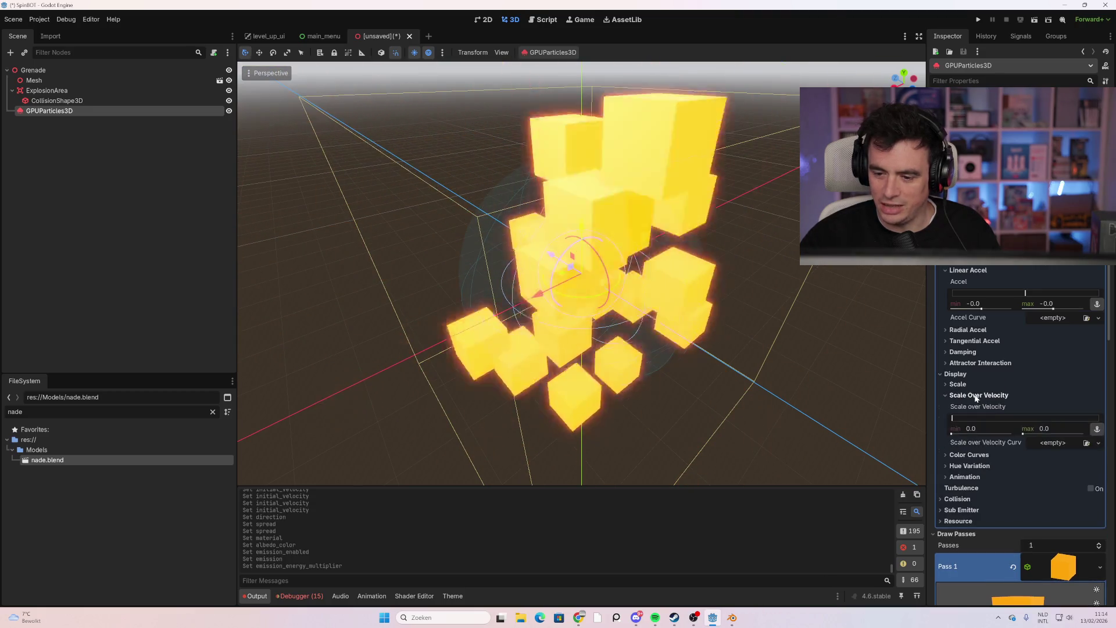
{"action": "left_click_drag", "start_coordinate": [954, 418], "coordinate": [962, 418]}
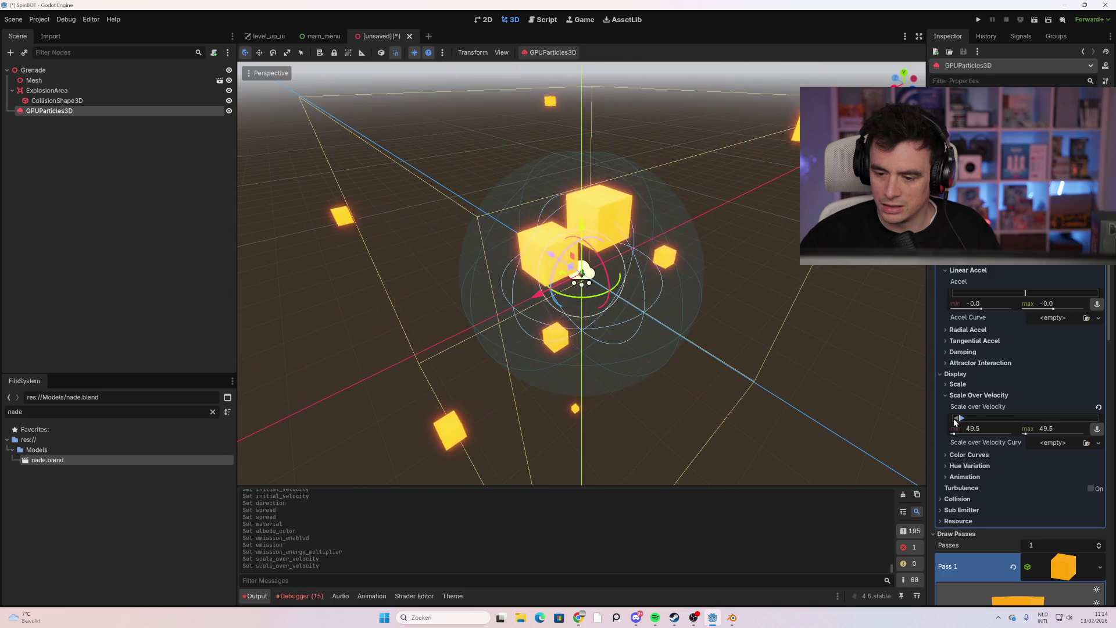
{"action": "left_click_drag", "start_coordinate": [960, 419], "coordinate": [1095, 423]}
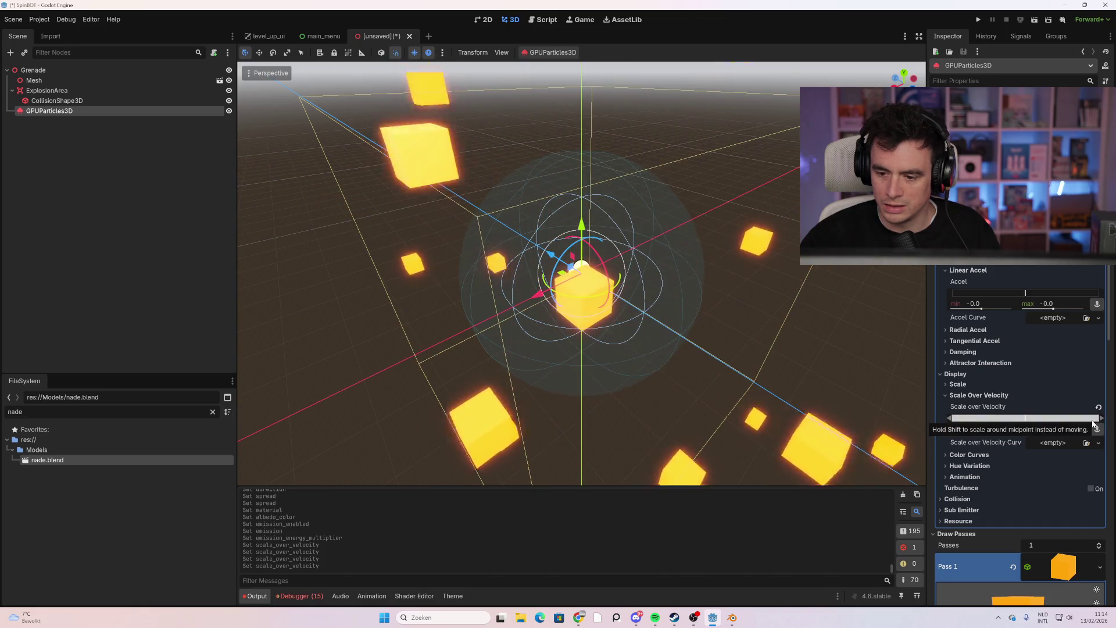
{"action": "left_click", "coordinate": [1098, 407]}
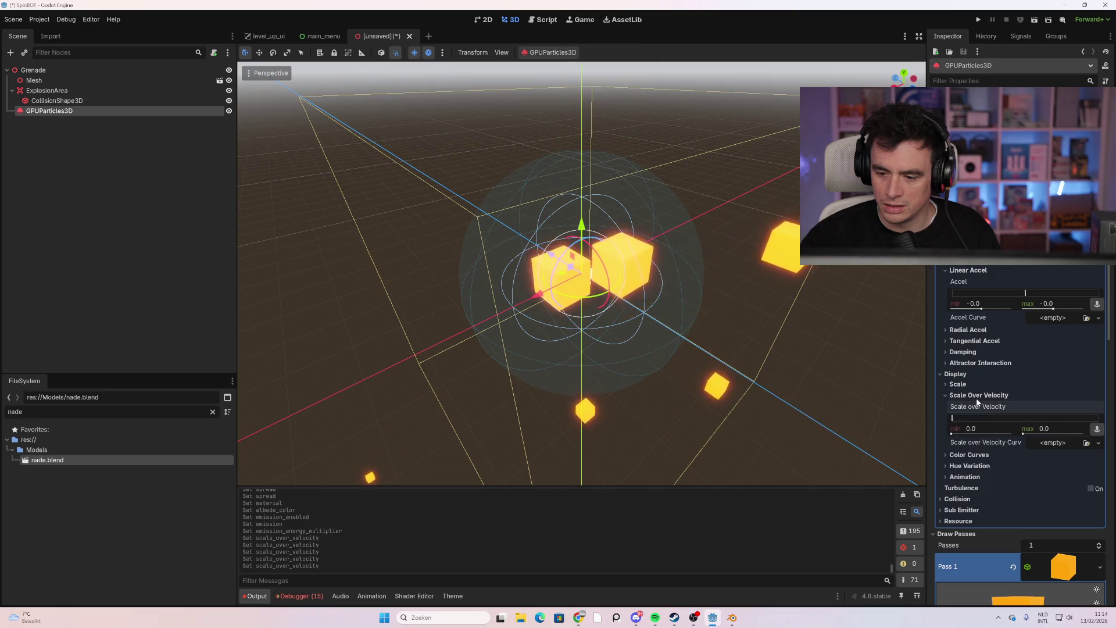
{"action": "left_click", "coordinate": [958, 385]}
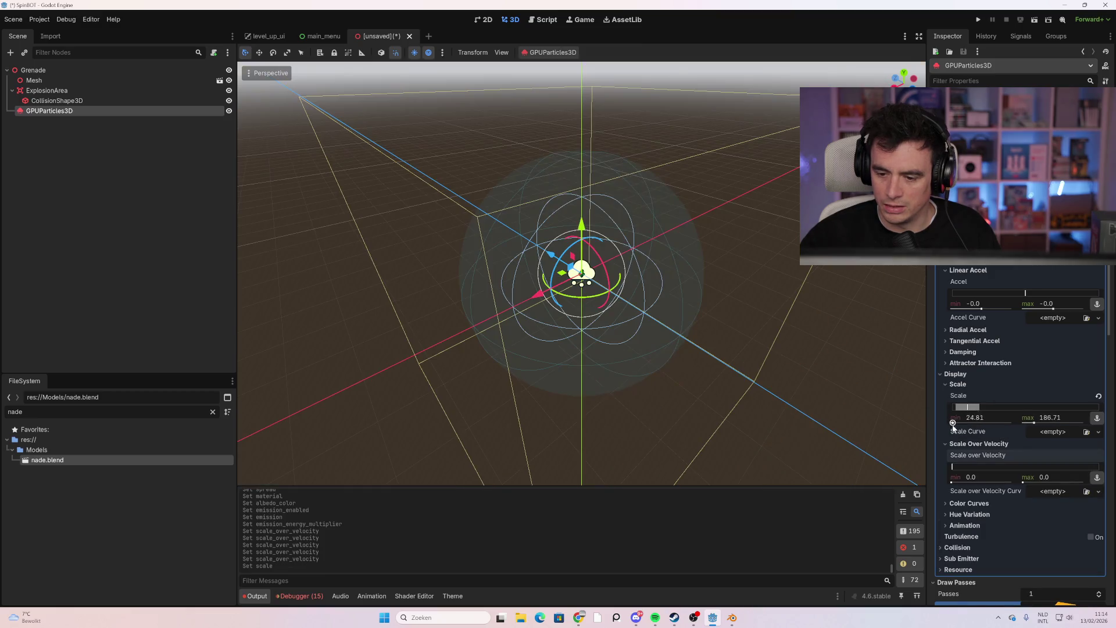
{"action": "left_click_drag", "start_coordinate": [953, 424], "coordinate": [947, 423]}
{"action": "left_click_drag", "start_coordinate": [1033, 426], "coordinate": [1023, 424]}
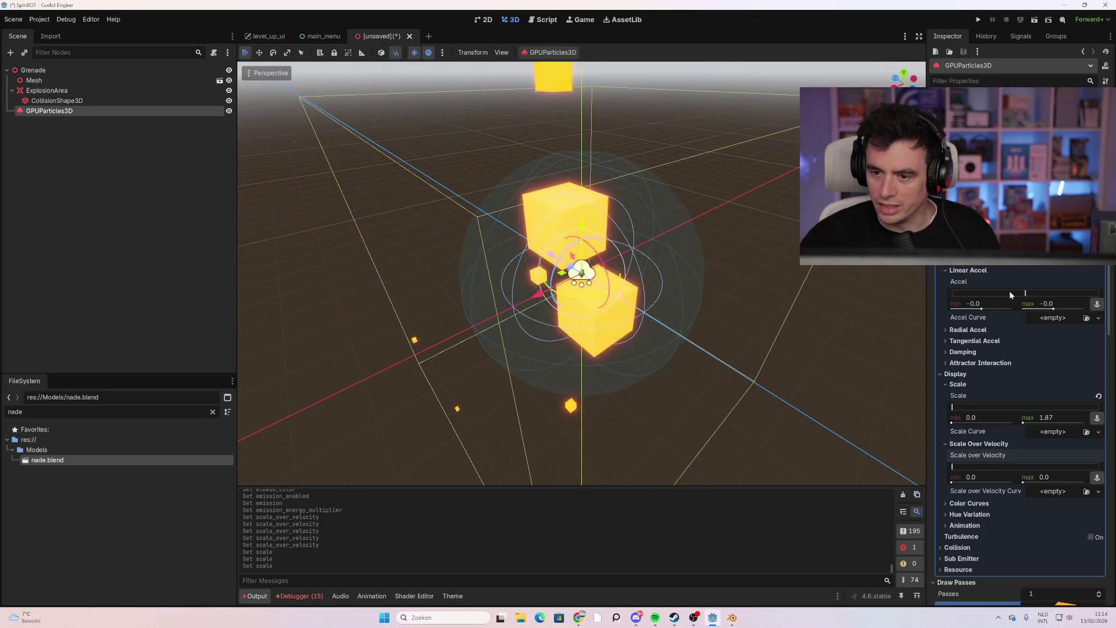
{"action": "scroll", "coordinate": [1010, 298], "scroll_direction": "up", "scroll_amount": 5}
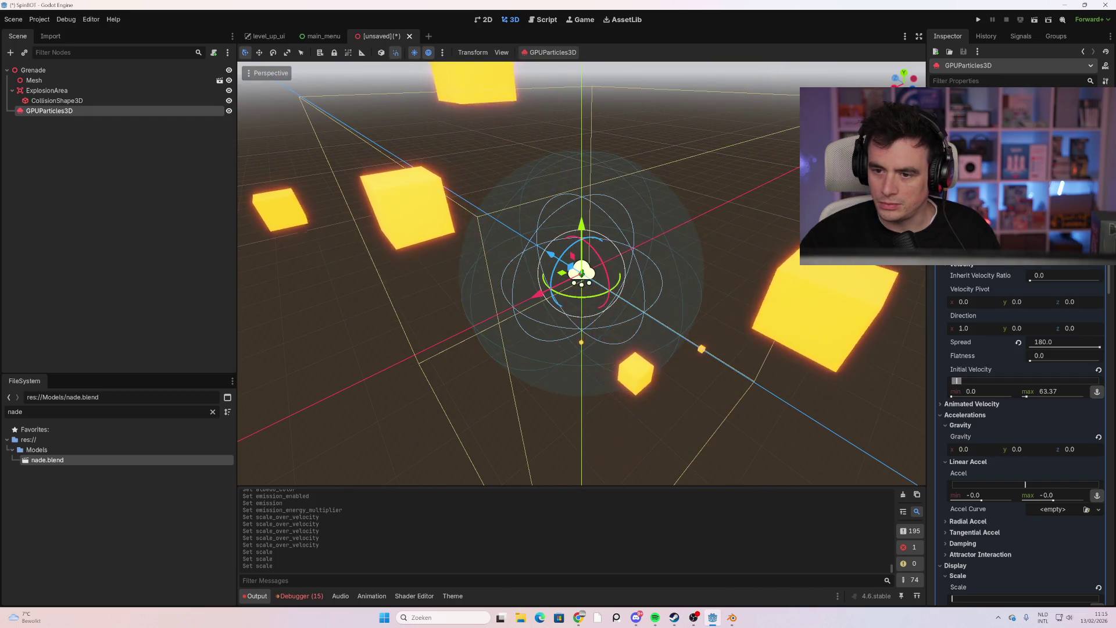
{"action": "scroll", "coordinate": [1017, 436], "scroll_direction": "up", "scroll_amount": 2}
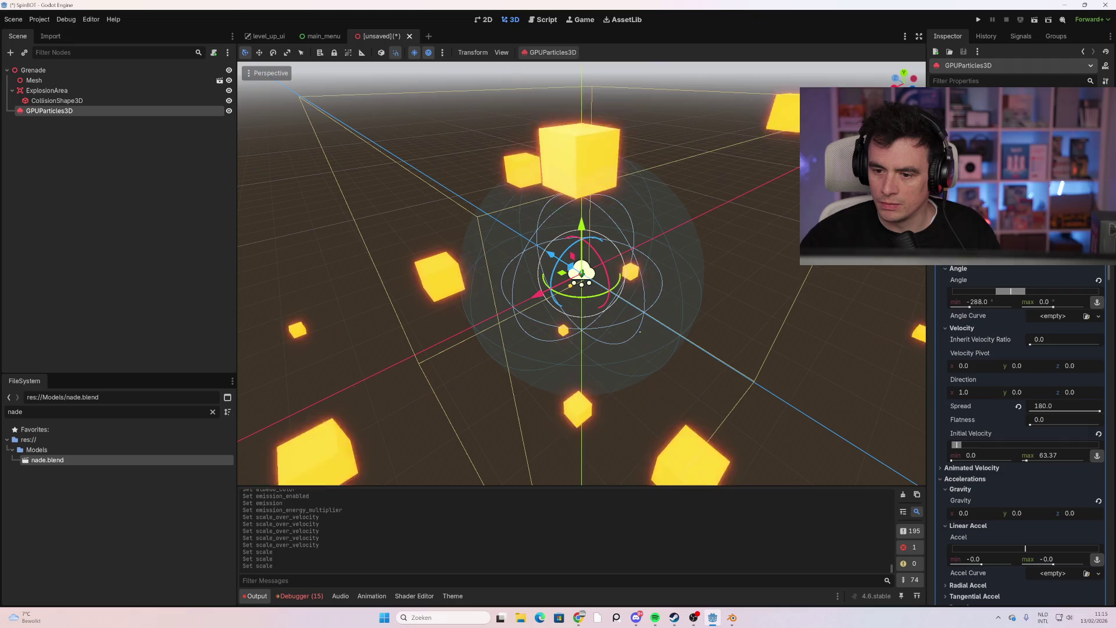
{"action": "scroll", "coordinate": [1017, 436], "scroll_direction": "up", "scroll_amount": 4}
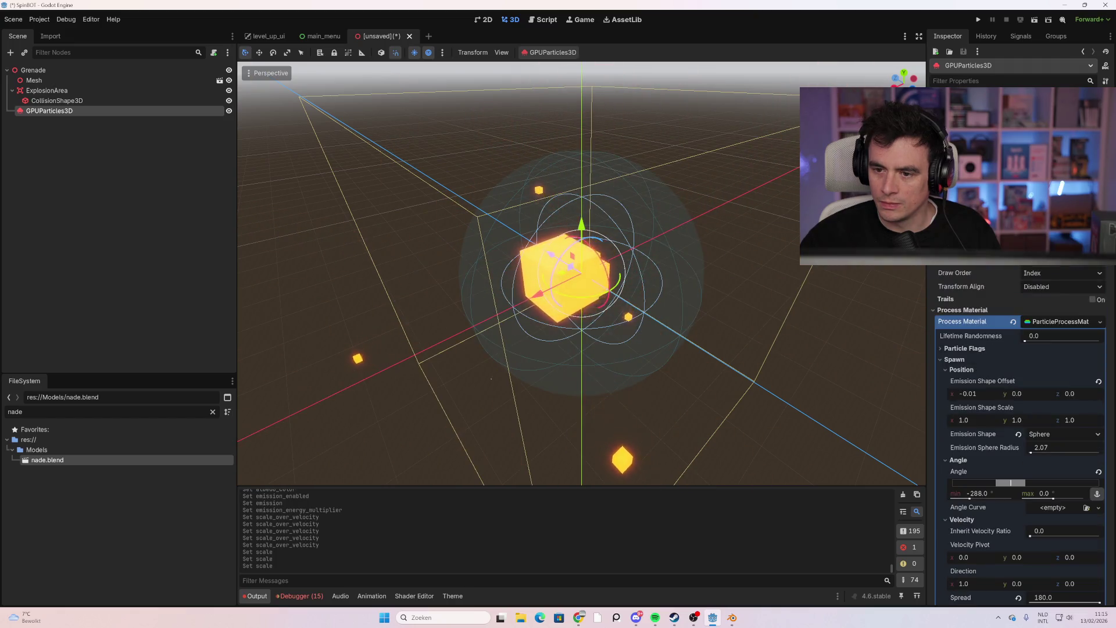
{"action": "scroll", "coordinate": [1018, 436], "scroll_direction": "up", "scroll_amount": 2}
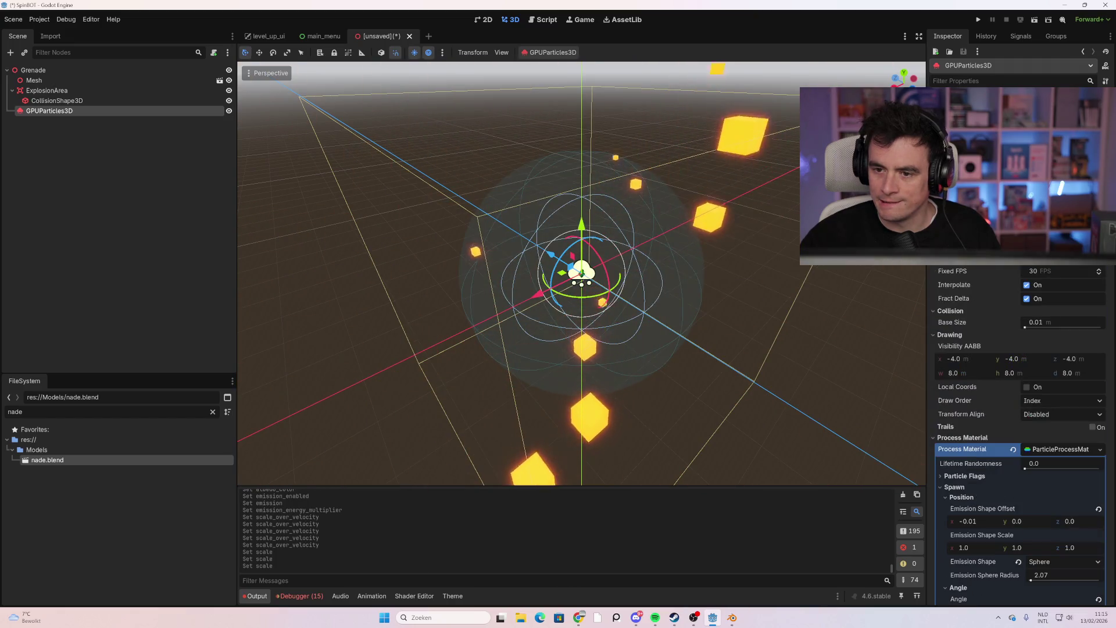
{"action": "scroll", "coordinate": [1018, 436], "scroll_direction": "up", "scroll_amount": 1}
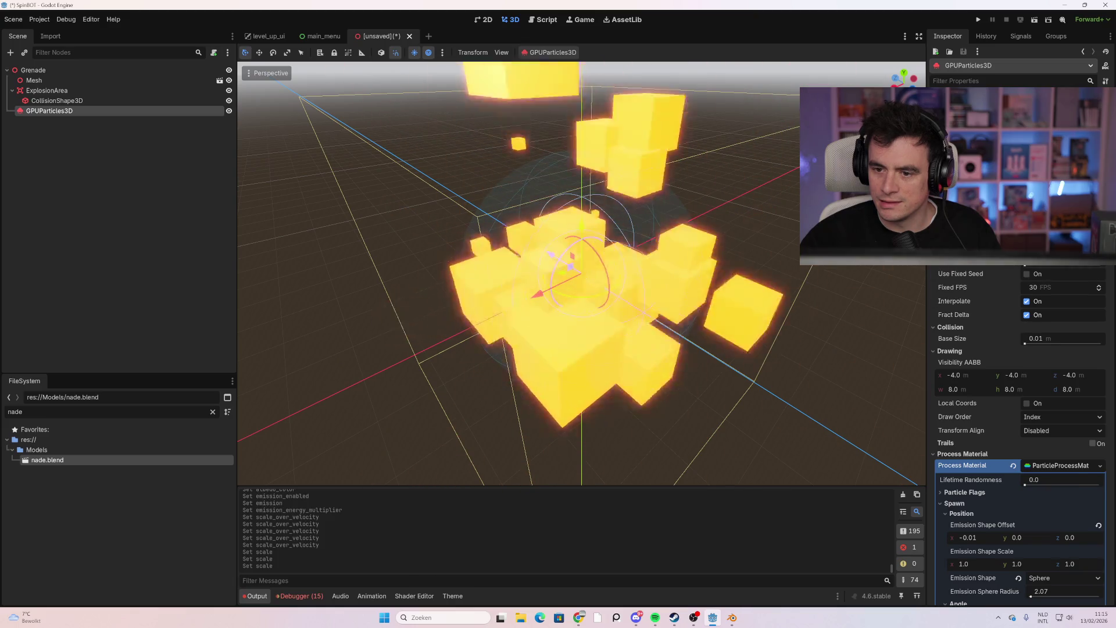
{"action": "scroll", "coordinate": [1007, 352], "scroll_direction": "down", "scroll_amount": 2}
{"action": "scroll", "coordinate": [1007, 356], "scroll_direction": "down", "scroll_amount": 3}
{"action": "scroll", "coordinate": [1020, 358], "scroll_direction": "down", "scroll_amount": 3}
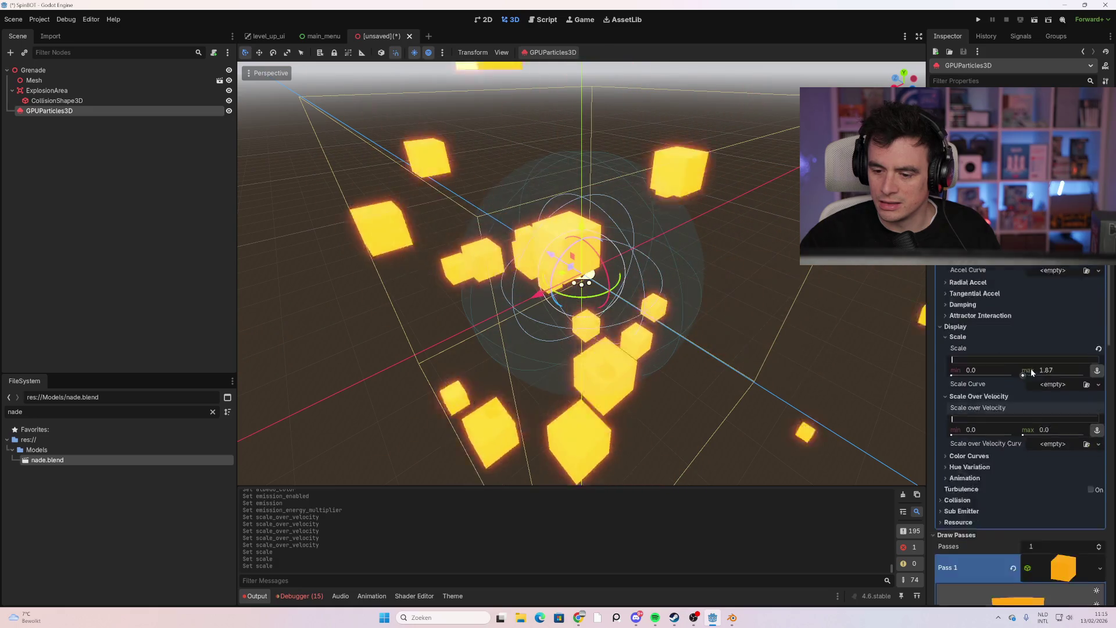
{"action": "scroll", "coordinate": [1030, 369], "scroll_direction": "down", "scroll_amount": 2}
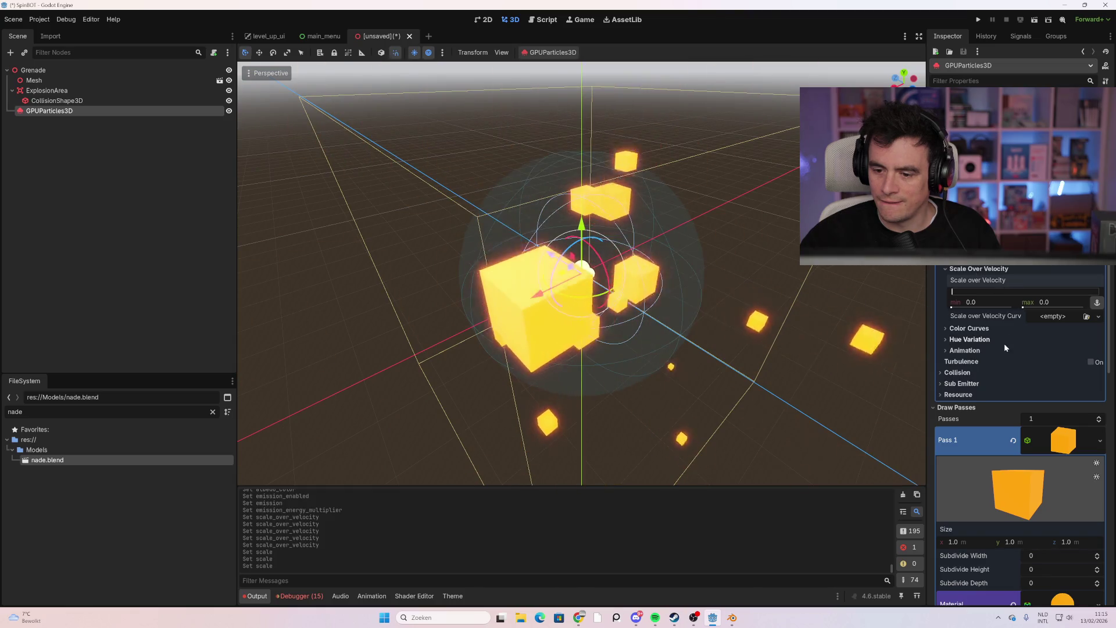
{"action": "scroll", "coordinate": [1022, 361], "scroll_direction": "down", "scroll_amount": 5}
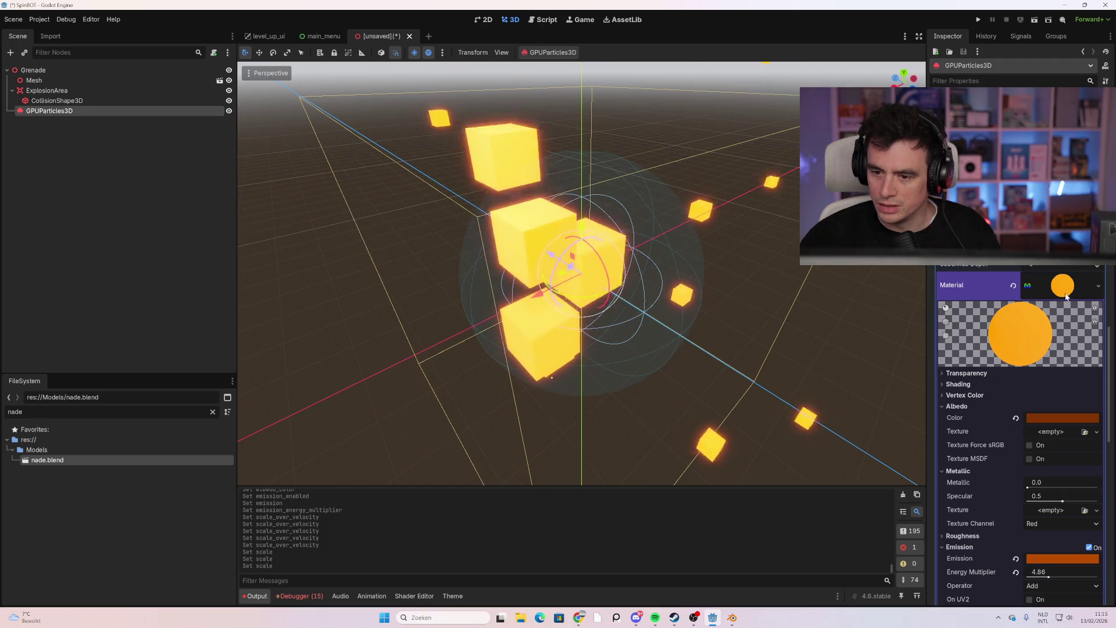
{"action": "scroll", "coordinate": [1035, 376], "scroll_direction": "down", "scroll_amount": 3}
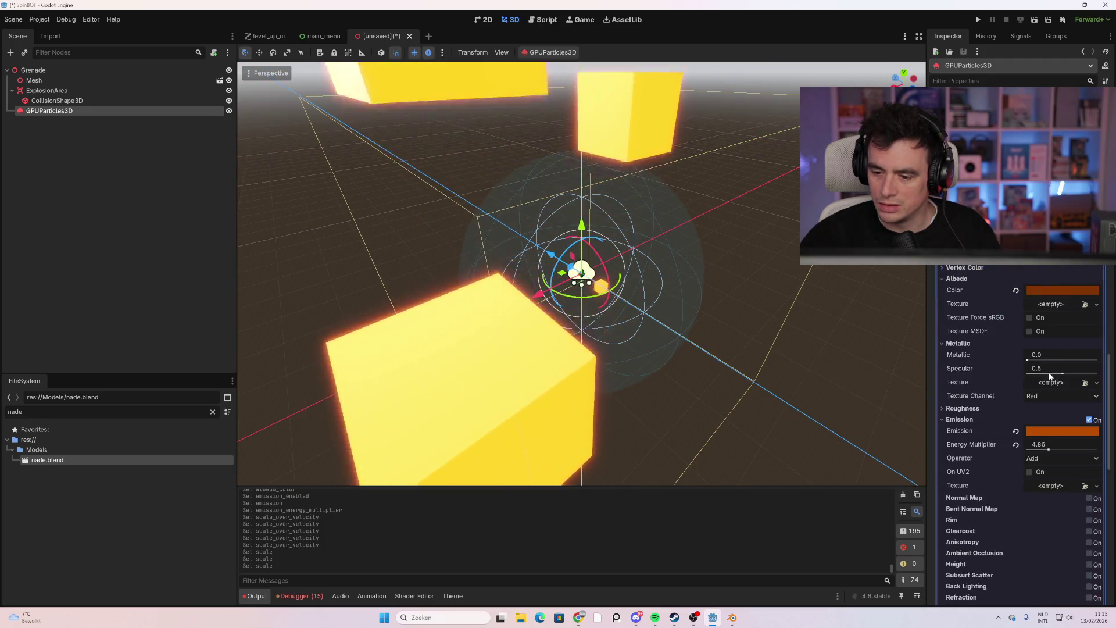
{"action": "left_click", "coordinate": [958, 344]}
{"action": "left_click", "coordinate": [957, 279]}
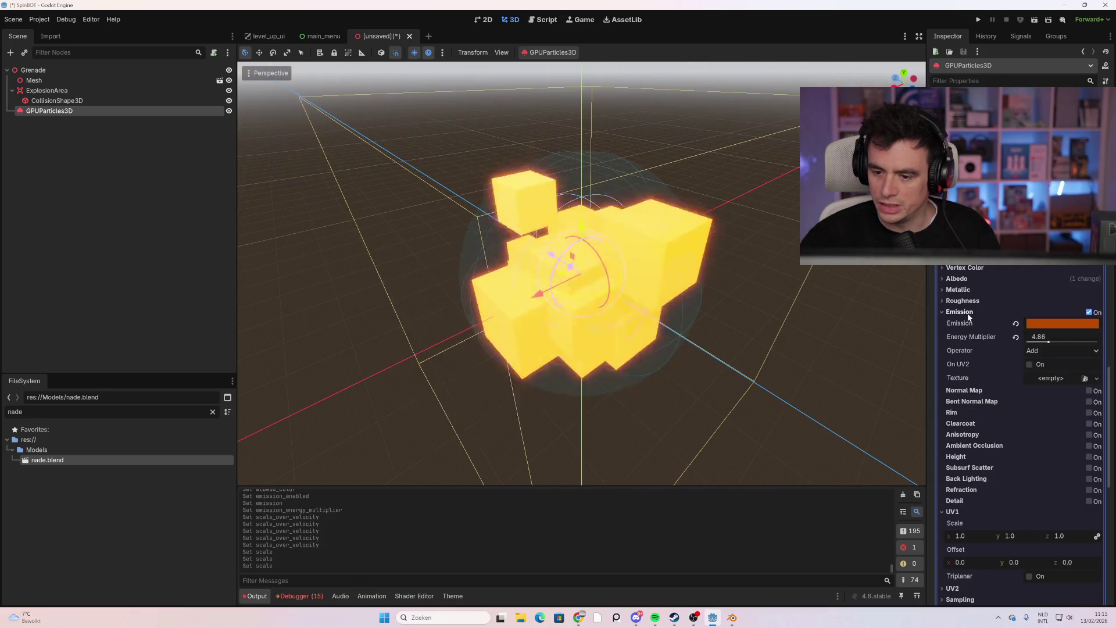
{"action": "left_click", "coordinate": [959, 312]}
{"action": "scroll", "coordinate": [969, 332], "scroll_direction": "down", "scroll_amount": 6}
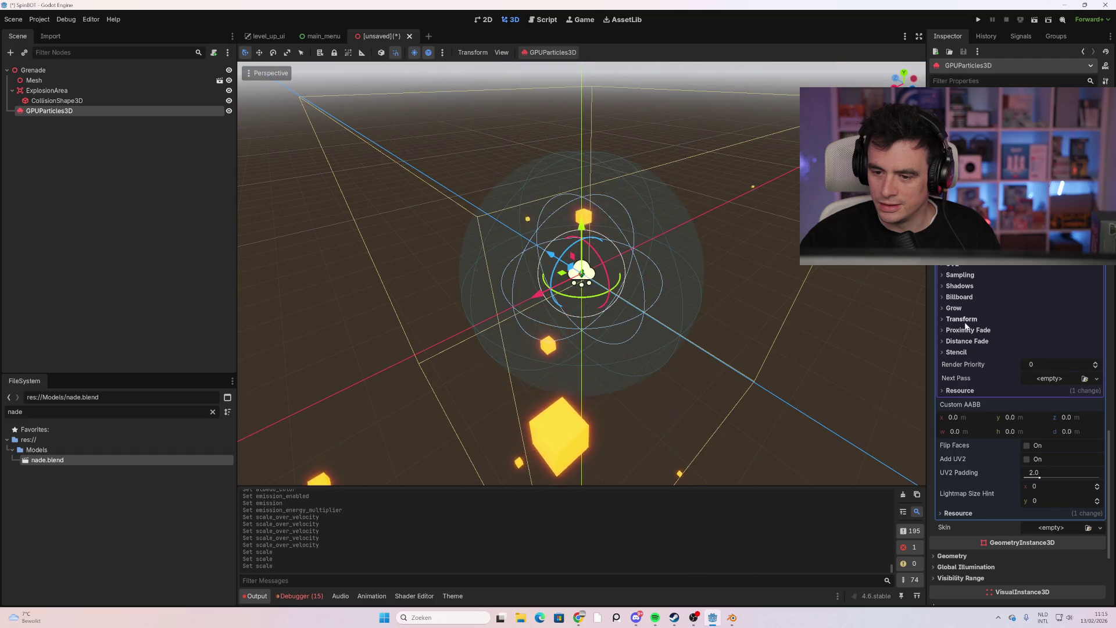
{"action": "scroll", "coordinate": [974, 308], "scroll_direction": "up", "scroll_amount": 2}
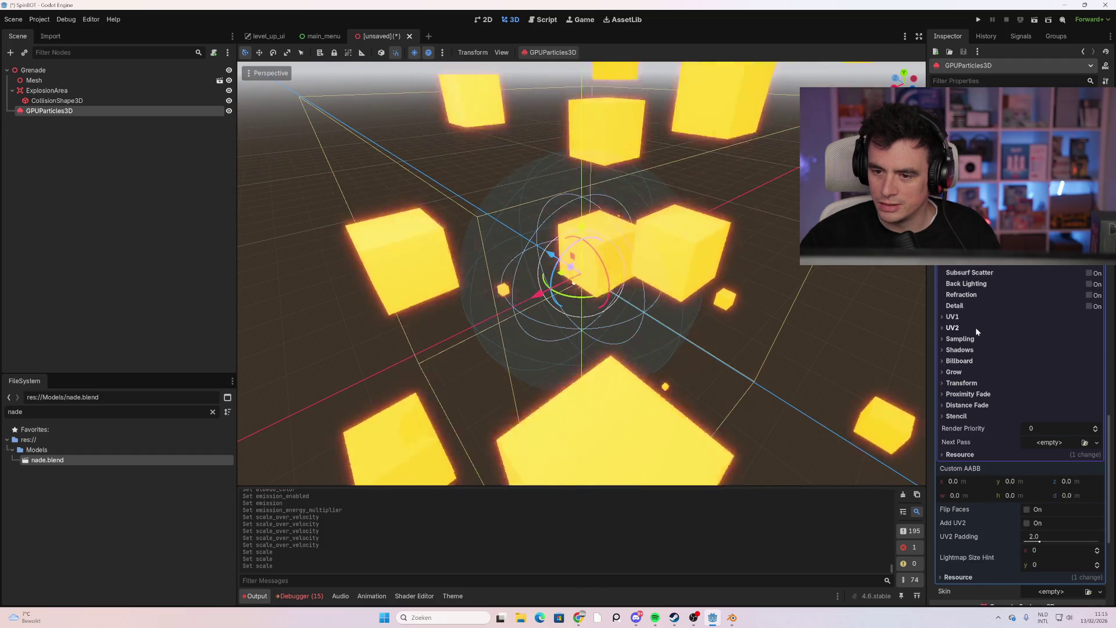
{"action": "scroll", "coordinate": [980, 329], "scroll_direction": "up", "scroll_amount": 10}
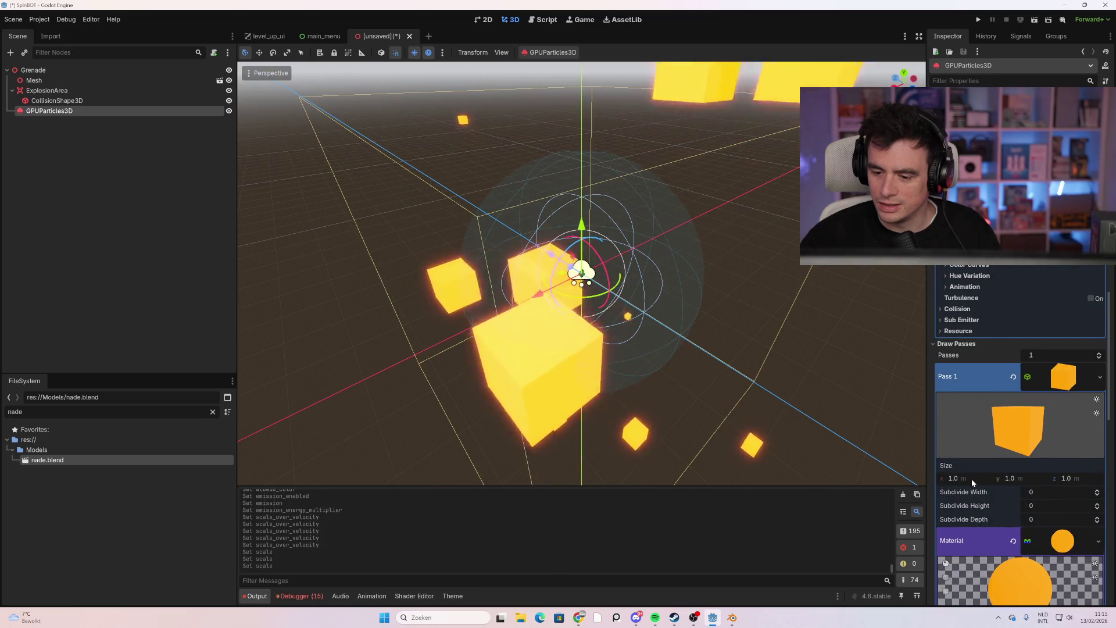
Set the cube mesh size to 0.2 on x, y and z
{"action": "left_click", "coordinate": [971, 478]}
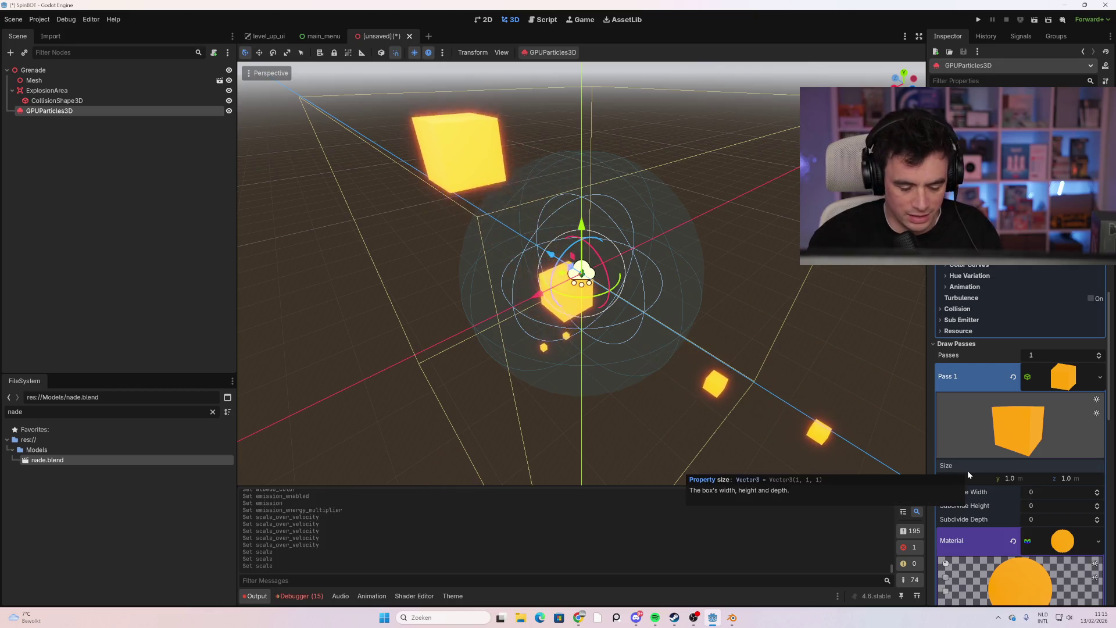
{"action": "type", "text": "0.2"}
{"action": "key", "text": "Tab"}
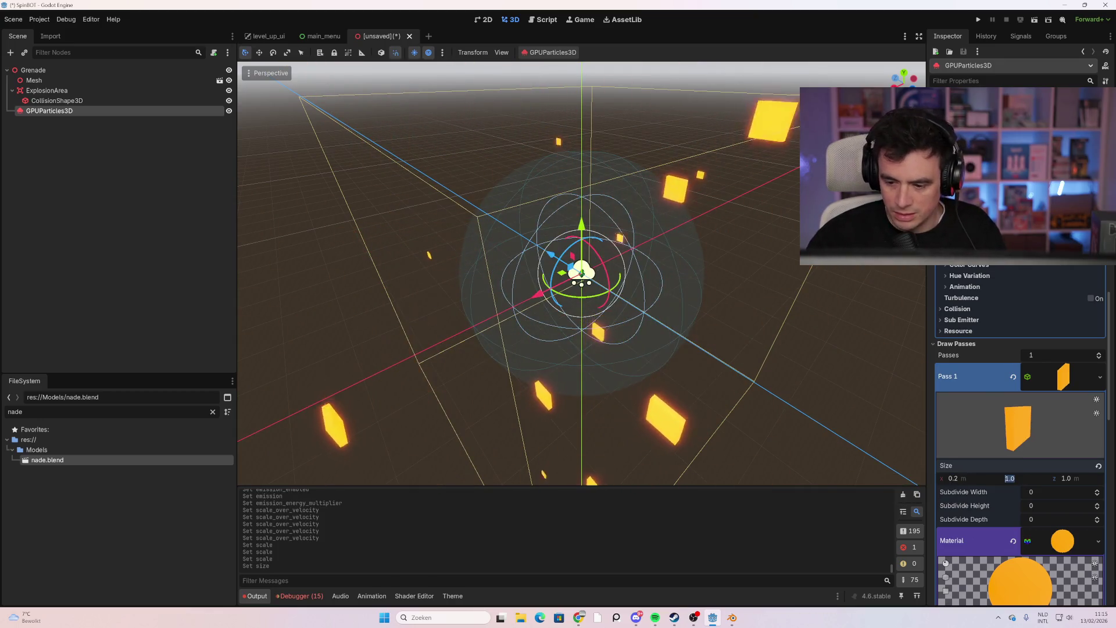
{"action": "type", "text": "0.2"}
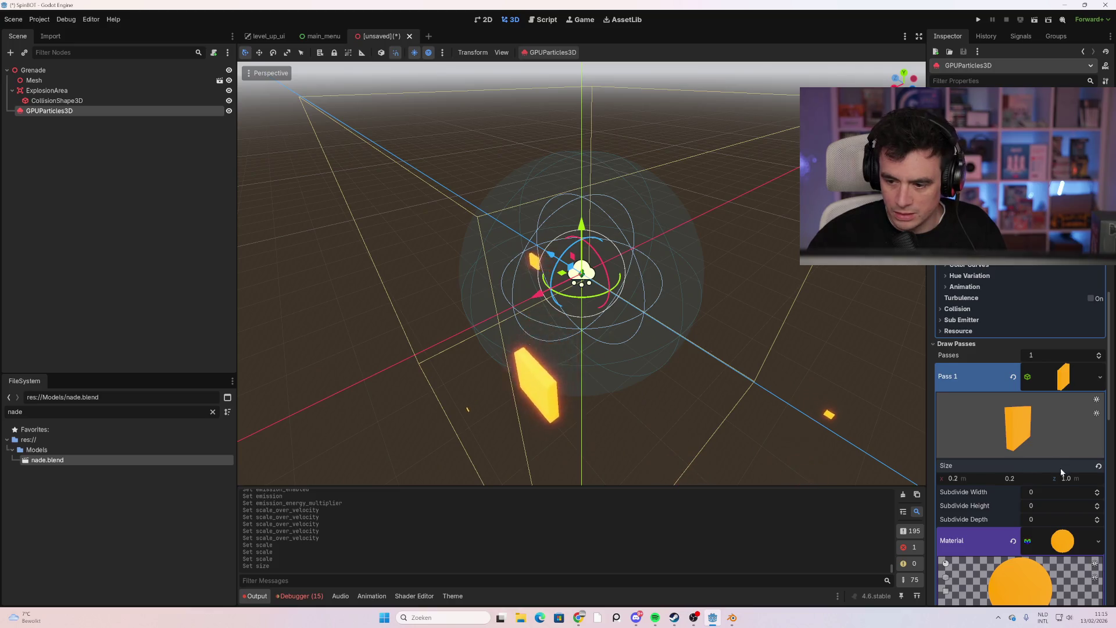
{"action": "key", "text": "Return"}
{"action": "type", "text": "0.2"}
{"action": "key", "text": "Return"}
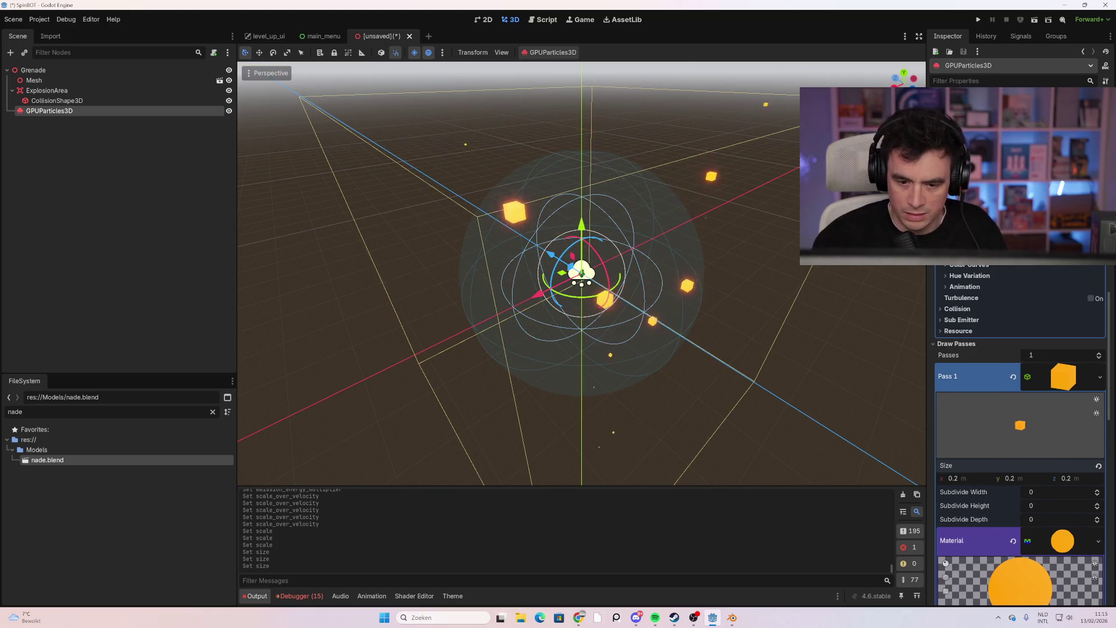
{"action": "scroll", "coordinate": [755, 354], "scroll_direction": "up", "scroll_amount": 5}
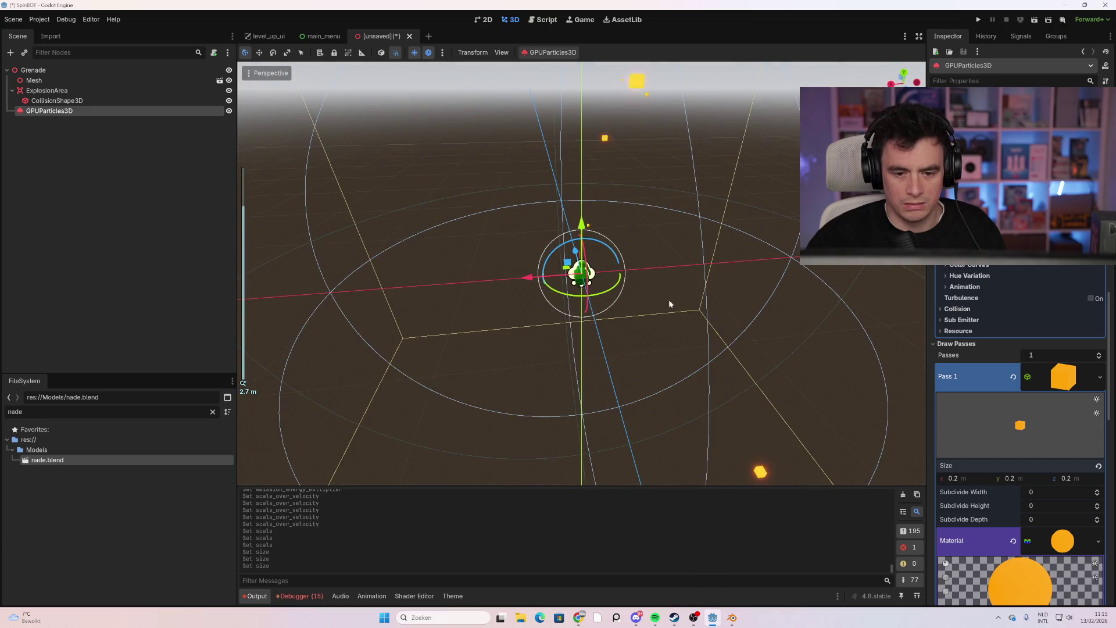
{"action": "scroll", "coordinate": [1020, 407], "scroll_direction": "up", "scroll_amount": 5}
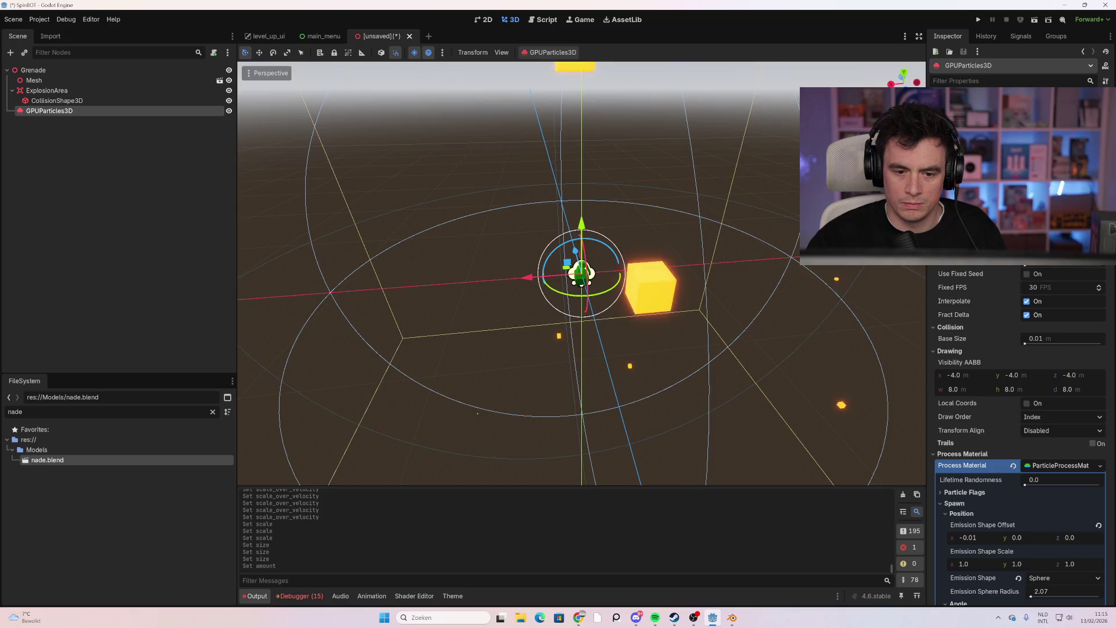
{"action": "scroll", "coordinate": [750, 210], "scroll_direction": "down", "scroll_amount": 5}
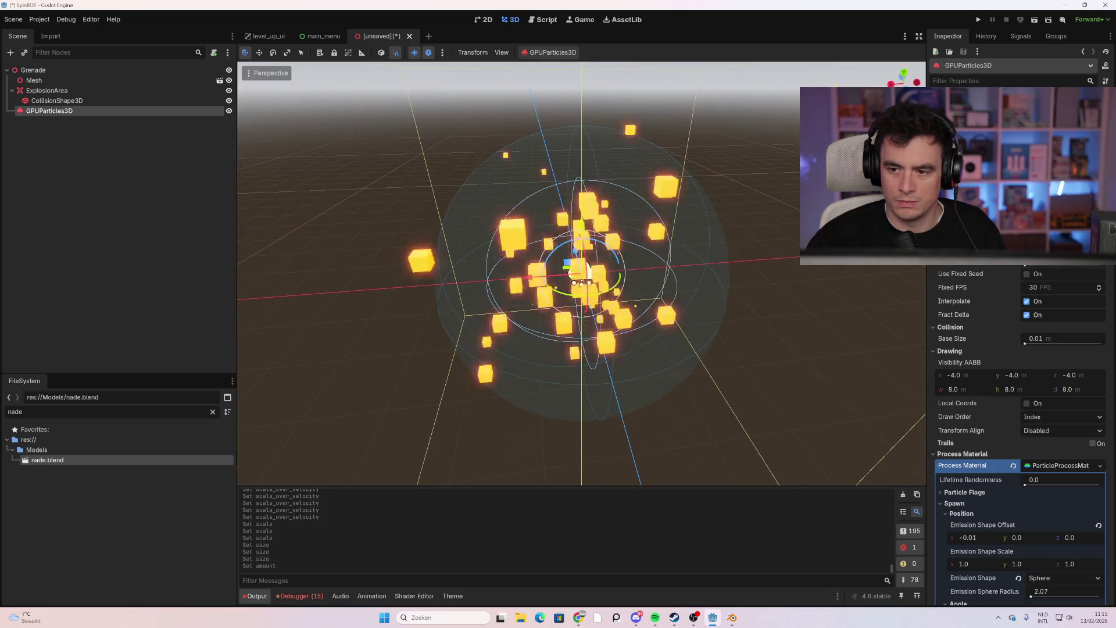
{"action": "scroll", "coordinate": [701, 207], "scroll_direction": "down", "scroll_amount": 8}
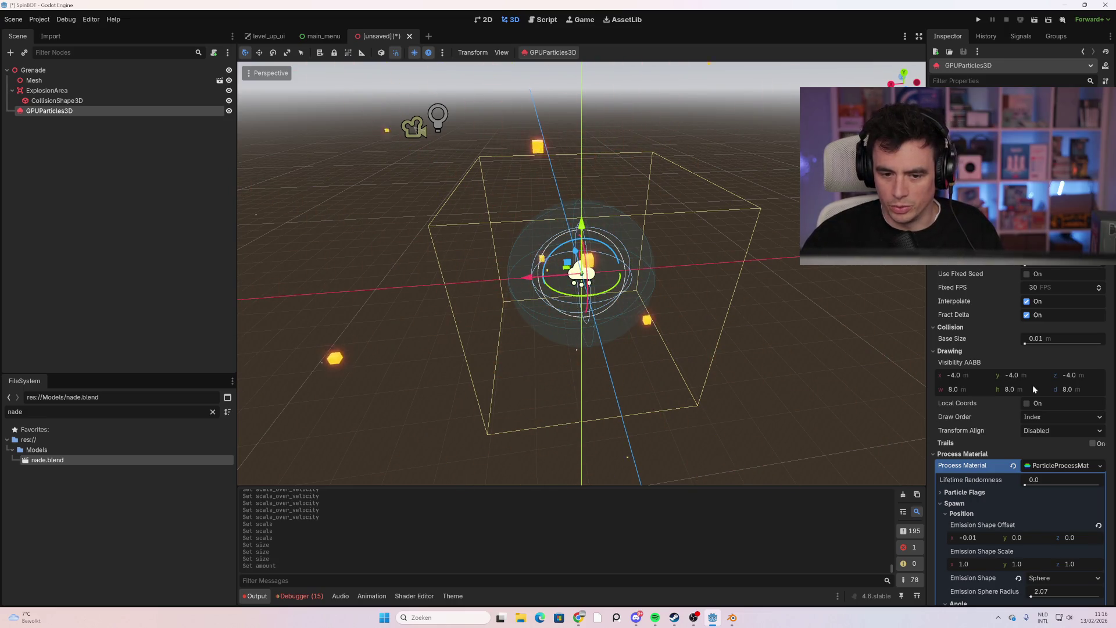
{"action": "scroll", "coordinate": [1023, 386], "scroll_direction": "down", "scroll_amount": 10}
{"action": "scroll", "coordinate": [1028, 441], "scroll_direction": "down", "scroll_amount": 4}
{"action": "scroll", "coordinate": [1026, 378], "scroll_direction": "up", "scroll_amount": 15}
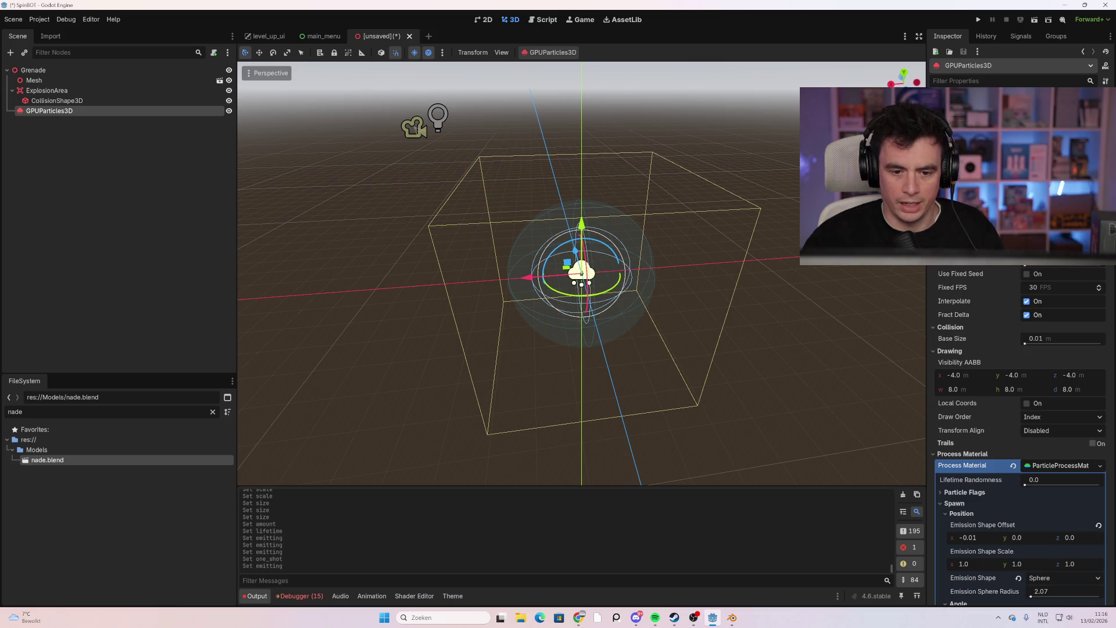
{"action": "scroll", "coordinate": [1058, 372], "scroll_direction": "down", "scroll_amount": 10}
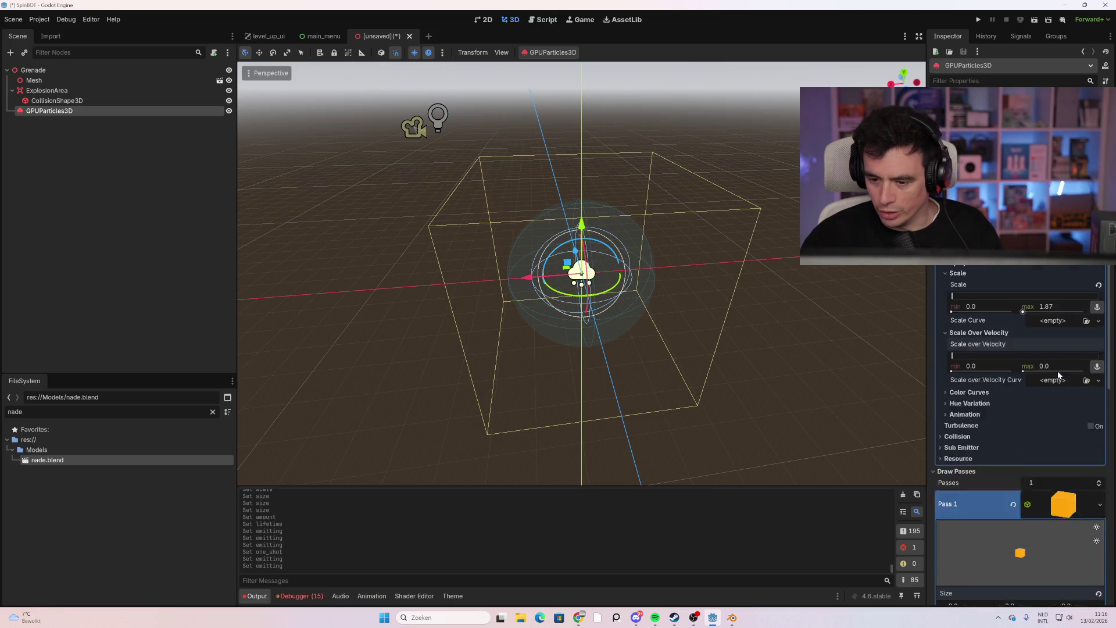
{"action": "scroll", "coordinate": [1037, 381], "scroll_direction": "down", "scroll_amount": 10}
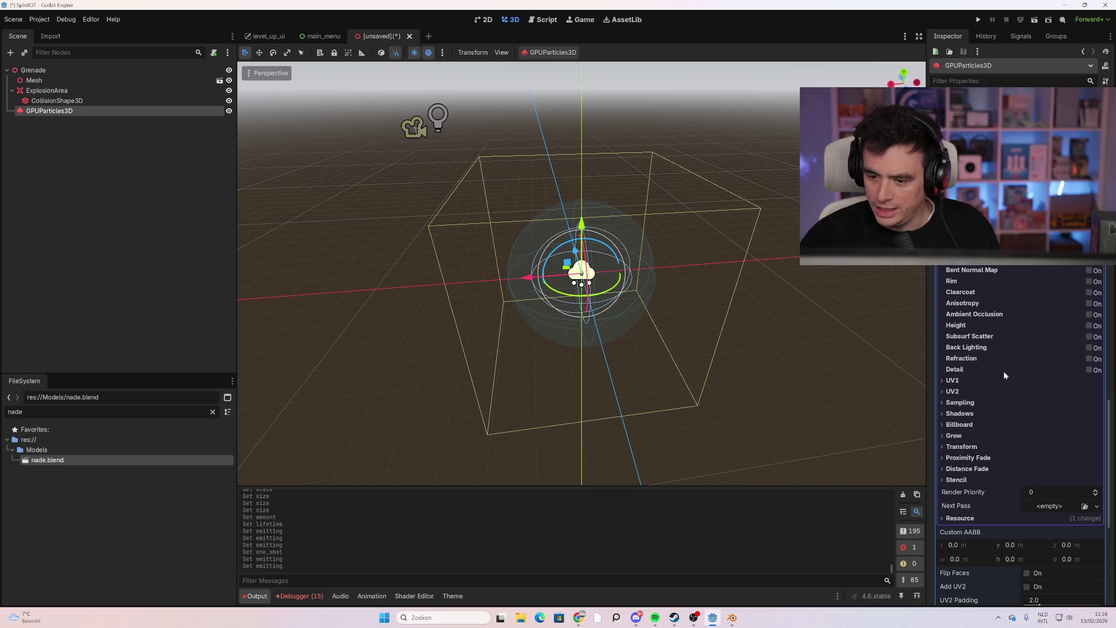
{"action": "scroll", "coordinate": [982, 453], "scroll_direction": "down", "scroll_amount": 5}
{"action": "scroll", "coordinate": [982, 455], "scroll_direction": "up", "scroll_amount": 4}
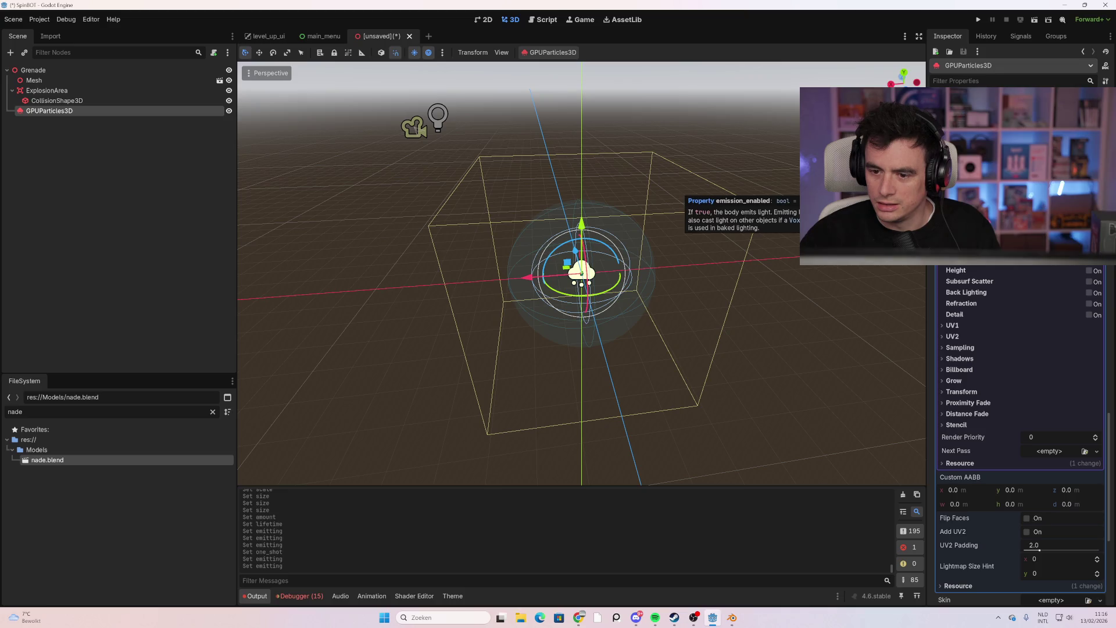
{"action": "scroll", "coordinate": [983, 337], "scroll_direction": "up", "scroll_amount": 10}
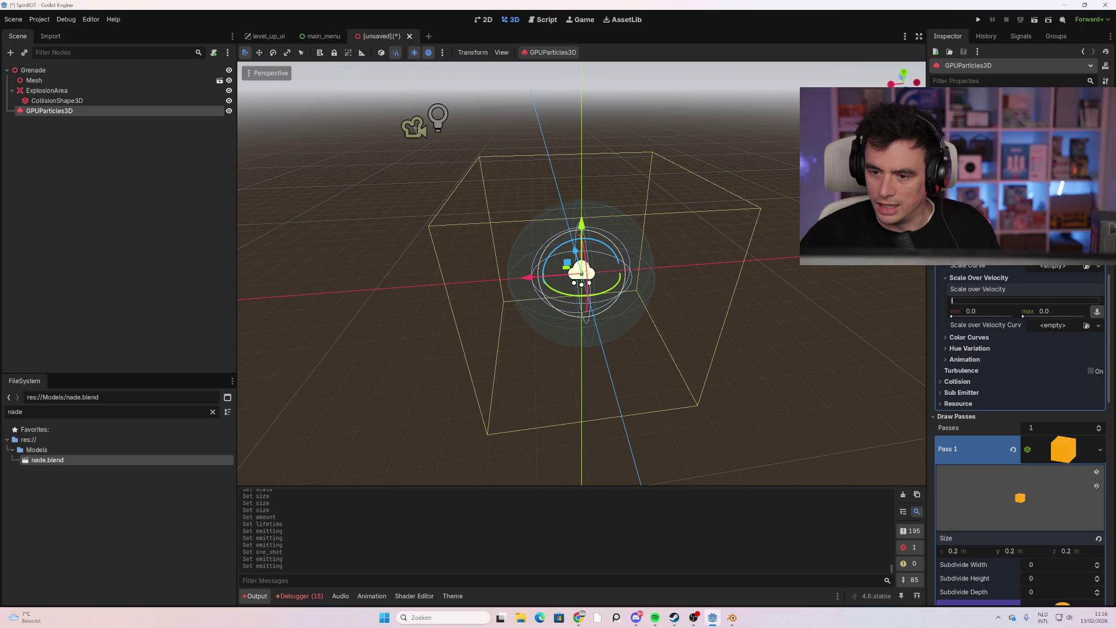
{"action": "scroll", "coordinate": [1018, 436], "scroll_direction": "up", "scroll_amount": 8}
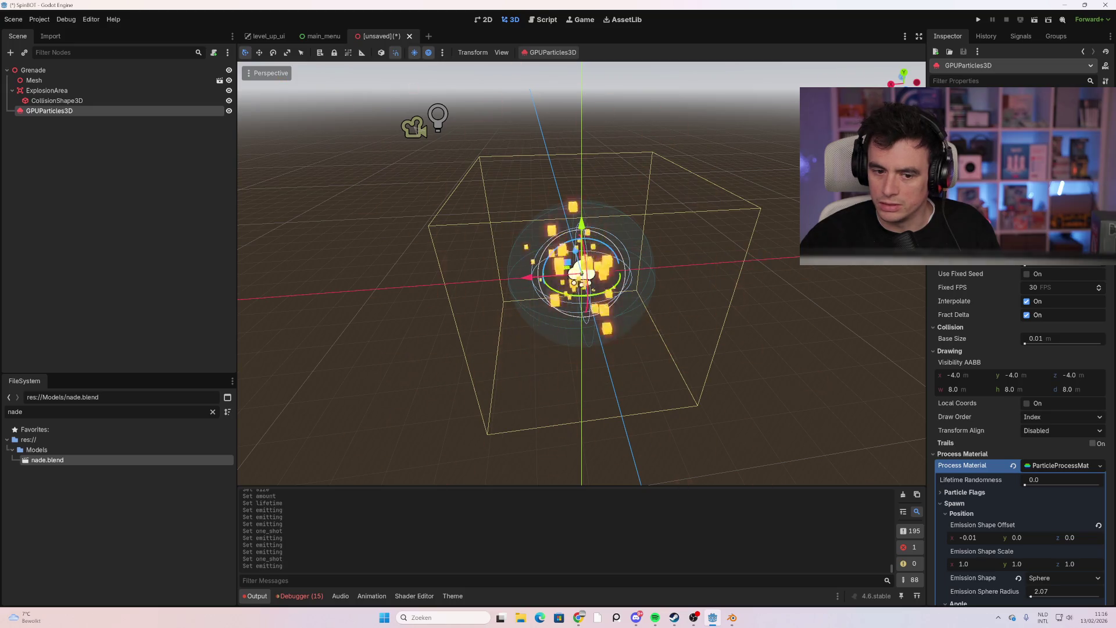
{"action": "scroll", "coordinate": [1006, 339], "scroll_direction": "down", "scroll_amount": 8}
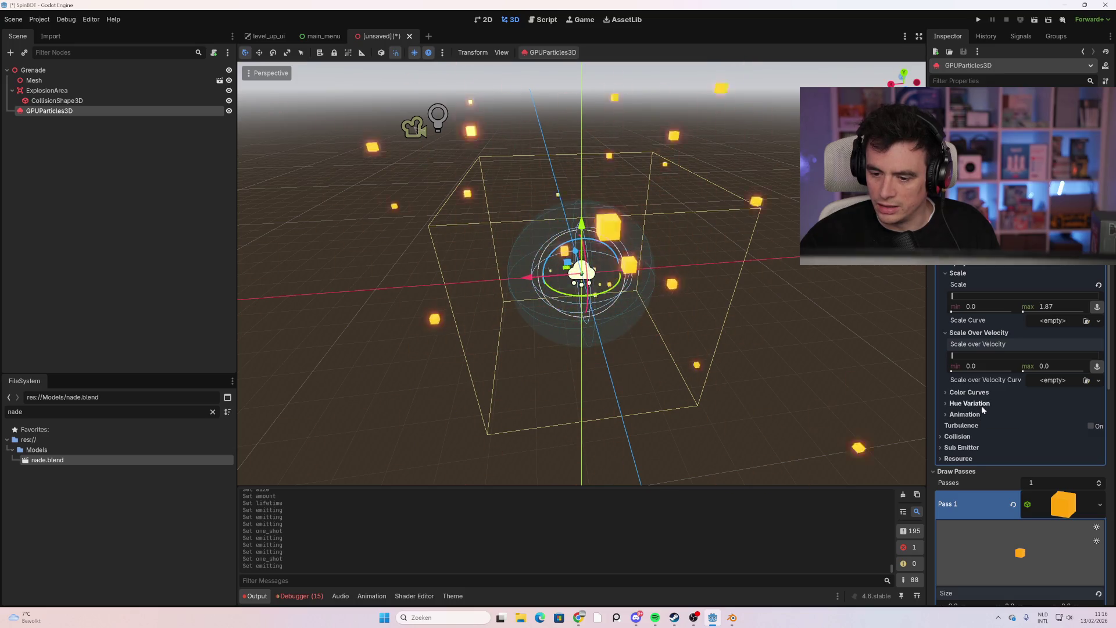
{"action": "left_click", "coordinate": [982, 405]}
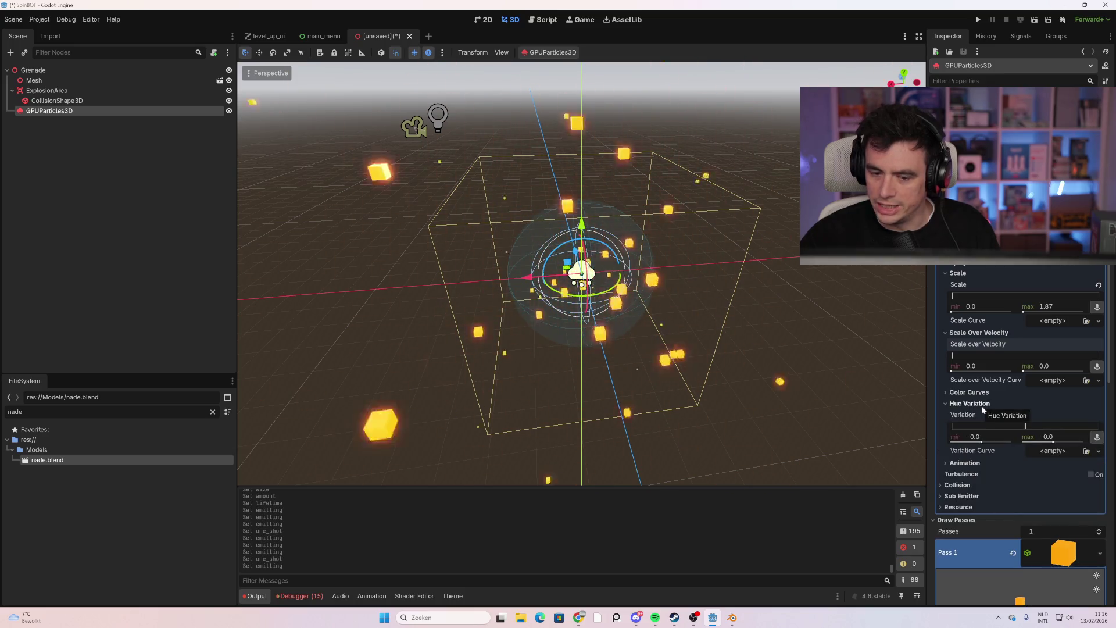
{"action": "left_click", "coordinate": [981, 405]}
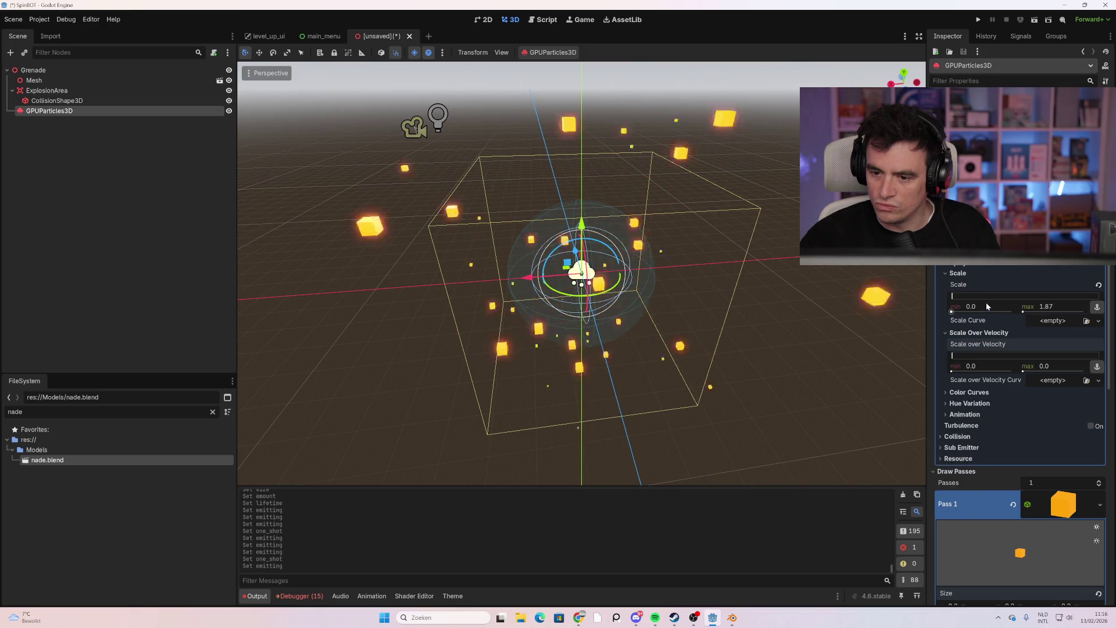
{"action": "scroll", "coordinate": [985, 301], "scroll_direction": "up", "scroll_amount": 2}
{"action": "scroll", "coordinate": [977, 293], "scroll_direction": "up", "scroll_amount": 2}
{"action": "scroll", "coordinate": [974, 289], "scroll_direction": "up", "scroll_amount": 4}
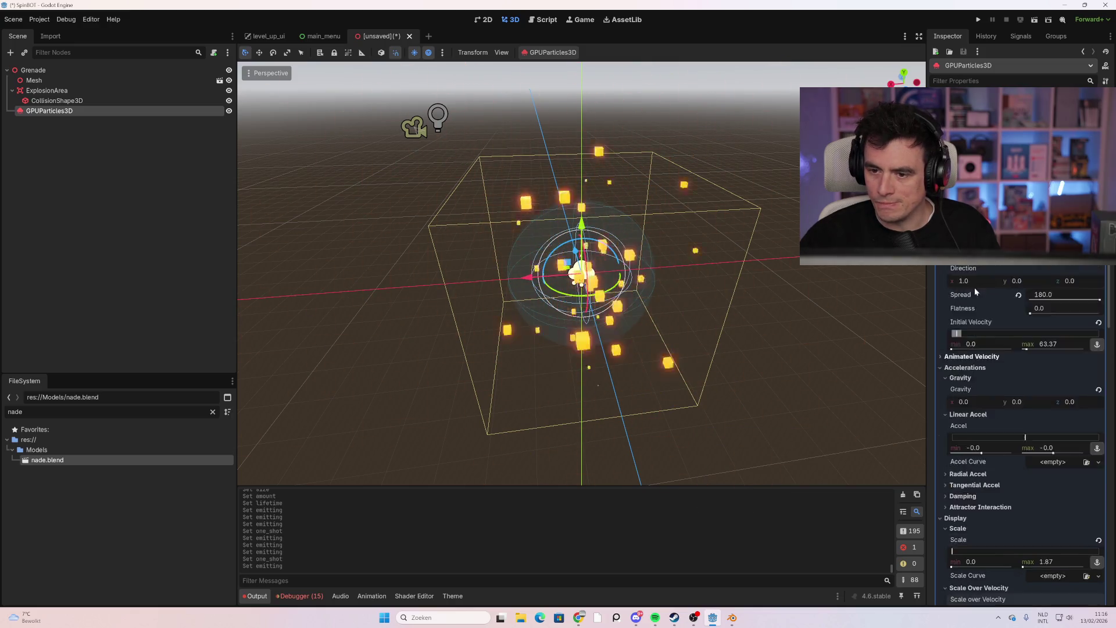
{"action": "scroll", "coordinate": [988, 436], "scroll_direction": "down", "scroll_amount": 5}
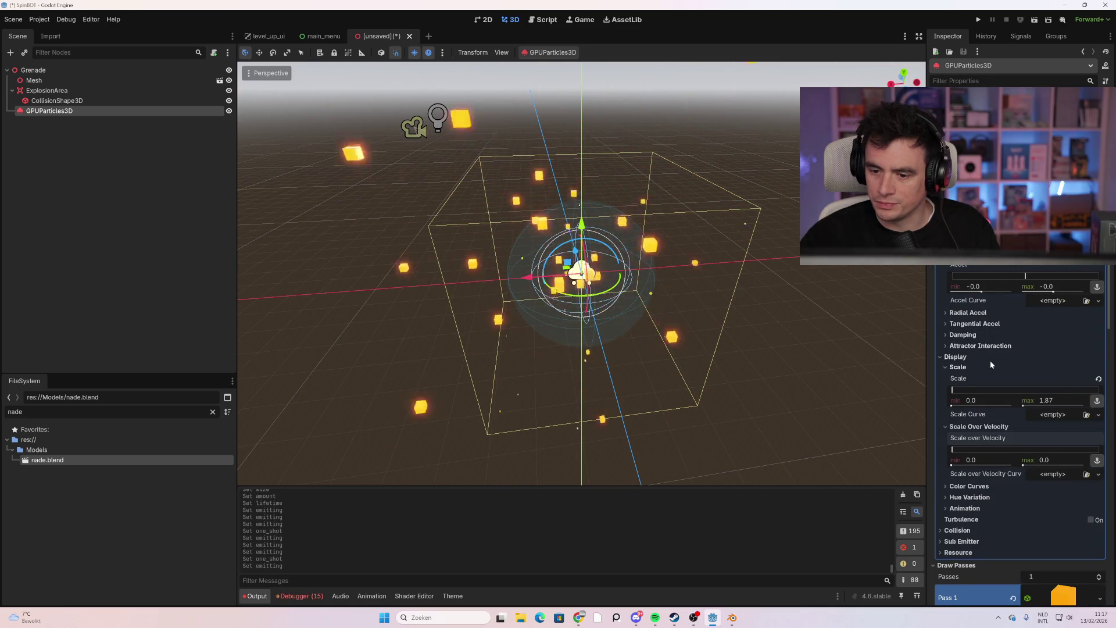
{"action": "scroll", "coordinate": [1005, 410], "scroll_direction": "down", "scroll_amount": 1}
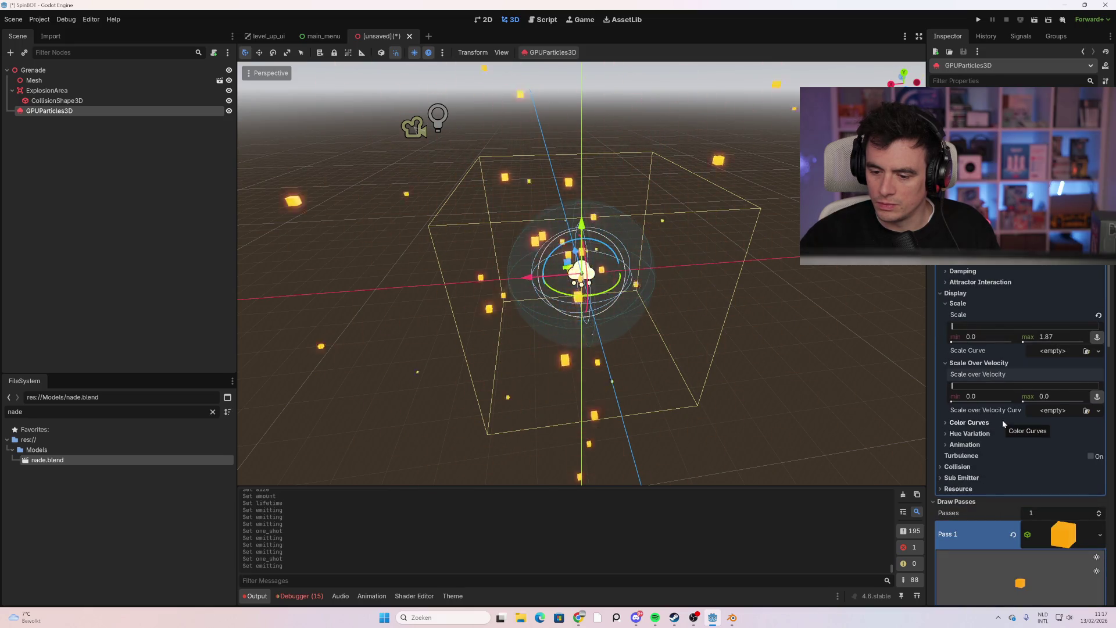
{"action": "scroll", "coordinate": [1002, 420], "scroll_direction": "down", "scroll_amount": 1}
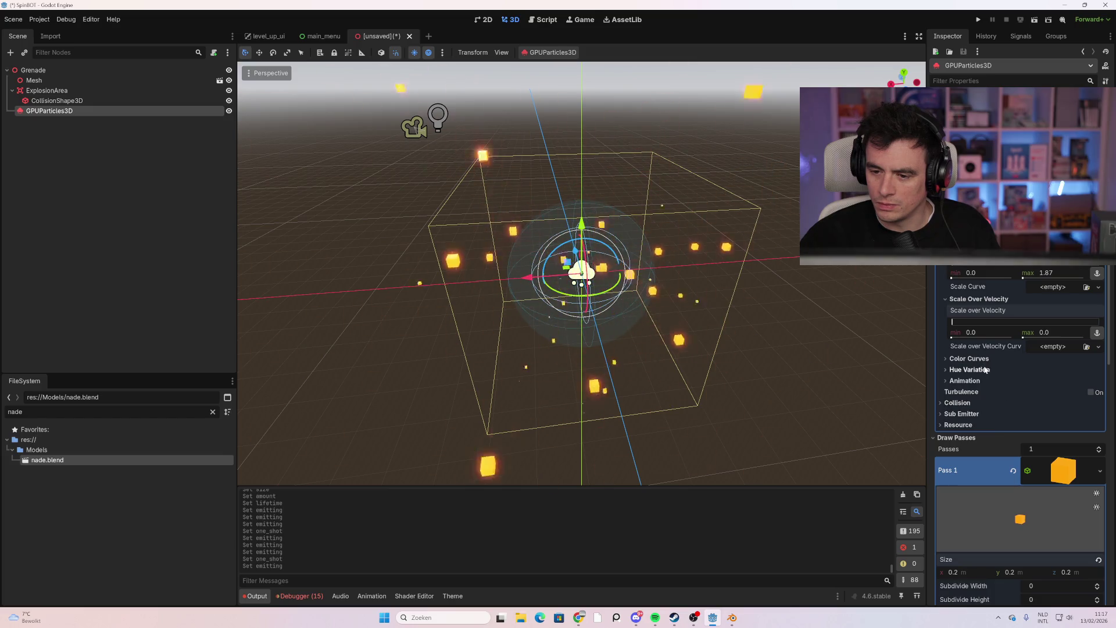
{"action": "scroll", "coordinate": [985, 362], "scroll_direction": "down", "scroll_amount": 8}
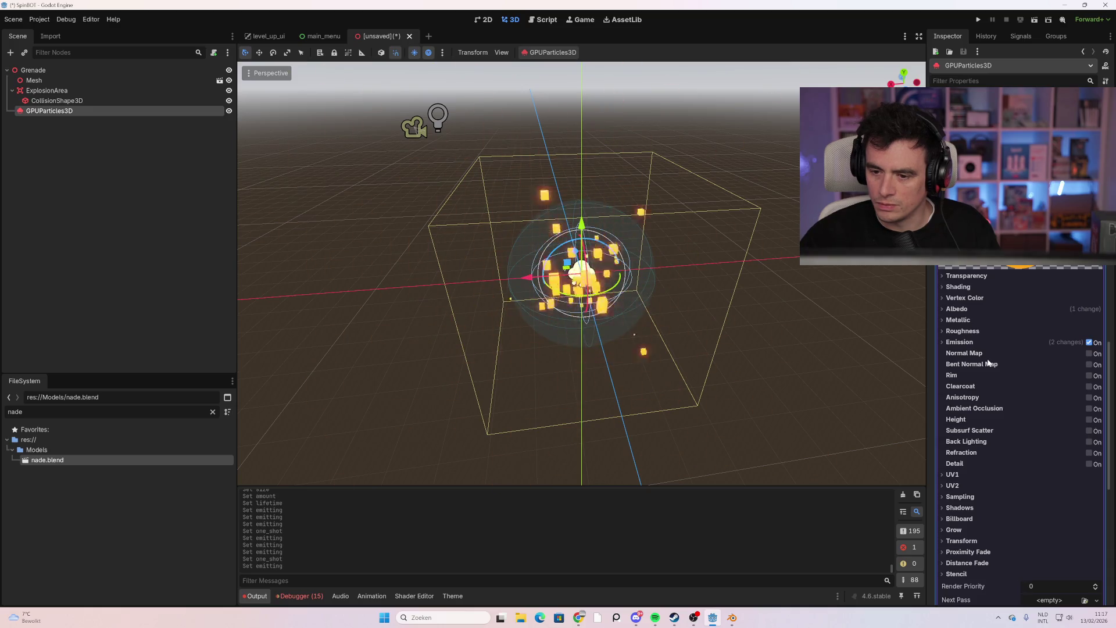
{"action": "scroll", "coordinate": [988, 363], "scroll_direction": "down", "scroll_amount": 1}
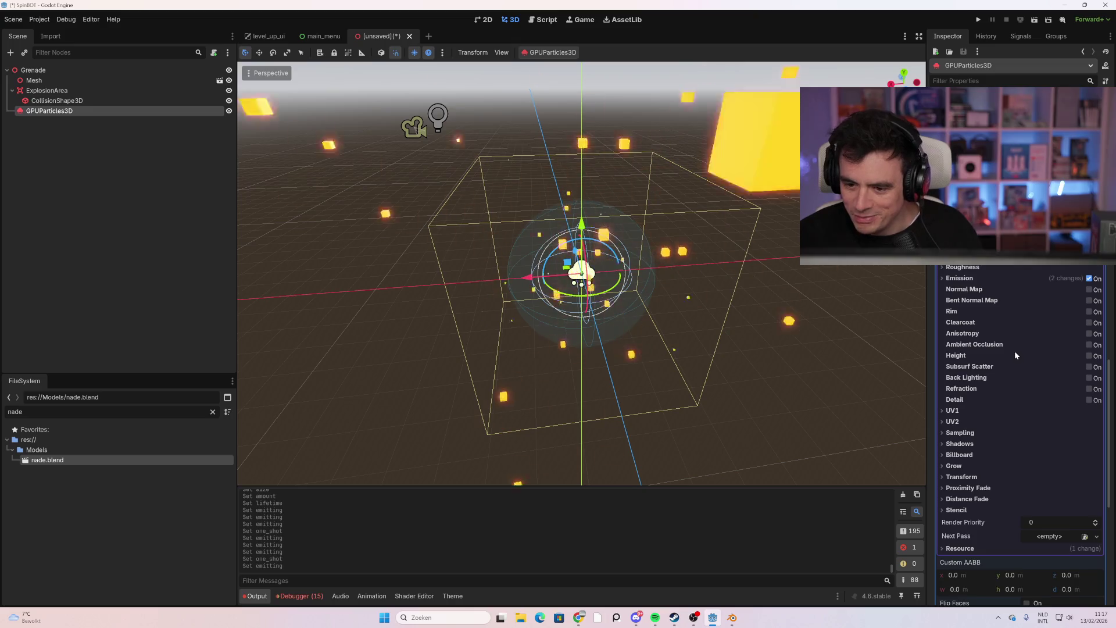
{"action": "scroll", "coordinate": [989, 347], "scroll_direction": "up", "scroll_amount": 5}
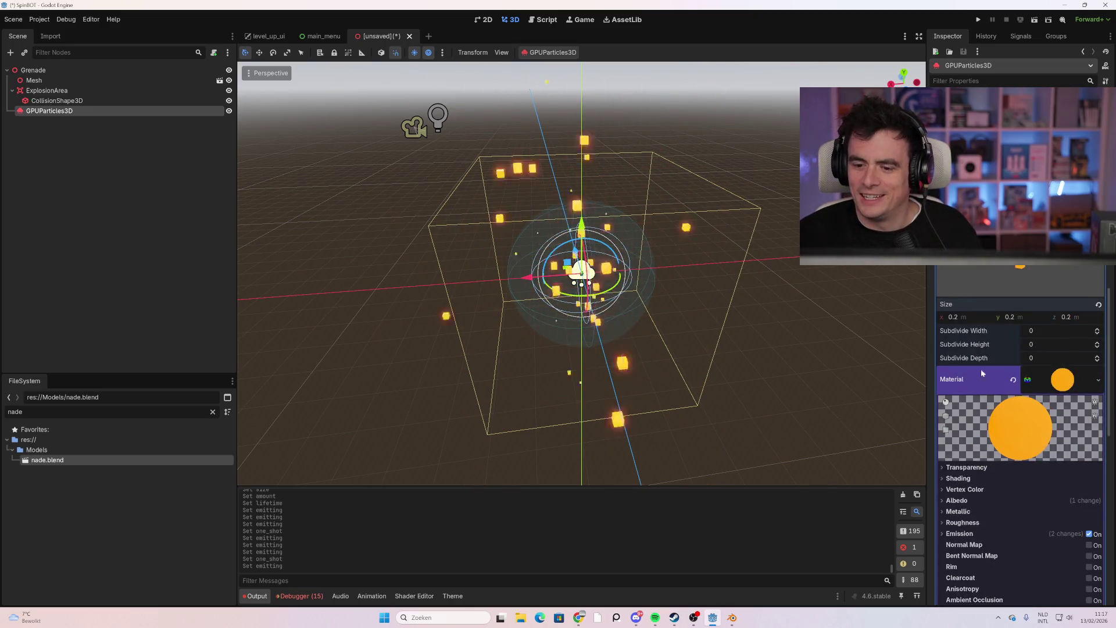
{"action": "left_click", "coordinate": [965, 468]}
{"action": "left_click", "coordinate": [966, 468]}
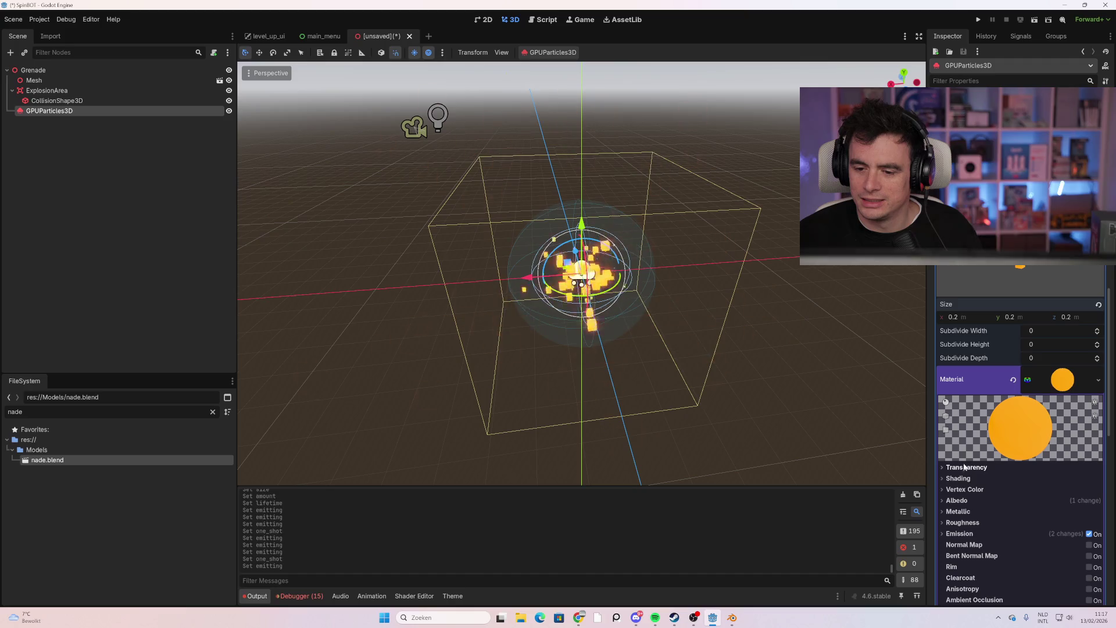
{"action": "scroll", "coordinate": [967, 445], "scroll_direction": "up", "scroll_amount": 2}
{"action": "scroll", "coordinate": [965, 441], "scroll_direction": "up", "scroll_amount": 2}
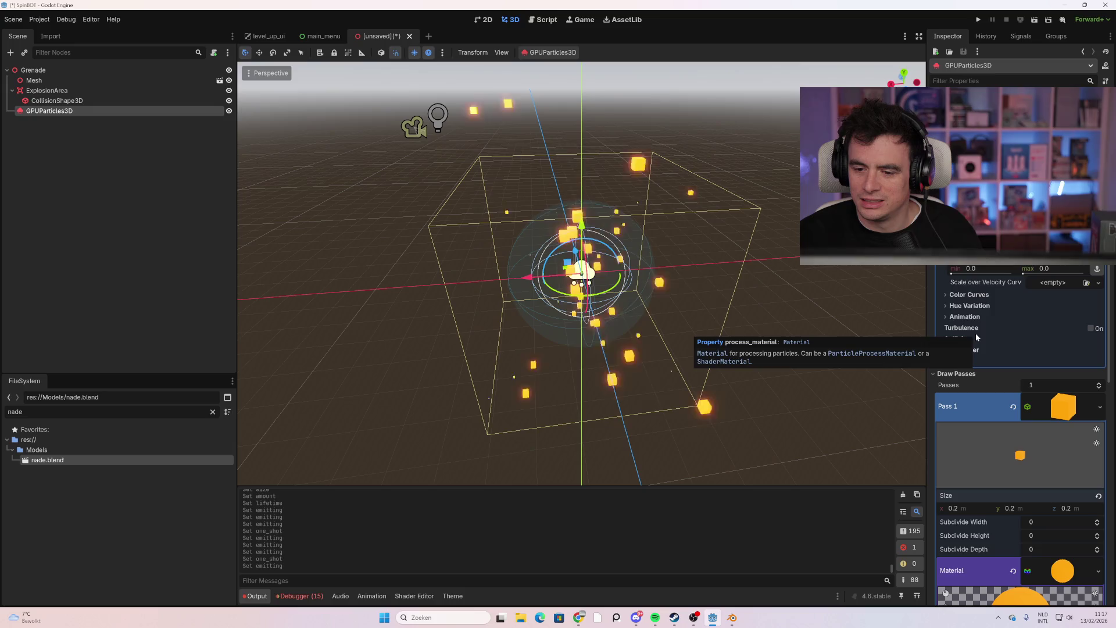
Assign a new CurveTexture with a new Curve to the Alpha Curve
{"action": "left_click", "coordinate": [975, 296]}
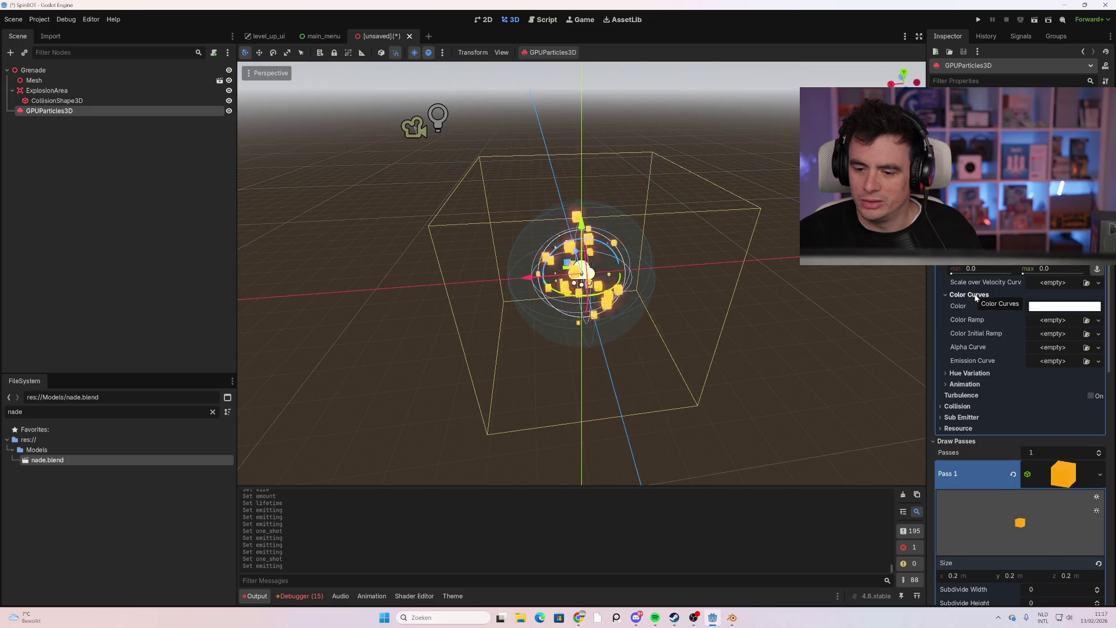
{"action": "left_click", "coordinate": [1058, 348]}
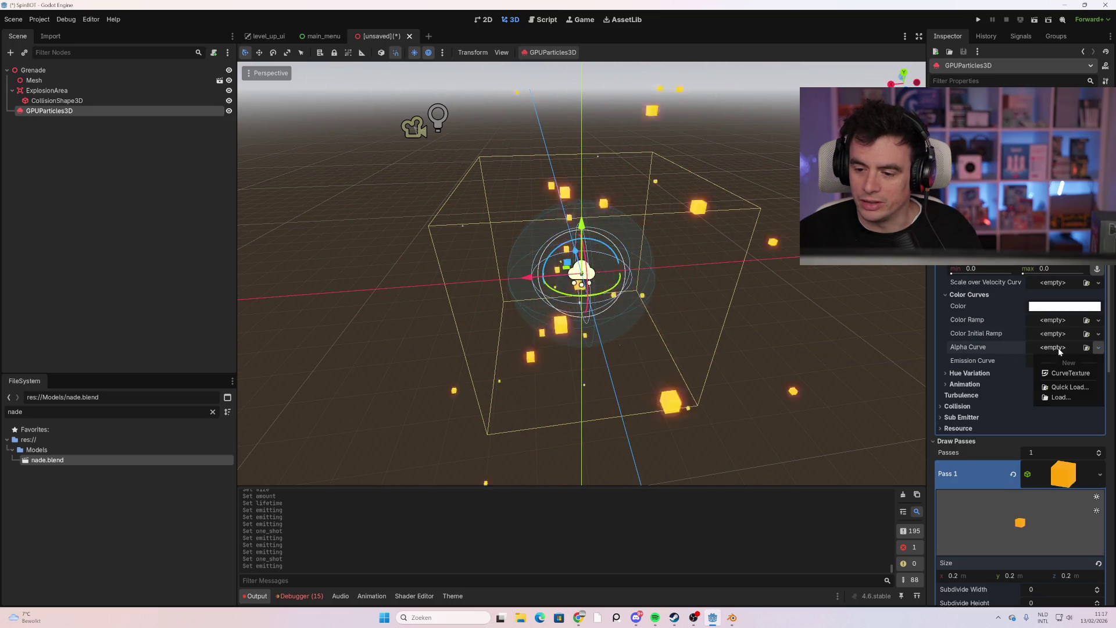
{"action": "left_click", "coordinate": [1075, 375]}
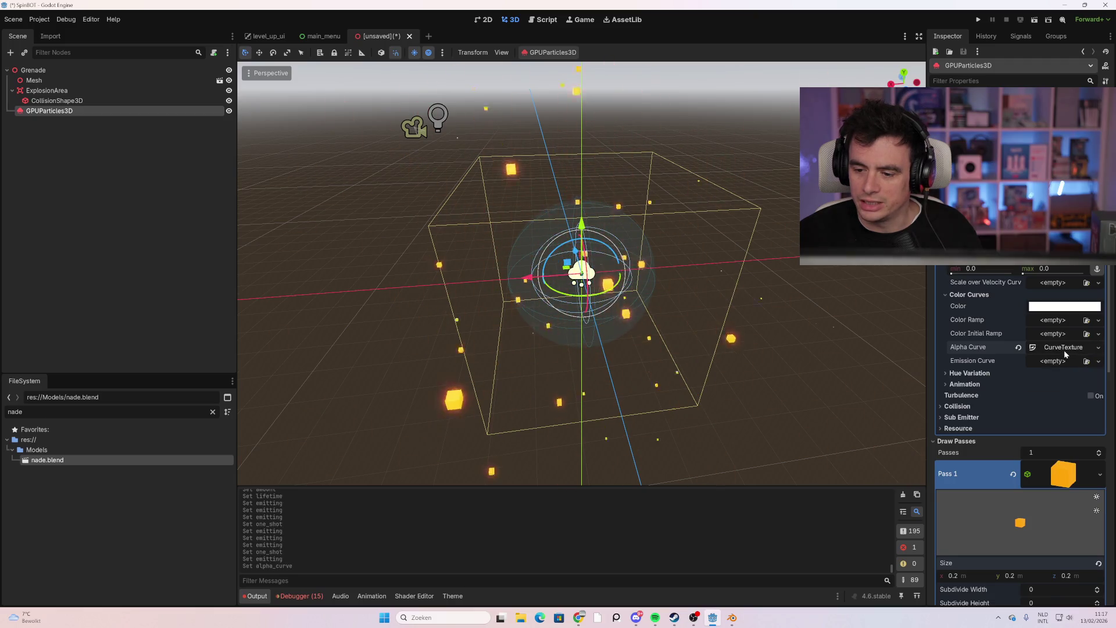
{"action": "left_click", "coordinate": [1063, 349]}
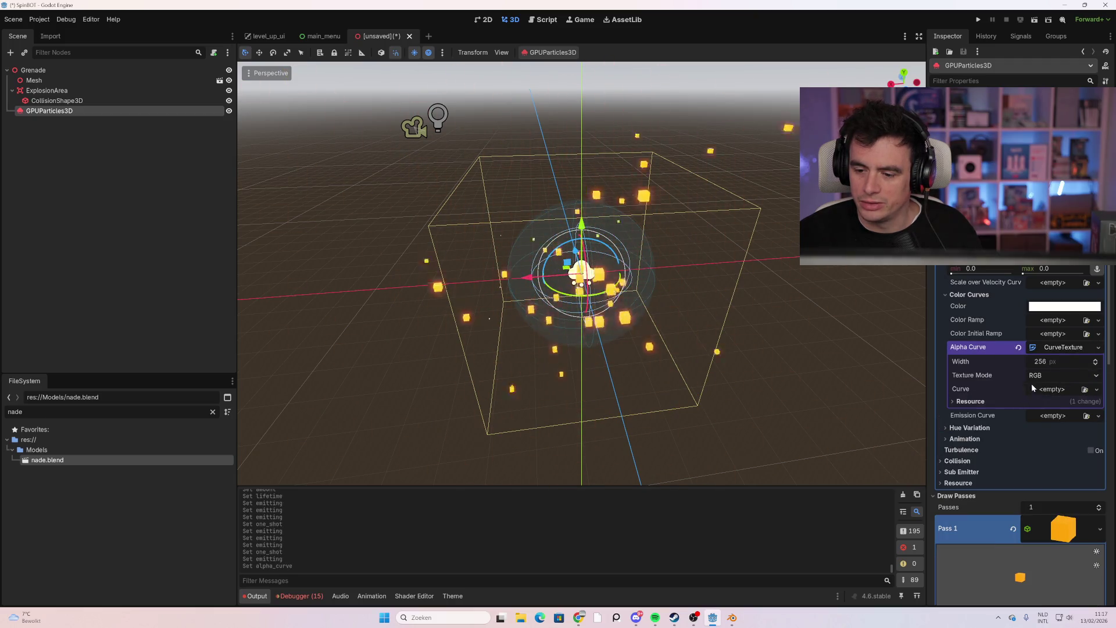
{"action": "left_click", "coordinate": [1052, 390]}
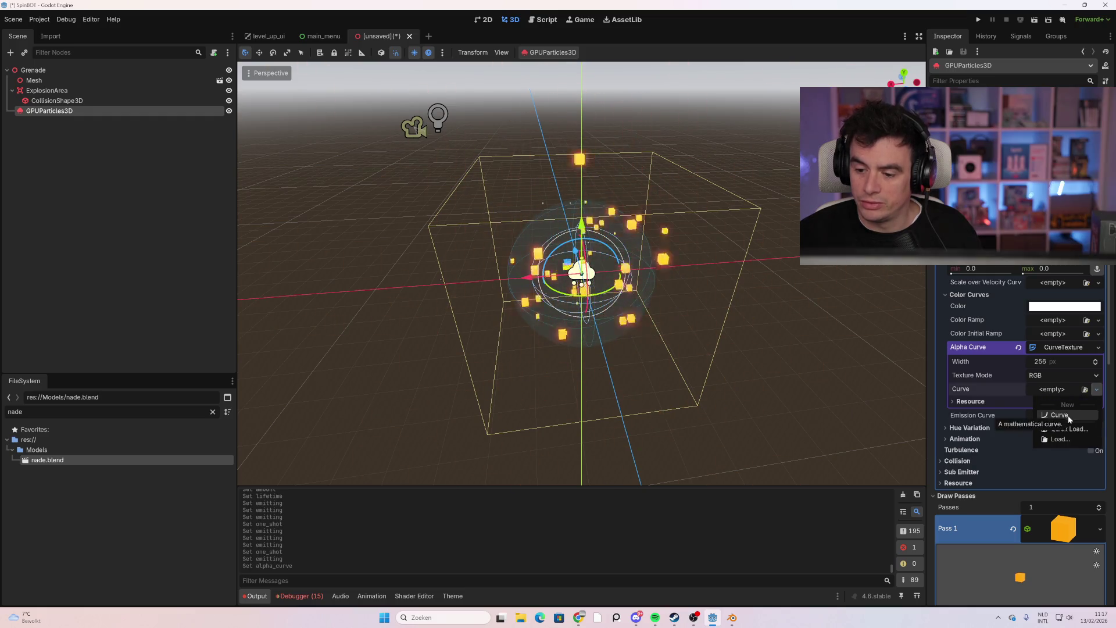
{"action": "left_click", "coordinate": [1069, 415]}
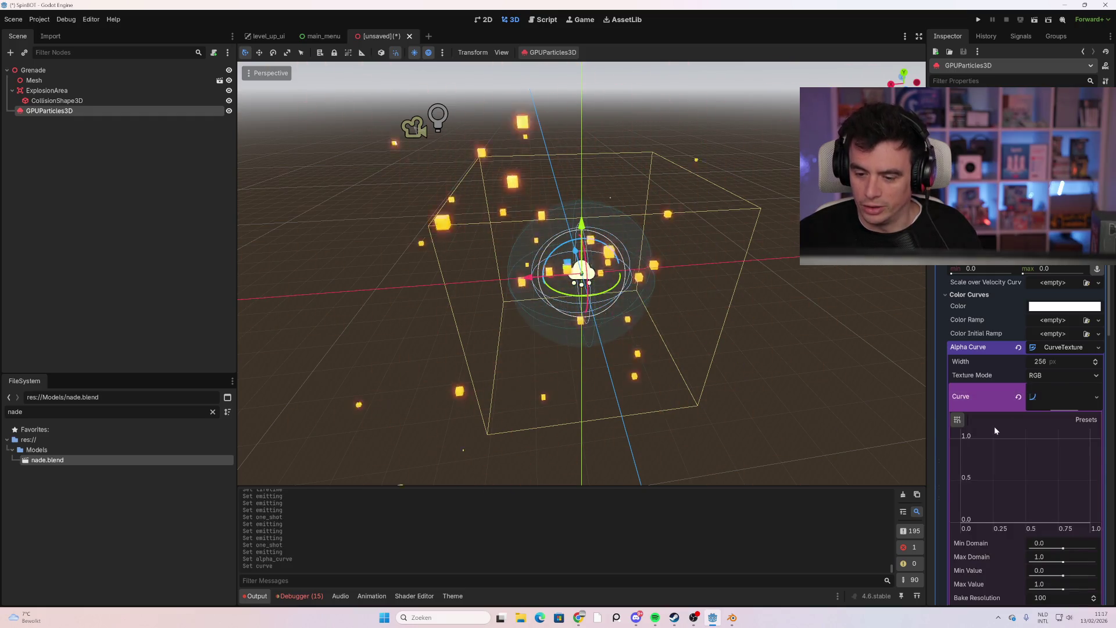
Shape the alpha curve from 1 at the start to 0 at 0.52
{"action": "scroll", "coordinate": [994, 426], "scroll_direction": "down", "scroll_amount": 3}
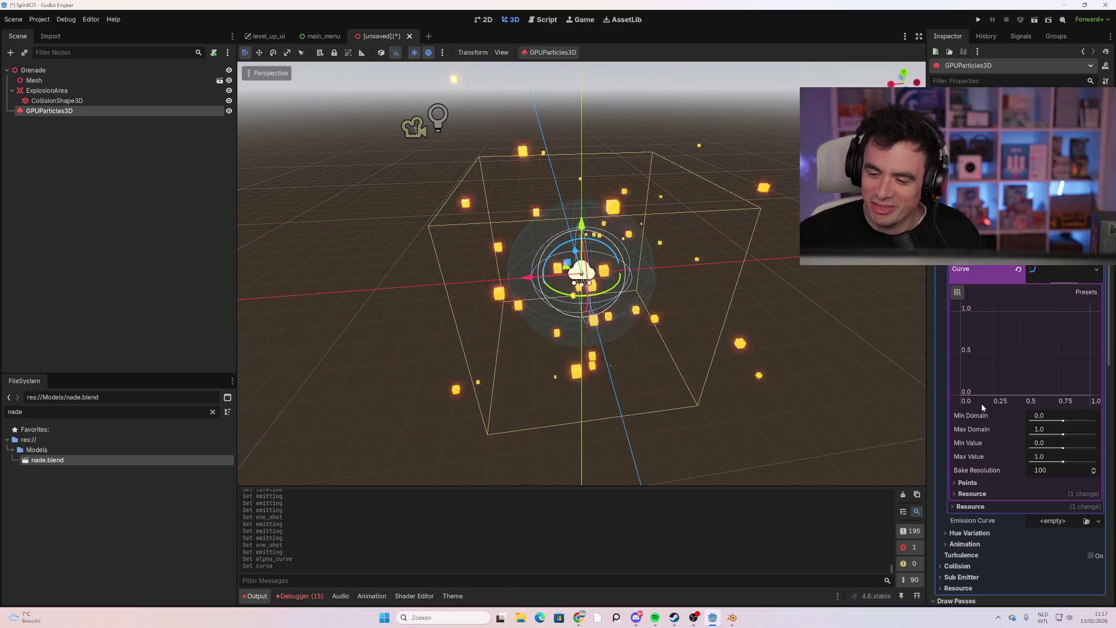
{"action": "mouse_move", "coordinate": [998, 314]}
{"action": "left_mouse_down"}
{"action": "mouse_move", "coordinate": [992, 323]}
{"action": "mouse_move", "coordinate": [963, 311]}
{"action": "mouse_move", "coordinate": [1028, 331]}
{"action": "mouse_move", "coordinate": [1038, 391]}
{"action": "mouse_move", "coordinate": [1027, 407]}
{"action": "left_mouse_up"}
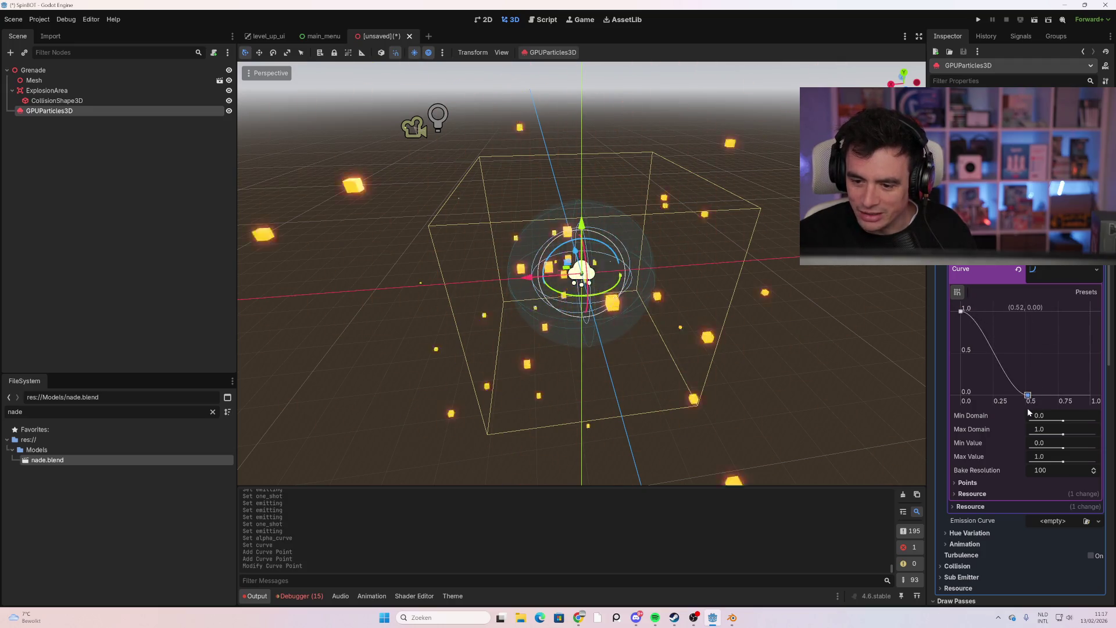
{"action": "scroll", "coordinate": [767, 356], "scroll_direction": "down", "scroll_amount": 3}
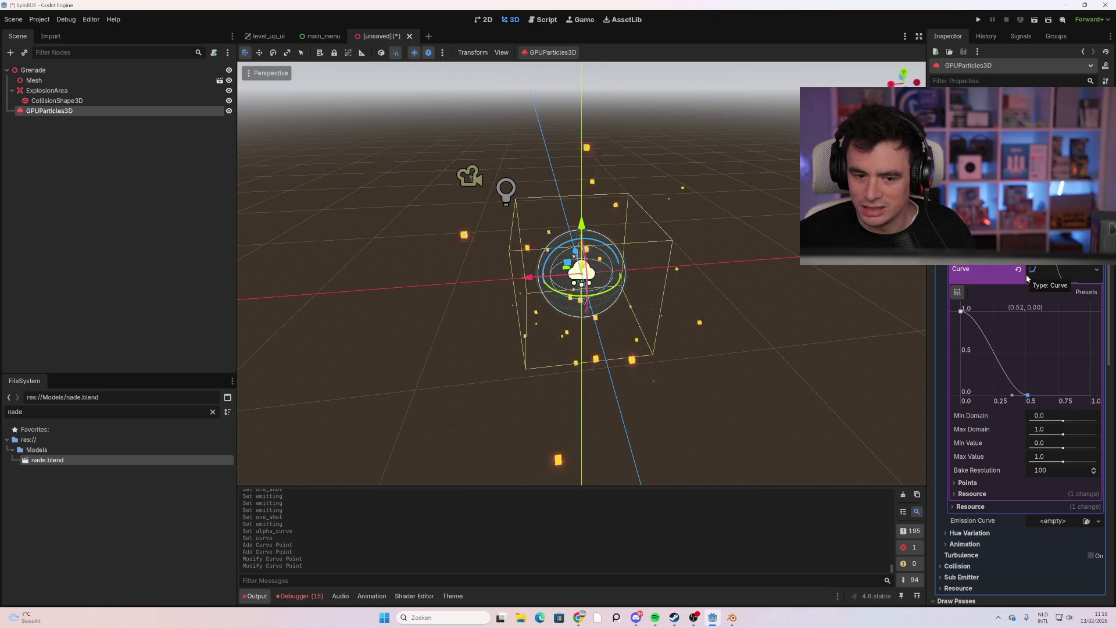
{"action": "scroll", "coordinate": [1002, 401], "scroll_direction": "down", "scroll_amount": 15}
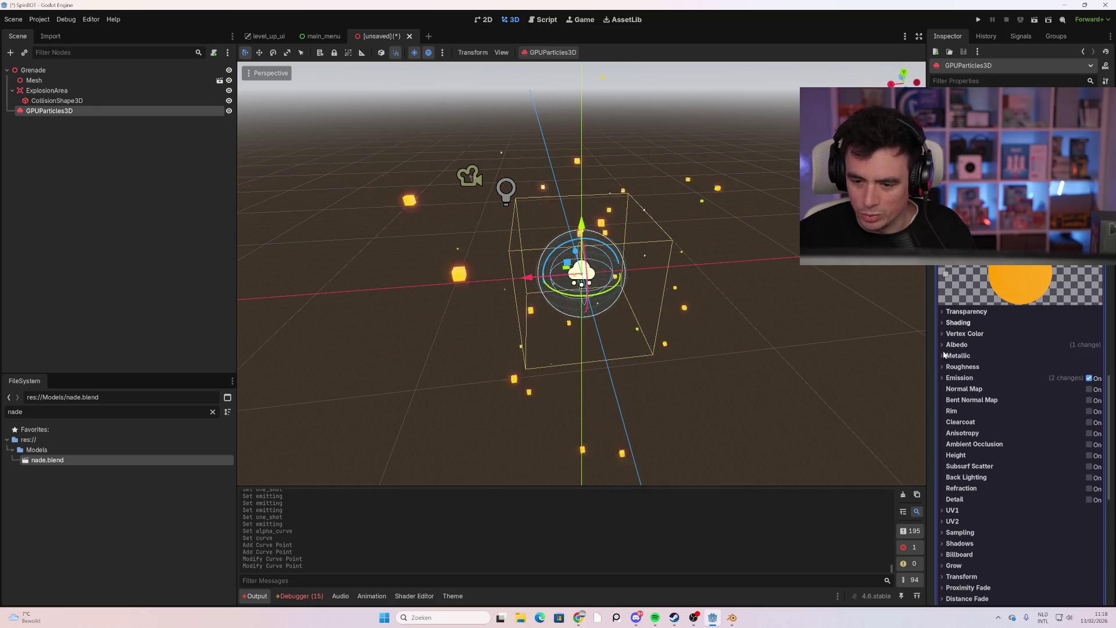
Enable Vertex Color > Use as Albedo on the cube's standard material
{"action": "left_click", "coordinate": [966, 345]}
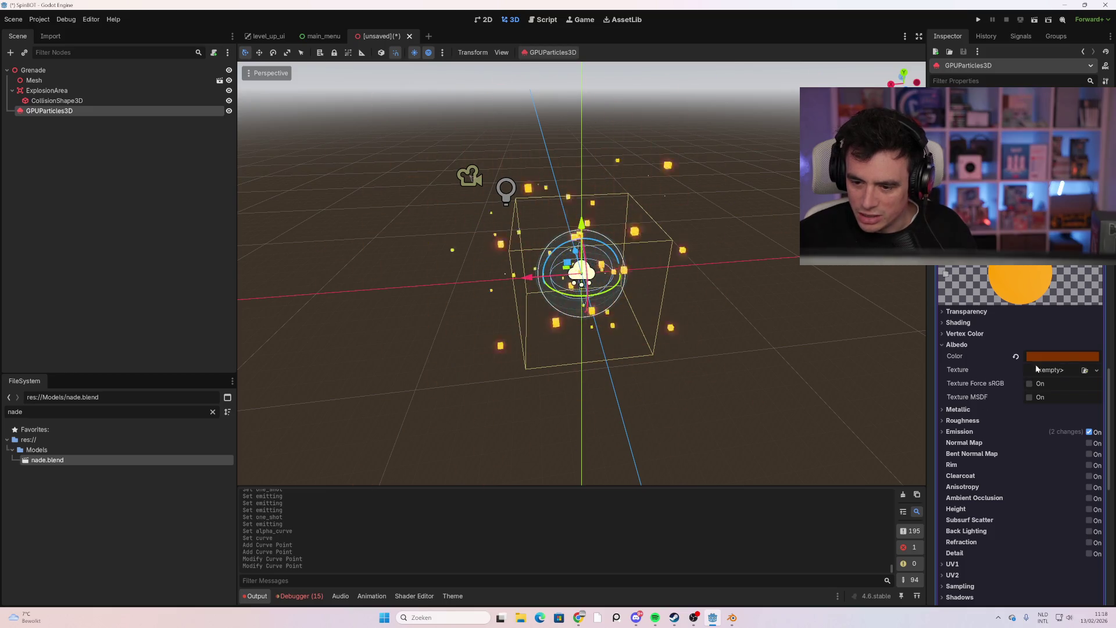
{"action": "left_click", "coordinate": [979, 322]}
{"action": "left_click", "coordinate": [977, 312]}
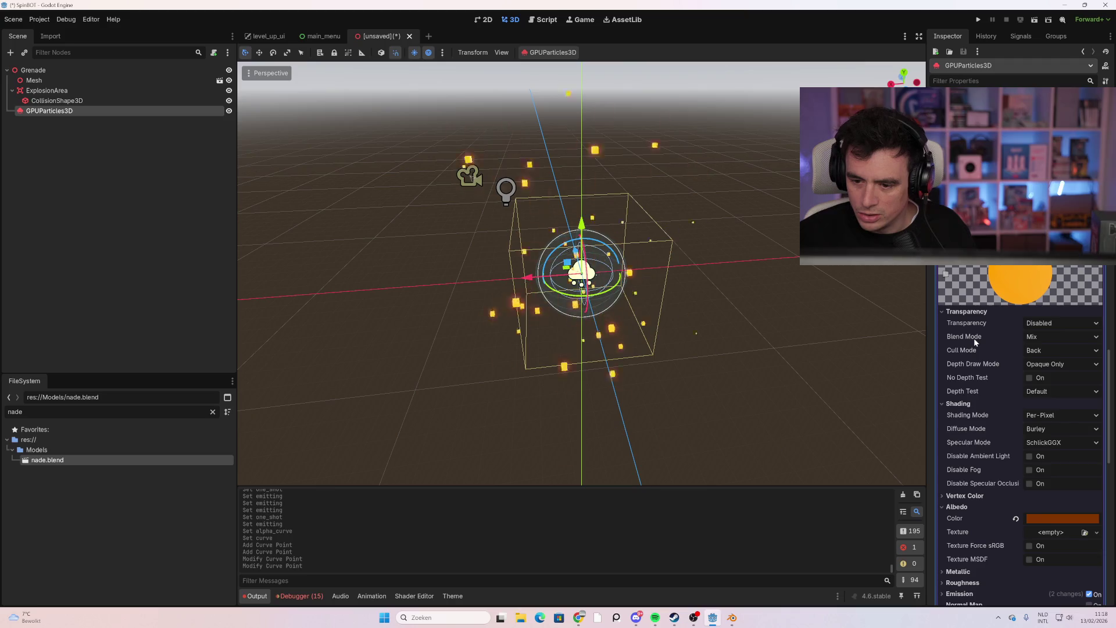
{"action": "scroll", "coordinate": [989, 438], "scroll_direction": "down", "scroll_amount": 2}
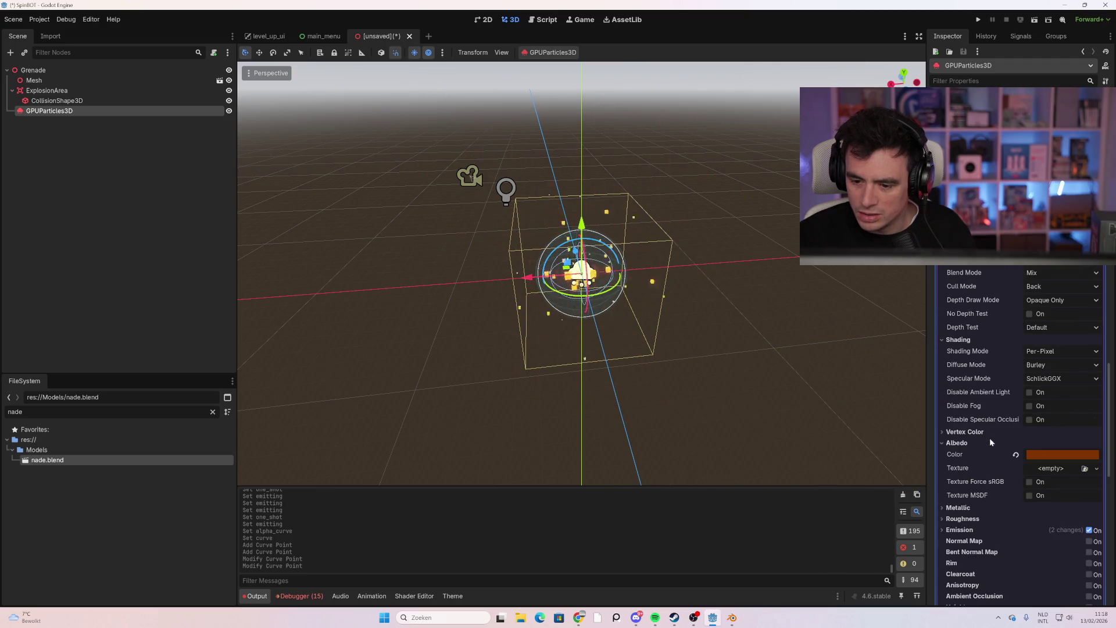
{"action": "left_click", "coordinate": [982, 432]}
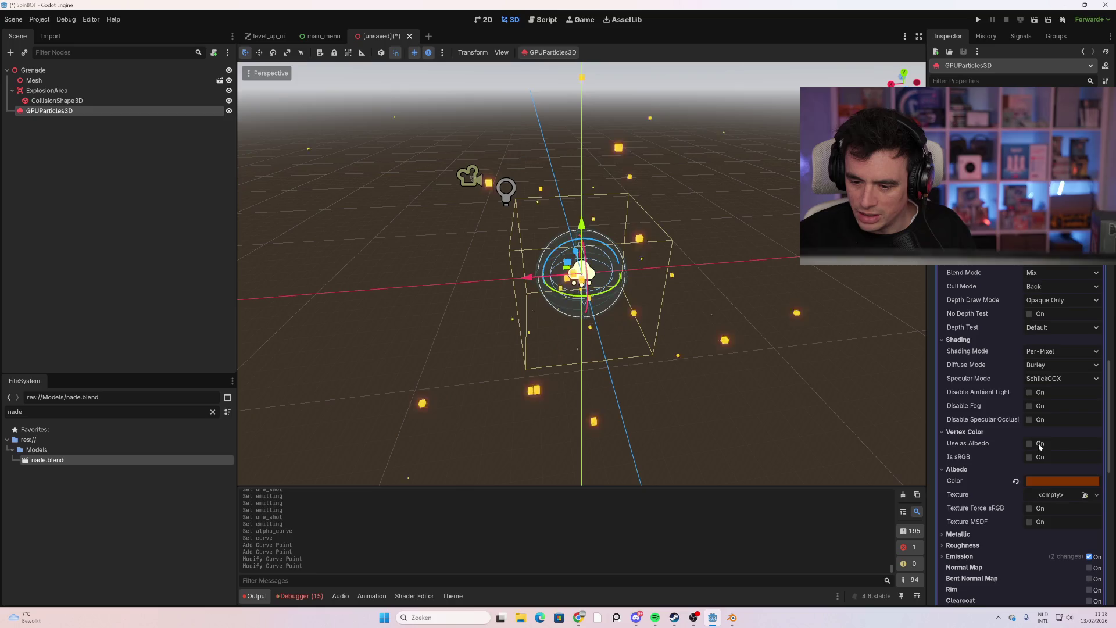
{"action": "left_click", "coordinate": [1029, 443]}
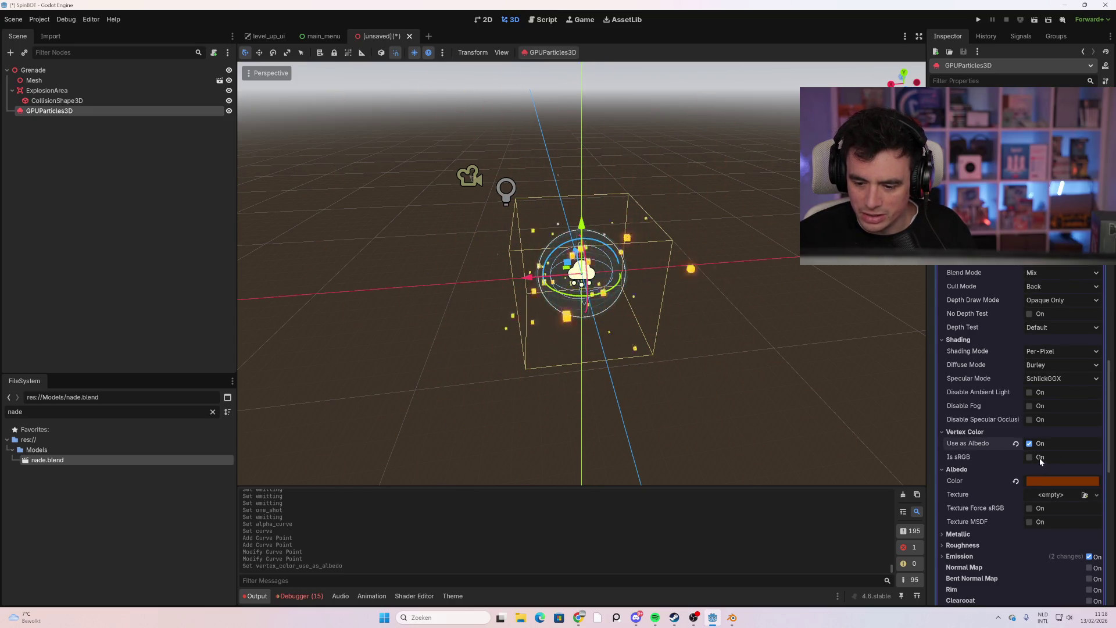
{"action": "scroll", "coordinate": [1008, 472], "scroll_direction": "down", "scroll_amount": 2}
{"action": "scroll", "coordinate": [999, 424], "scroll_direction": "up", "scroll_amount": 15}
{"action": "scroll", "coordinate": [1002, 410], "scroll_direction": "up", "scroll_amount": 3}
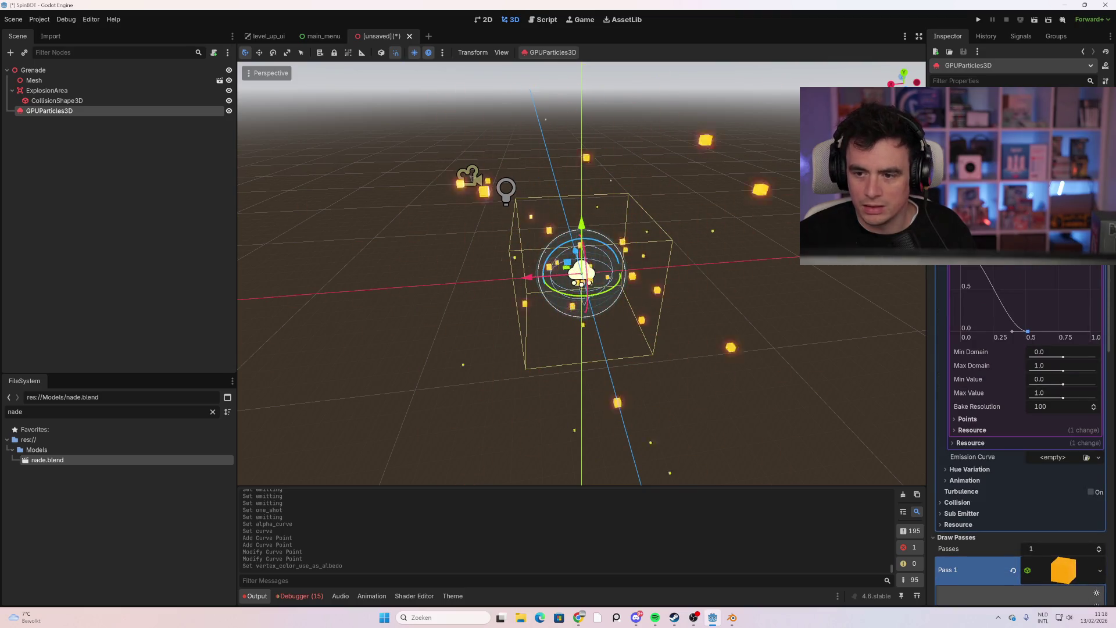
Tint the particles orange by setting the color swatch to hex ff6710
{"action": "left_click", "coordinate": [1058, 250]}
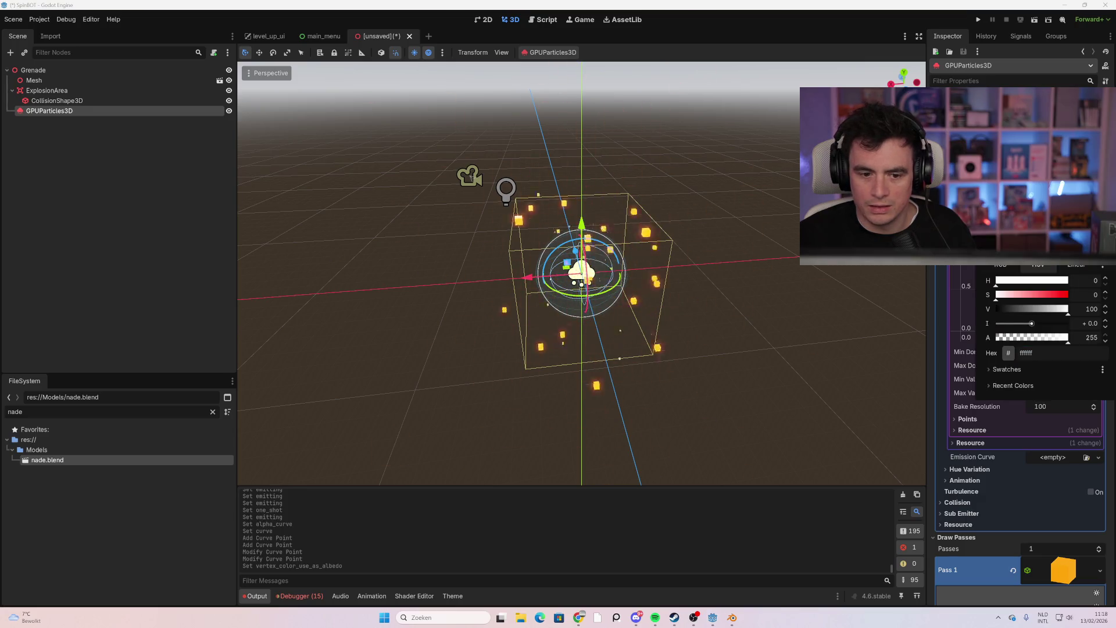
{"action": "mouse_move", "coordinate": [1046, 151]}
{"action": "left_mouse_down"}
{"action": "mouse_move", "coordinate": [1076, 186]}
{"action": "mouse_move", "coordinate": [1082, 175]}
{"action": "mouse_move", "coordinate": [1017, 195]}
{"action": "mouse_move", "coordinate": [1010, 162]}
{"action": "left_mouse_up"}
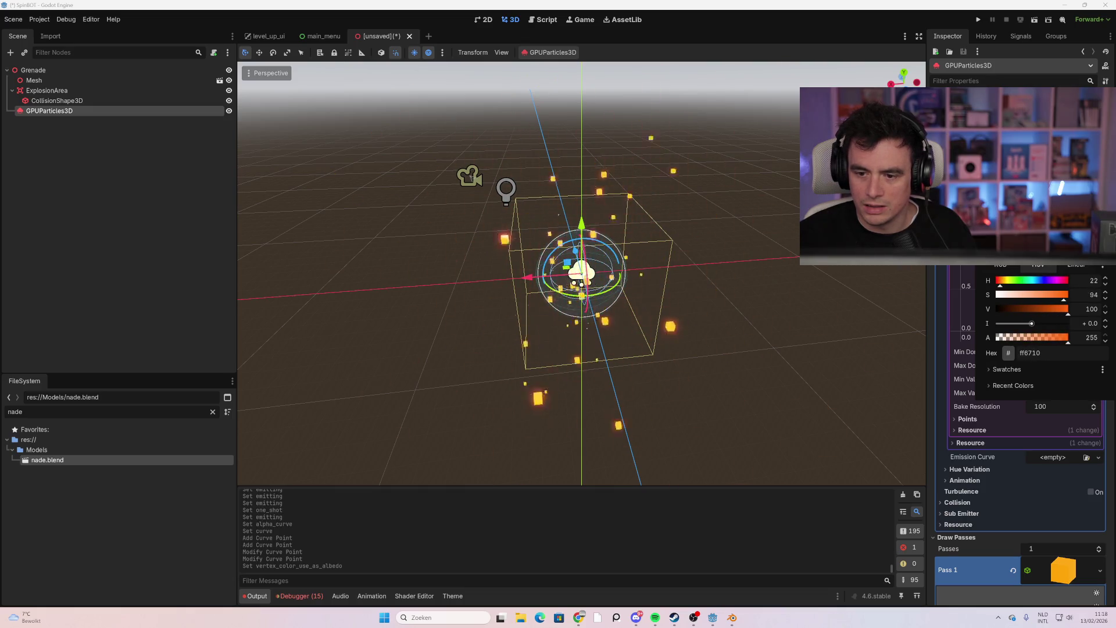
{"action": "key", "text": "Escape"}
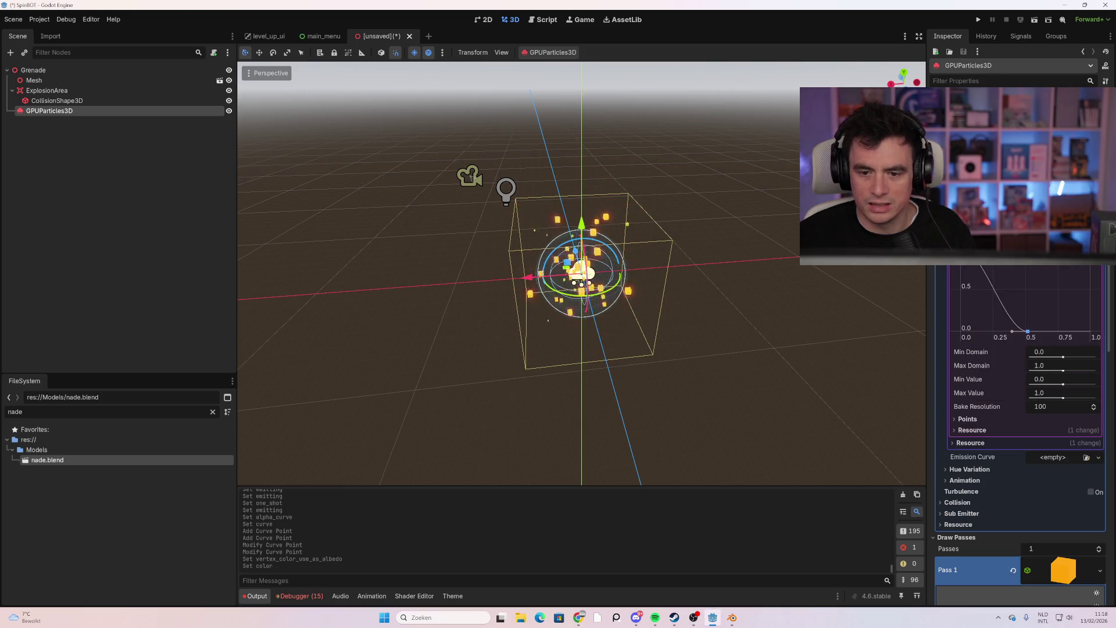
Move the alpha curve's end point to about 0.99 so the fade reaches zero at end of life
{"action": "mouse_move", "coordinate": [1028, 332]}
{"action": "left_mouse_down"}
{"action": "mouse_move", "coordinate": [981, 334]}
{"action": "mouse_move", "coordinate": [1085, 343]}
{"action": "left_mouse_up"}
{"action": "scroll", "coordinate": [909, 337], "scroll_direction": "down", "scroll_amount": 3}
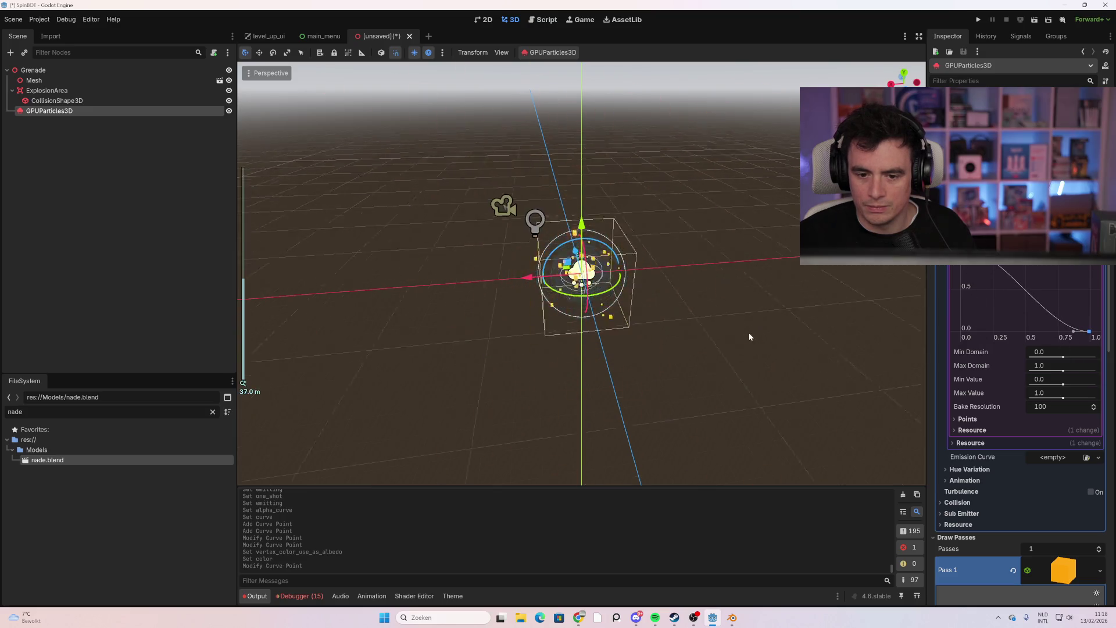
{"action": "scroll", "coordinate": [1017, 349], "scroll_direction": "up", "scroll_amount": 3}
{"action": "scroll", "coordinate": [1018, 436], "scroll_direction": "up", "scroll_amount": 10}
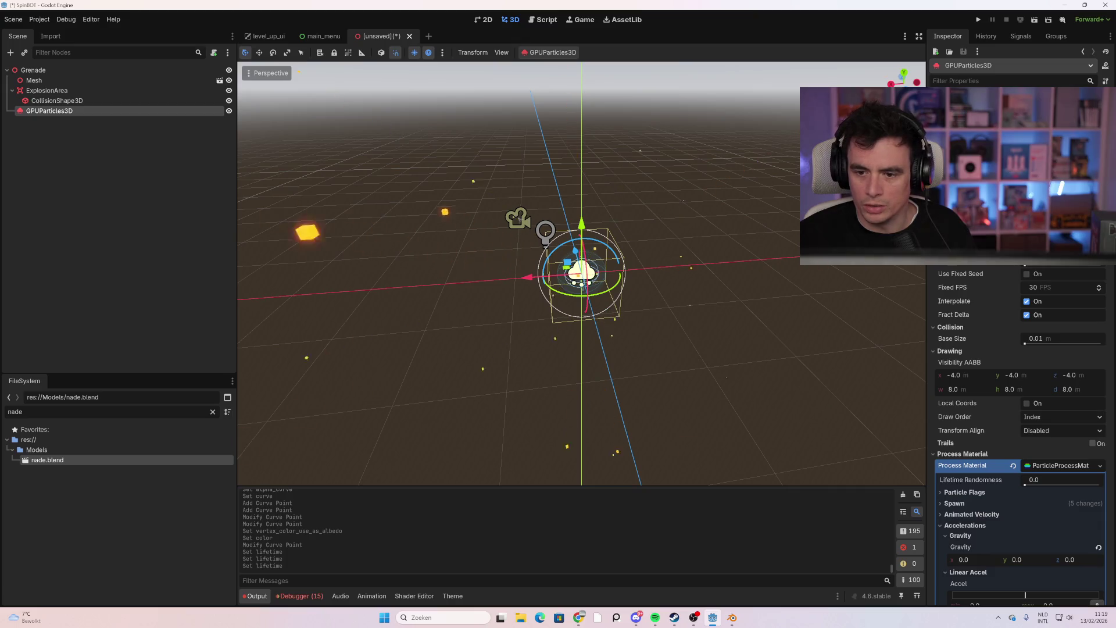
Assign a New CurveTexture to the ParticleProcessMaterial's Scale Curve
{"action": "scroll", "coordinate": [1049, 367], "scroll_direction": "down", "scroll_amount": 10}
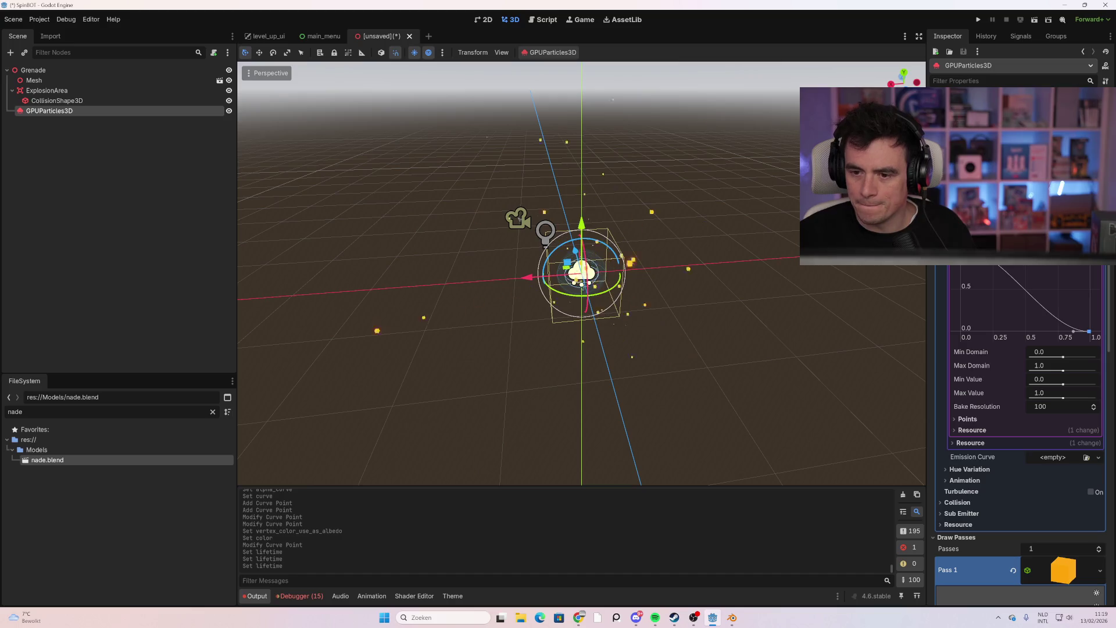
{"action": "scroll", "coordinate": [1021, 308], "scroll_direction": "up", "scroll_amount": 1}
{"action": "scroll", "coordinate": [1021, 308], "scroll_direction": "up", "scroll_amount": 3}
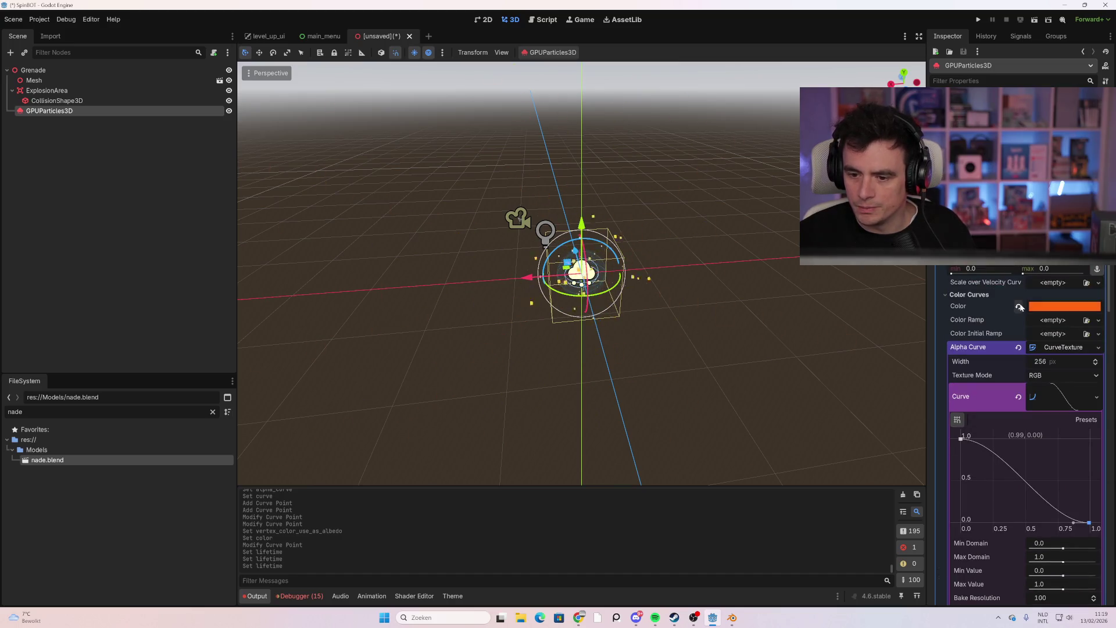
{"action": "mouse_move", "coordinate": [991, 303]}
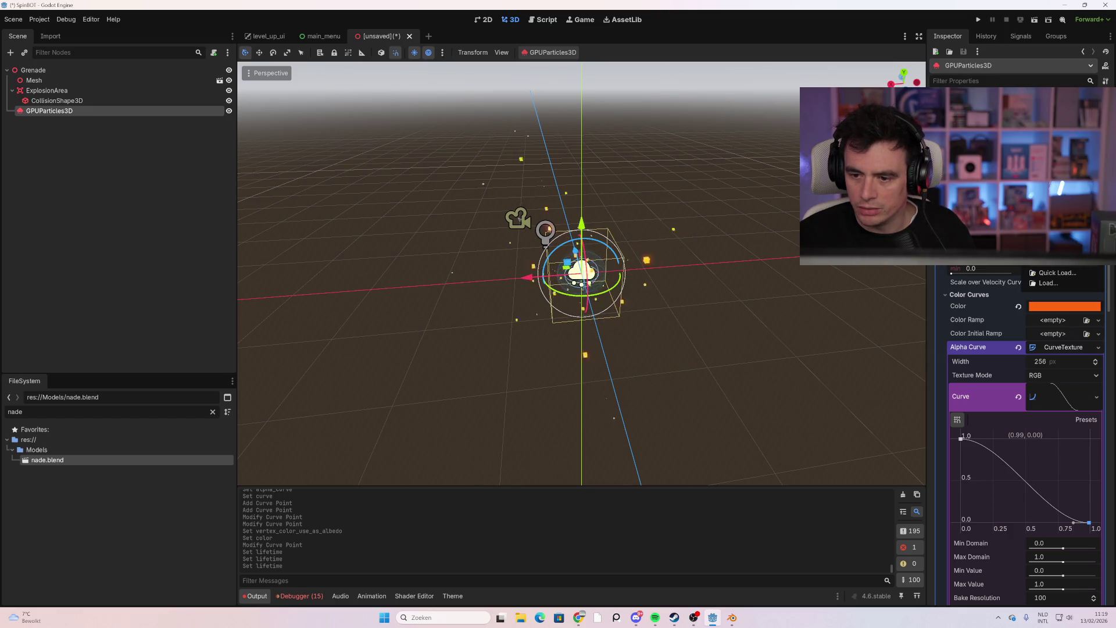
{"action": "left_click", "coordinate": [1052, 261]}
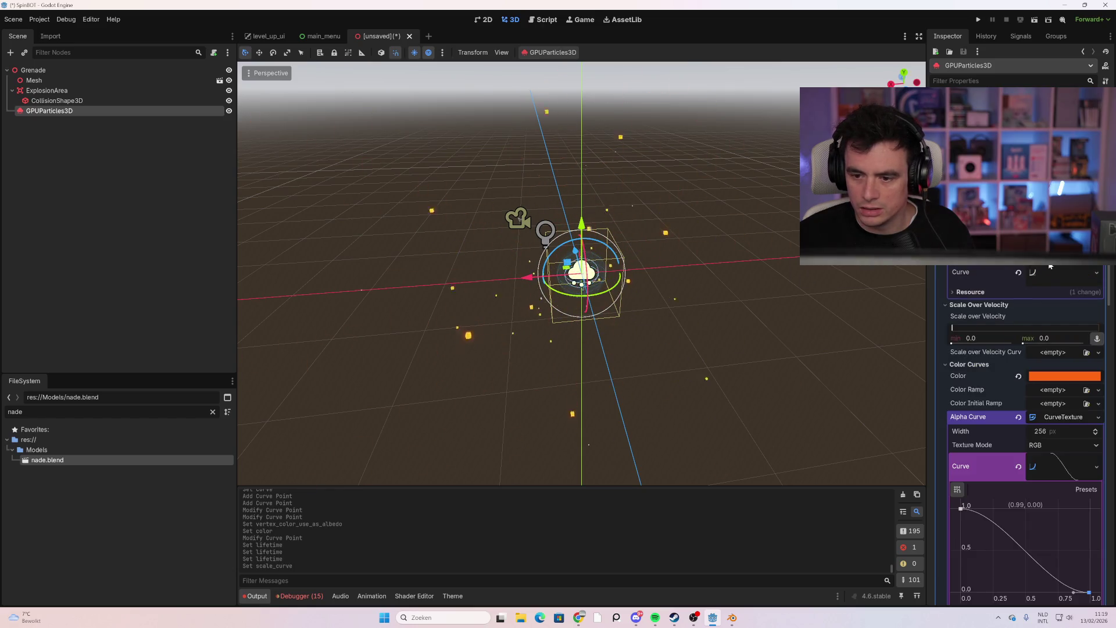
Shape the scale curve: end at (1,0), a plateau near 1.0 around 0.75, start at 0
{"action": "left_click", "coordinate": [1043, 271]}
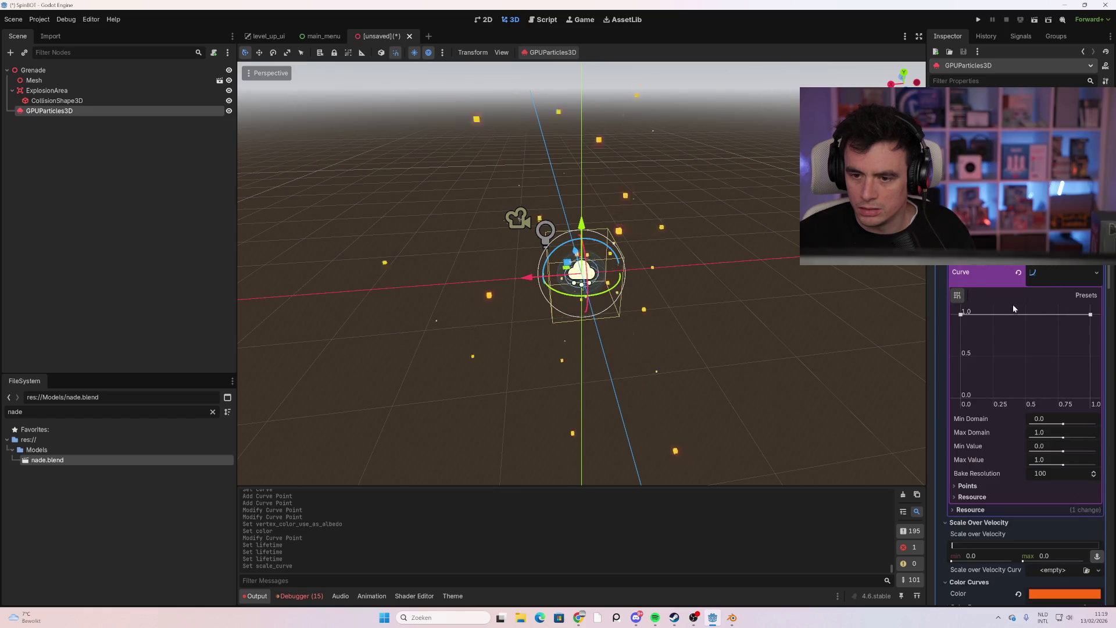
{"action": "left_click_drag", "start_coordinate": [1081, 351], "coordinate": [1095, 406]}
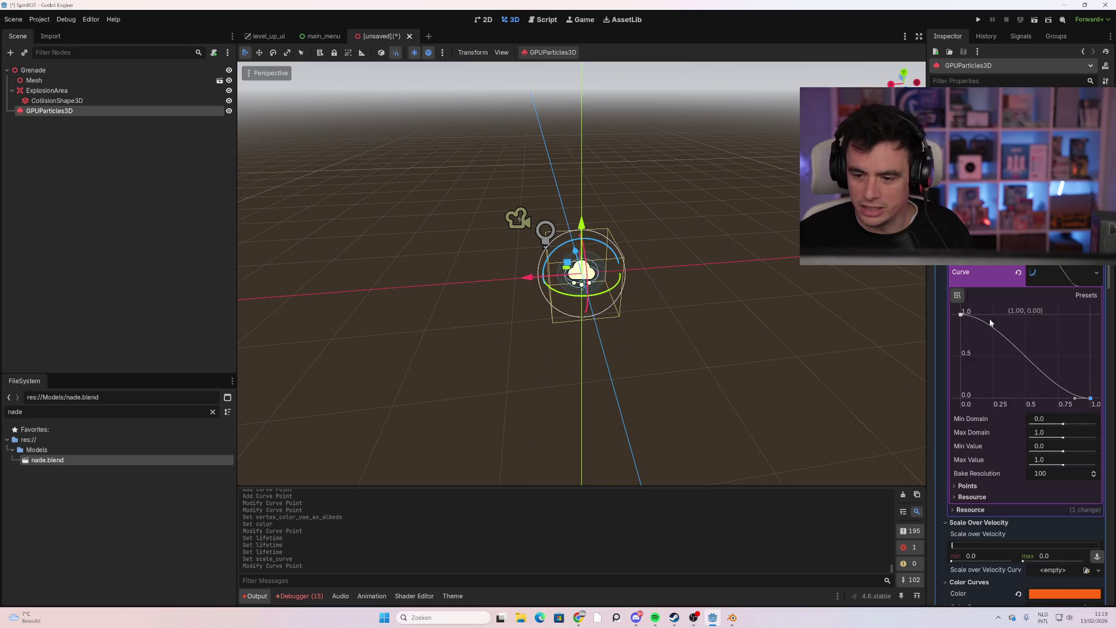
{"action": "left_click_drag", "start_coordinate": [987, 326], "coordinate": [1056, 315]}
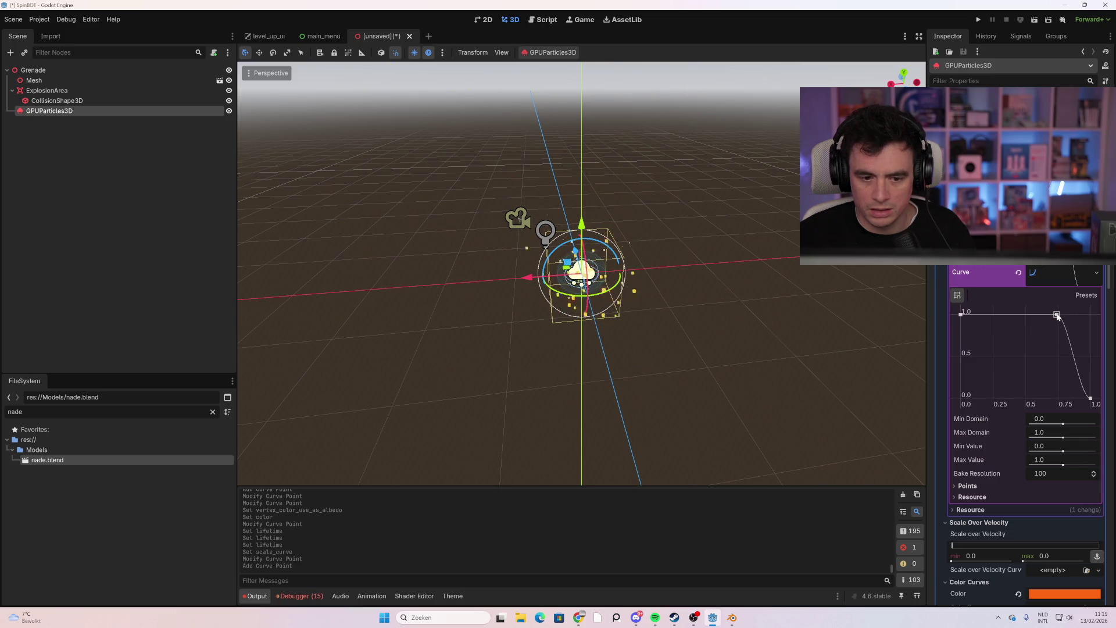
{"action": "left_click", "coordinate": [1061, 323]}
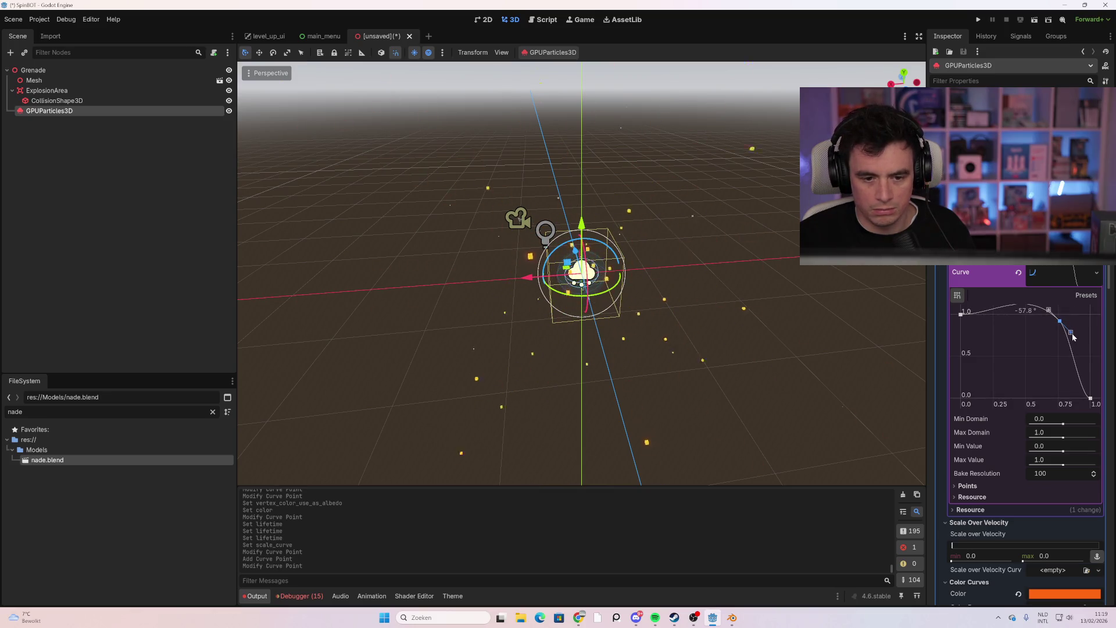
{"action": "left_click", "coordinate": [1072, 333]}
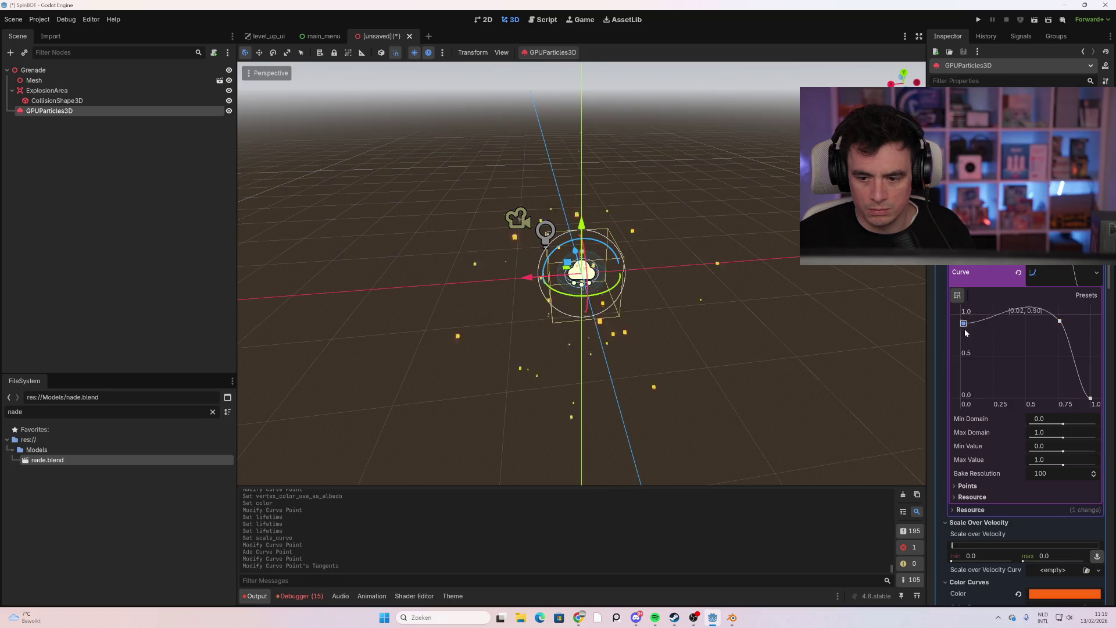
{"action": "left_click_drag", "start_coordinate": [963, 340], "coordinate": [962, 340]}
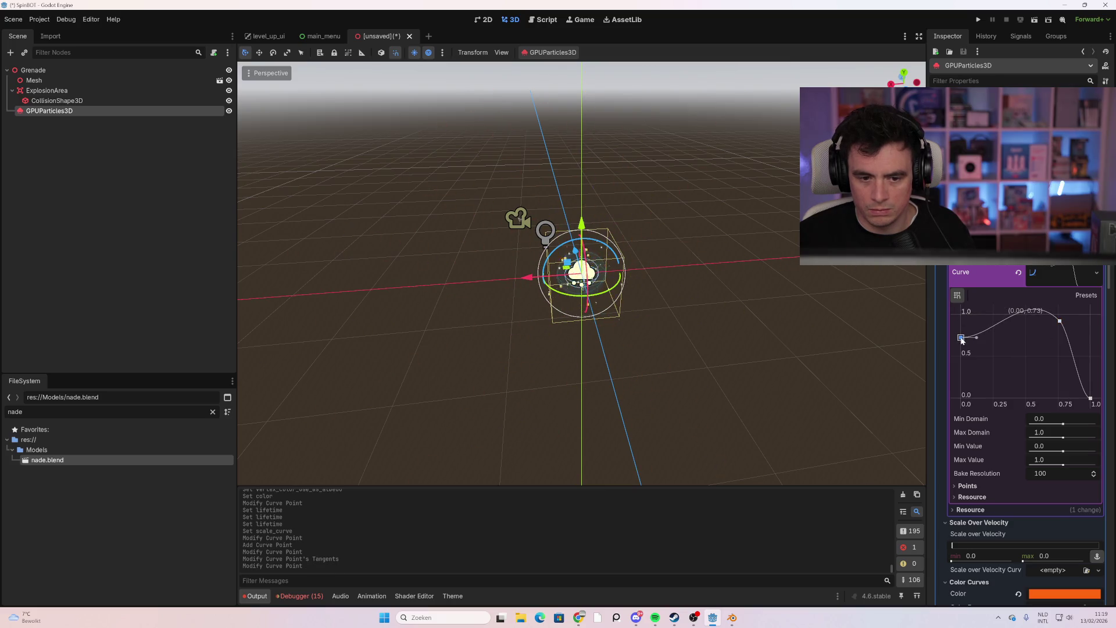
{"action": "left_click", "coordinate": [960, 330]}
{"action": "scroll", "coordinate": [1023, 407], "scroll_direction": "up", "scroll_amount": 10}
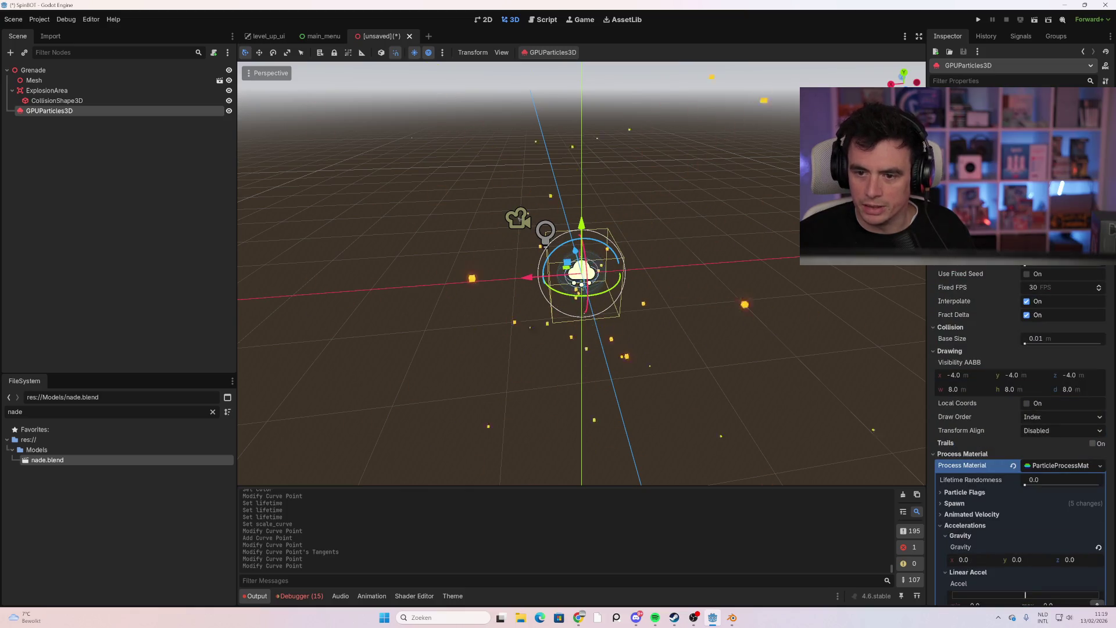
Change the GPUParticles3D Amount of emitted particles
{"action": "key", "text": "Return"}
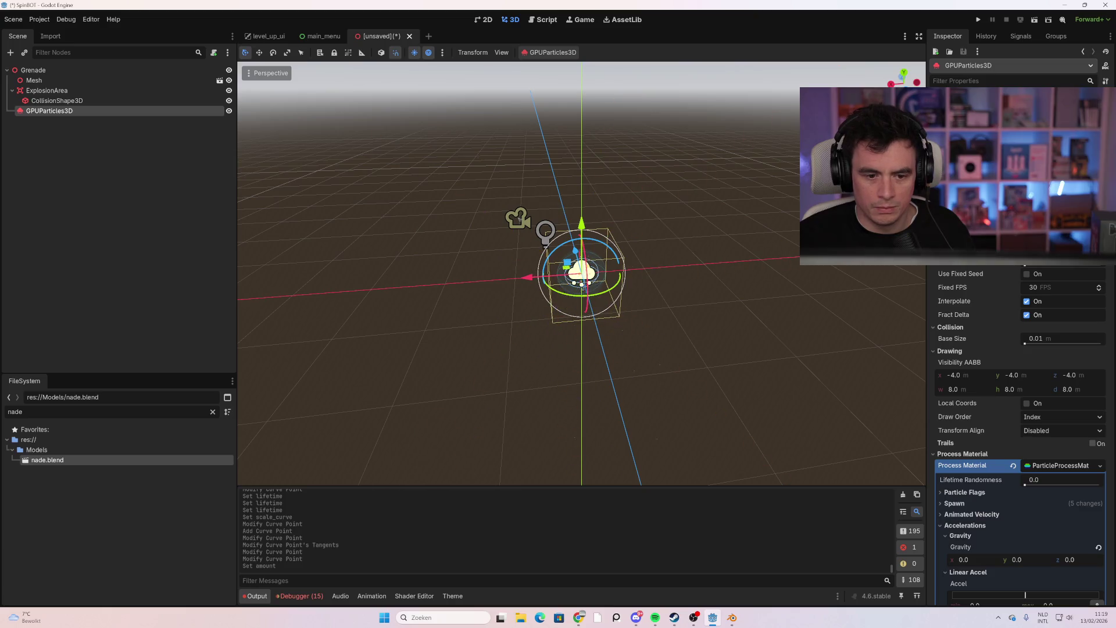
{"action": "key", "text": "Return"}
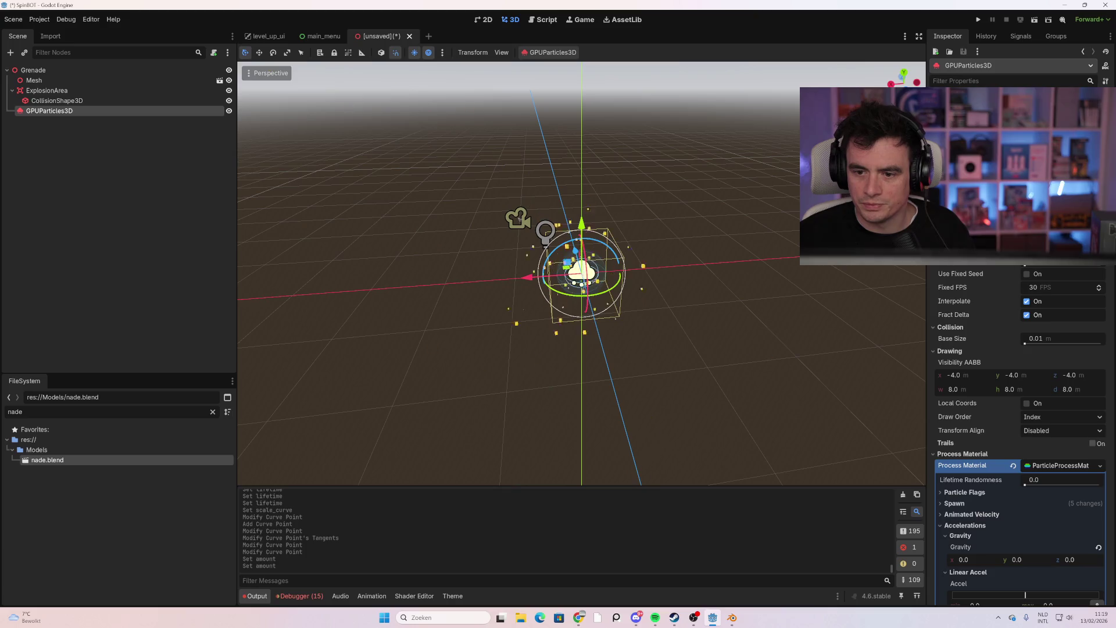
{"action": "scroll", "coordinate": [677, 330], "scroll_direction": "up", "scroll_amount": 2}
{"action": "scroll", "coordinate": [621, 316], "scroll_direction": "up", "scroll_amount": 10}
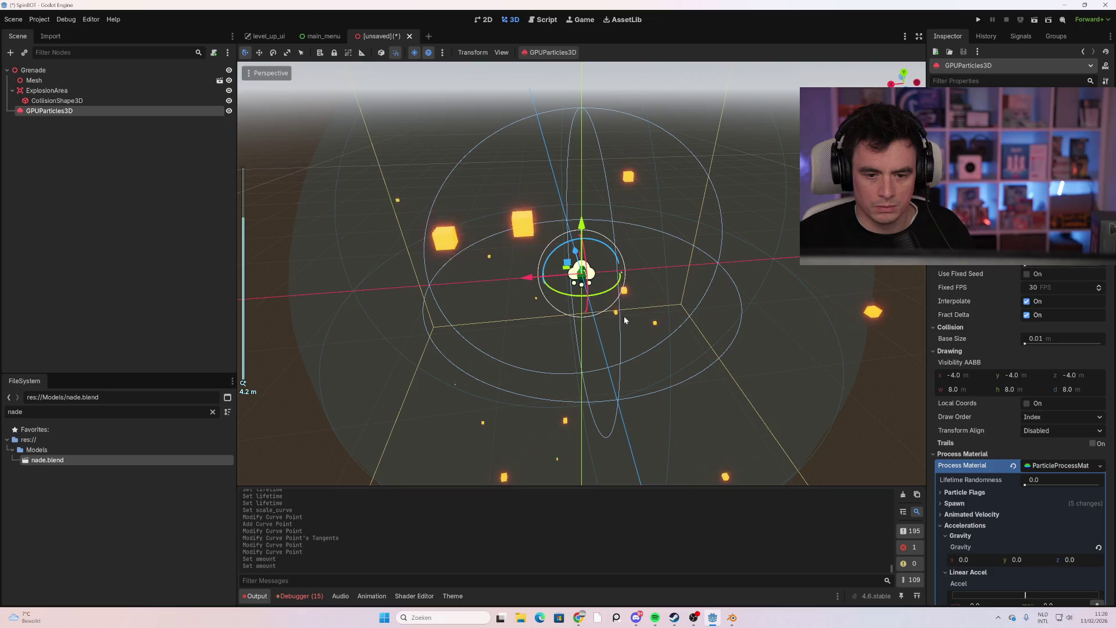
{"action": "scroll", "coordinate": [623, 315], "scroll_direction": "down", "scroll_amount": 3}
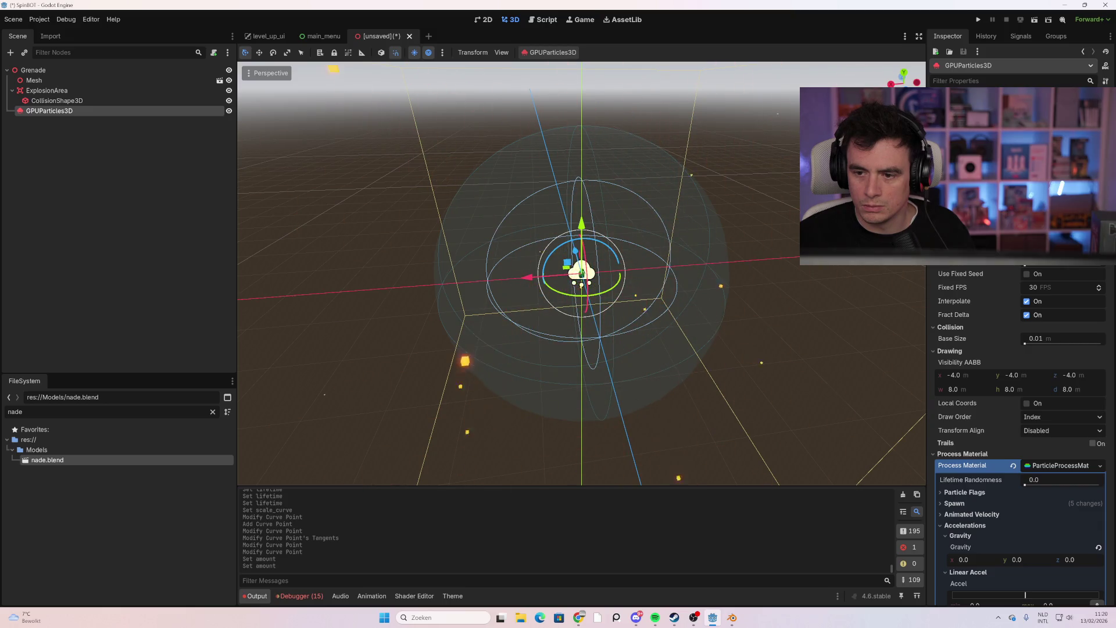
Adjust Lifetime and Speed Scale, then toggle Emitting off and on to replay the burst
{"action": "left_click_drag", "start_coordinate": [1046, 244], "coordinate": [1064, 244]}
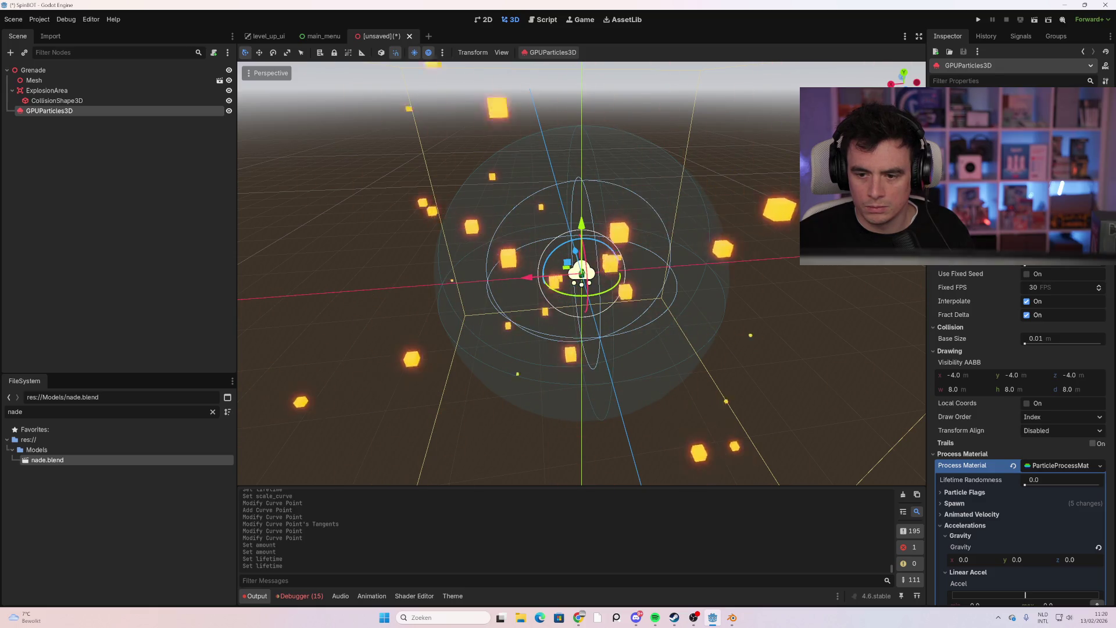
{"action": "left_click_drag", "start_coordinate": [1047, 233], "coordinate": [1034, 233]}
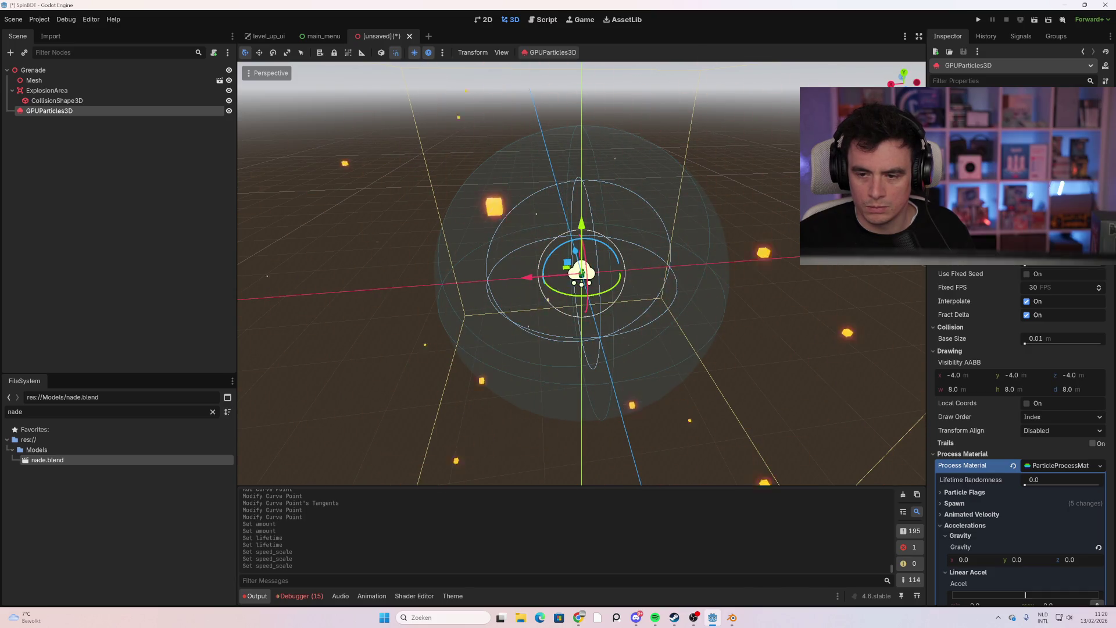
{"action": "left_click", "coordinate": [1026, 116]}
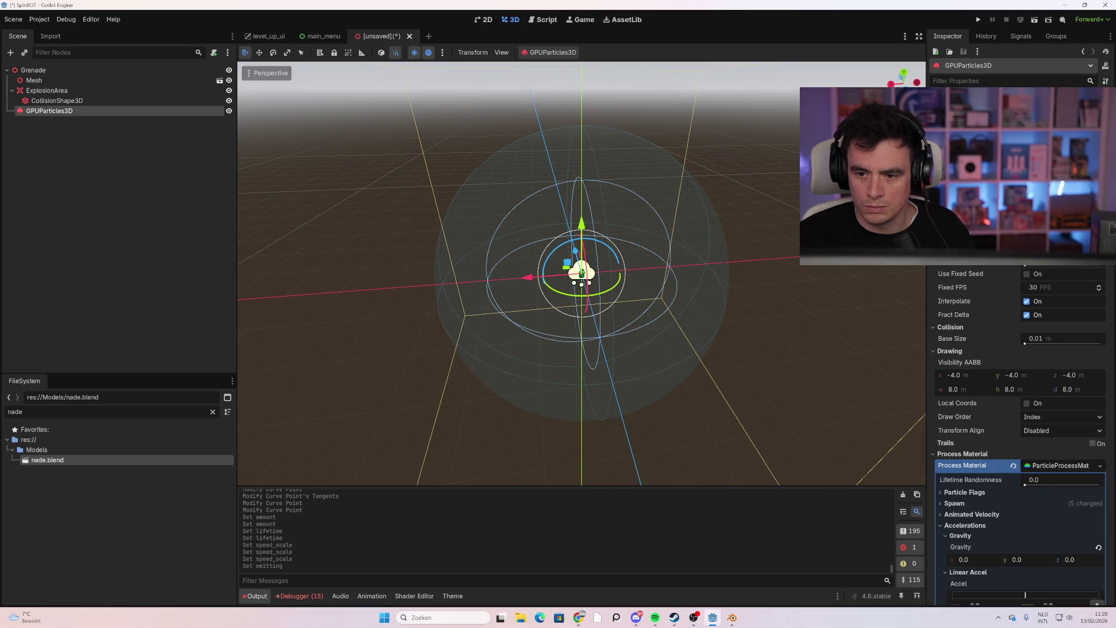
{"action": "left_click", "coordinate": [1026, 116]}
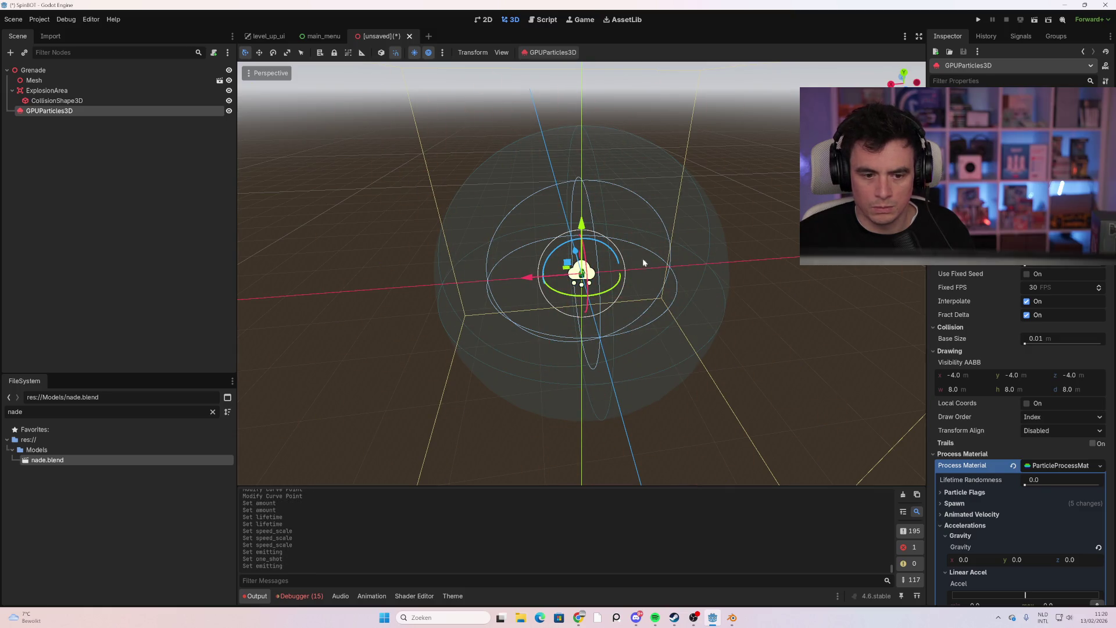
Toggle Emitting repeatedly to replay the explosion burst
{"action": "scroll", "coordinate": [606, 315], "scroll_direction": "down", "scroll_amount": 5}
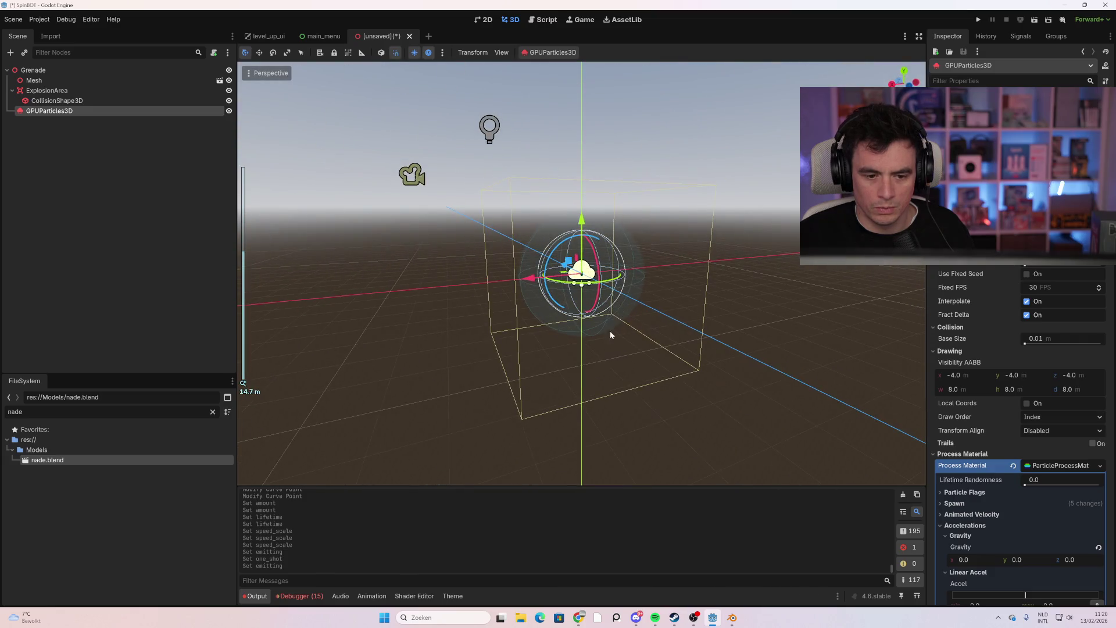
{"action": "left_click", "coordinate": [1027, 115]}
{"action": "left_click", "coordinate": [1027, 116]}
{"action": "left_click", "coordinate": [1027, 115]}
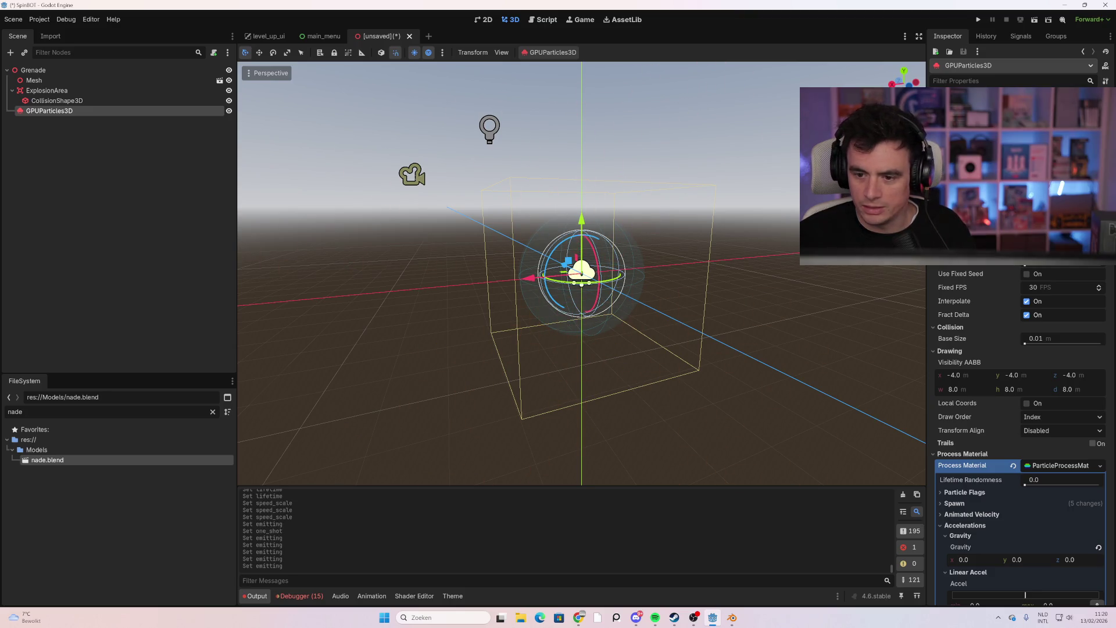
Lower the scale curve's middle point to about (0.66, 0.43) and preview the burst
{"action": "scroll", "coordinate": [1011, 390], "scroll_direction": "down", "scroll_amount": 8}
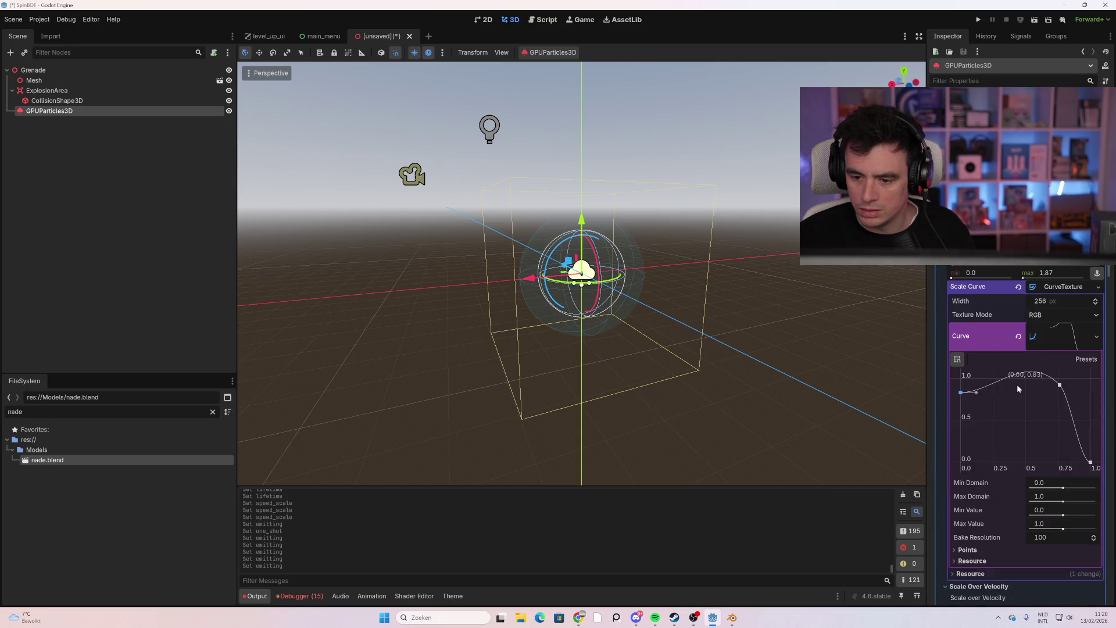
{"action": "left_click_drag", "start_coordinate": [1057, 389], "coordinate": [1051, 417]}
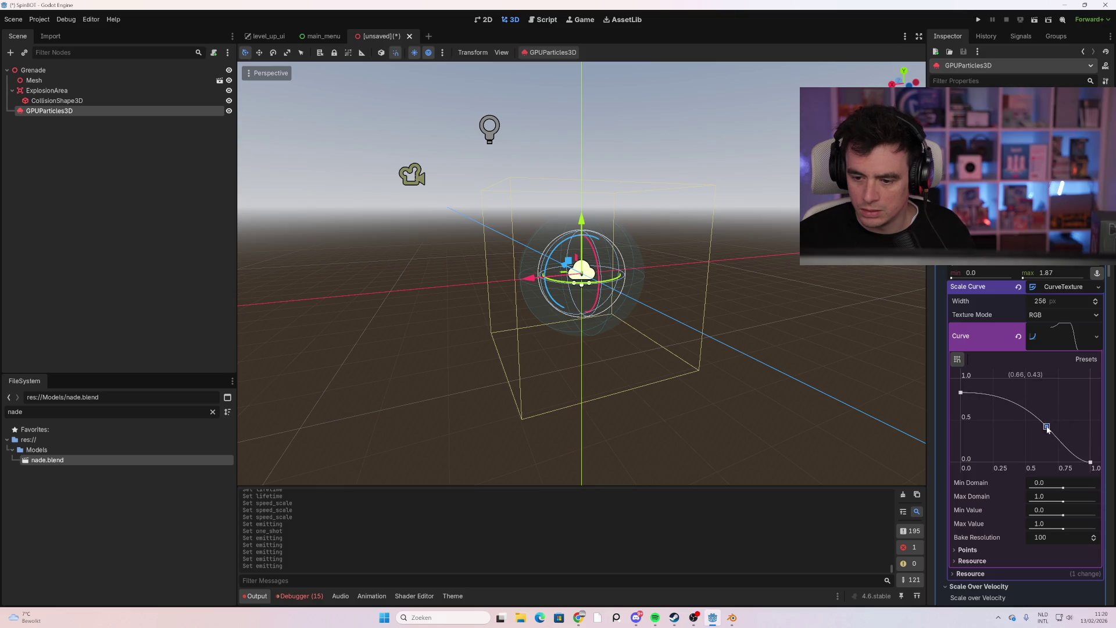
{"action": "scroll", "coordinate": [984, 344], "scroll_direction": "up", "scroll_amount": 6}
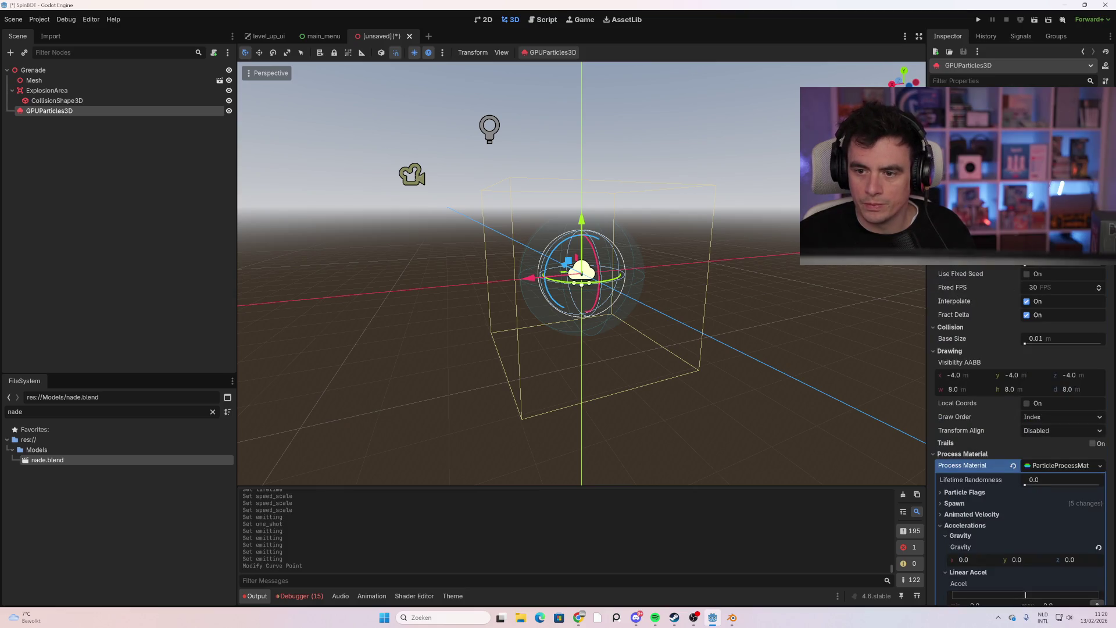
{"action": "left_click", "coordinate": [1027, 111]}
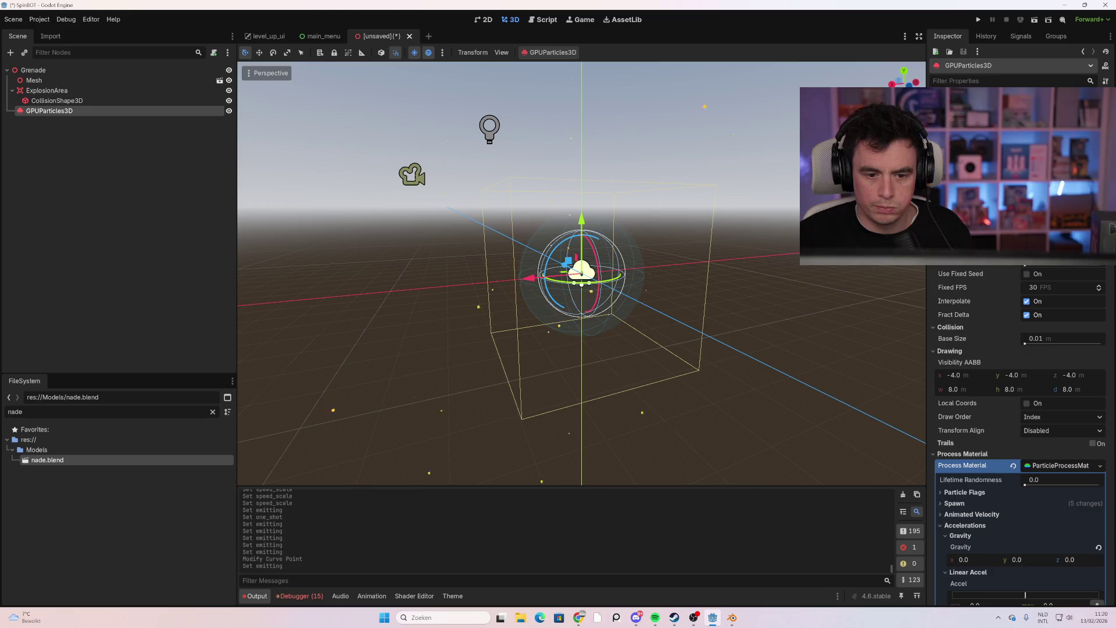
{"action": "left_click", "coordinate": [1027, 112]}
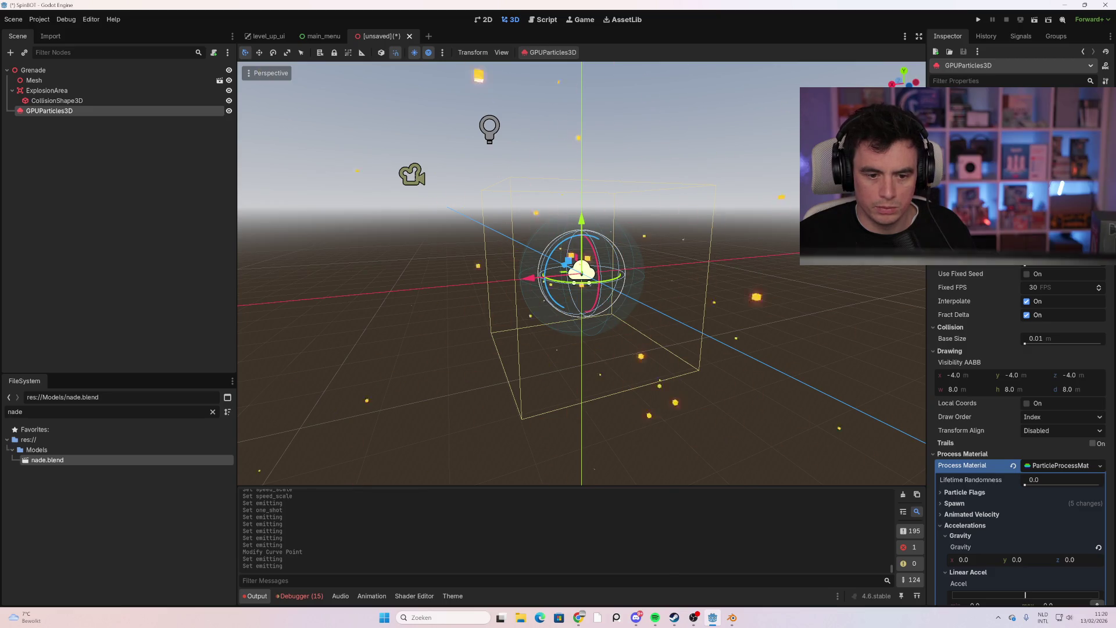
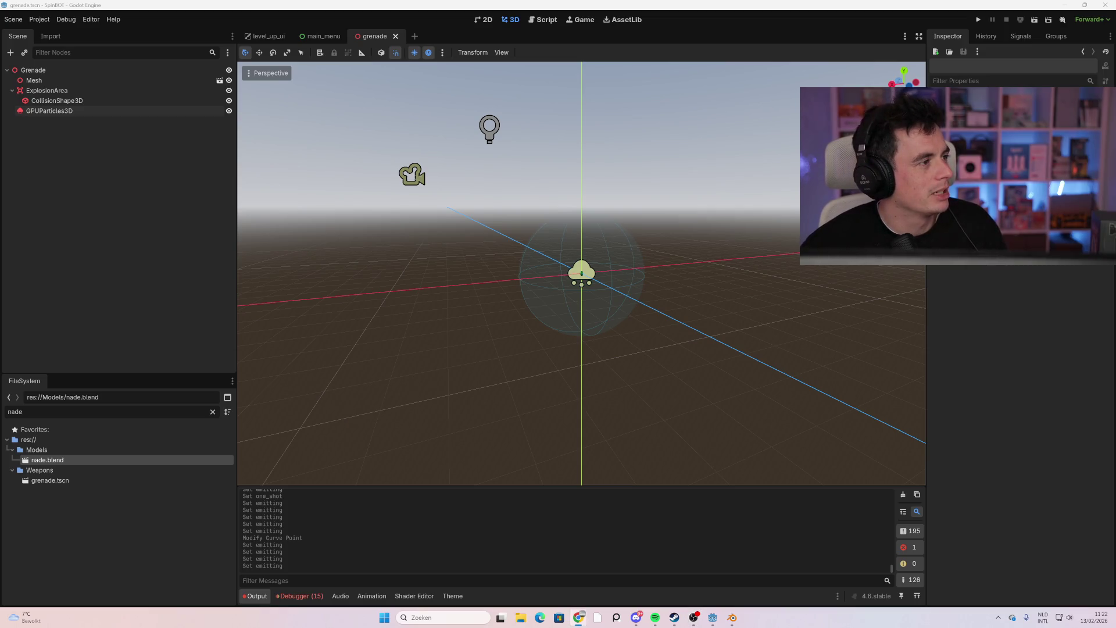
Attach a new script named grenade.gd to the Grenade node with default settings
{"action": "left_click", "coordinate": [173, 71]}
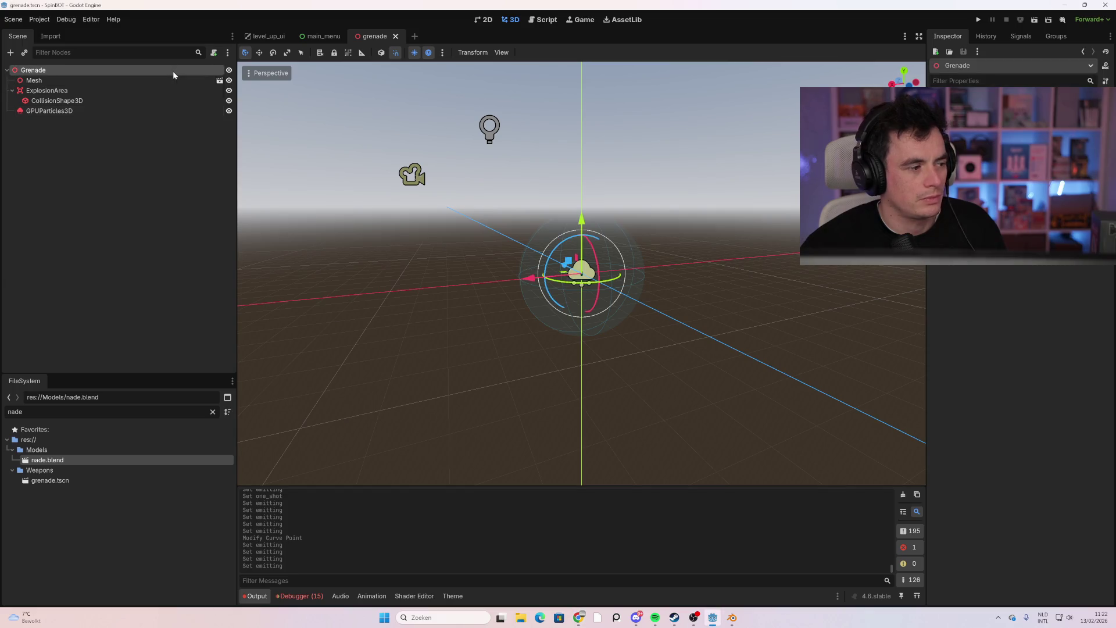
{"action": "right_click", "coordinate": [172, 71]}
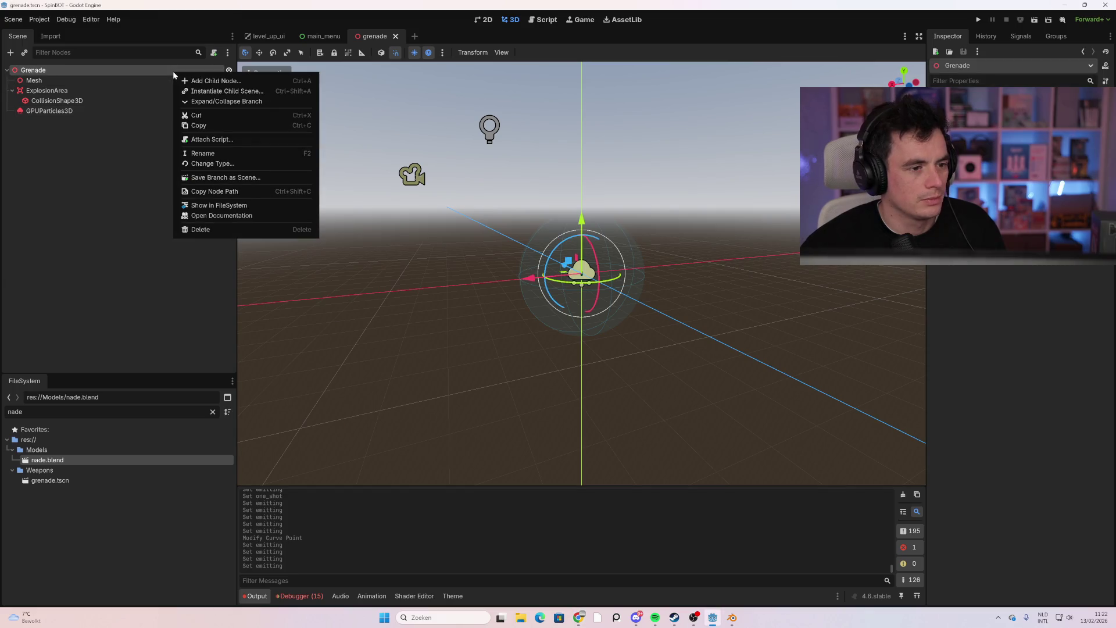
{"action": "left_click", "coordinate": [212, 139]}
{"action": "left_click", "coordinate": [515, 393]}
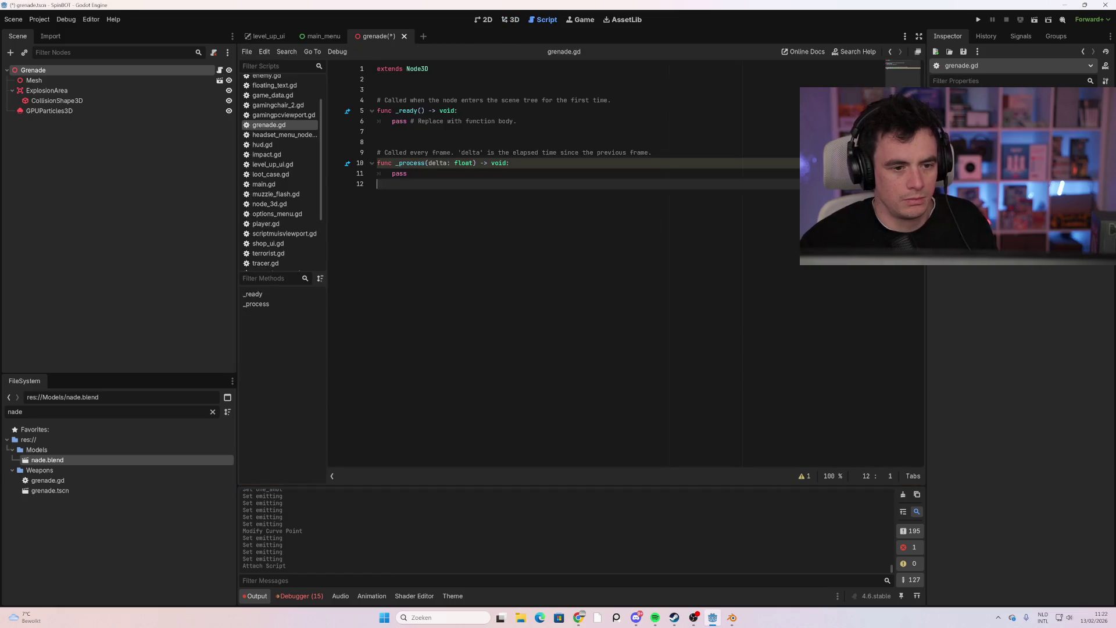
Replace the template with the grenade arc-and-explode code, including add_trauma(0.6), and save
{"action": "type", "text": "extends Node3D  var target_pos: Vector3 var damage: int = 50 var speed: float = 12.0 var arc_height: float = 3.0 var start_pos: Vector3 var t: float = 0.0 var exploded: bool = false  @onready var mesh = $Mesh @onready var explosion_area = $ExplosionArea @onready var particles = $ExplosionParticles  func setup(start: Vector3, target: Vector3, dmg: int): \tglobal_position = start \tstart_pos = start \ttarget_pos = target \tdamage = dmg  func _process(delta): \tif exploded: return \t \t# Bereken hoe lang de vlucht duurt gebaseerd op afstand \tvar dist = start_pos.distance_to(target_pos) \tvar duration = dist / speed \tif duration <= 0: duration = 0.1 \t \t# Verhoog de tijd (t gaat van 0.0 naar 1.0) \tt += delta / duration \t \tif t >= 1.0: \t\tt = 1.0 \t\texplode() \telse: \t\t# Parabolische curve (Lerp voor X/Z, Sinus voor de Y-boog) \t\tvar current_pos = start_pos.lerp(target_pos, t) \t\tcurrent_pos.y += sin(t * PI) * arc_height \t\tglobal_position = current_pos \t\t \t\t# Laat de granaat ronddraaien in de lucht \t\tmesh.rotation.x += 10 * delta \t\tmesh.rotation.z += 10 * delta  func explode(): \texploded = true \tmesh.visible = false \t \tif particles: \t\tparticles.emitting = true \t \t# Vind alle vijanden in de explosie radius \tvar bodies = explosion_area.get_overlapping_bodies() \tfor body in bodies: \t\tif body.is_in_group(\"enemy\") and body.has_method(\"take_damage\"): \t\t\tbody.take_damage(damage) \t \t# Extra impact: Camera Shake via de speler z'n camera \tvar cam = get_viewport().get_camera_3d() \tif cam and cam.has_method(\"add_trauma\"): \t\tcam.add_trauma(0.6) \t \t# Wacht tot particles klaar zijn en verwijder \tawait get_tree().create_timer(1.5).timeout \tqueue_free()"}
{"action": "scroll", "coordinate": [581, 261], "scroll_direction": "up", "scroll_amount": 5}
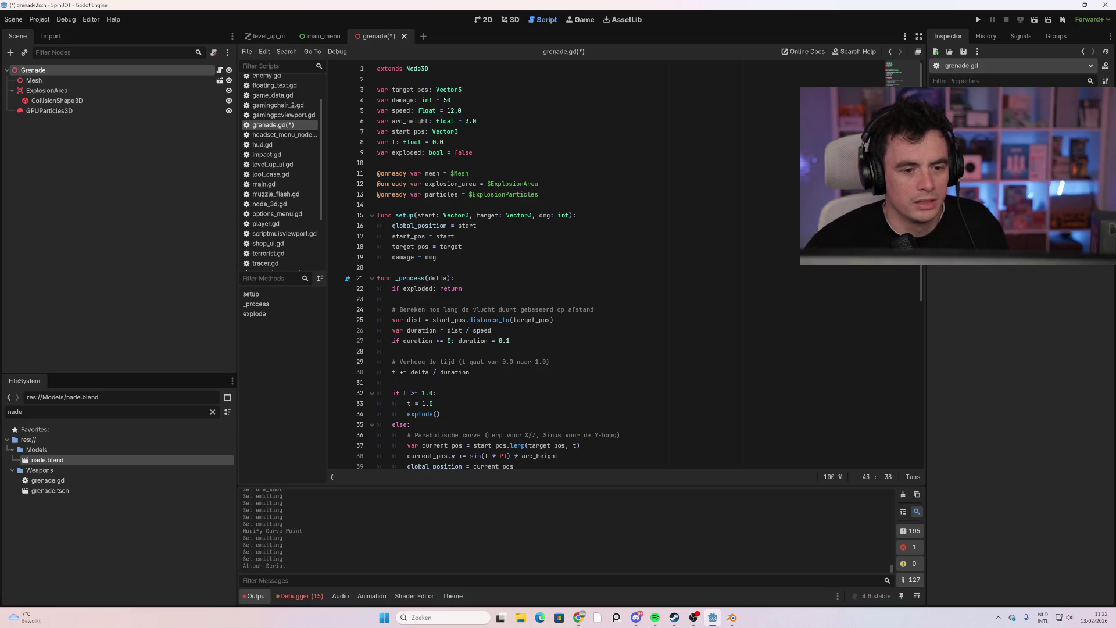
{"action": "scroll", "coordinate": [581, 261], "scroll_direction": "down", "scroll_amount": 2}
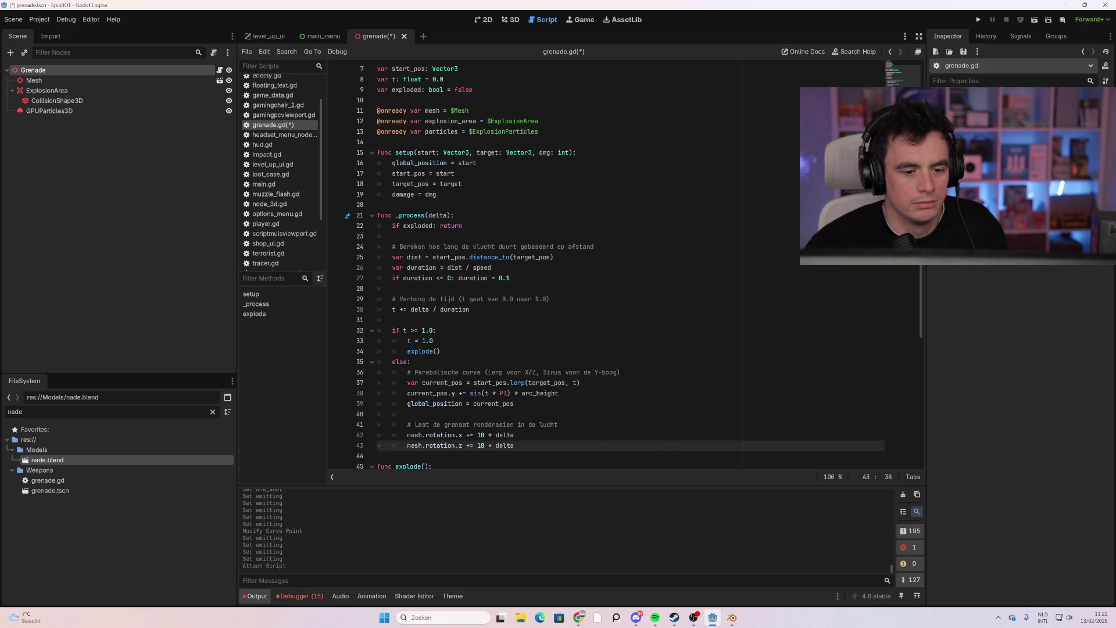
{"action": "scroll", "coordinate": [581, 262], "scroll_direction": "down", "scroll_amount": 7}
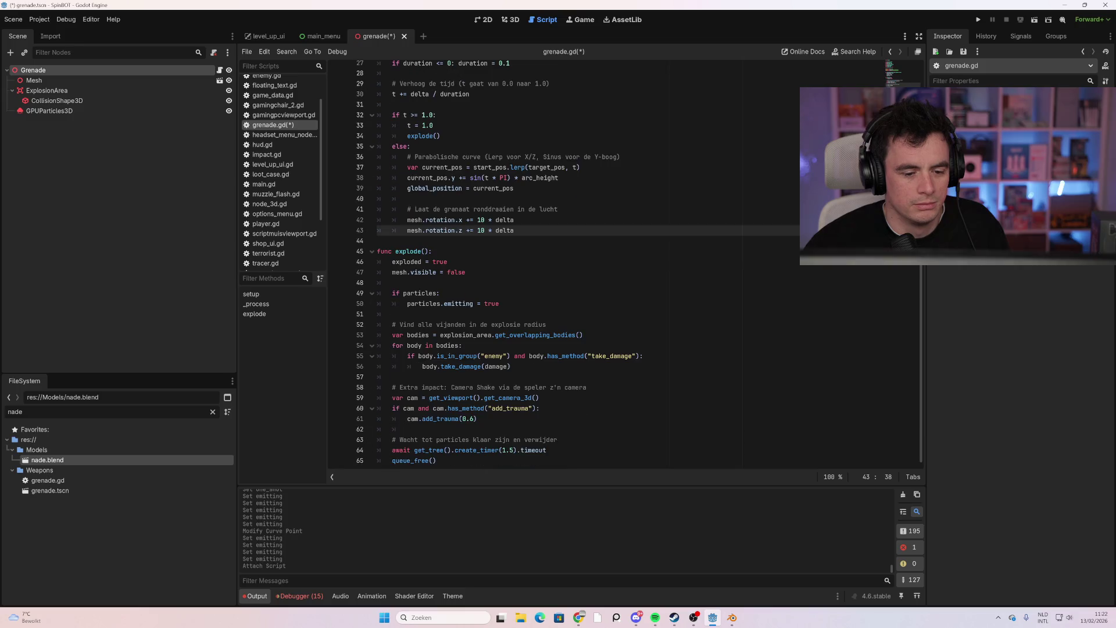
{"action": "left_click", "coordinate": [465, 272]}
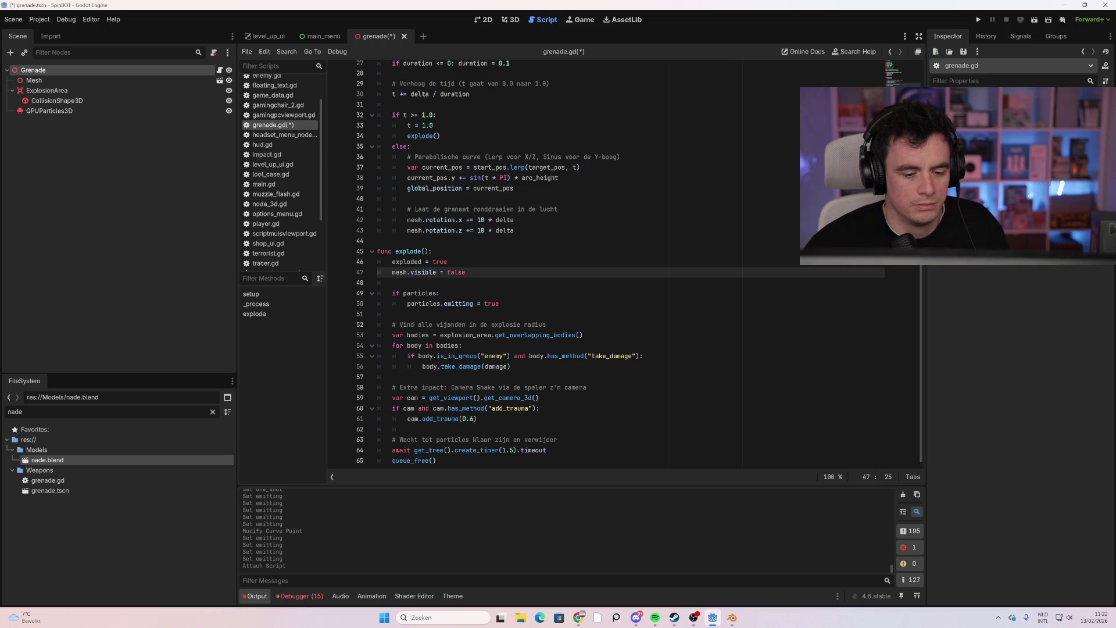
{"action": "left_click", "coordinate": [476, 419]}
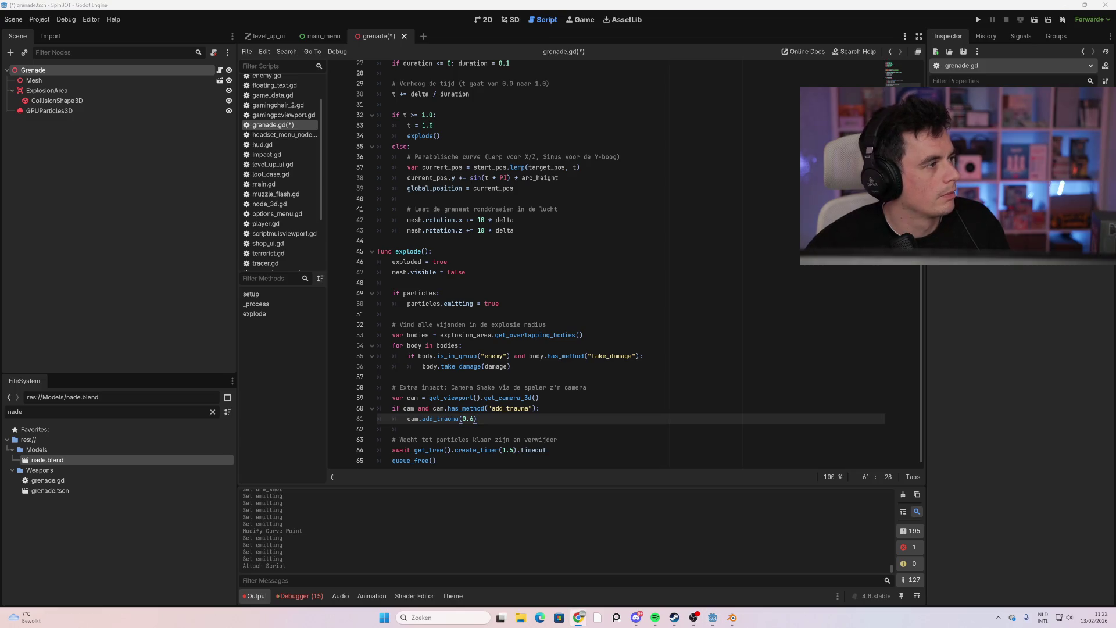
{"action": "left_click", "coordinate": [433, 177]}
{"action": "key", "text": "ctrl+s"}
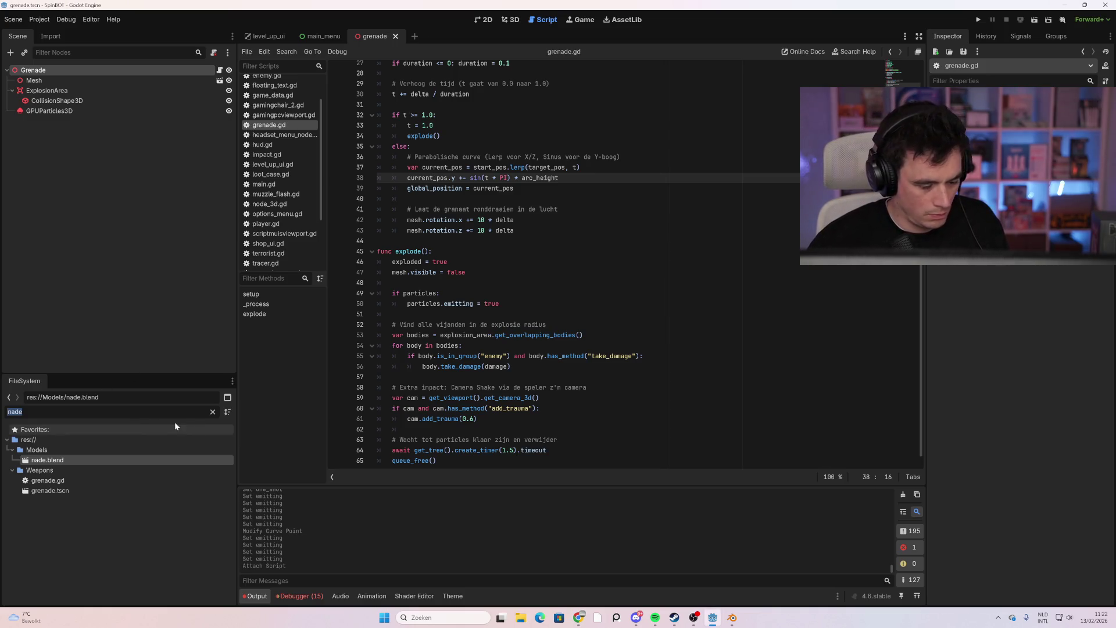
Find 'player' in the FileSystem and open player.gd in the script editor
{"action": "type", "text": "player"}
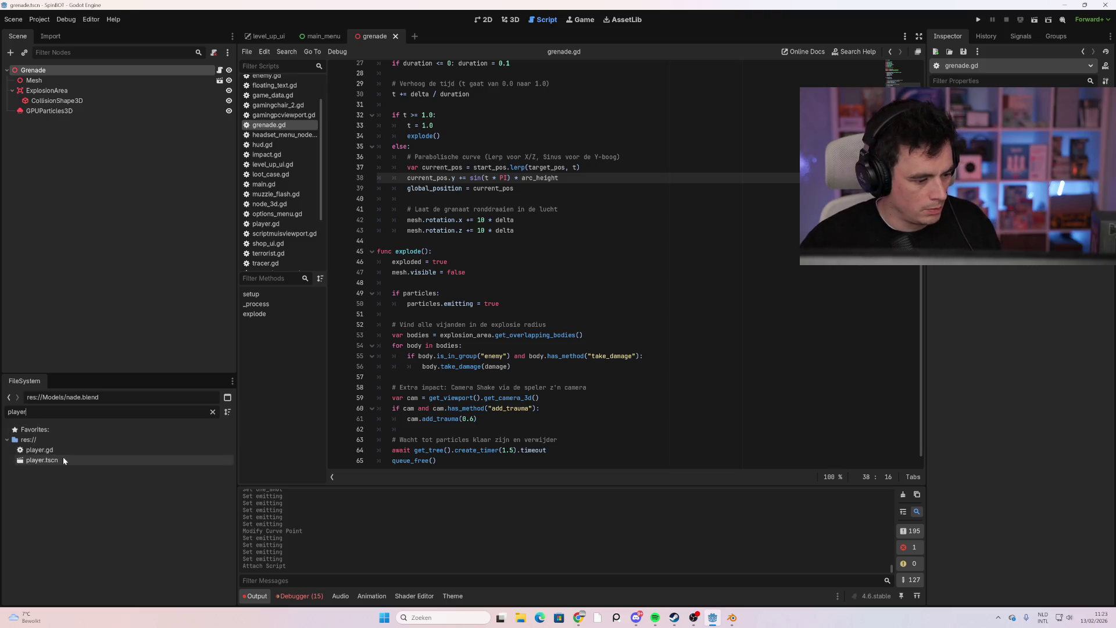
{"action": "double_click", "coordinate": [62, 459]}
{"action": "left_click", "coordinate": [68, 449]}
{"action": "double_click", "coordinate": [68, 450]}
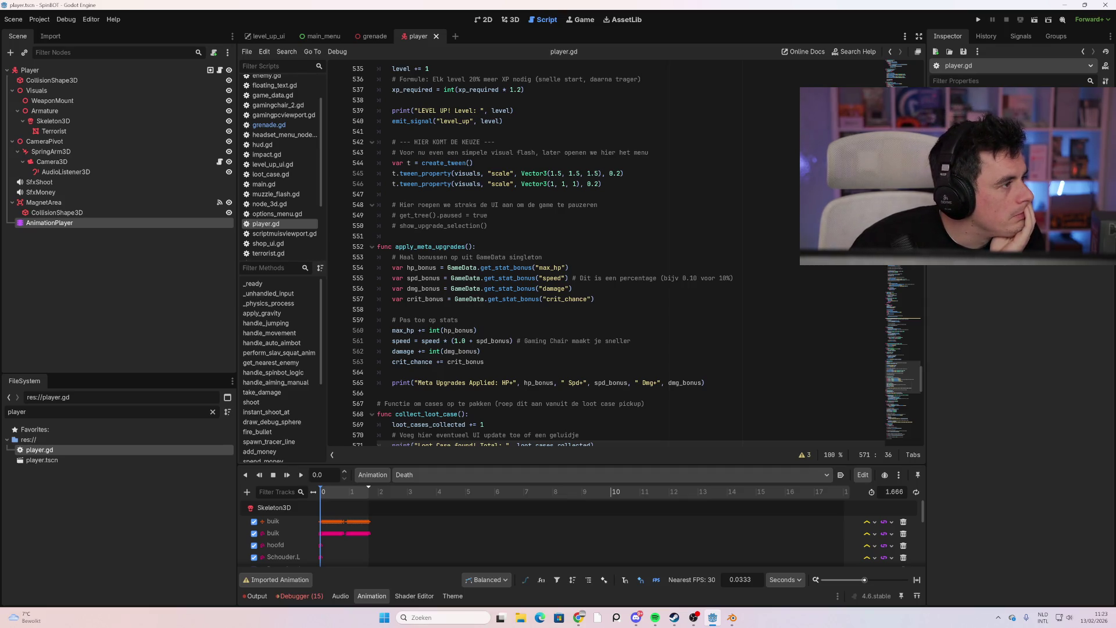
Review the Abilities variable code in the browser reference
{"action": "key", "text": "alt+Tab"}
{"action": "scroll", "coordinate": [918, 353], "scroll_direction": "up", "scroll_amount": 15}
{"action": "left_click_drag", "start_coordinate": [925, 317], "coordinate": [925, 64]}
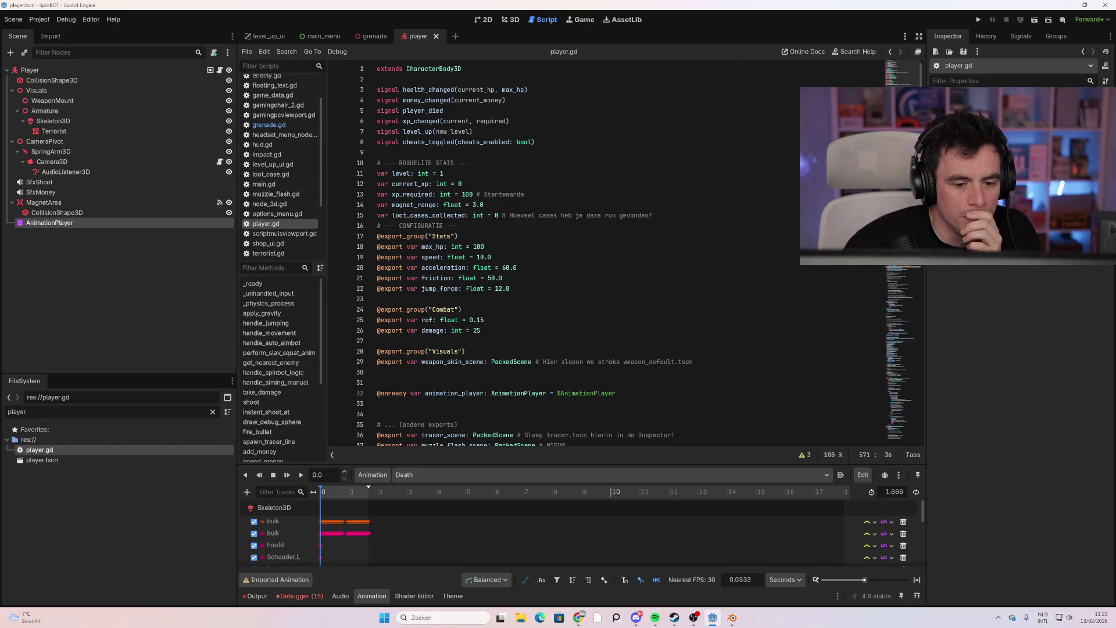
{"action": "scroll", "coordinate": [581, 253], "scroll_direction": "down", "scroll_amount": 6}
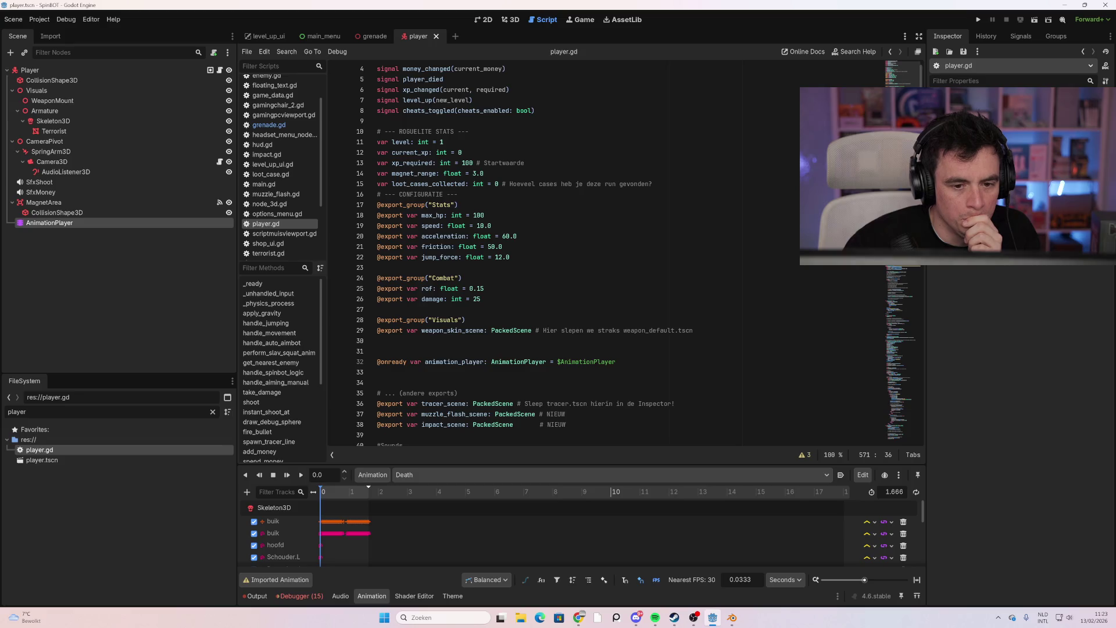
{"action": "scroll", "coordinate": [581, 252], "scroll_direction": "down", "scroll_amount": 2}
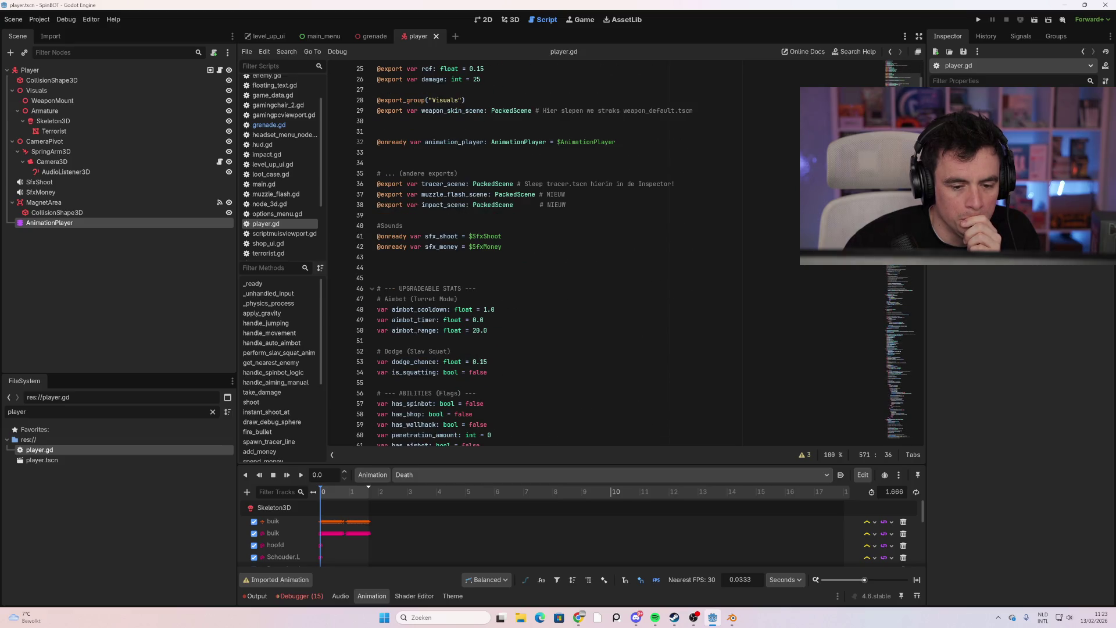
{"action": "scroll", "coordinate": [482, 308], "scroll_direction": "up", "scroll_amount": 4}
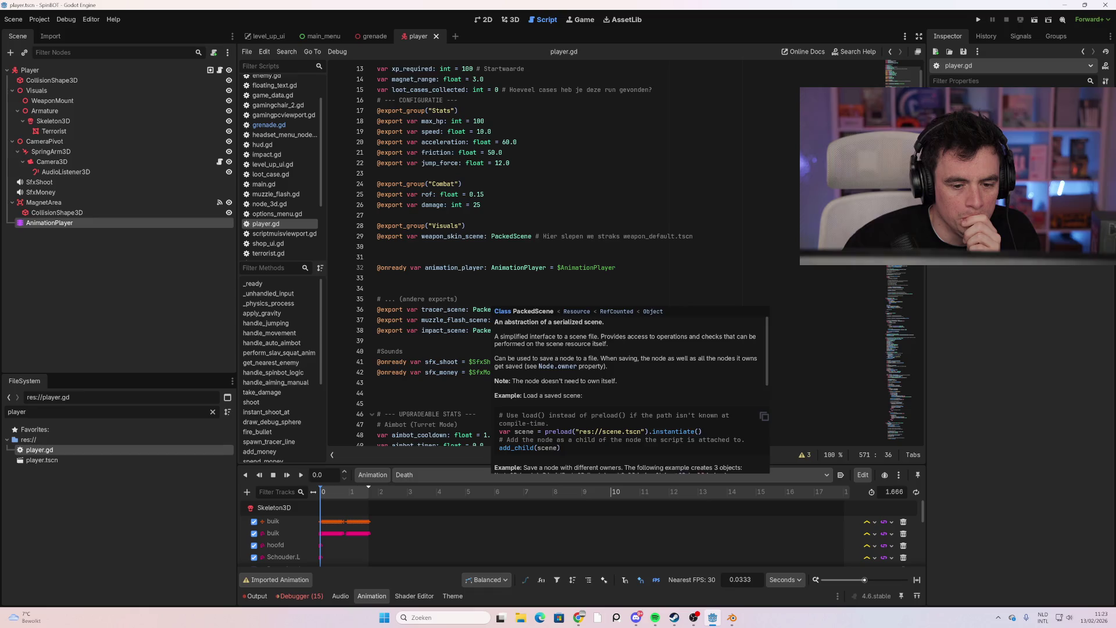
{"action": "scroll", "coordinate": [581, 253], "scroll_direction": "up", "scroll_amount": 3}
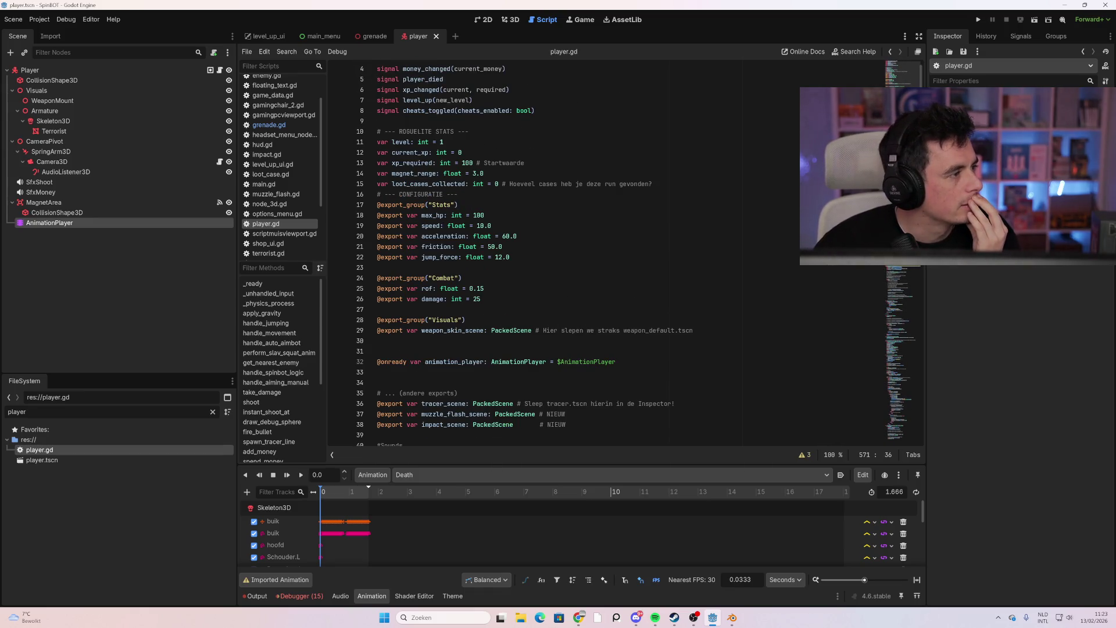
{"action": "key", "text": "alt+Tab"}
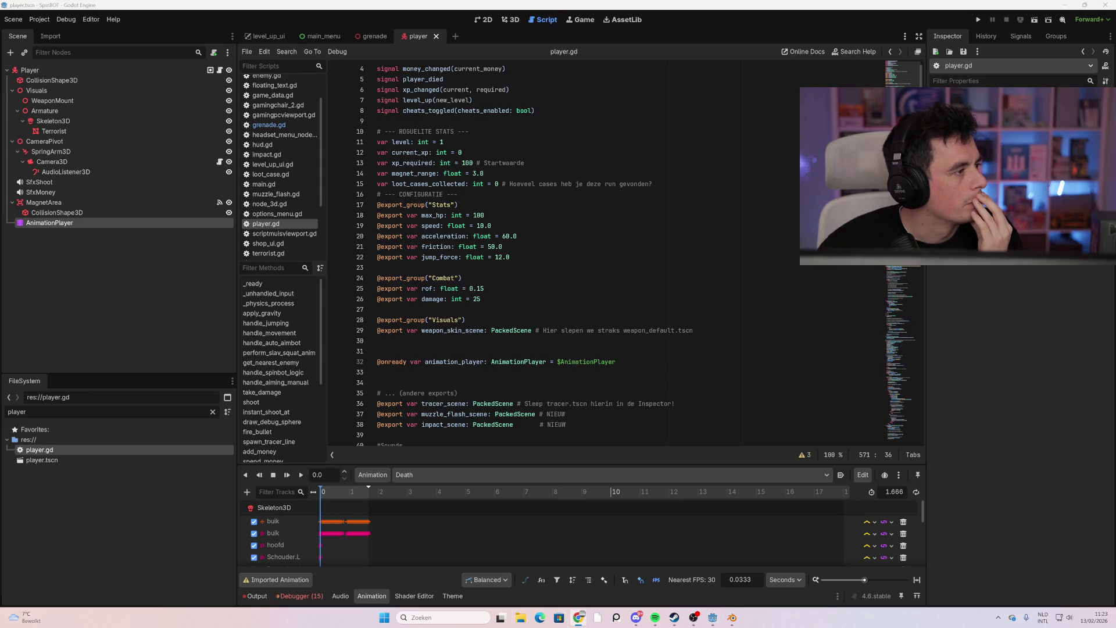
Paste the Abilities group (grenade_scene, has_grenade, cooldown 3.0, grenade_timer, damage 50) below Visuals
{"action": "left_click", "coordinate": [504, 246]}
{"action": "left_click", "coordinate": [510, 257]}
{"action": "left_click", "coordinate": [695, 330]}
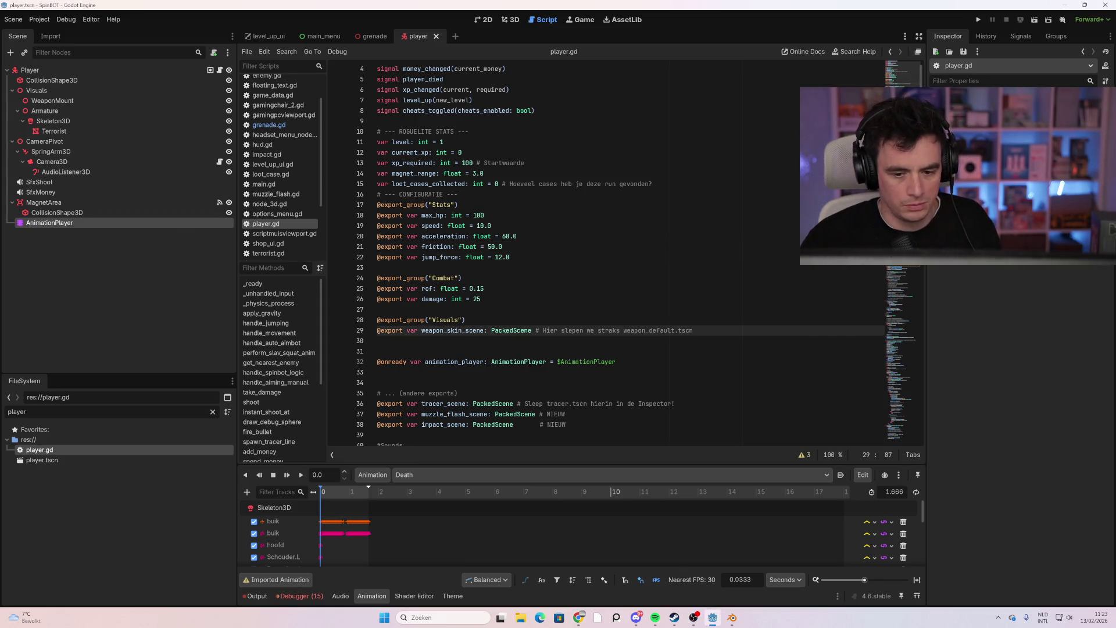
{"action": "key", "text": "Return"}
{"action": "key", "text": "Return"}
{"action": "type", "text": "@export_group(\"Abilities\") @export var grenade_scene: PackedScene # Sleep je grenade.tscn hierin in de Inspector! var has_grenade: bool = false var grenade_cooldown: float = 3.0 var grenade_timer: float = 0.0 var grenade_damage: int = 50"}
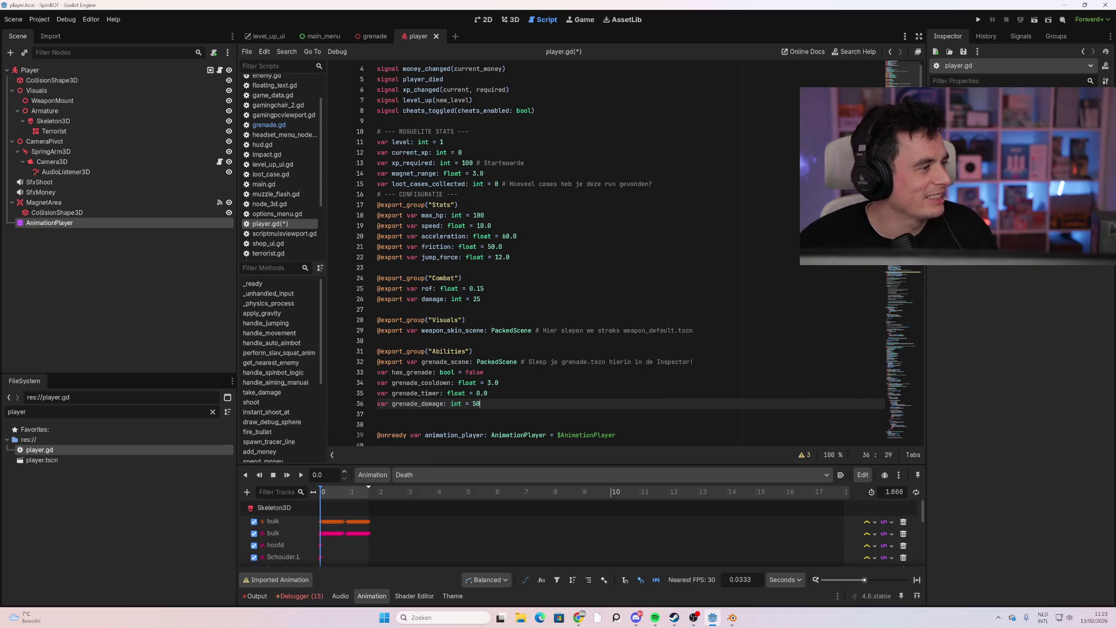
Add the has_grenade check calling handle_grenades after shoot(target) in _physics_process and save
{"action": "key", "text": "alt+Tab"}
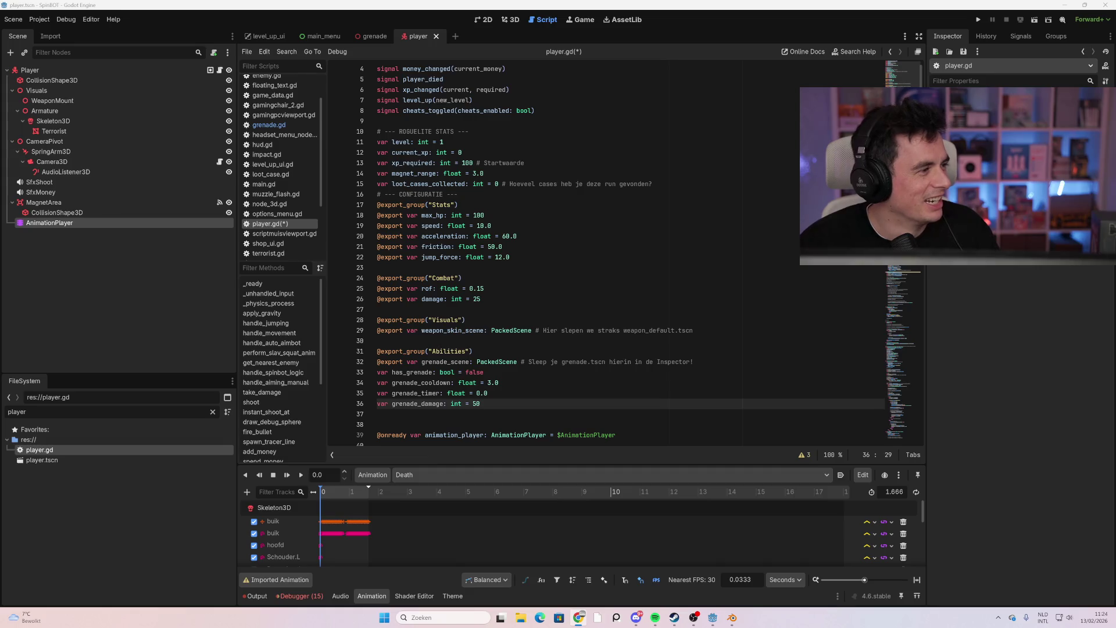
{"action": "left_click", "coordinate": [462, 278]}
{"action": "scroll", "coordinate": [581, 250], "scroll_direction": "down", "scroll_amount": 2}
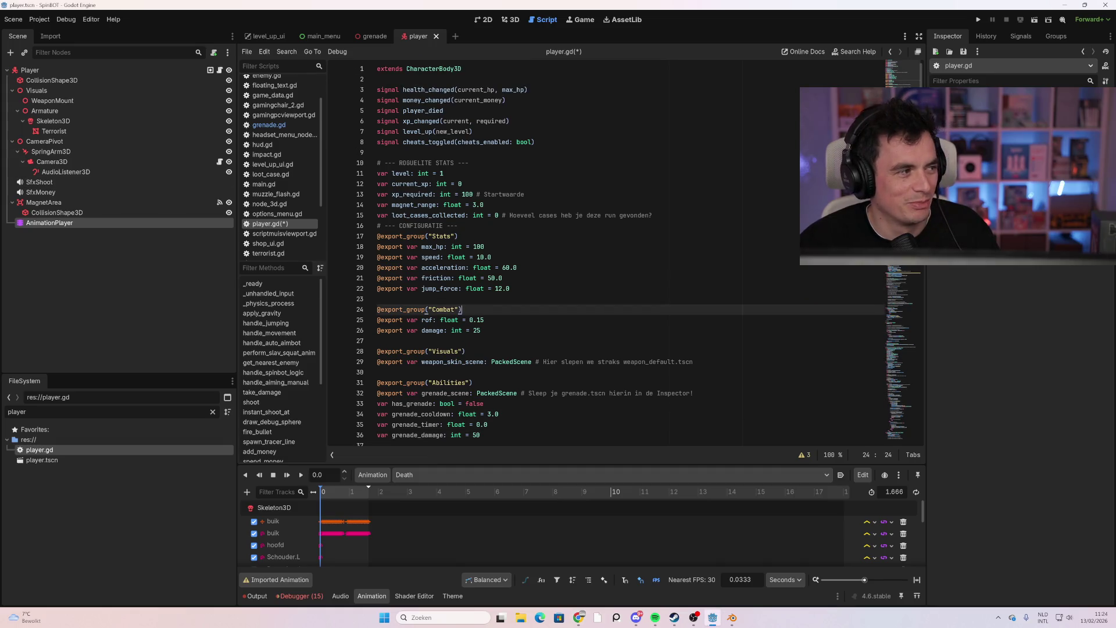
{"action": "scroll", "coordinate": [582, 256], "scroll_direction": "up", "scroll_amount": 3}
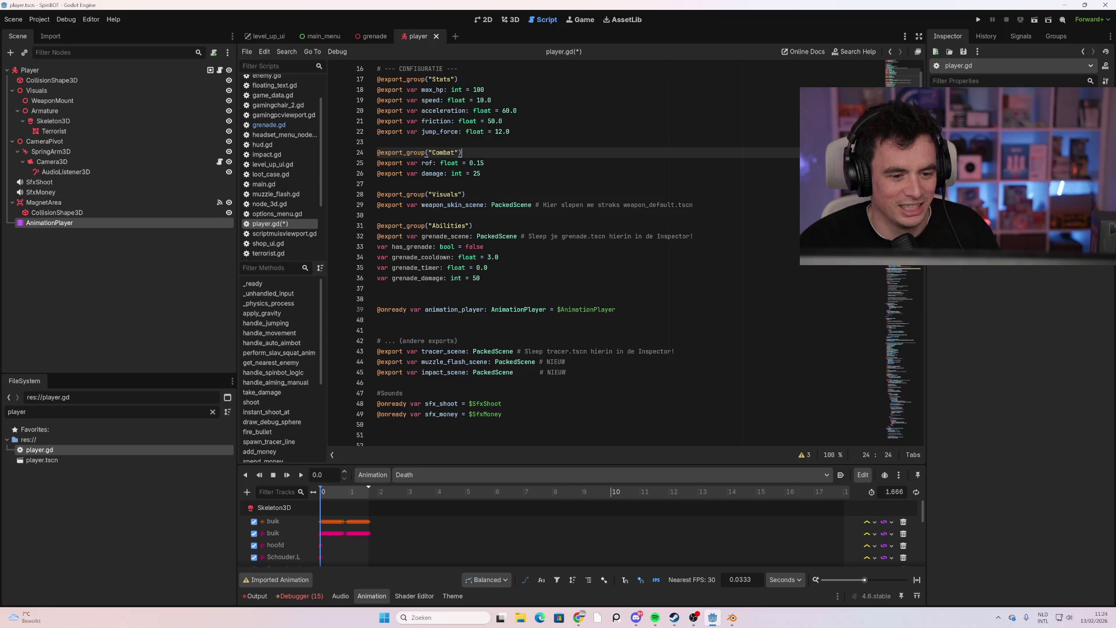
{"action": "scroll", "coordinate": [582, 255], "scroll_direction": "down", "scroll_amount": 20}
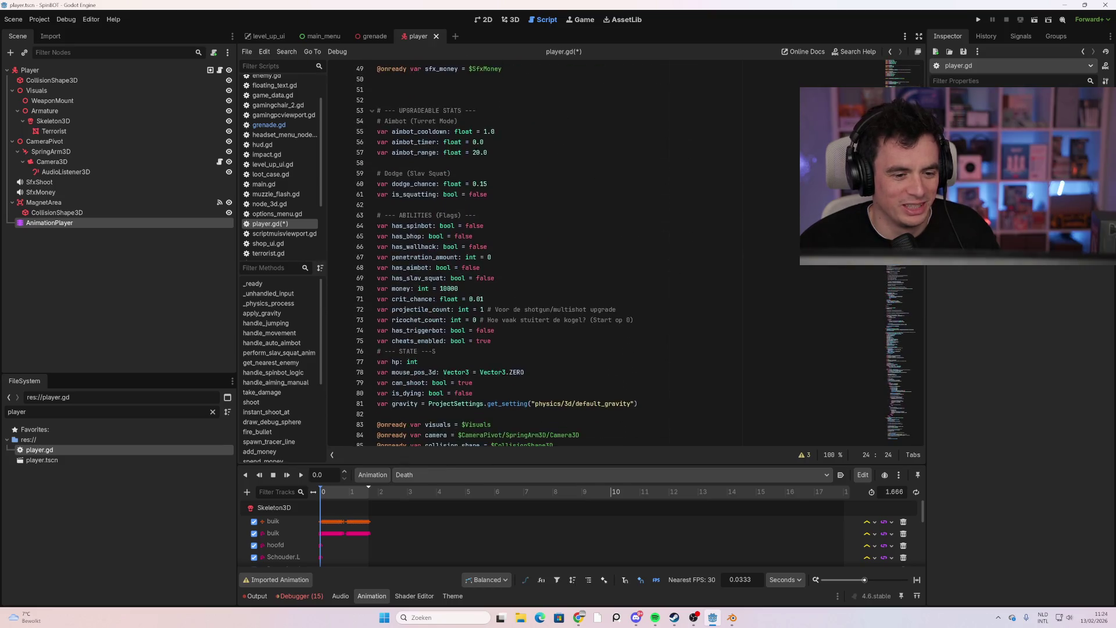
{"action": "scroll", "coordinate": [582, 256], "scroll_direction": "down", "scroll_amount": 6}
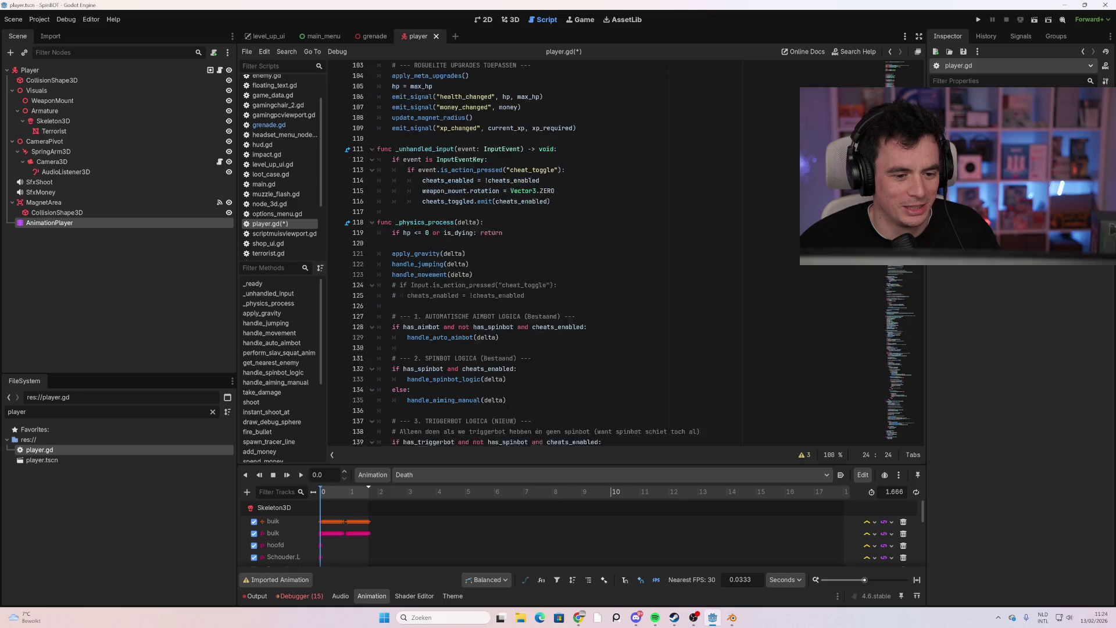
{"action": "scroll", "coordinate": [581, 255], "scroll_direction": "down", "scroll_amount": 5}
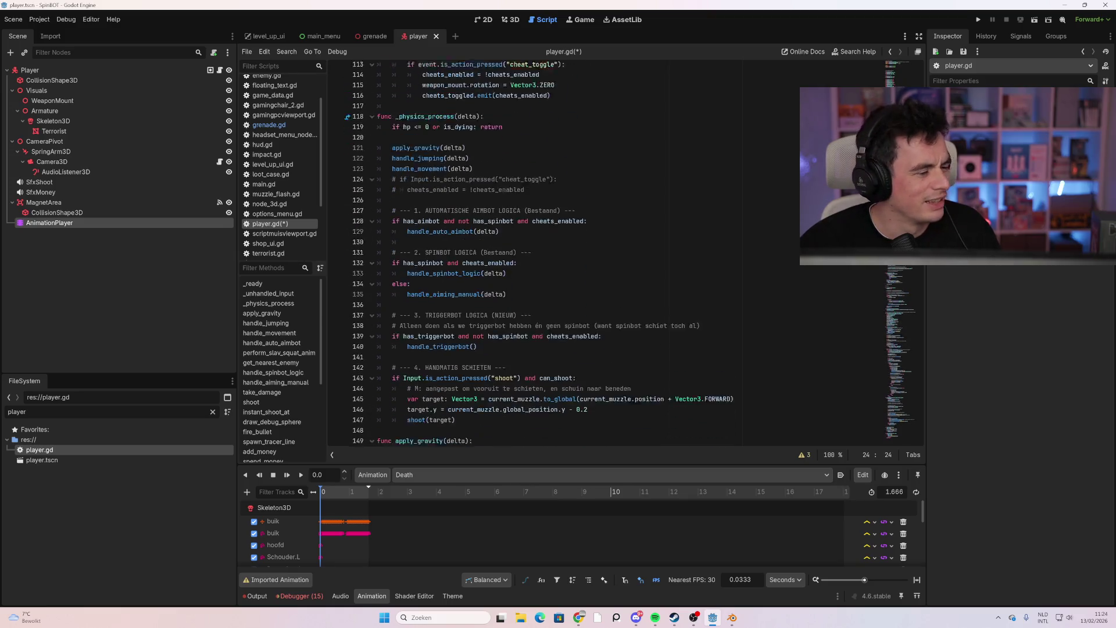
{"action": "left_click", "coordinate": [459, 309]}
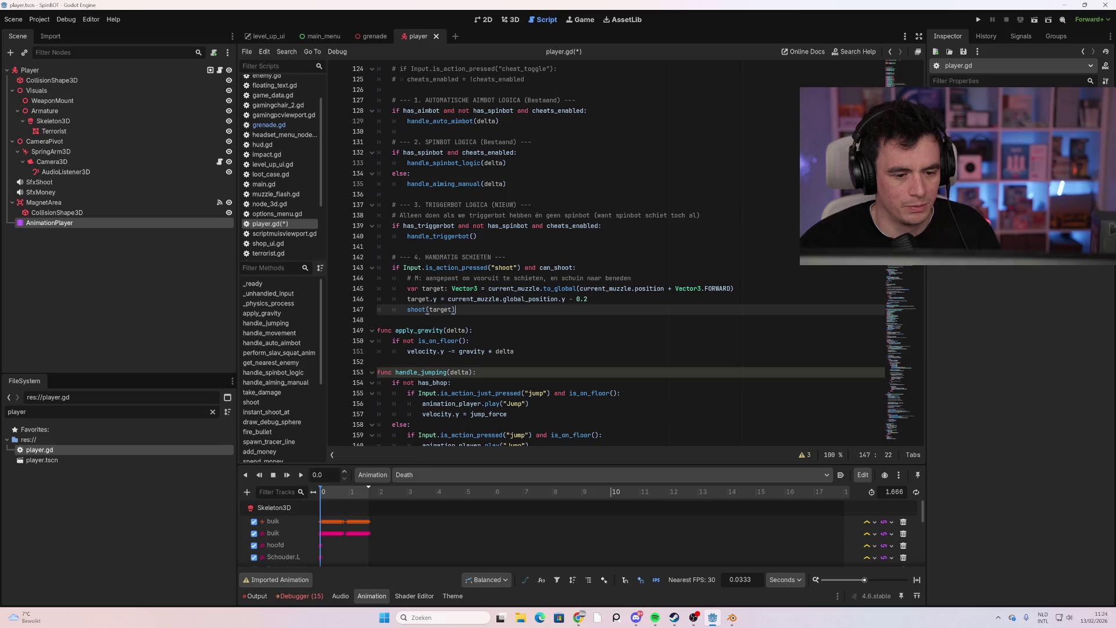
{"action": "key", "text": "Return"}
{"action": "key", "text": "Return"}
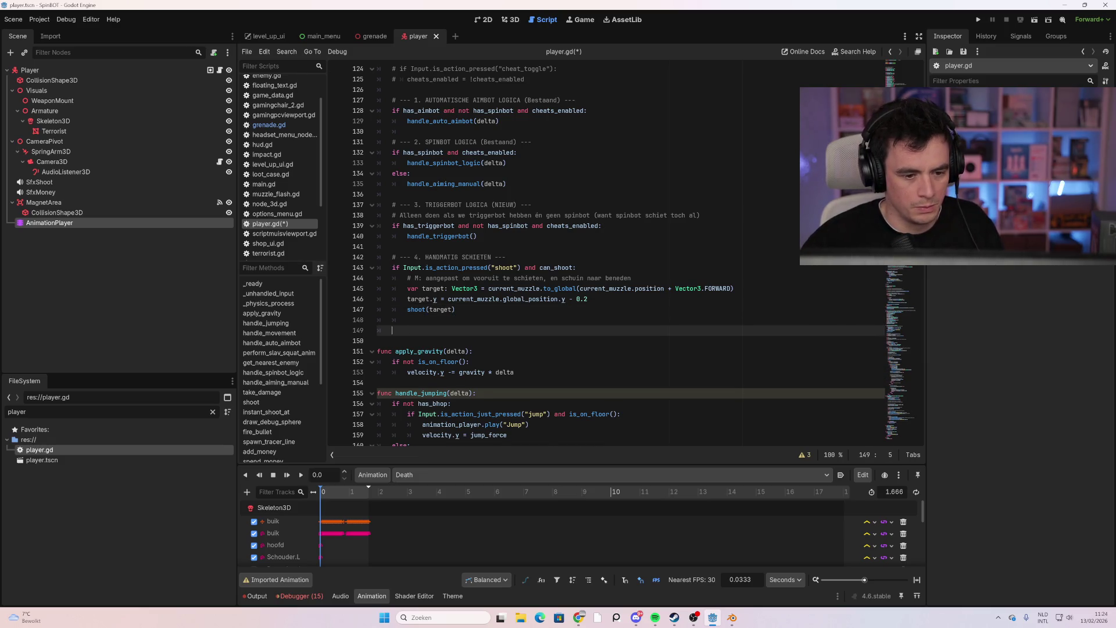
{"action": "type", "text": "# --- 5. GRENADE LOGICA (NIEUW) --- \tif has_grenade: \t\thandle_grenades(delta)"}
{"action": "left_click", "coordinate": [505, 257]}
{"action": "key", "text": "ctrl+s"}
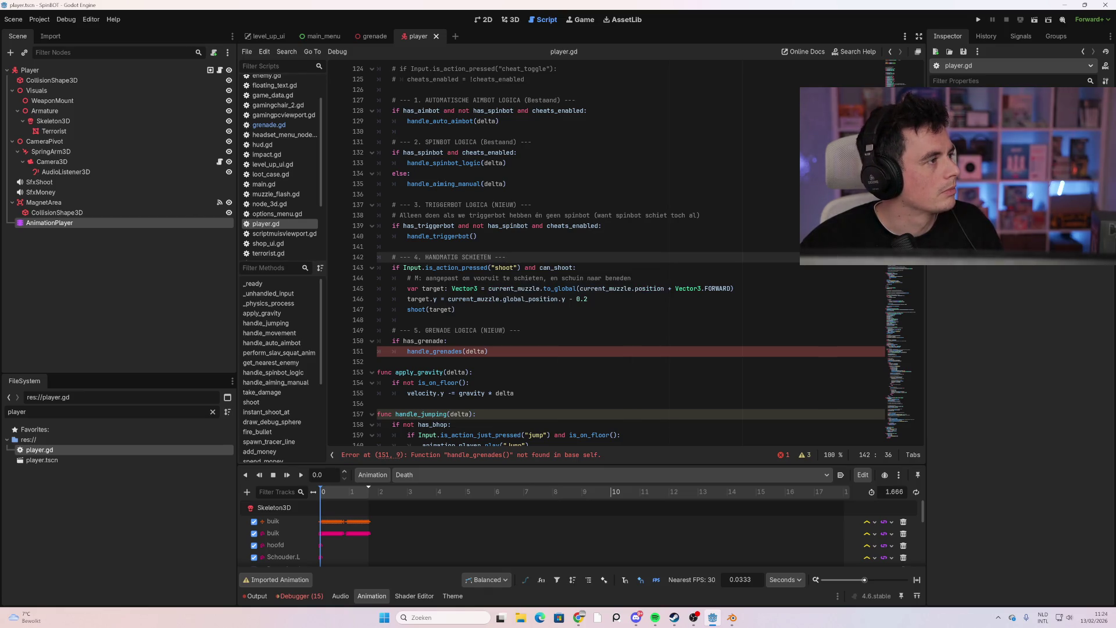
Append the handle_grenades(delta) and throw_grenade(target_pos: Vector3) functions at the file end and save
{"action": "key", "text": "alt+Tab"}
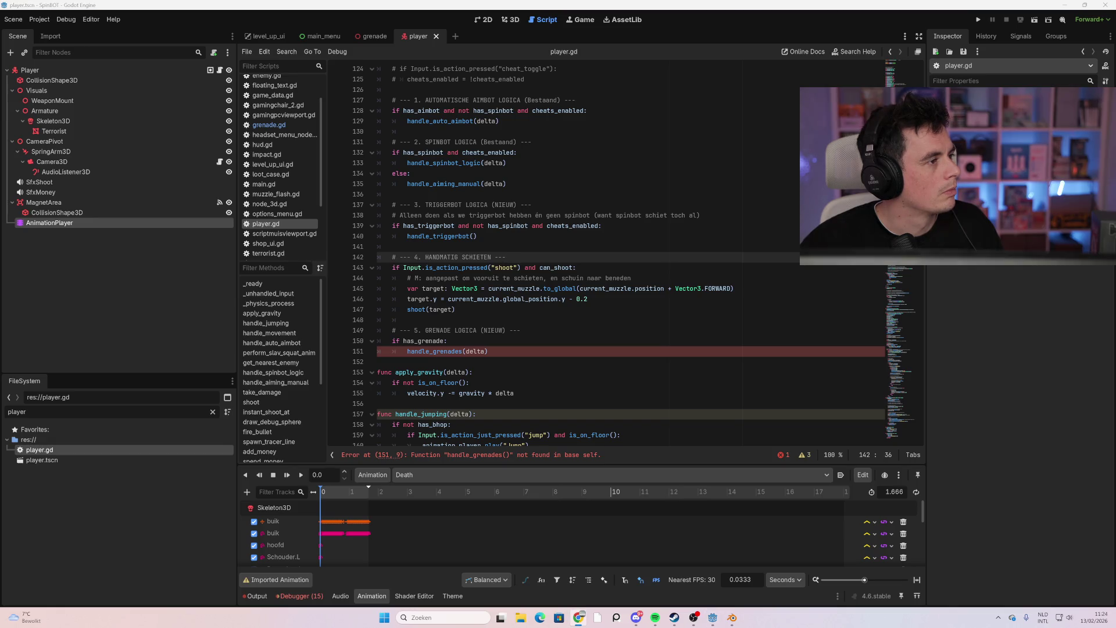
{"action": "left_click", "coordinate": [924, 401]}
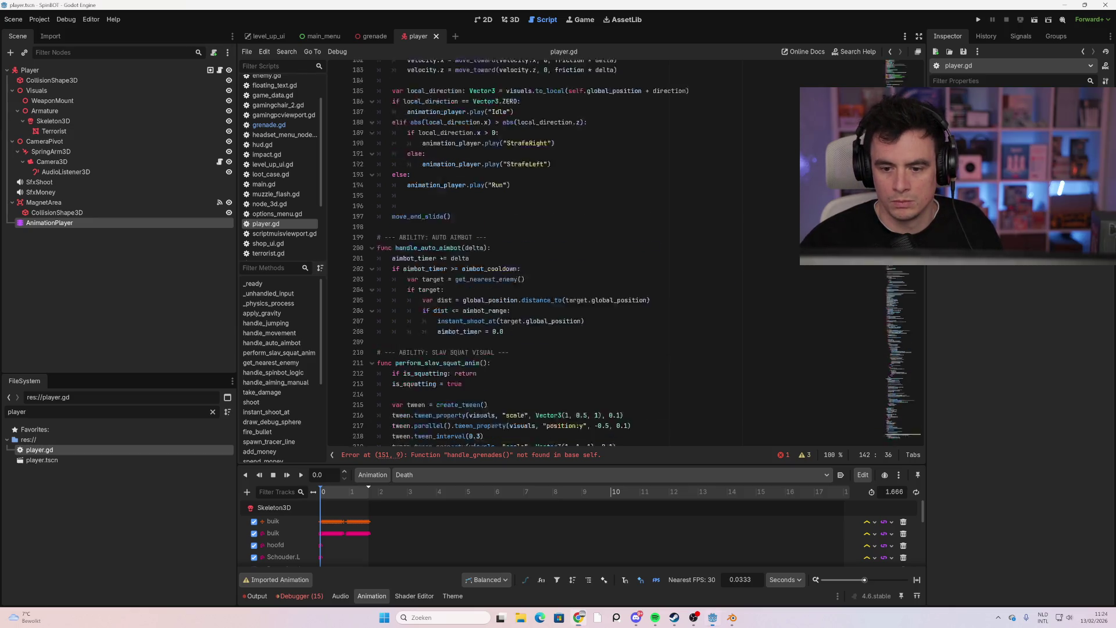
{"action": "left_click_drag", "start_coordinate": [923, 401], "coordinate": [924, 446]}
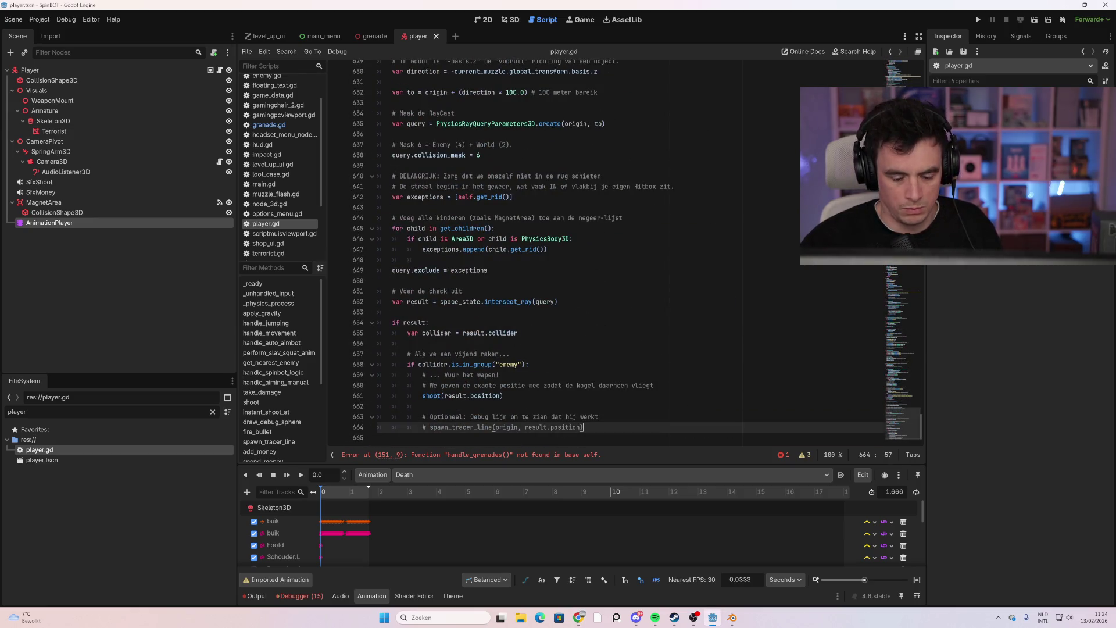
{"action": "left_click", "coordinate": [407, 437]}
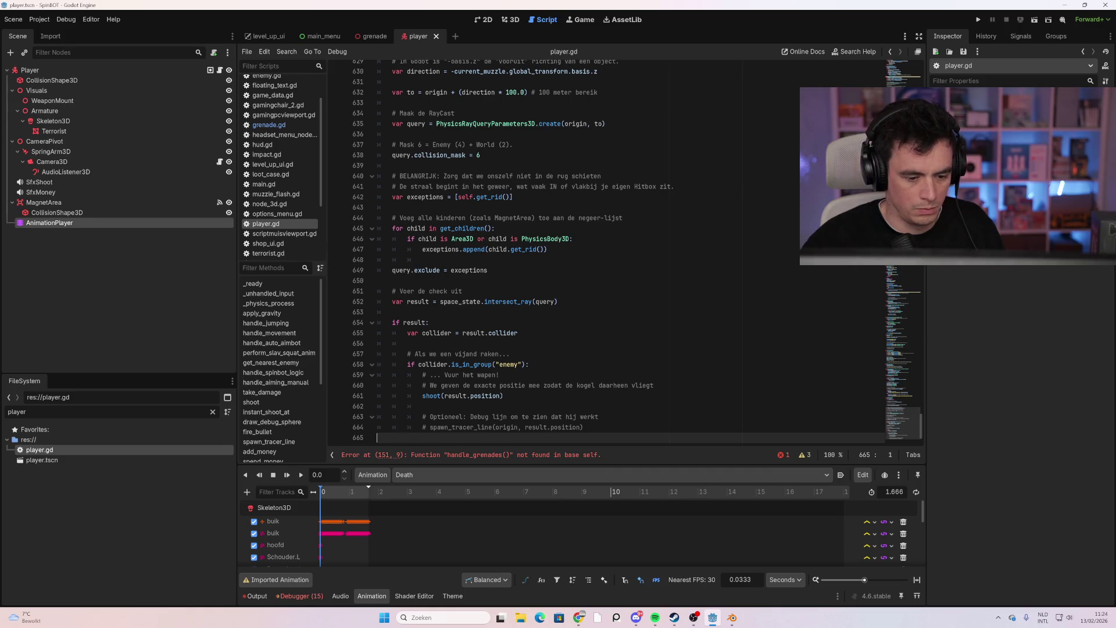
{"action": "type", "text": "# --- ABILITY: GRENADES --- func handle_grenades(delta): \tgrenade_timer += delta \tif grenade_timer >= grenade_cooldown: \t\tvar target = get_nearest_enemy() \t\tif target: \t\t\t# Voorkom dat we gooien naar een target dat te dichtbij is (voorkomt zelfmoord) of te ver \t\t\tvar dist = global_position.distance_to(target.global_position) \t\t\tif dist > 3.0 and dist < 25.0: \t\t\t\tthrow_grenade(target.global_position) \t\t\t\tgrenade_timer = 0.0  func throw_grenade(target_pos: Vector3): \tif not grenade_scene: \t\tpush_warning(\"Grenade scene niet ingesteld in Player!\") \t\treturn \t \tvar nade = grenade_scene.instantiate() \tget_tree().current_scene.add_child(nade) \t \t# Gooi vanuit borsthoogte \tvar start_p = global_position + Vector3(0, 1.0, 0) \tnade.setup(start_p, target_pos, grenade_damage)"}
{"action": "left_click", "coordinate": [549, 301]}
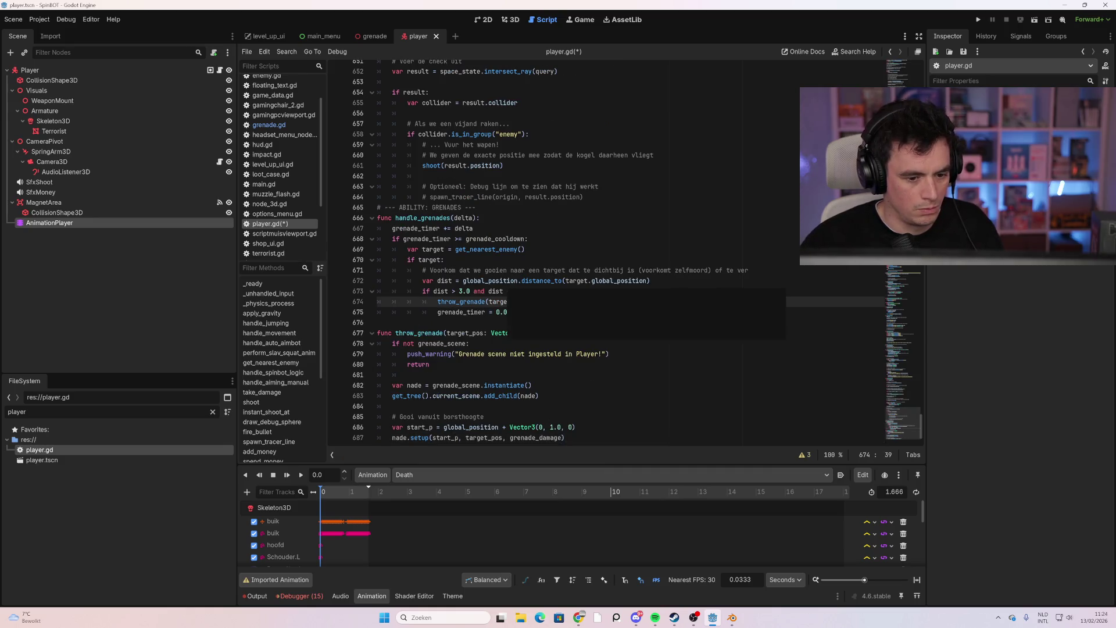
{"action": "key", "text": "ctrl+s"}
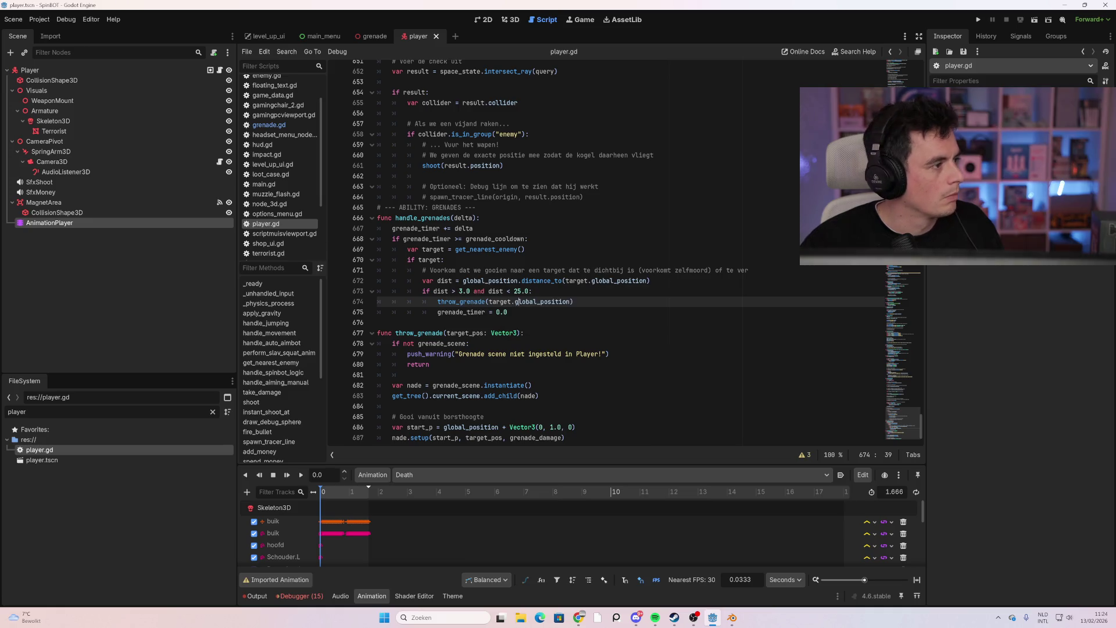